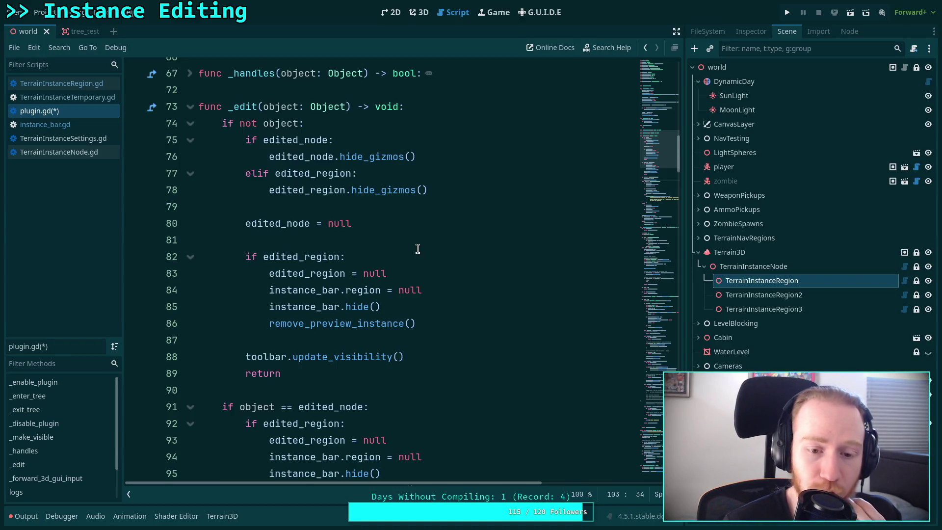
Step: Add an 'if edited_region' line at the start of the TerrainInstanceNode branch
scroll(418, 248, "down", 3)
mouse_move(417, 173)
left_mouse_down()
mouse_move(250, 103)
mouse_move(240, 107)
left_mouse_up()
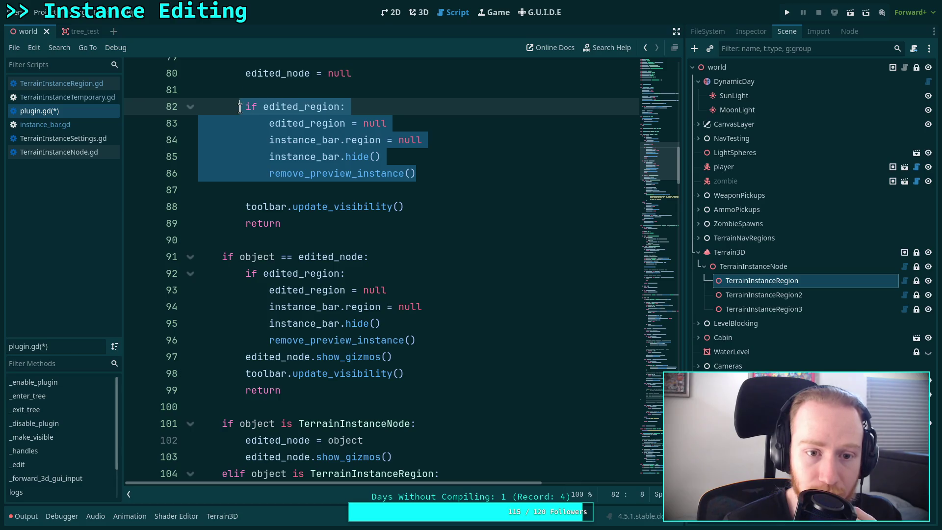
left_click(243, 107)
scroll(385, 201, "down", 3)
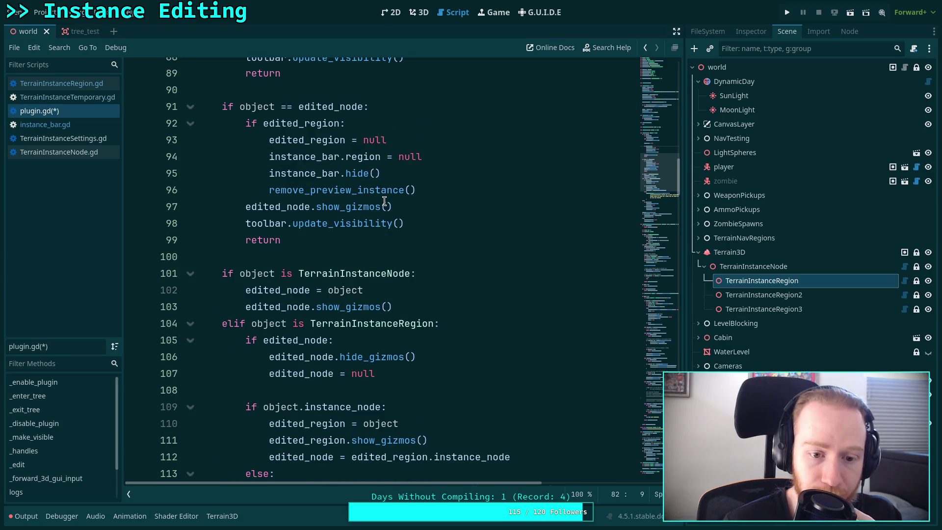
scroll(385, 201, "down", 2)
left_click(476, 205)
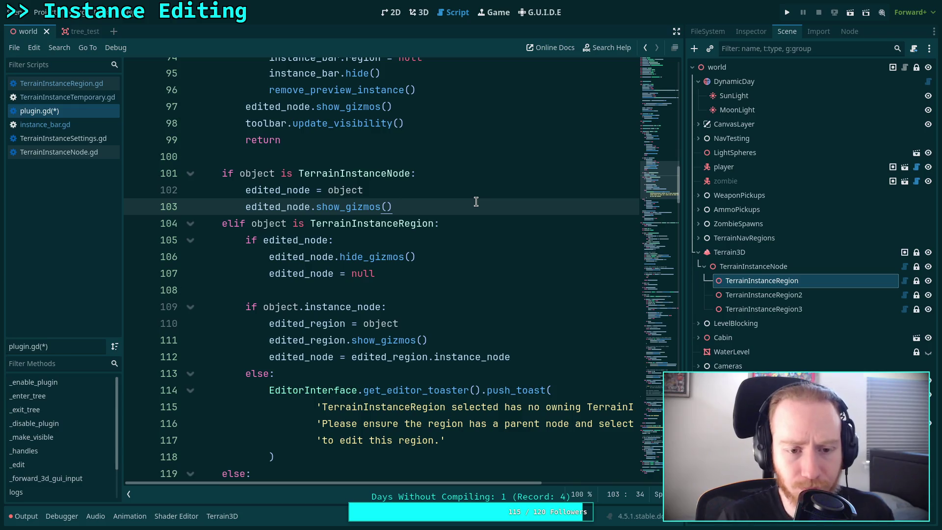
key("Return")
key("Return")
type("if e")
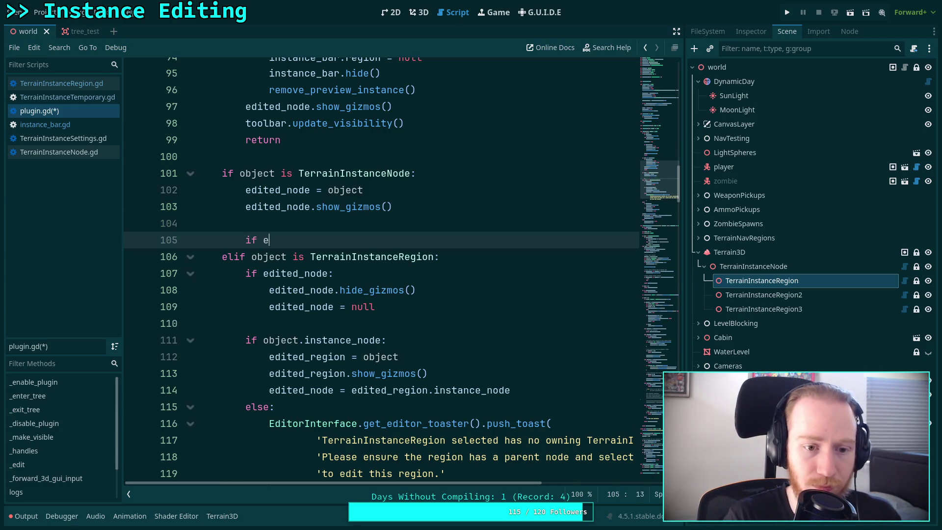
type("d")
key("Down")
key("Return")
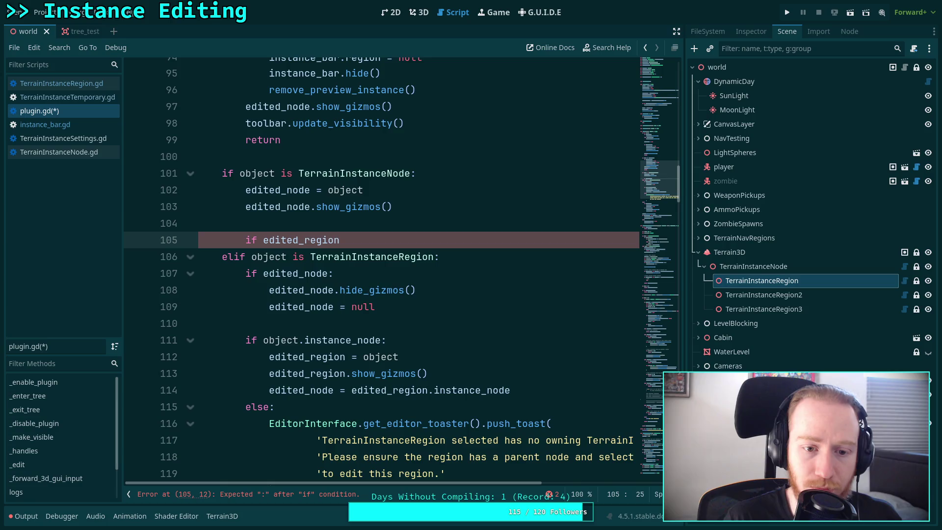
key("alt+Up")
key("alt+Up")
key("alt+Up")
Step: Finish the check with a colon and an indented edited_region.hide_gizmos() call
key("Return")
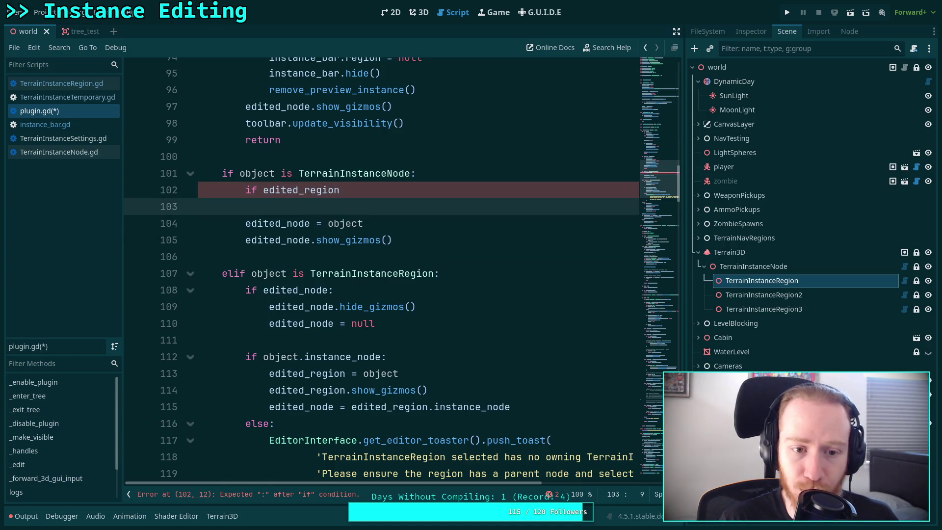
left_click(431, 184)
type(":")
key("Return")
type("ed")
key("Return")
type(".hi")
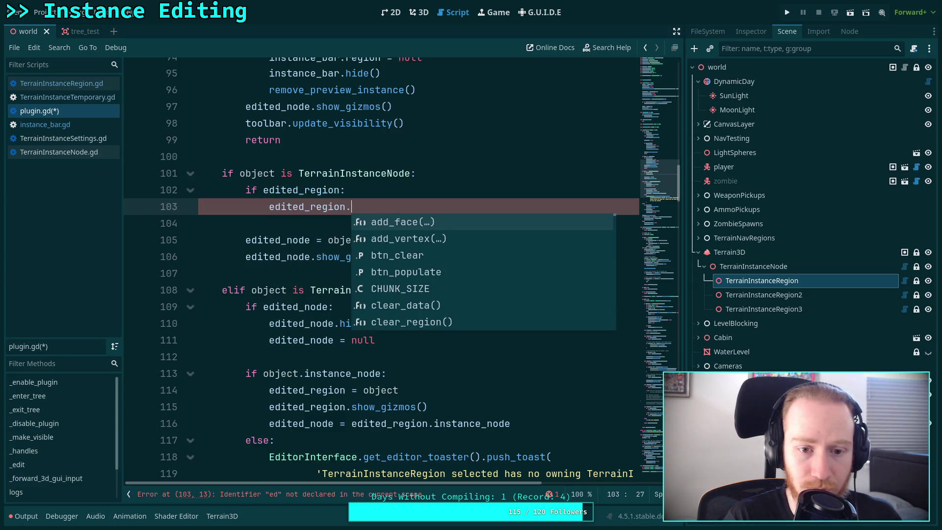
key("Return")
key("Return")
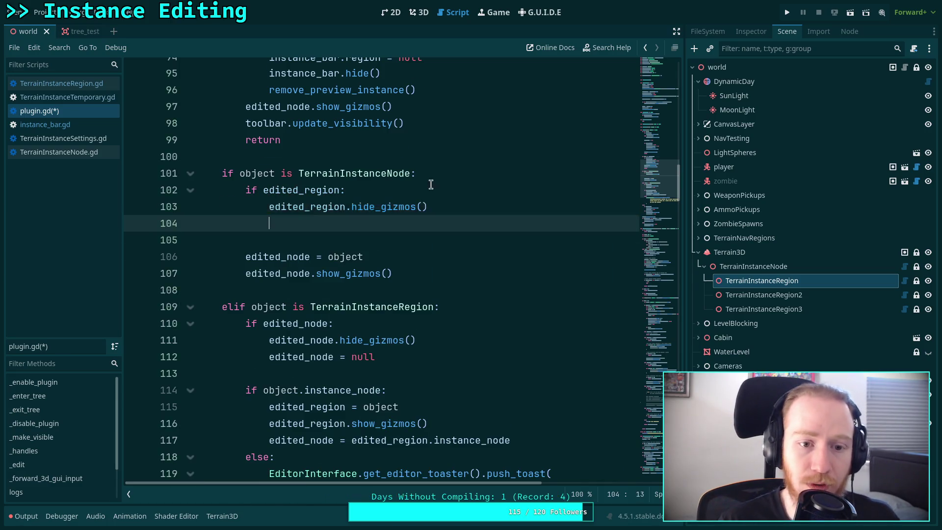
Step: Copy the four region-clearing lines and paste them under hide_gizmos()
scroll(445, 238, "up", 10)
scroll(444, 238, "down", 2)
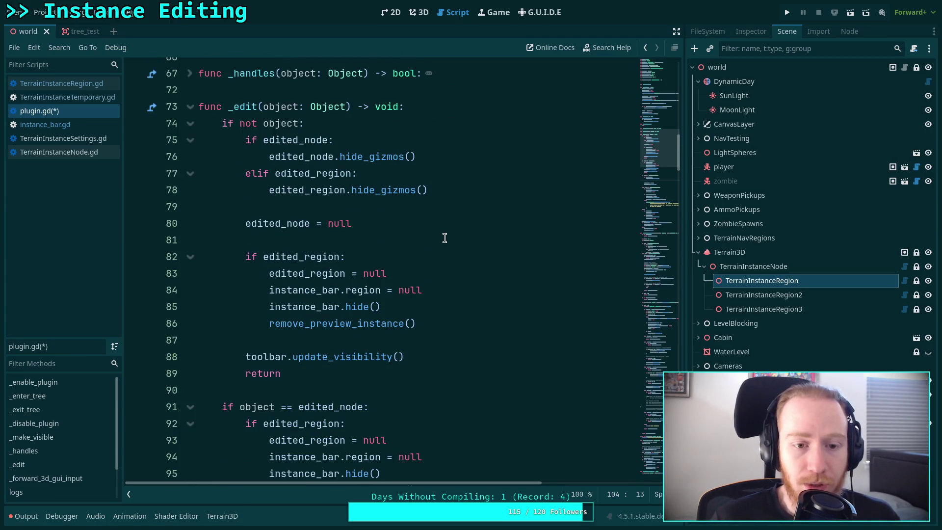
scroll(444, 238, "down", 4)
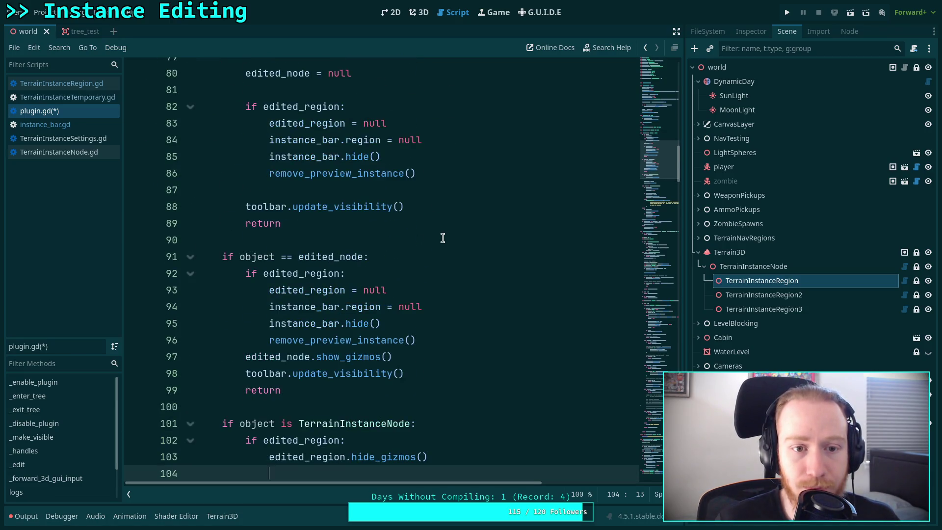
left_click_drag(269, 124, 416, 173)
key("ctrl+c")
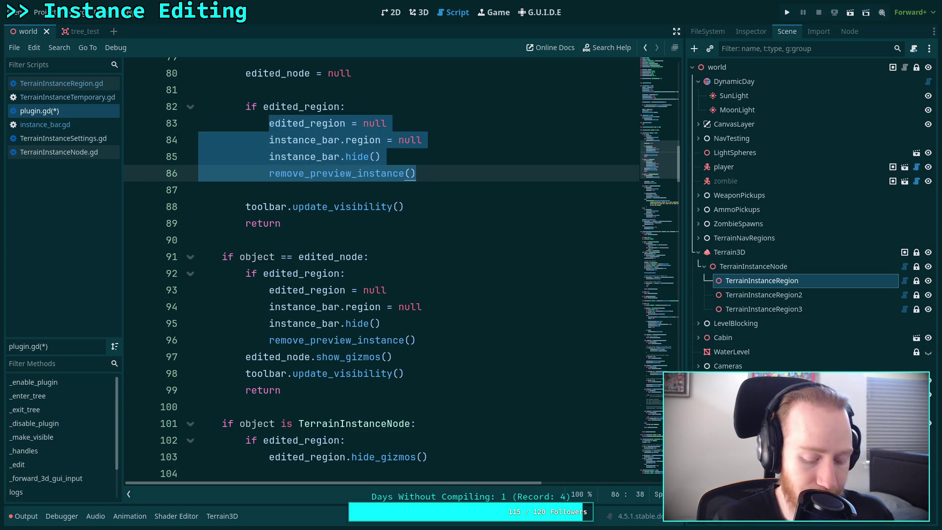
scroll(386, 326, "down", 2)
left_click(416, 373)
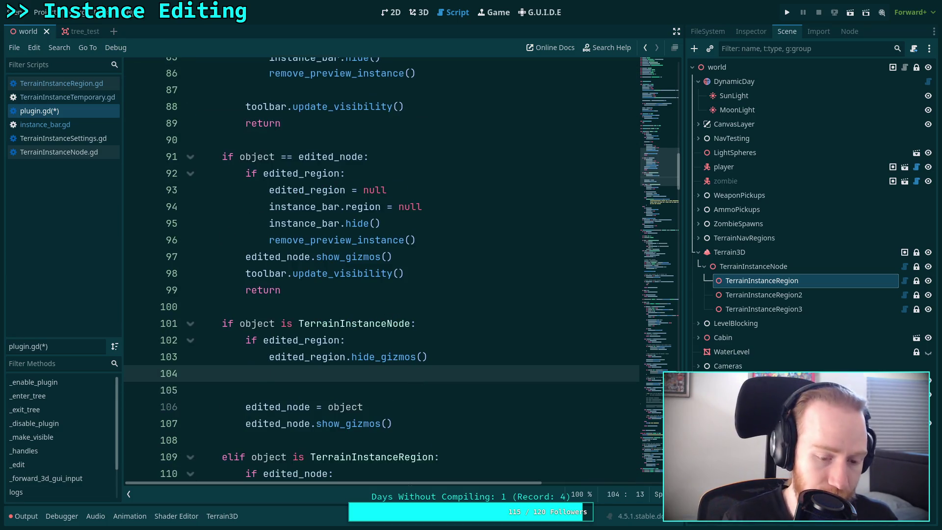
key("ctrl+v")
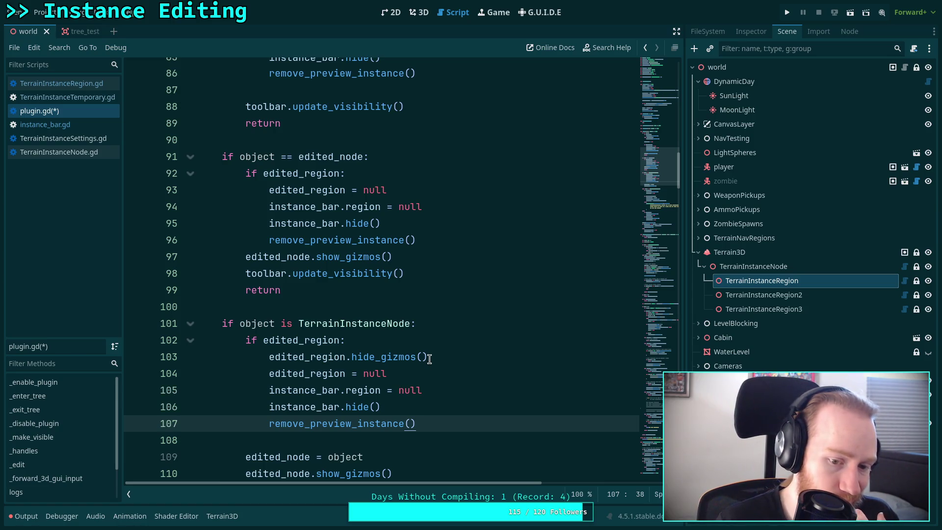
scroll(430, 359, "down", 4)
scroll(429, 359, "down", 3)
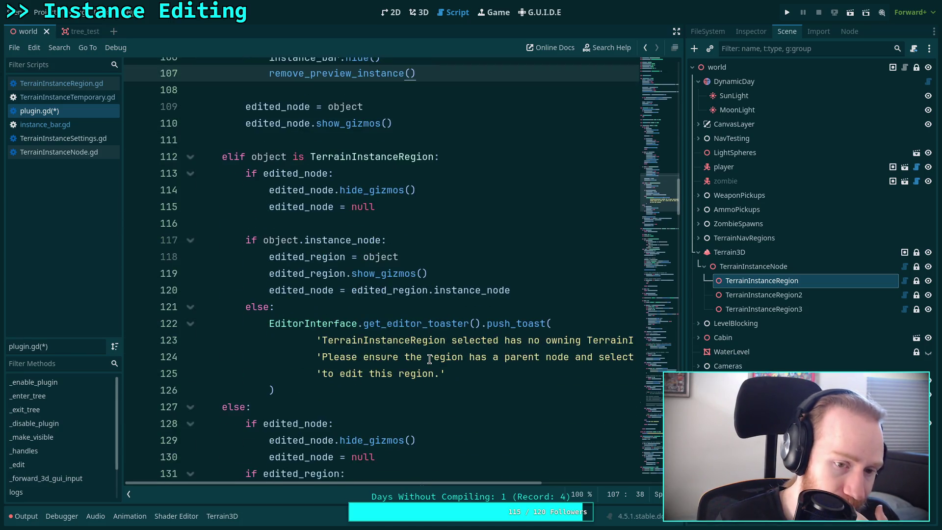
scroll(429, 359, "down", 6)
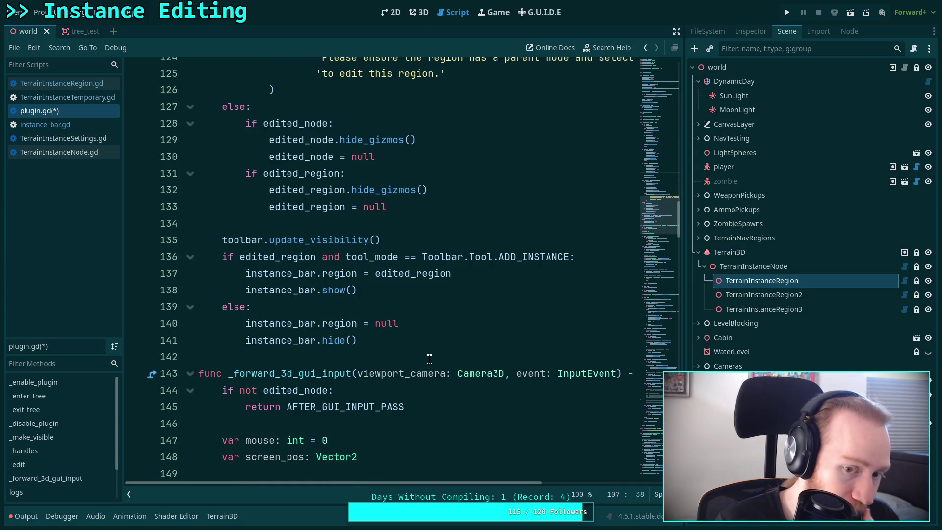
scroll(430, 359, "up", 8)
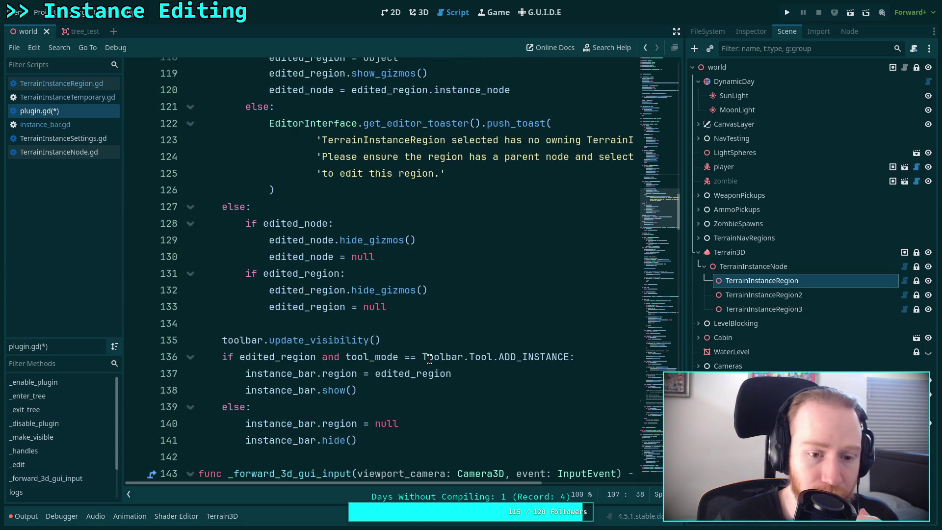
scroll(429, 359, "up", 1)
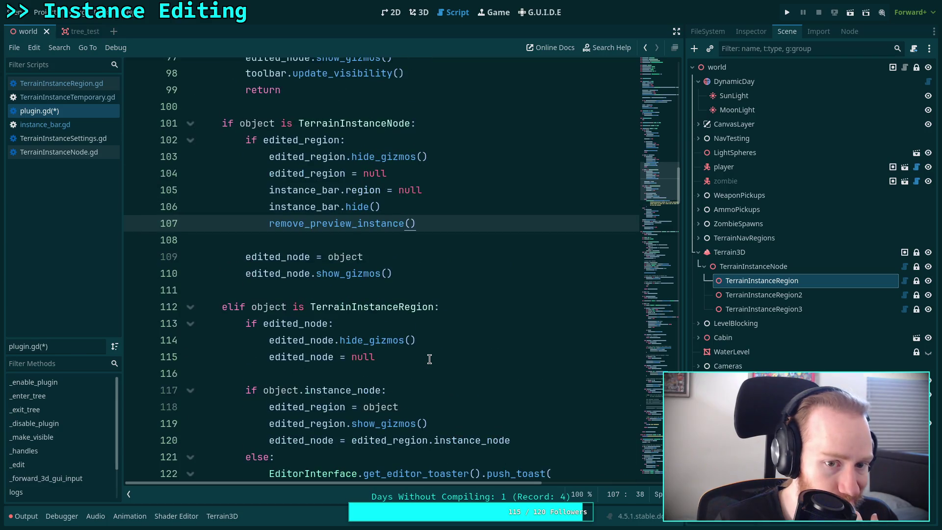
scroll(429, 360, "down", 3)
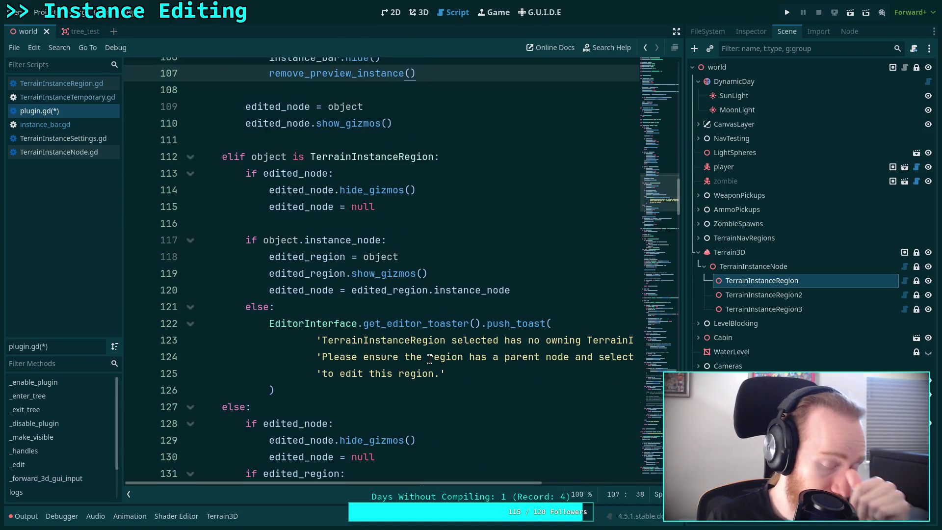
double_click(309, 191)
double_click(304, 207)
scroll(389, 225, "up", 5)
scroll(390, 225, "down", 5)
scroll(390, 225, "down", 1)
double_click(345, 191)
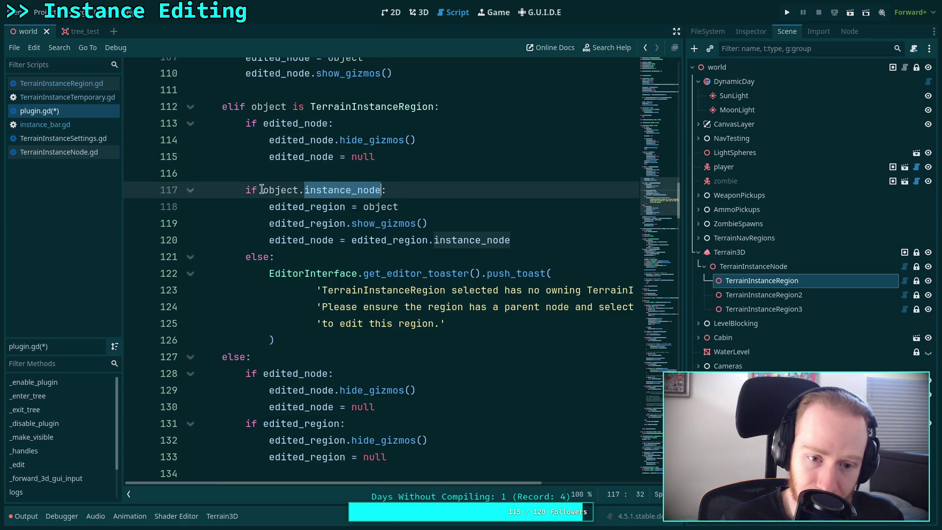
scroll(268, 186, "down", 2)
scroll(267, 186, "up", 3)
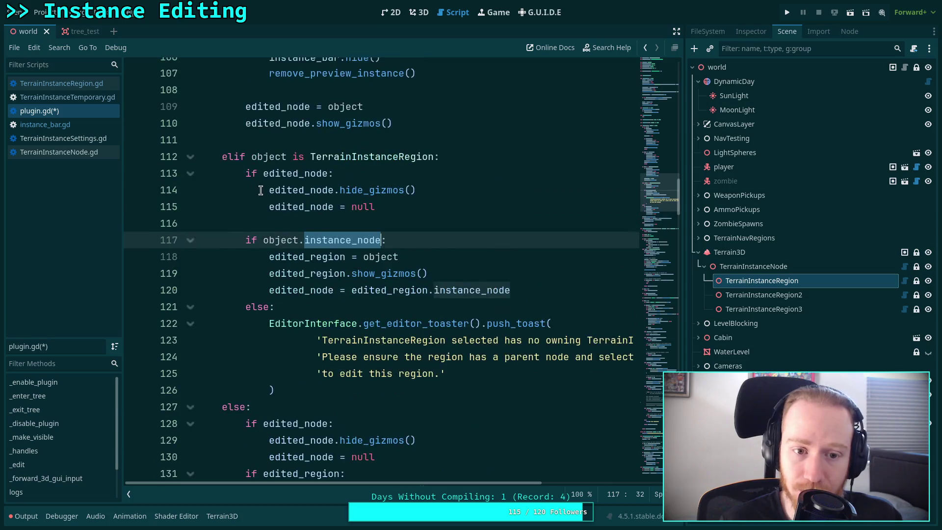
scroll(264, 190, "down", 2)
scroll(264, 190, "up", 1)
left_click(453, 158)
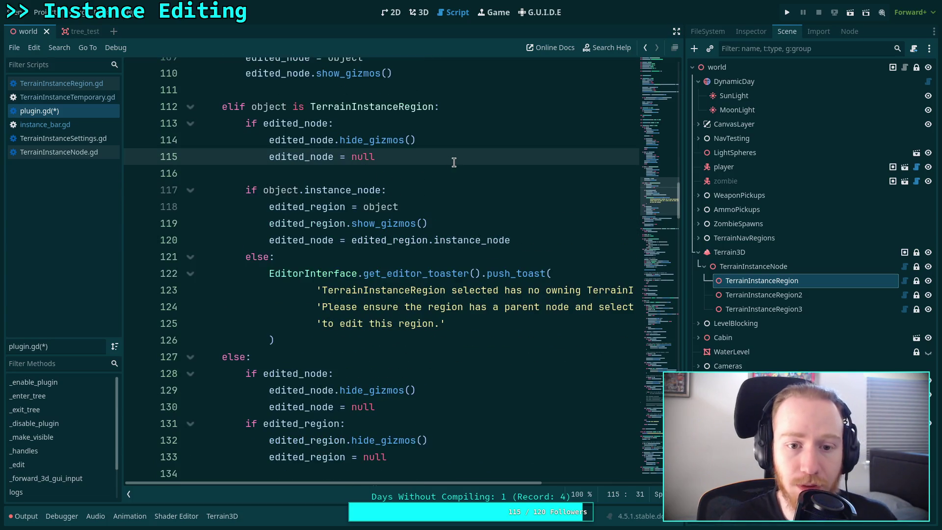
Step: Add an 'if edited_region:' check with an indented line beneath it
key("Return")
key("Return")
type("if edi")
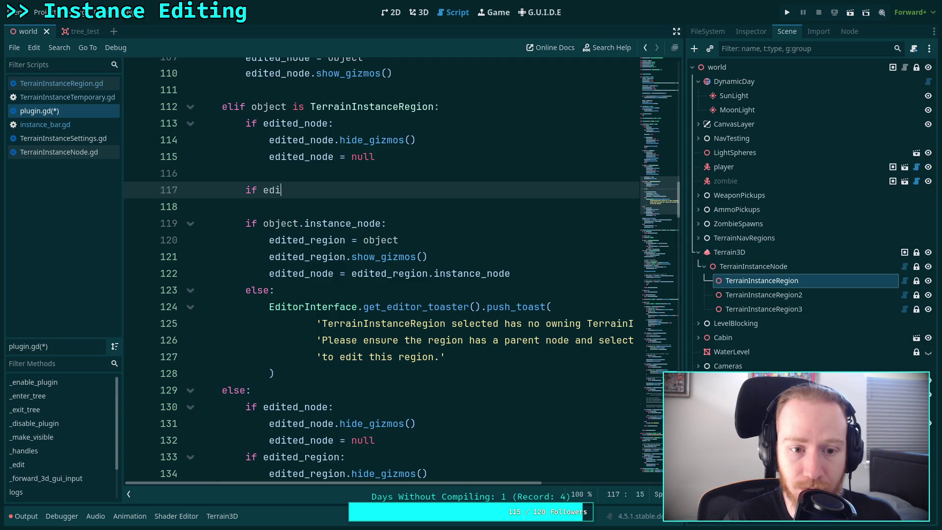
type("ted_re")
key("Return")
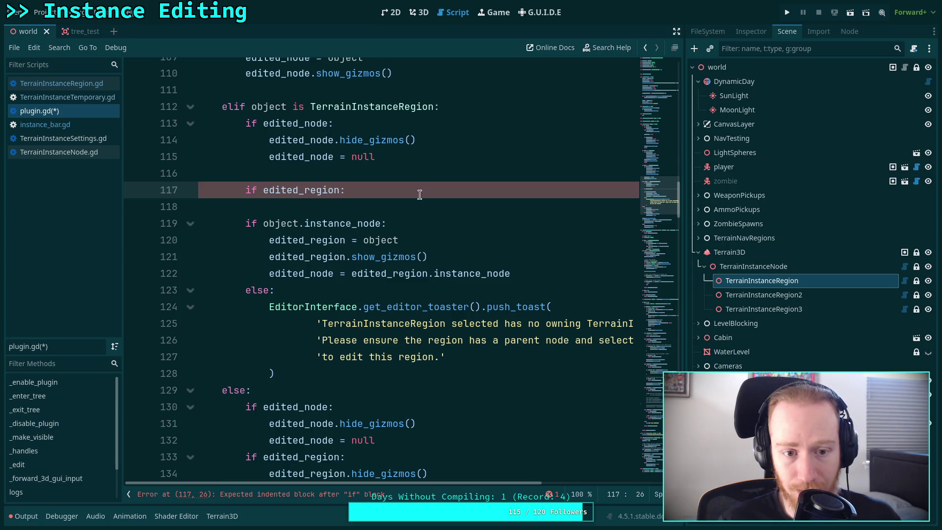
scroll(418, 189, "down", 1)
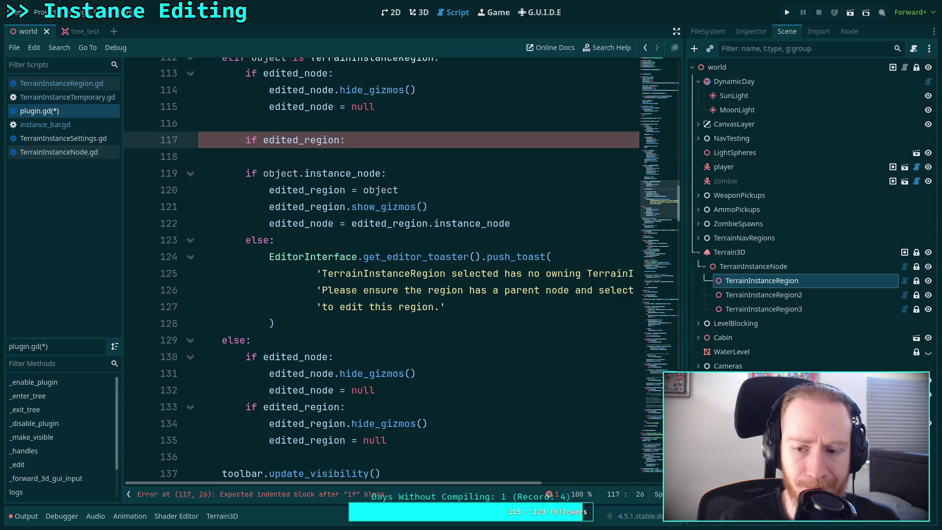
key("Return")
Step: Fill the new block with an edited_region.hide_gizmos() call
scroll(381, 265, "down", 3)
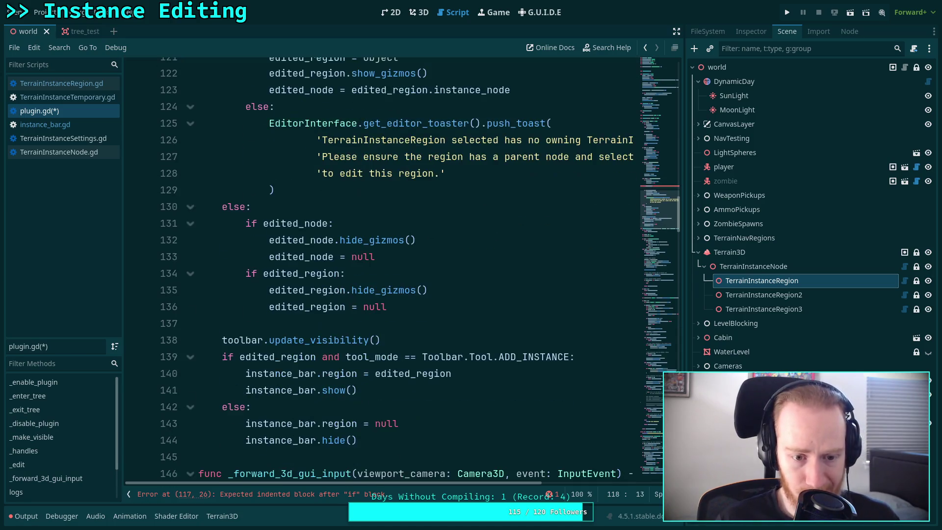
scroll(381, 265, "down", 2)
scroll(382, 265, "up", 2)
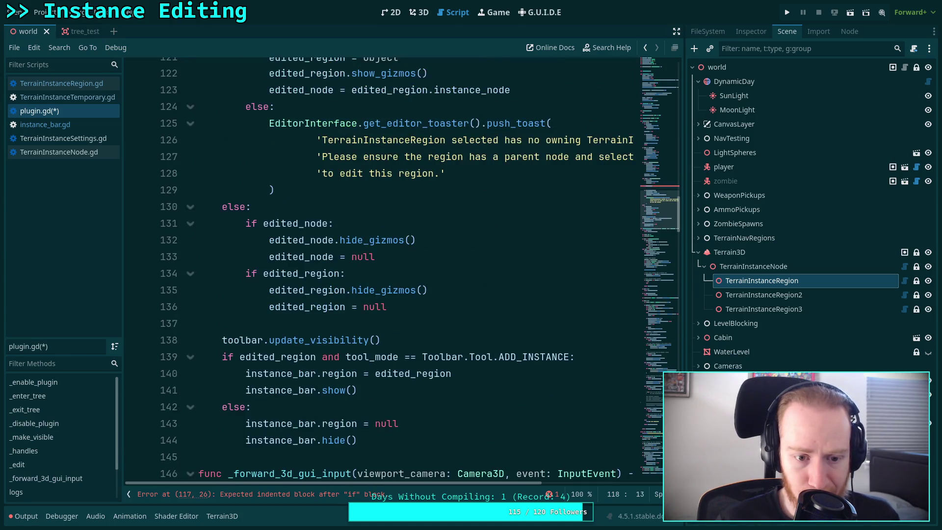
scroll(382, 265, "up", 13)
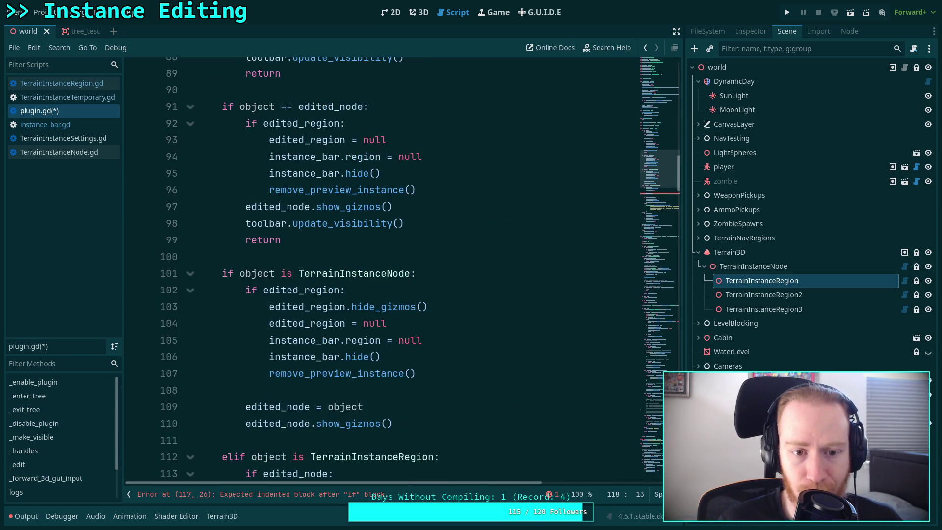
scroll(382, 265, "up", 3)
scroll(381, 265, "up", 3)
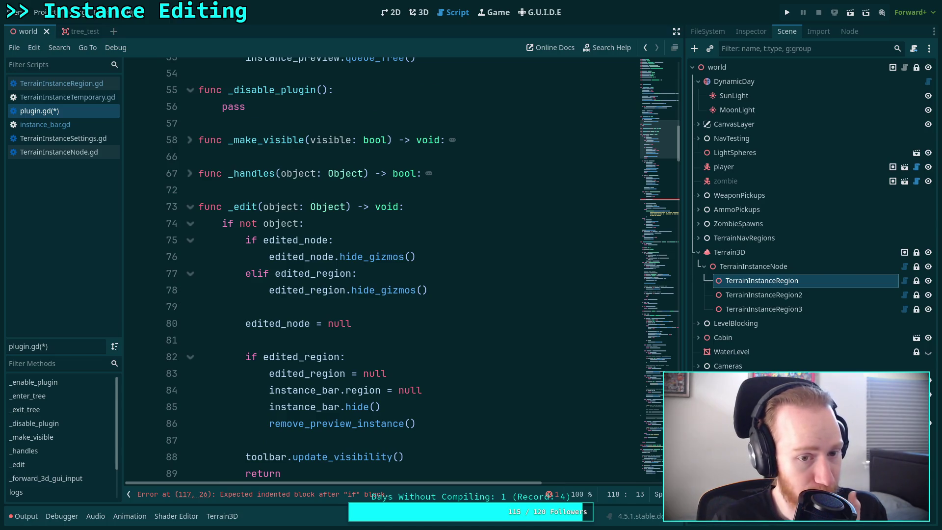
scroll(382, 265, "down", 19)
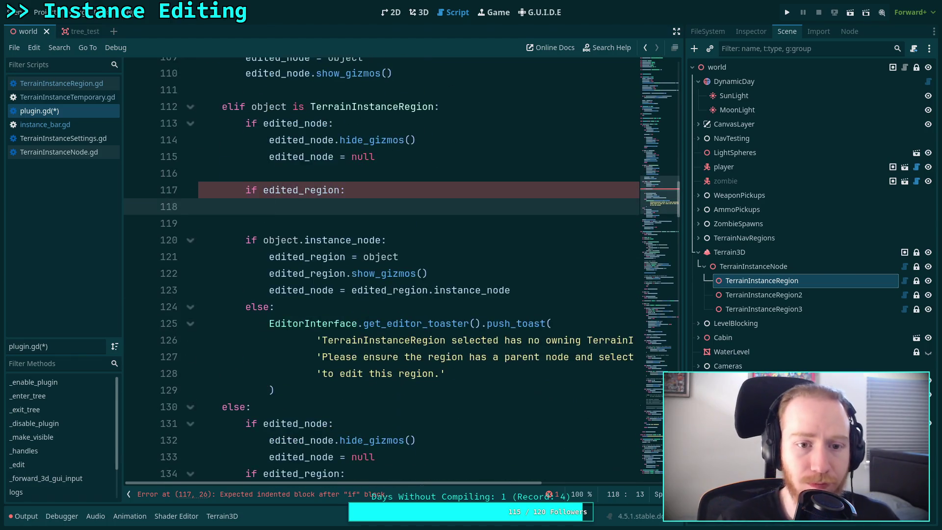
scroll(382, 265, "down", 1)
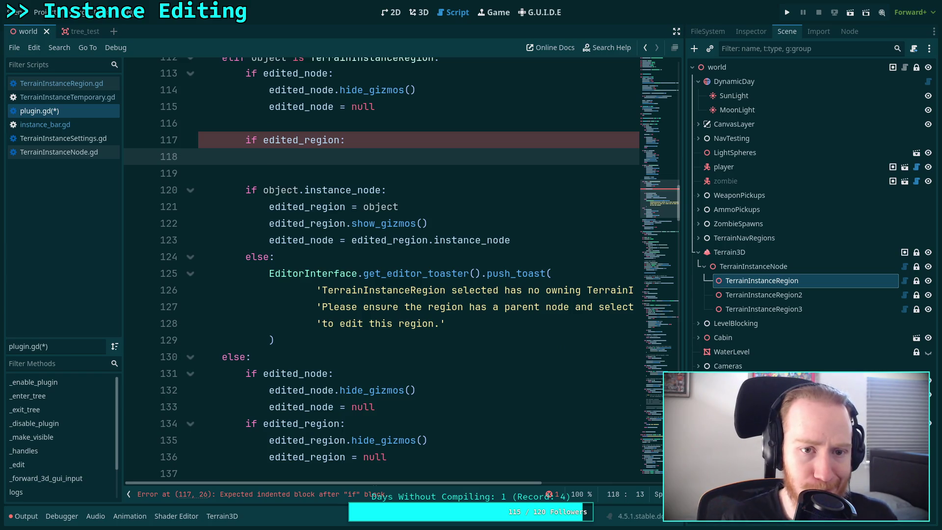
type("edit")
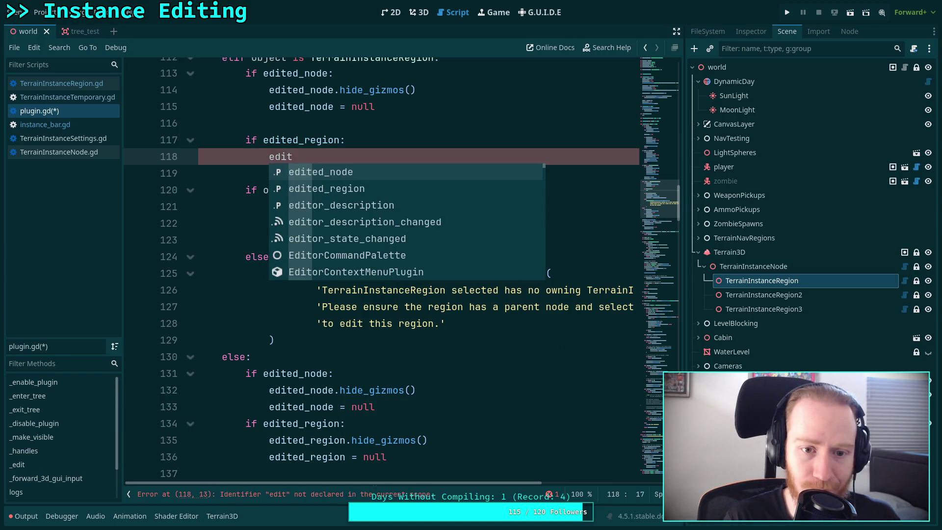
key("Down")
key("Return")
type(".hid")
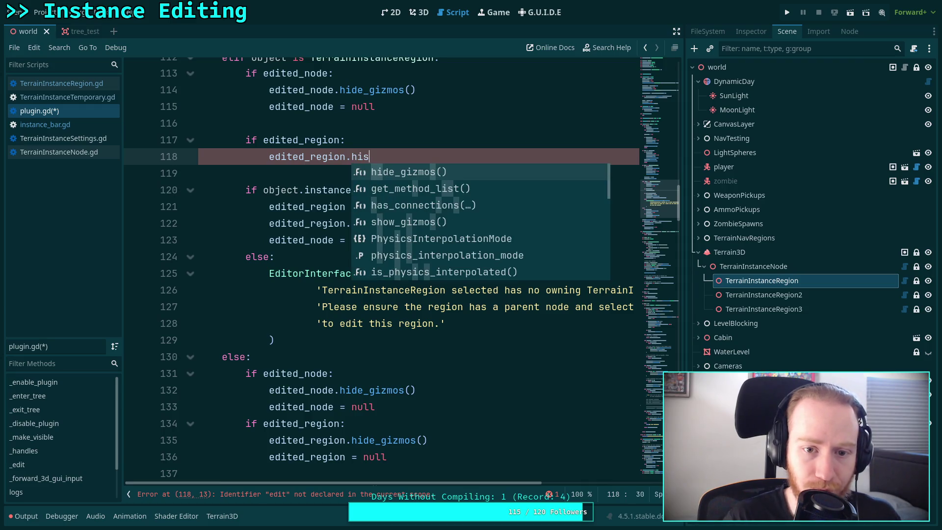
key("Return")
scroll(469, 289, "up", 6)
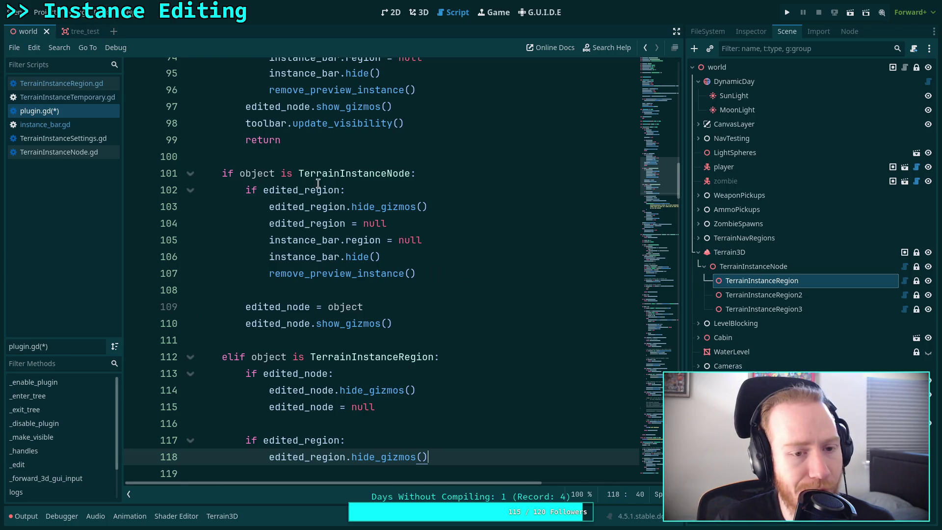
left_click(365, 158)
Step: Change the elif on line 77 to if
scroll(477, 275, "down", 8)
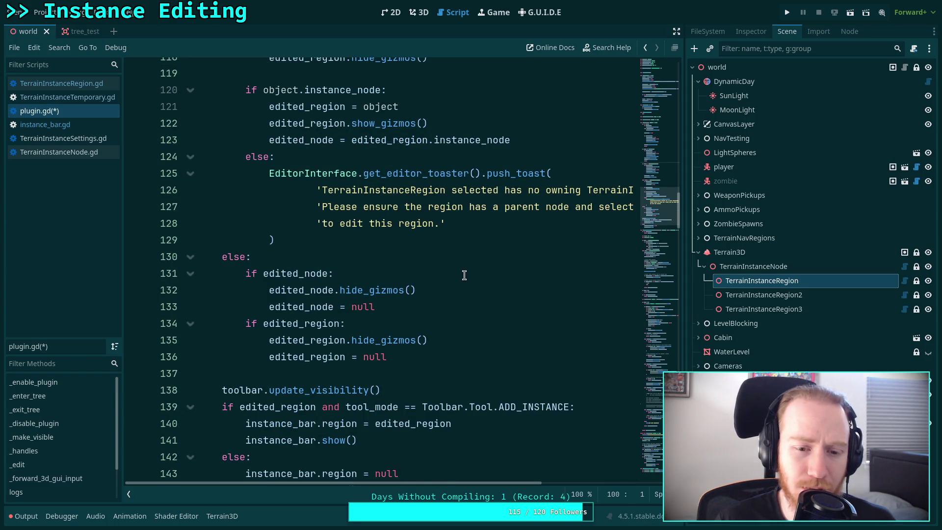
scroll(464, 275, "up", 1)
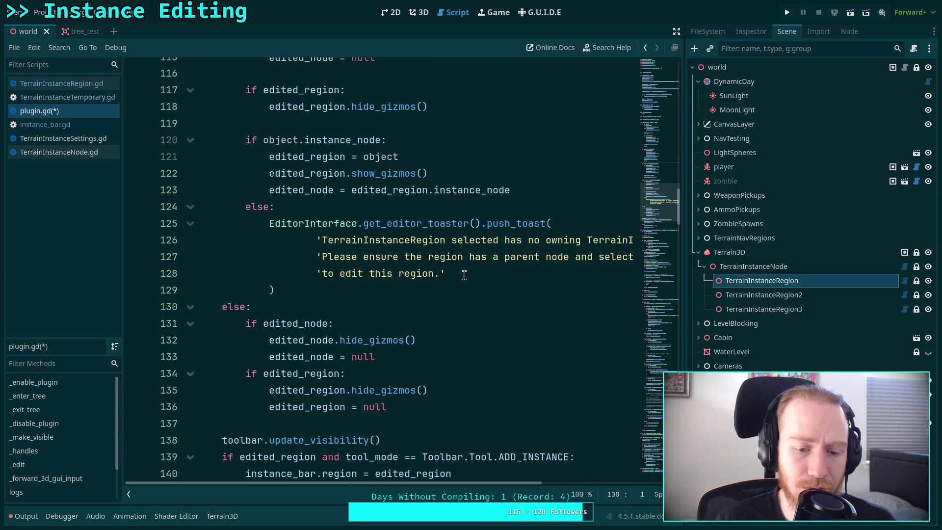
scroll(464, 274, "up", 1)
left_click_drag(390, 457, 248, 371)
scroll(322, 288, "up", 9)
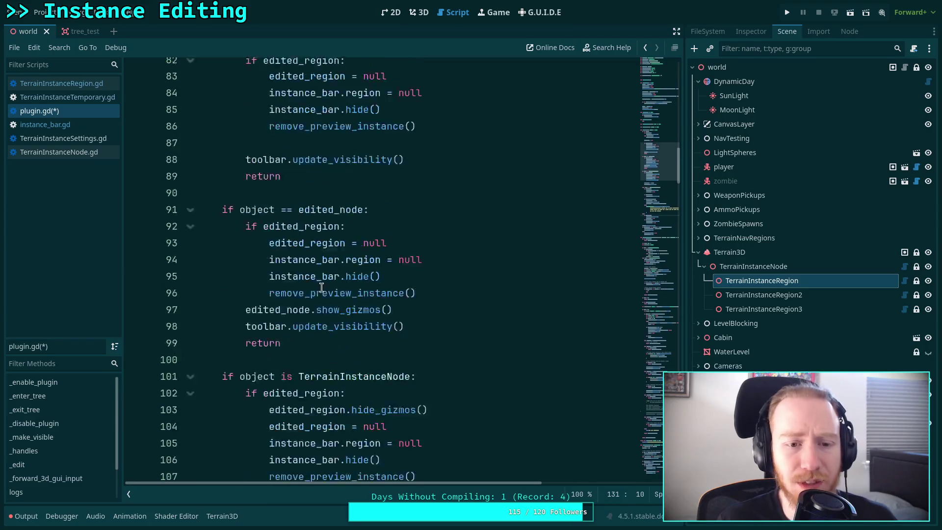
scroll(322, 288, "up", 7)
left_click(256, 321)
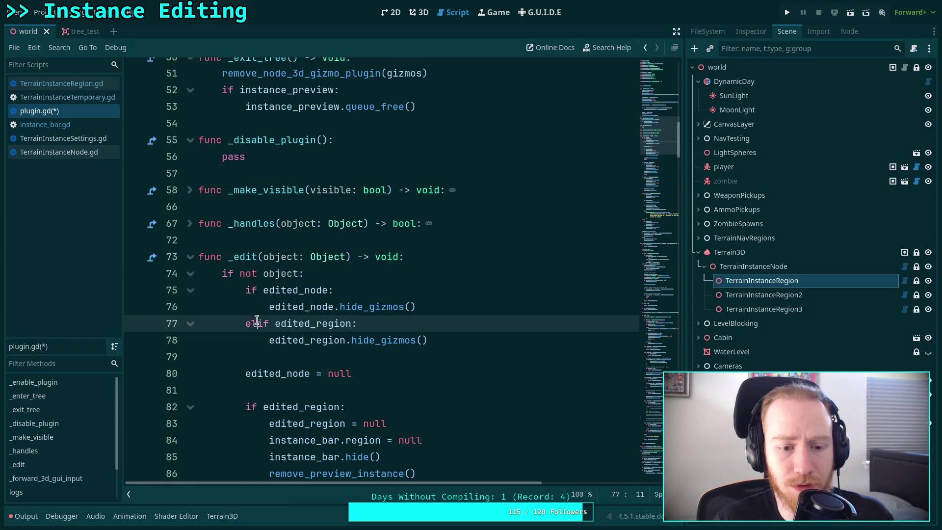
key("BackSpace")
key("BackSpace")
key("Return")
Step: Move 'edited_node = null' under hide_gizmos, indent it, and delete the duplicate edited_region check
scroll(361, 278, "down", 5)
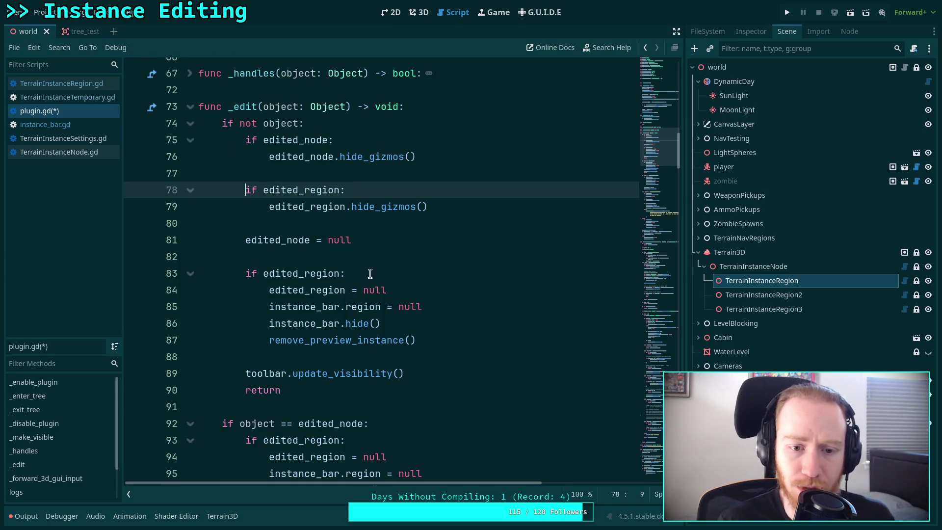
left_click(401, 239)
key("alt+Up")
key("alt+Up")
key("alt+Up")
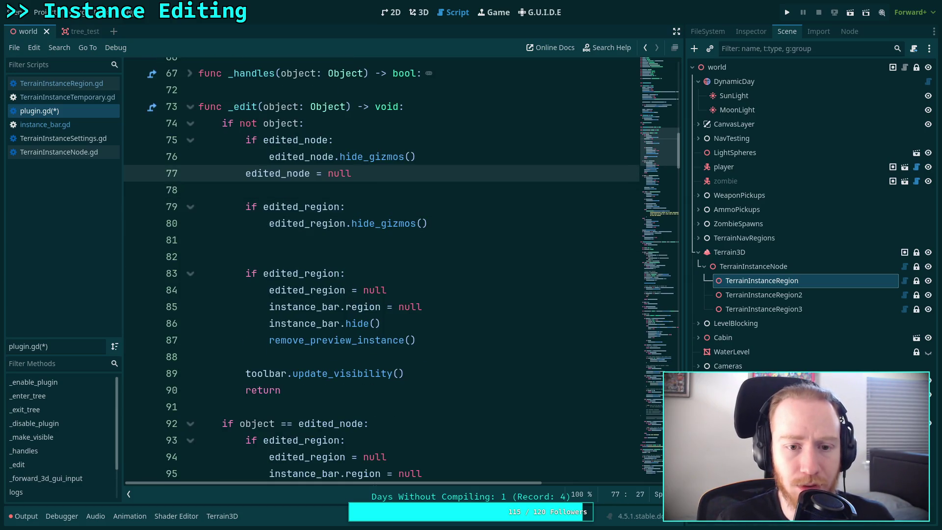
key("Home")
key("Tab")
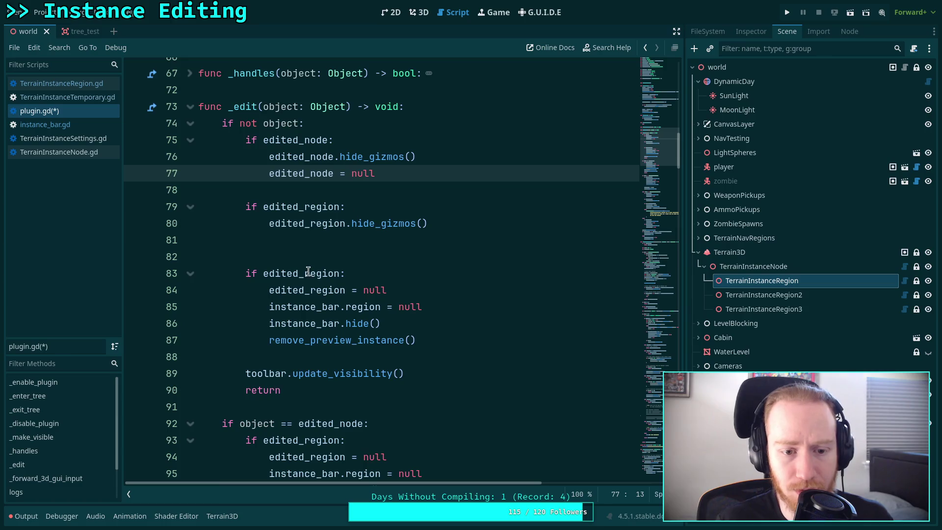
left_click_drag(356, 273, 389, 255)
left_click(448, 229, "shift")
key("BackSpace")
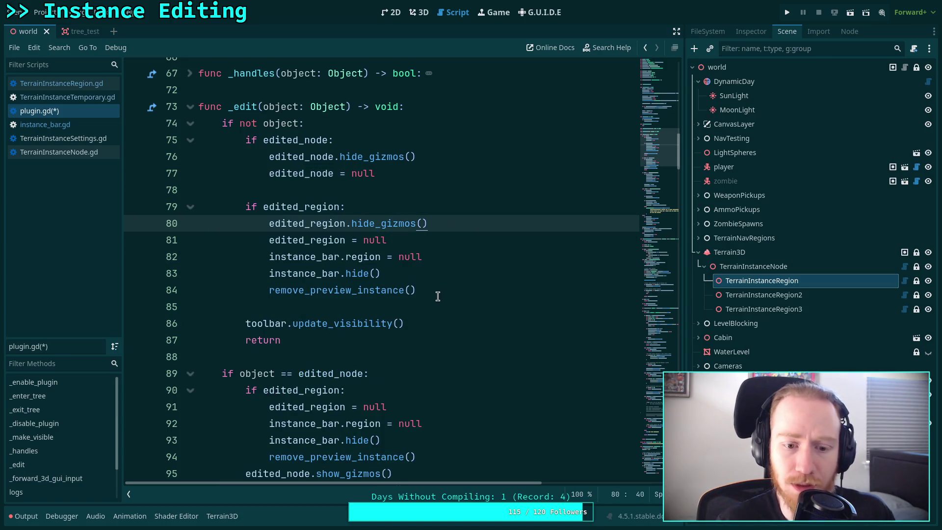
Step: Add the comment '# If we pick the node of' above 'if object == edited_node:' and select both
left_click(435, 301)
scroll(435, 301, "down", 5)
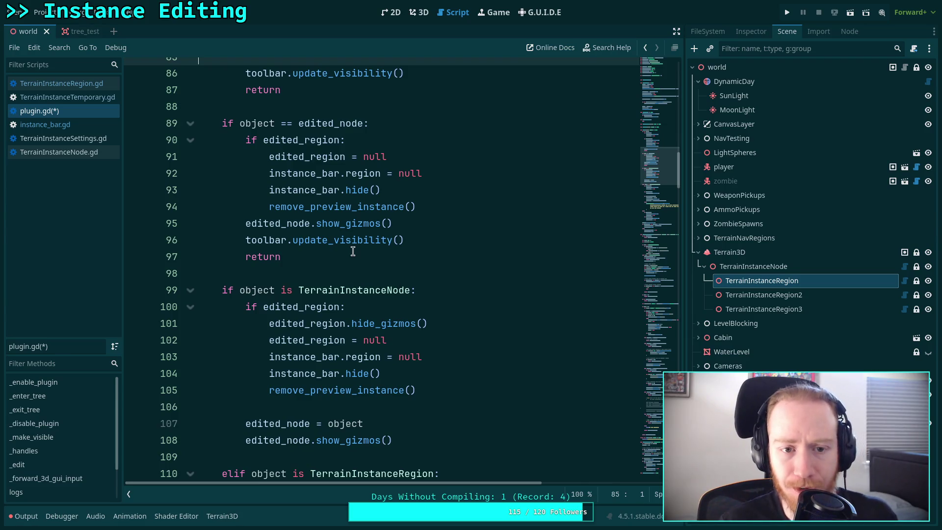
double_click(249, 121)
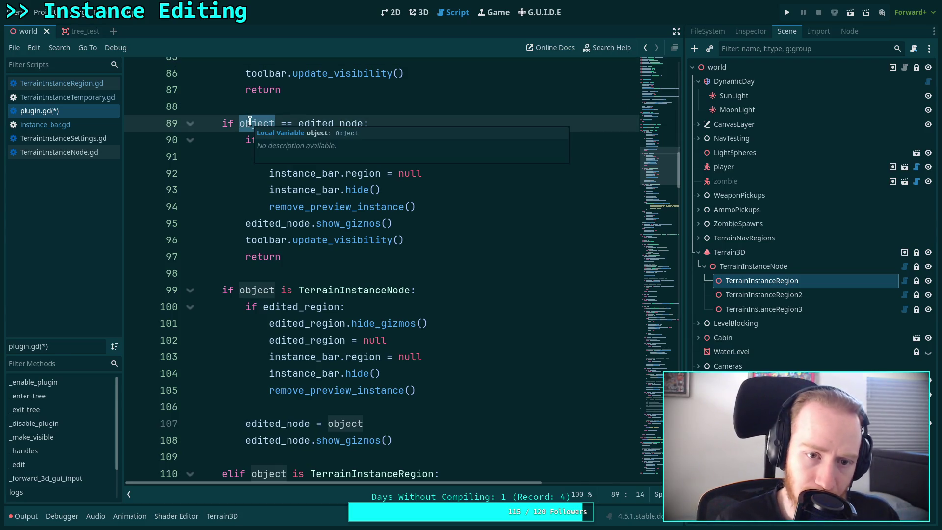
left_click(305, 102)
key("Return")
type("# If we pick")
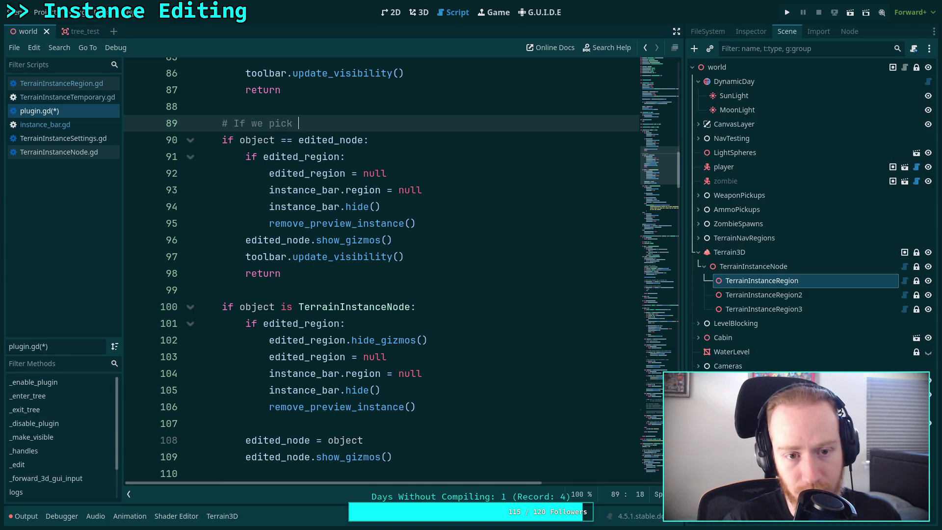
type("the node of")
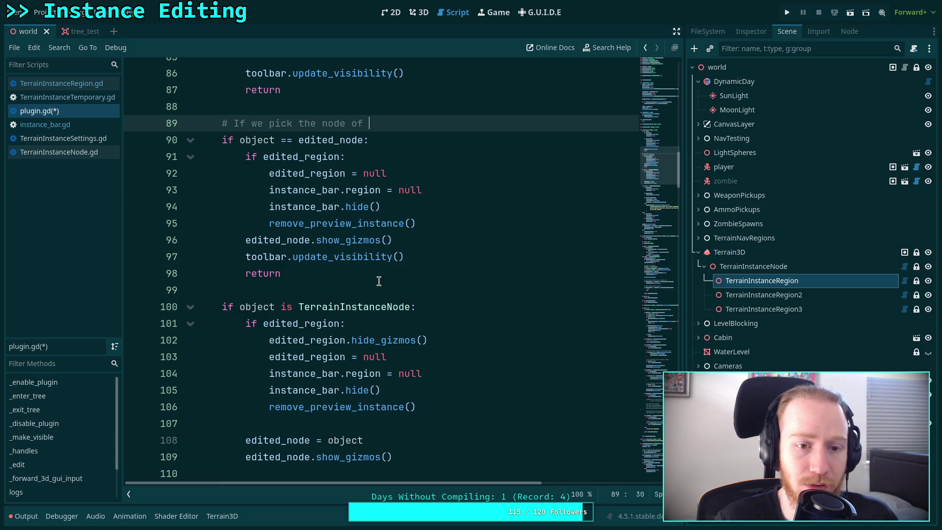
mouse_move(380, 281)
left_mouse_down()
mouse_move(196, 140)
mouse_move(123, 121)
left_mouse_up()
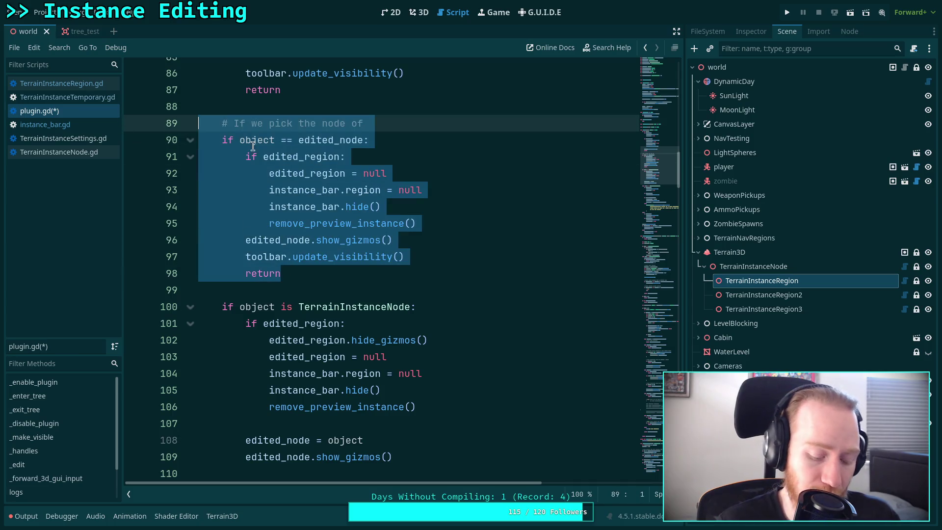
Step: Replace the selected block with 'if edited_node and object != edited_node:'
key("BackSpace")
key("BackSpace")
key("BackSpace")
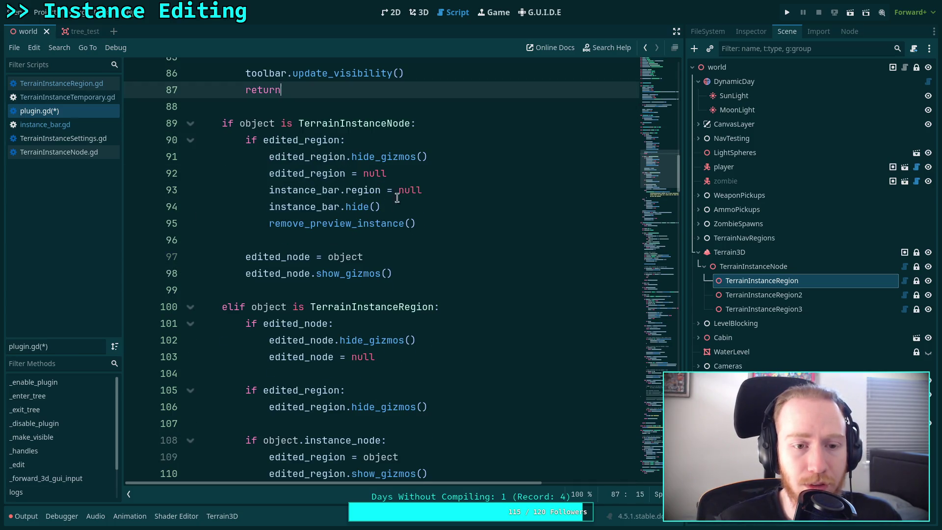
key("Return")
key("Return")
type("if obje")
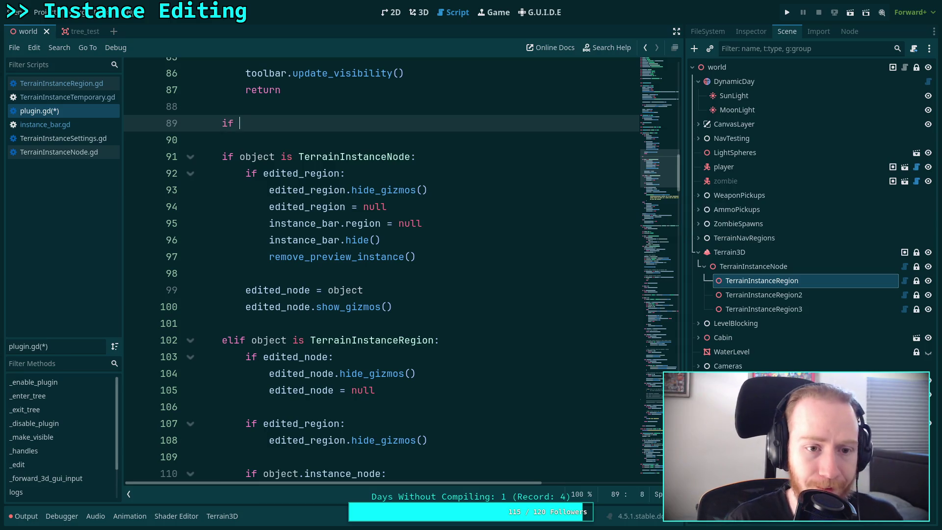
key("BackSpace")
key("BackSpace")
key("BackSpace")
type("ed")
key("Return")
type("and e")
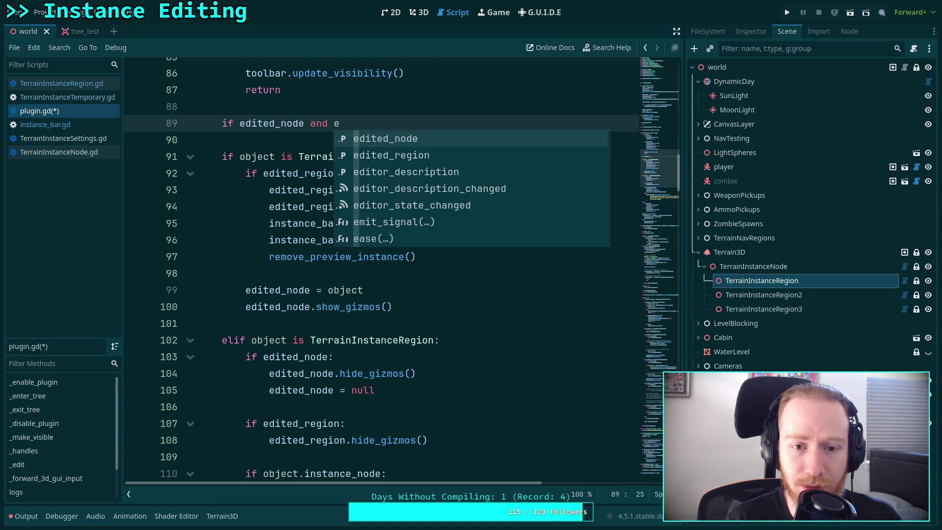
key("BackSpace")
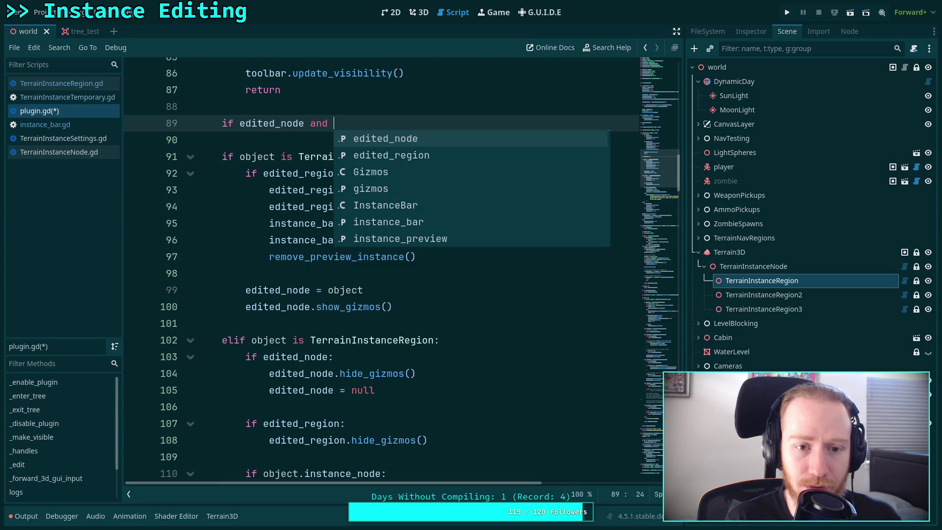
type("object != ")
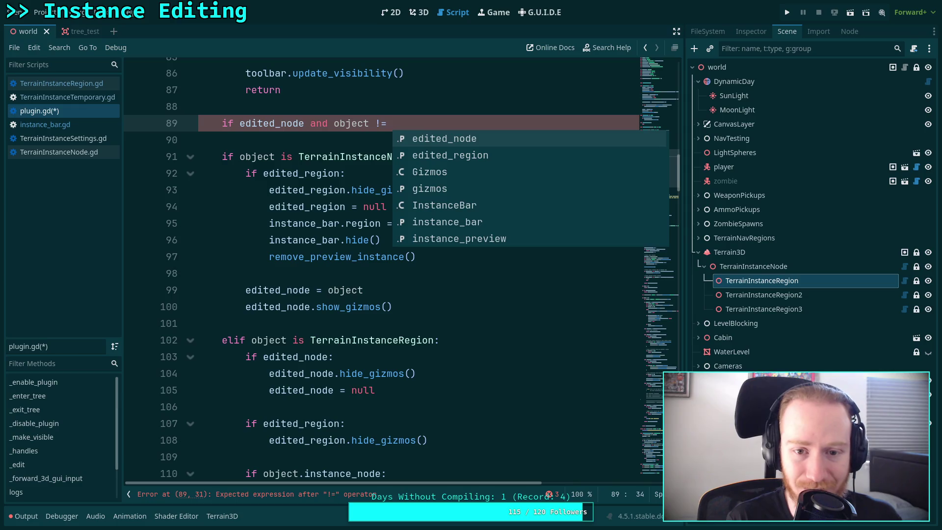
type("ed")
key("Return")
key("Return")
Step: Copy the hide_gizmos and null lines under the new check and fix their indentation
scroll(396, 221, "down", 2)
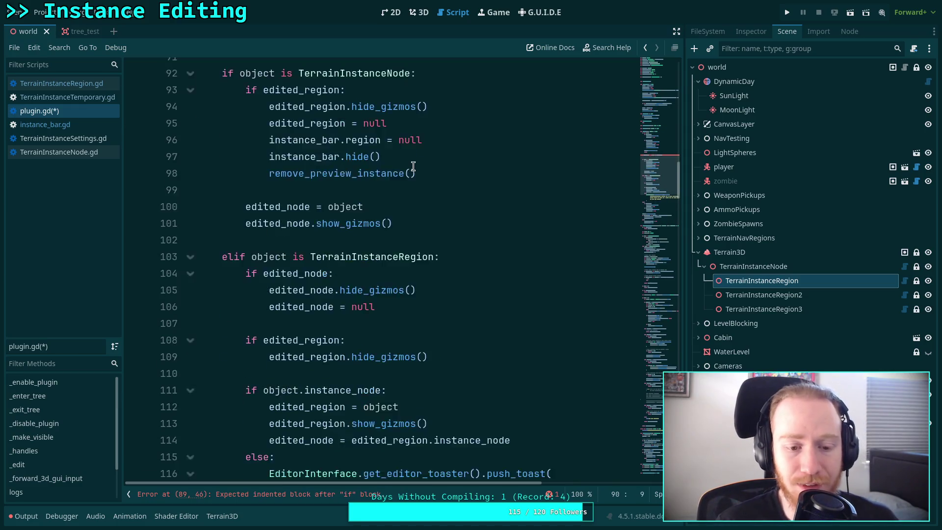
scroll(383, 246, "up", 7)
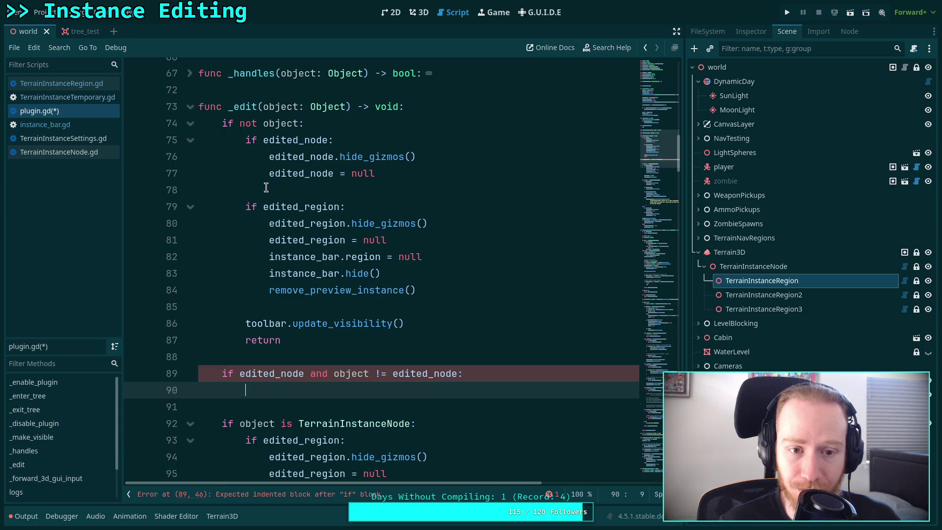
left_click_drag(268, 156, 416, 177)
right_click(334, 166)
left_click(318, 364)
left_click(318, 364)
left_click(324, 387)
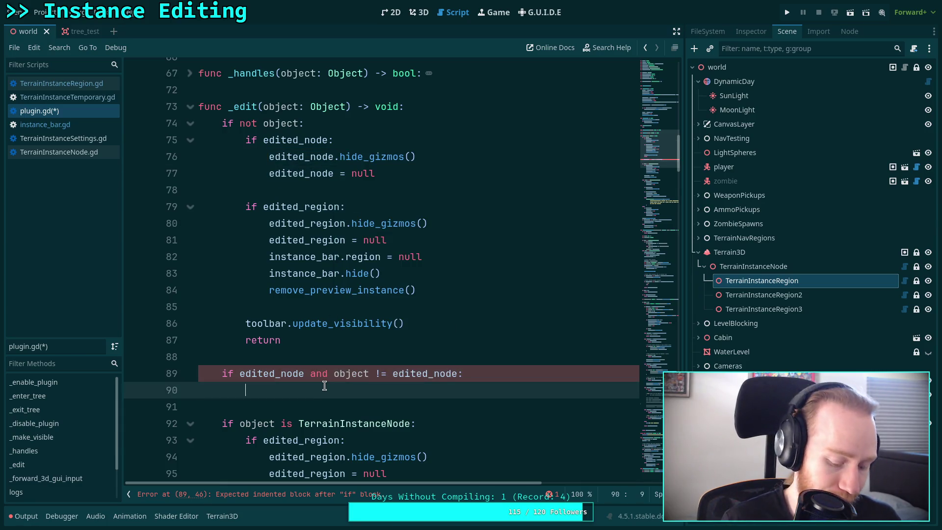
key("ctrl+v")
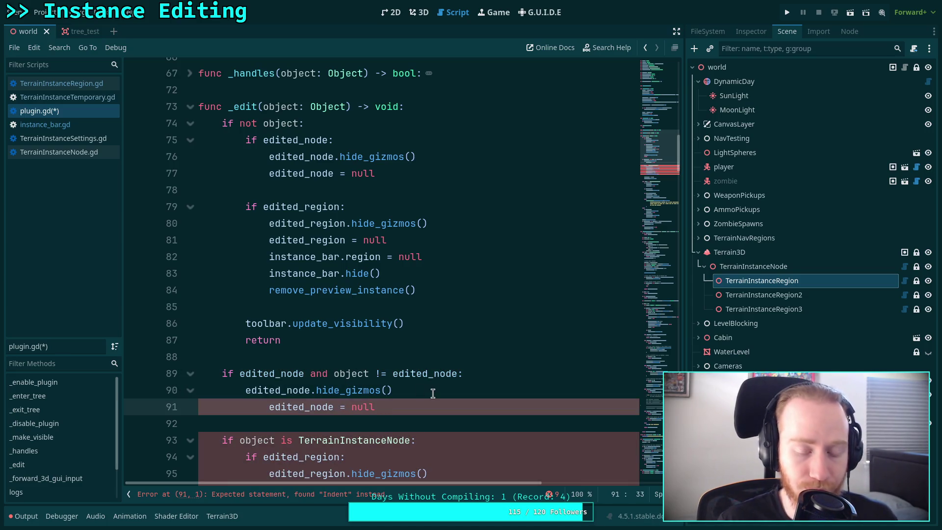
key("shift+Tab")
key("BackSpace")
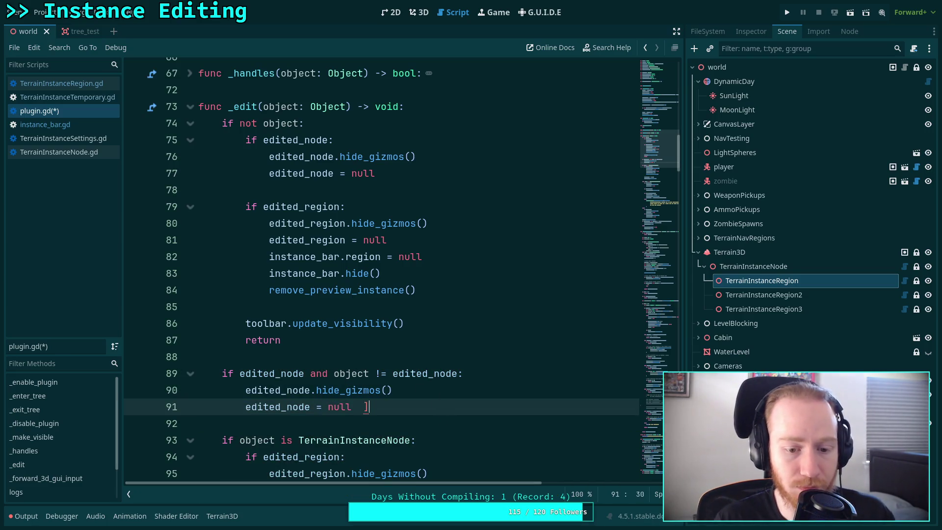
key("Return")
key("Return")
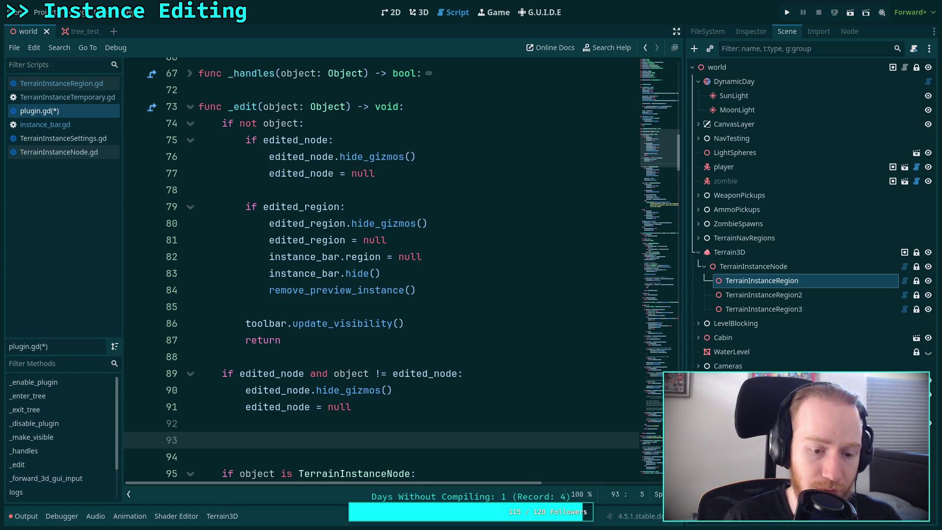
Step: Write the check 'if edited_region and object != edited_region:'
type("ifed")
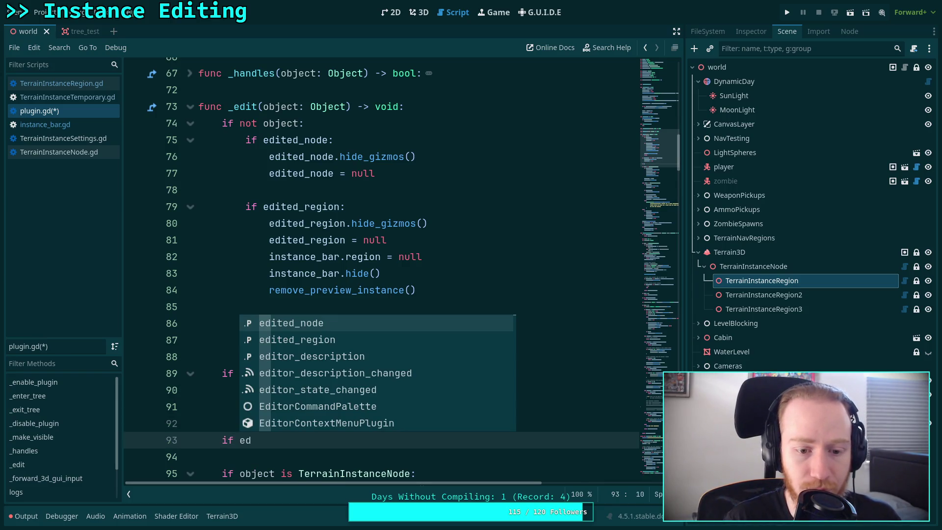
key("Down")
key("Return")
type("nd ")
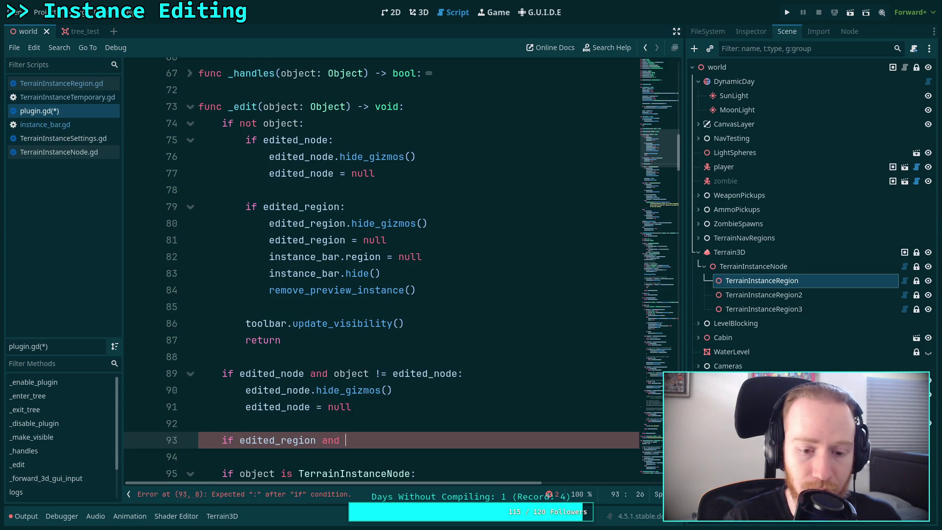
type("object !")
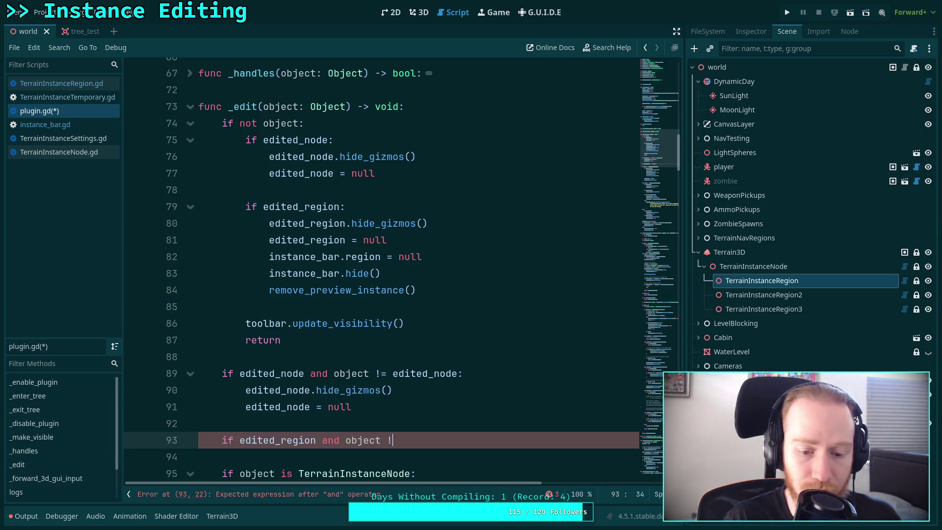
type("= e")
key("Down")
key("Return")
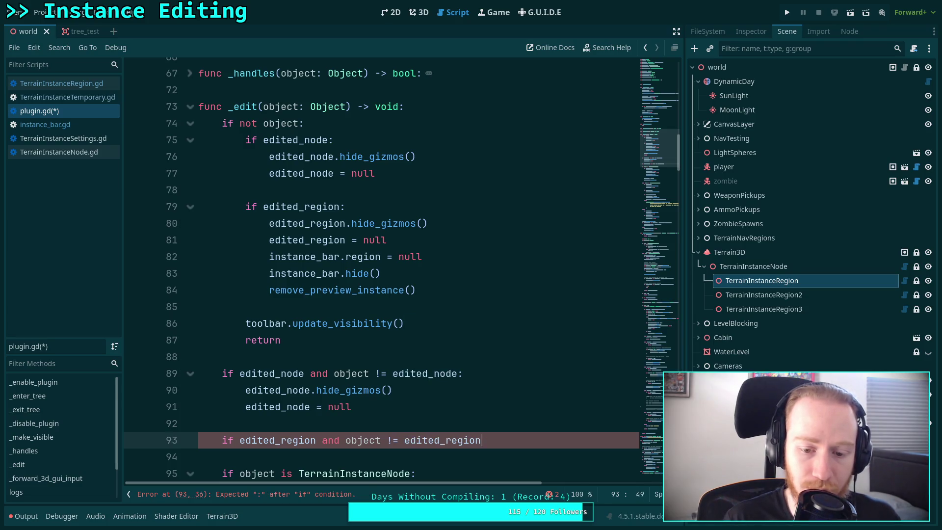
type(":")
key("Return")
Step: Move the nested edited_region cleanup lines under the new check, dedent them, and drop the inner if
scroll(436, 394, "down", 8)
left_click_drag(246, 157, 460, 245)
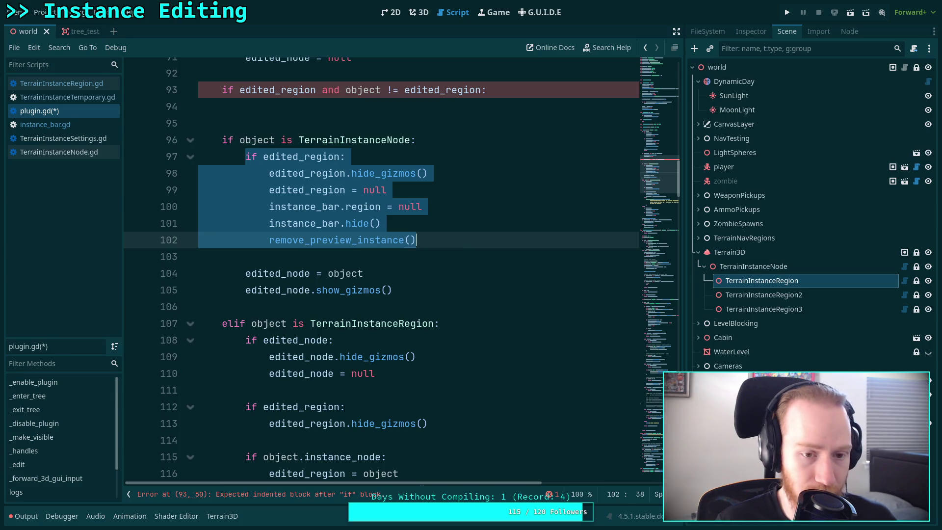
key("ctrl+x")
scroll(299, 219, "up", 2)
left_click(299, 209)
key("ctrl+v")
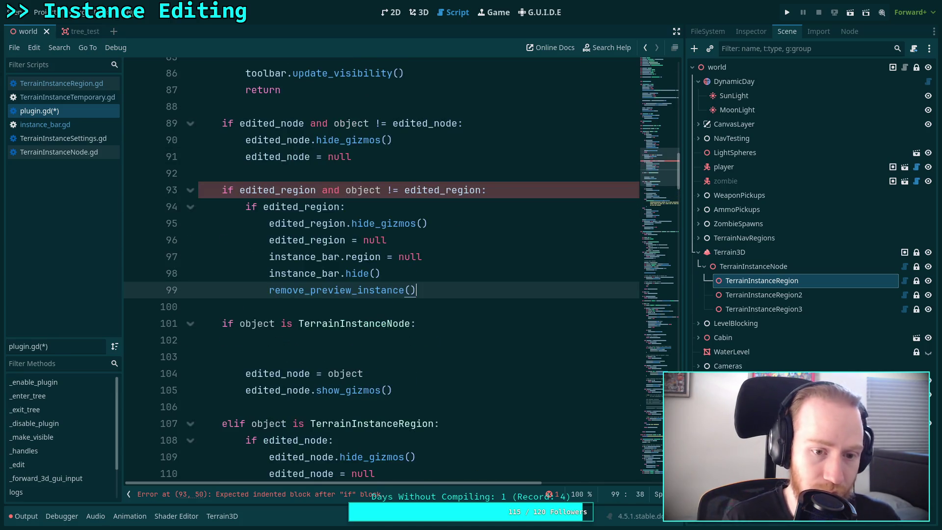
mouse_move(417, 290)
left_mouse_down()
mouse_move(201, 257)
mouse_move(202, 223)
left_mouse_up()
key("shift+Tab")
left_click(476, 210)
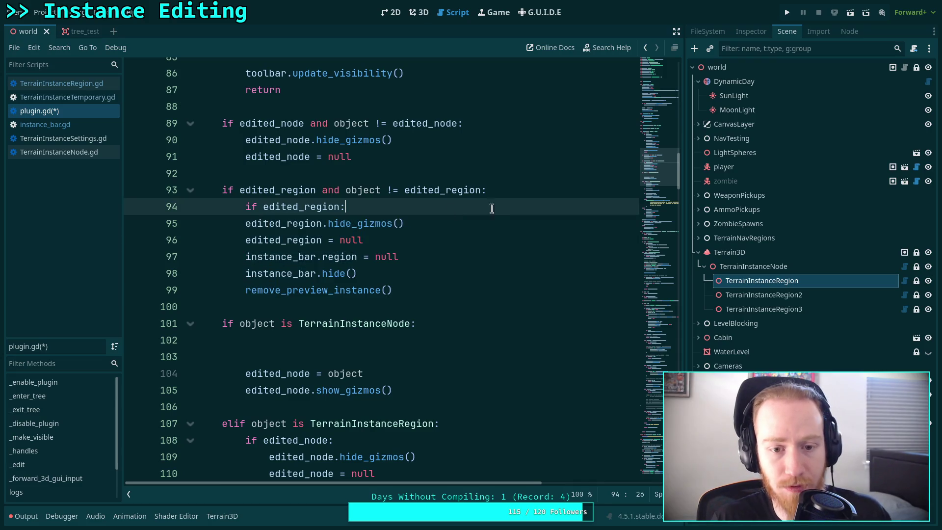
left_click_drag(476, 210, 542, 196)
key("BackSpace")
Step: Remove the extra blank lines and delete the region branch's gizmo-hiding checks
scroll(375, 292, "down", 1)
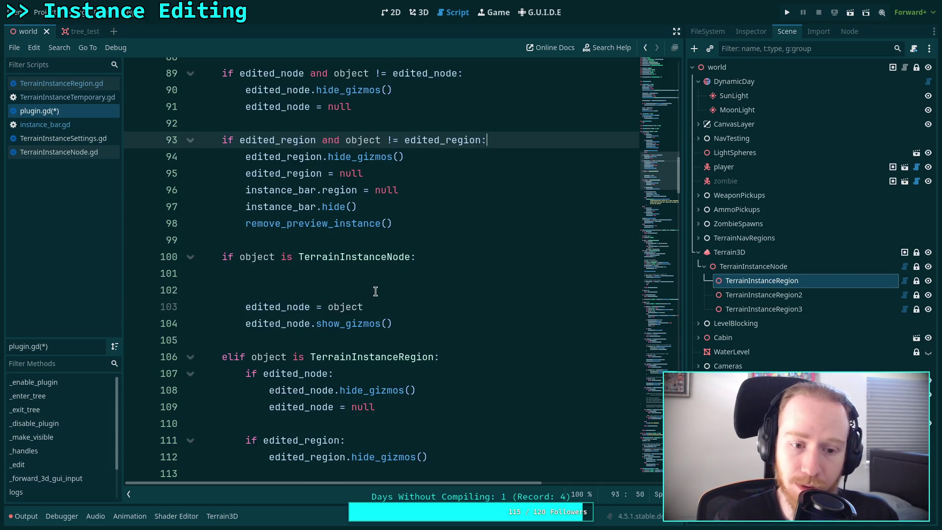
left_click(377, 292)
key("BackSpace")
key("BackSpace")
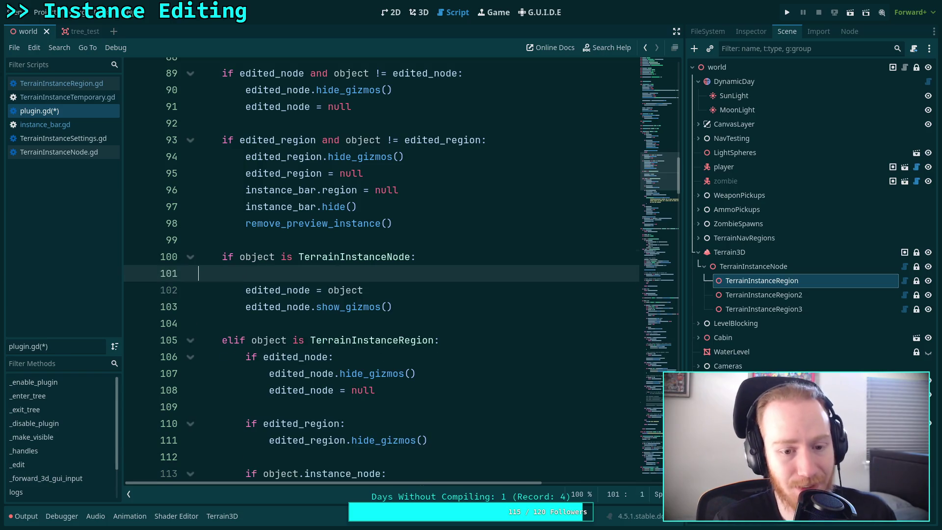
key("BackSpace")
scroll(388, 290, "up", 1)
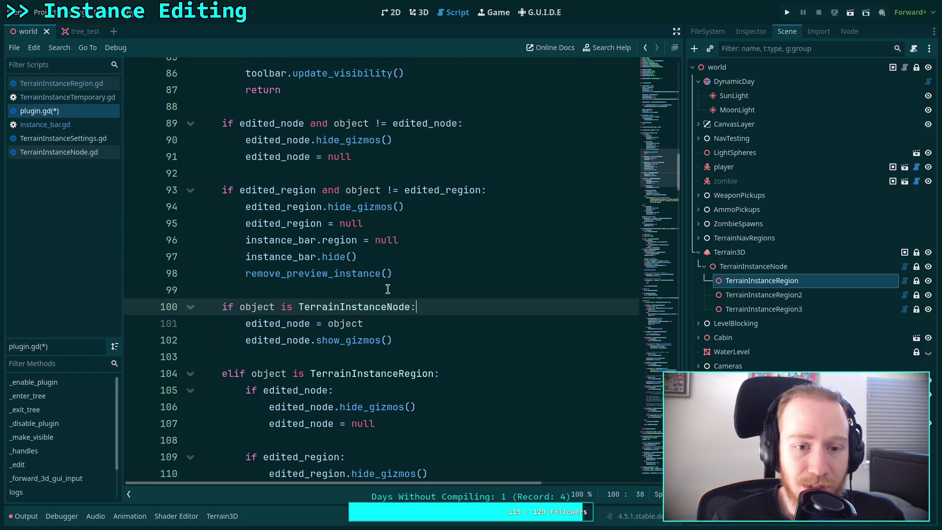
scroll(387, 290, "down", 3)
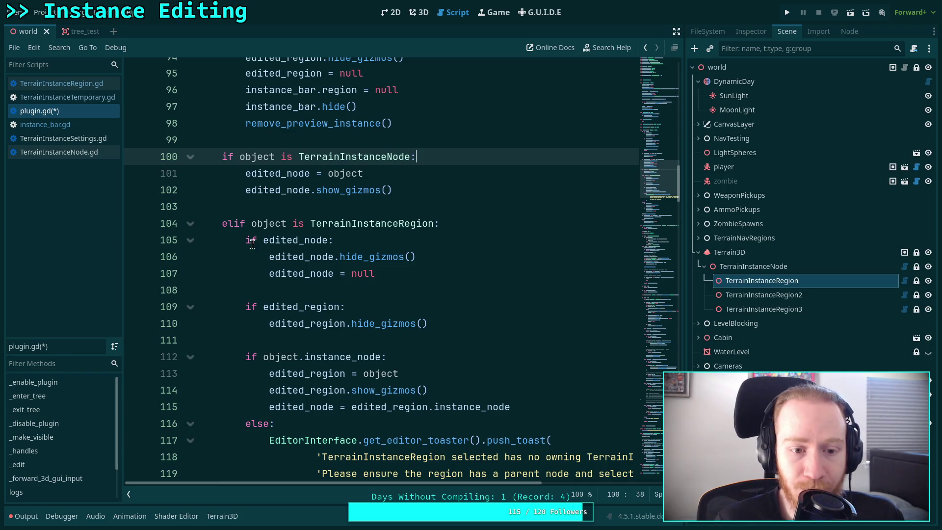
left_click_drag(247, 240, 467, 320)
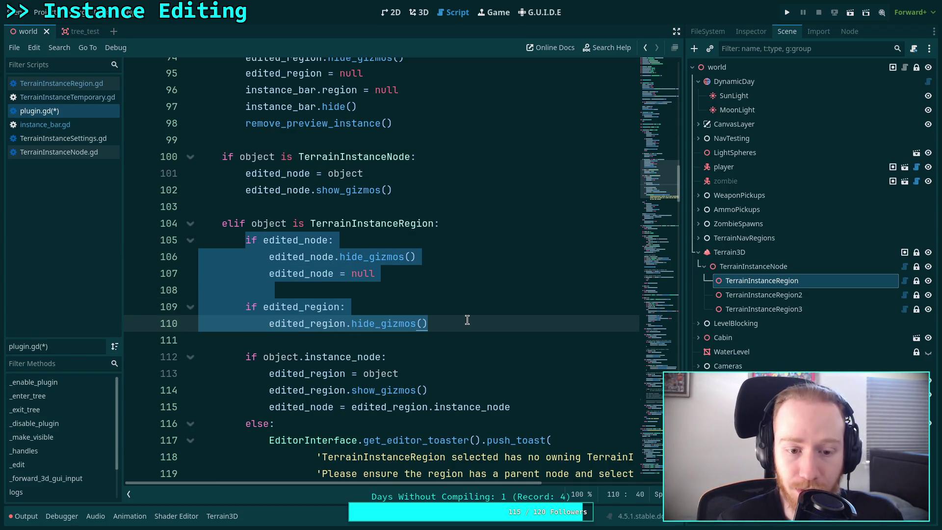
key("BackSpace")
key("BackSpace")
key("BackSpace")
Step: Delete the selection handler's trailing else branch along with the leftover blank lines
key("Down")
key("BackSpace")
scroll(483, 300, "down", 3)
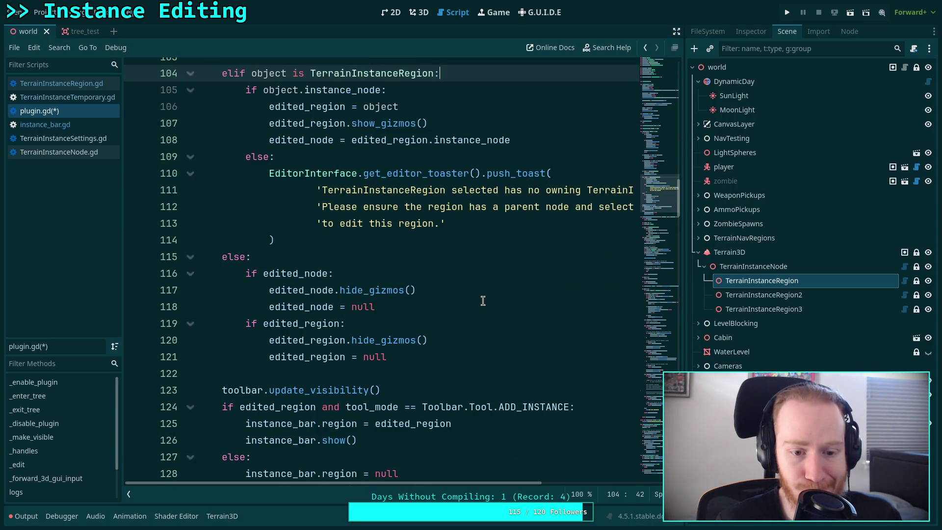
scroll(481, 302, "up", 4)
scroll(481, 302, "down", 3)
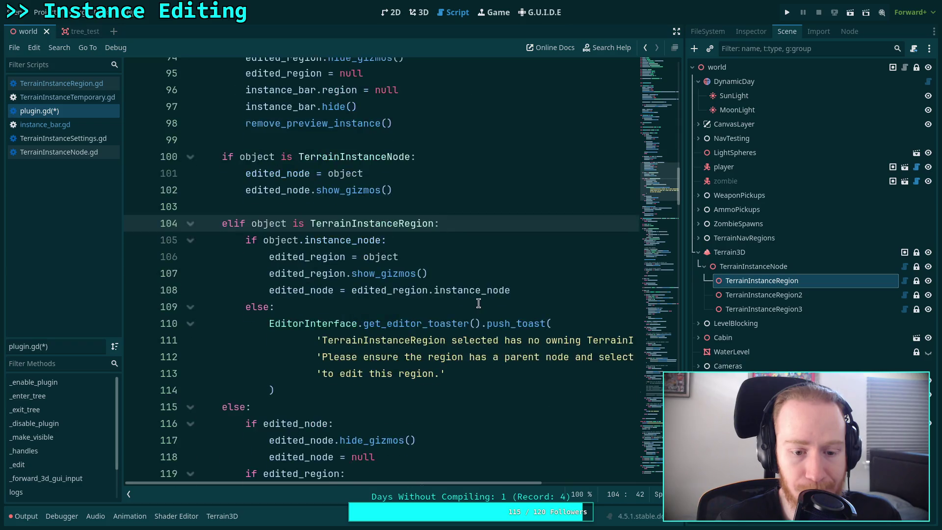
left_click_drag(417, 409, 100, 305)
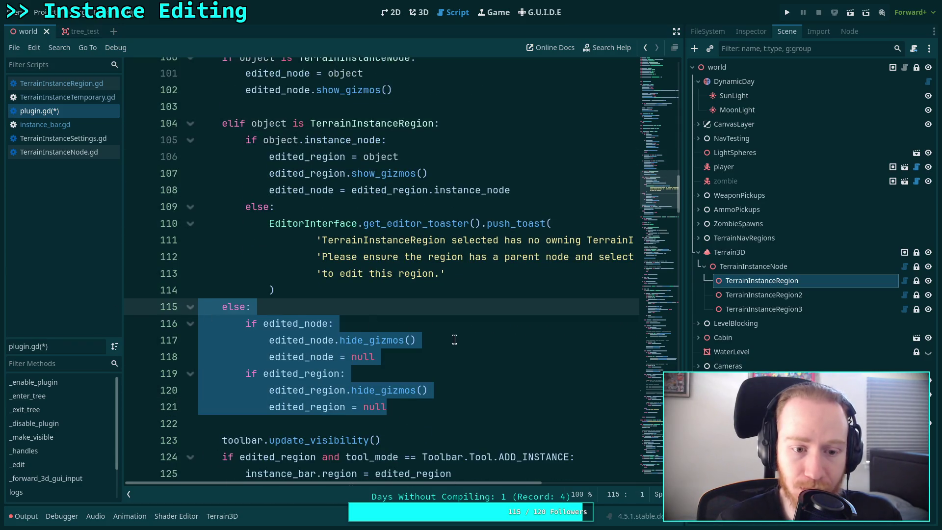
left_click(356, 336)
mouse_move(405, 410)
left_mouse_down()
mouse_move(246, 339)
mouse_move(244, 321)
left_mouse_up()
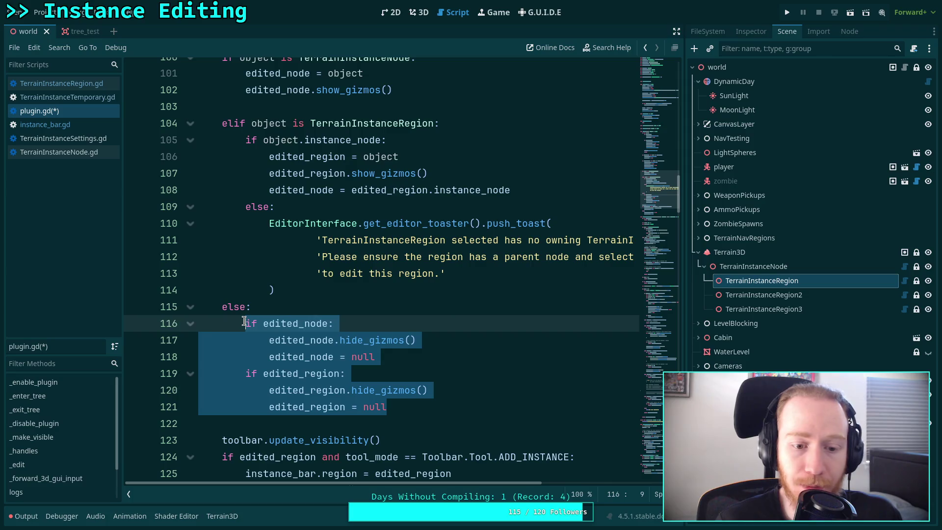
scroll(393, 332, "down", 2)
scroll(430, 341, "up", 2)
mouse_move(387, 406)
left_mouse_down()
mouse_move(385, 390)
mouse_move(116, 304)
left_mouse_up()
key("BackSpace")
key("BackSpace")
Step: Remove the tool_mode instance_bar show/hide block and its leftover blank line
scroll(381, 352, "up", 1)
scroll(381, 351, "down", 1)
mouse_move(380, 423)
left_mouse_down()
mouse_move(196, 354)
mouse_move(142, 348)
left_mouse_up()
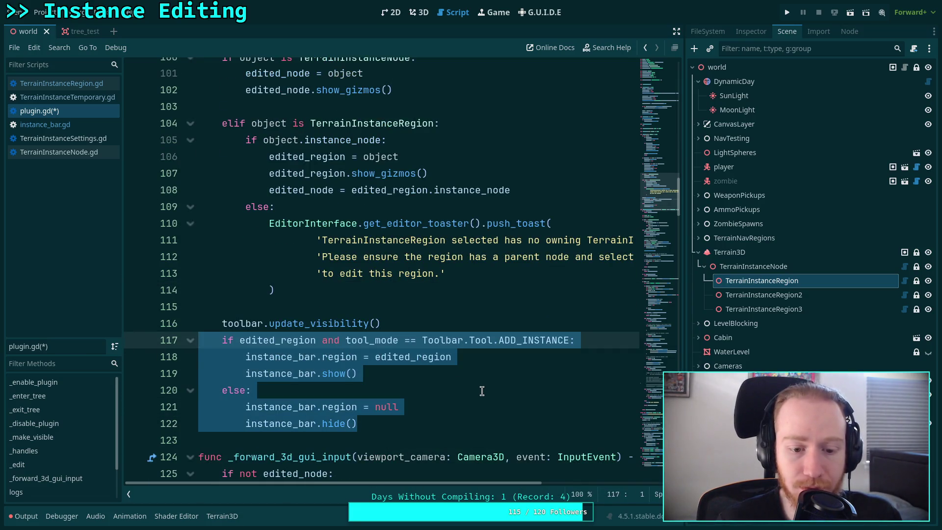
key("BackSpace")
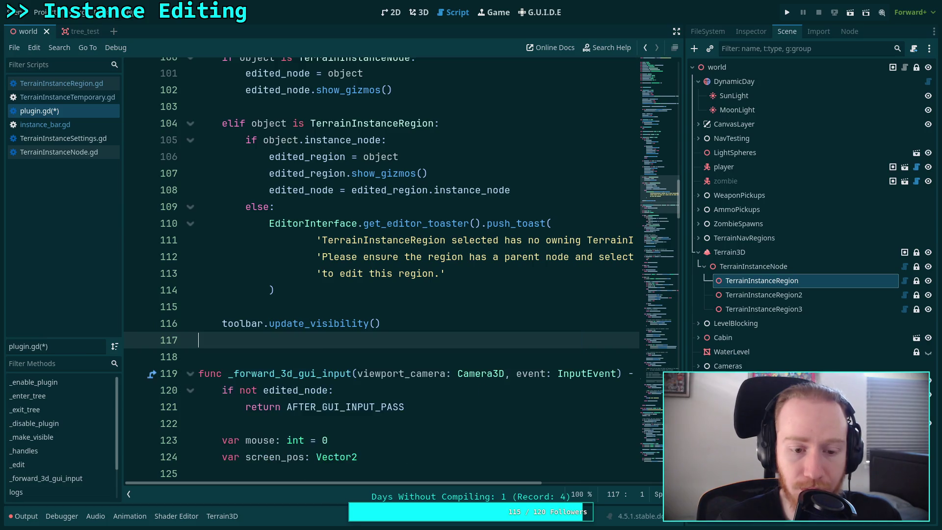
key("BackSpace")
left_click(324, 308)
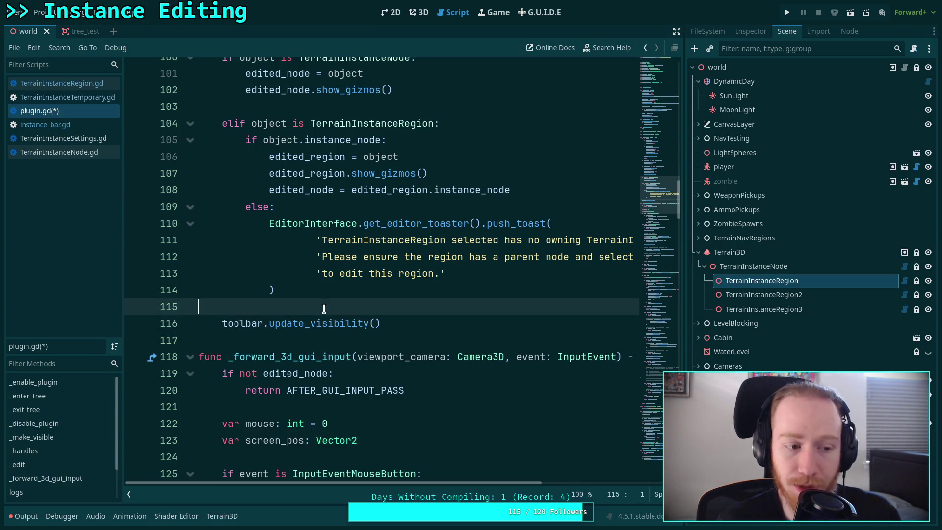
Step: Add 'instance_bar.region = edited_region' after the edited_node assignment in the TerrainInstanceRegion branch
scroll(324, 310, "up", 3)
scroll(324, 308, "up", 3)
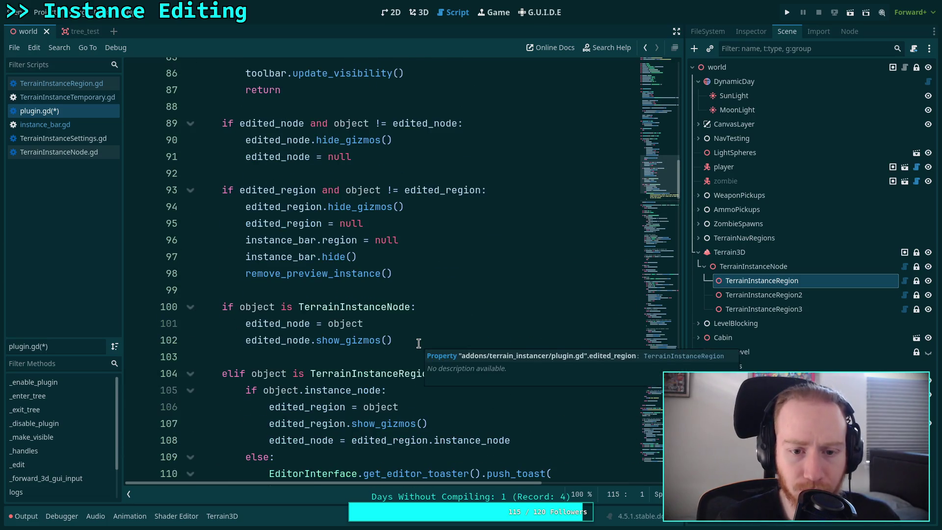
left_click(449, 275)
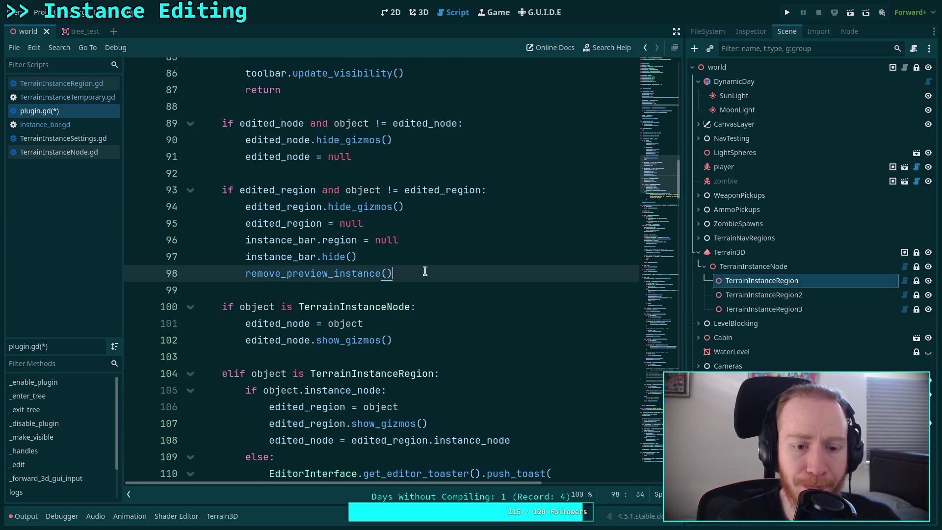
scroll(425, 272, "down", 2)
scroll(425, 271, "down", 1)
left_click(566, 286)
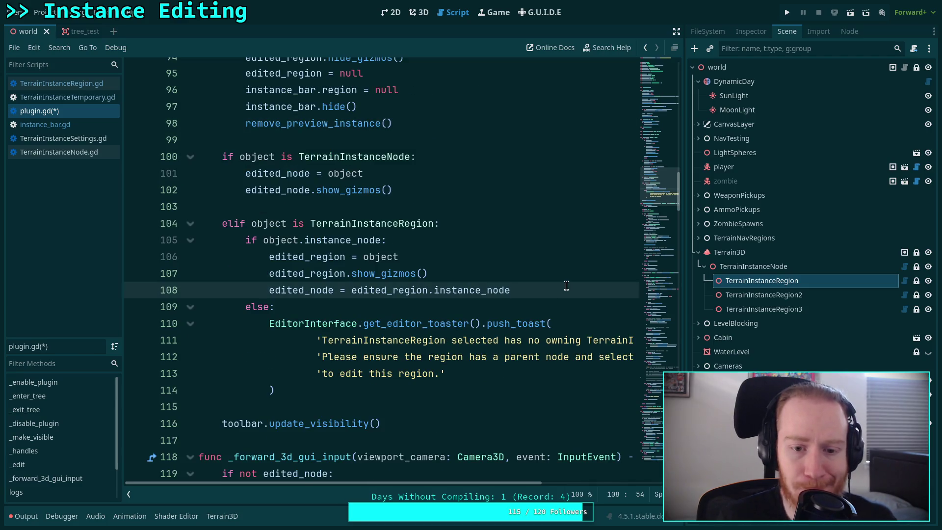
key("Return")
type("inst")
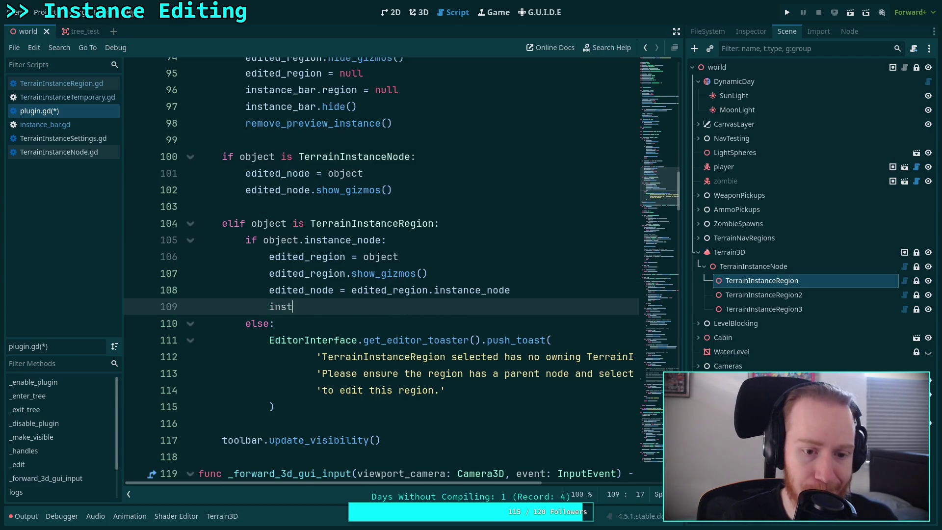
key("Return")
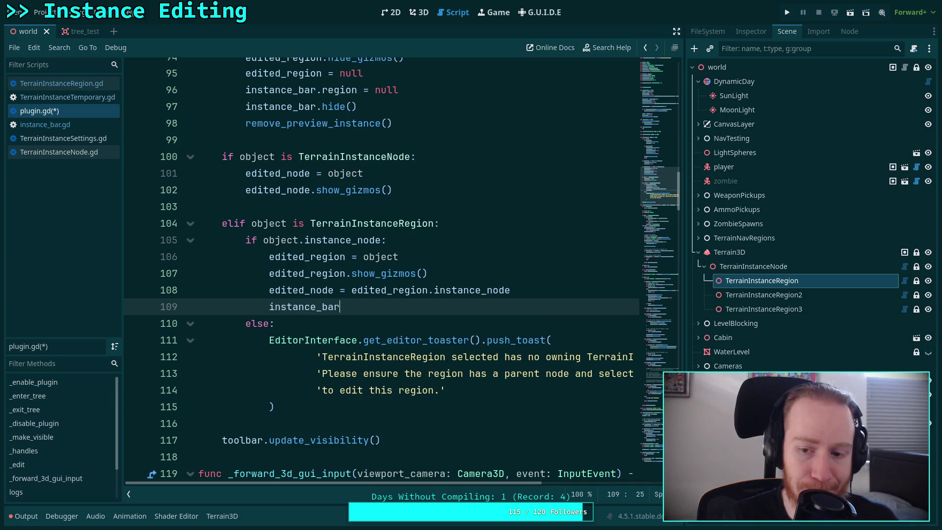
type(".")
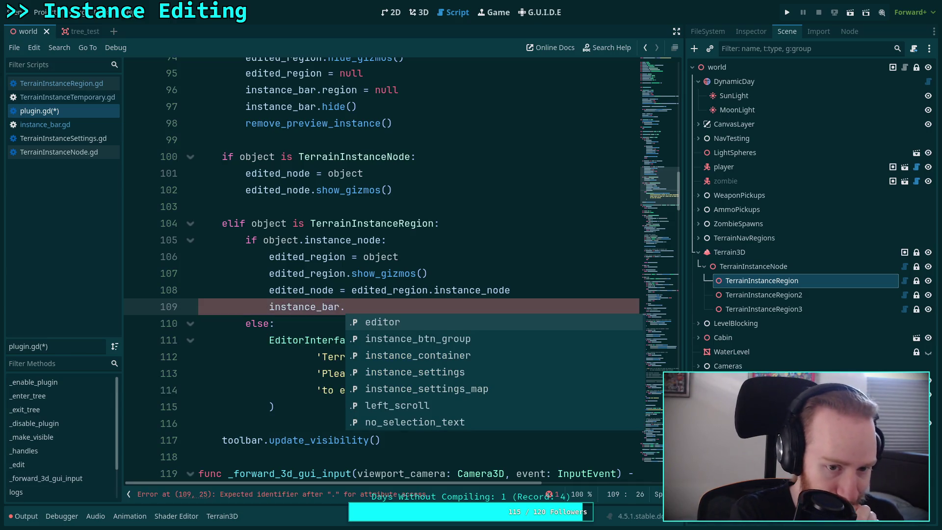
type("re")
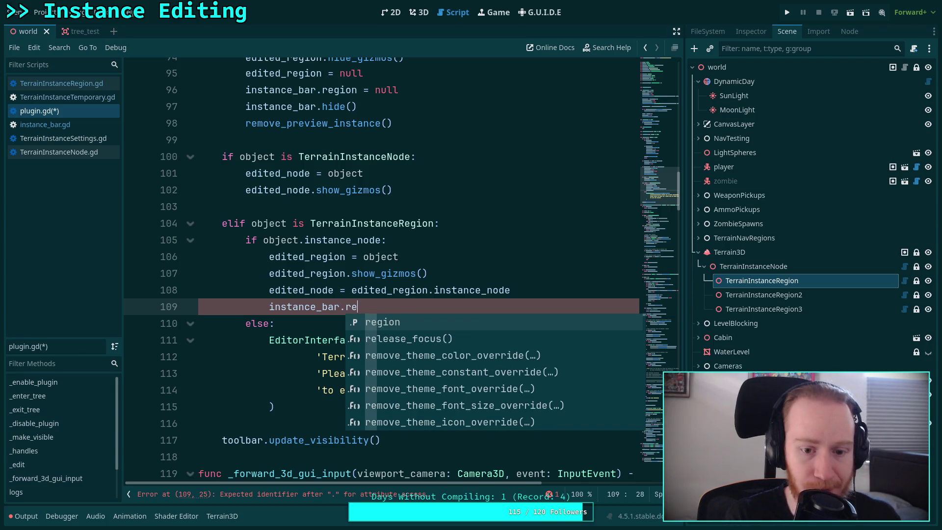
key("Return")
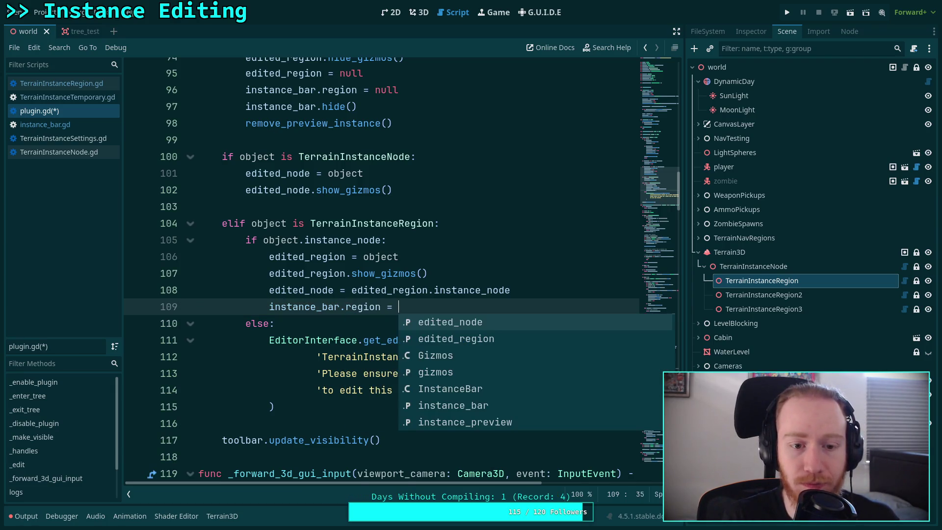
type("ed")
key("Down")
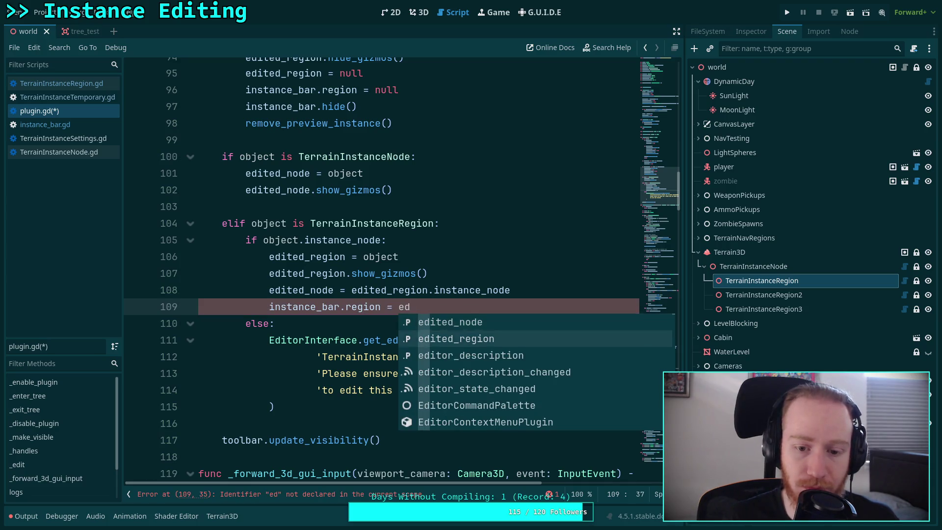
key("Return")
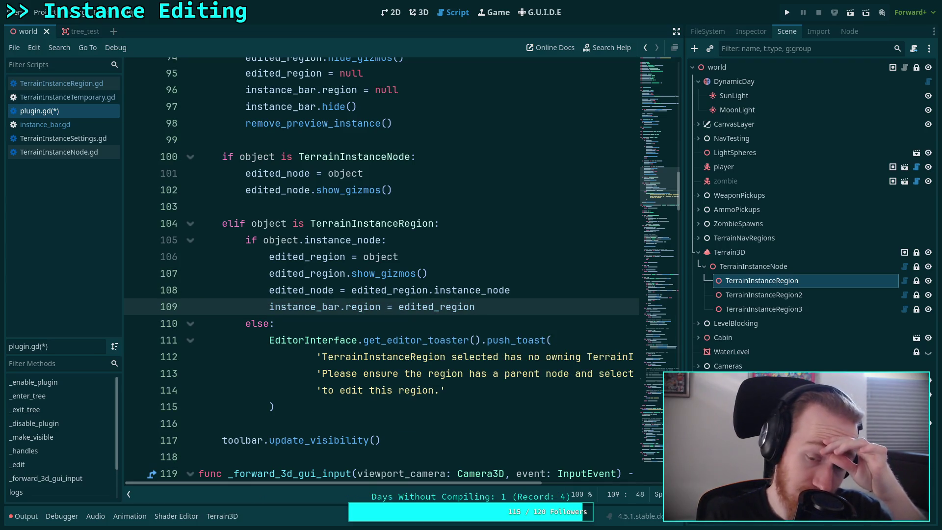
key("Return")
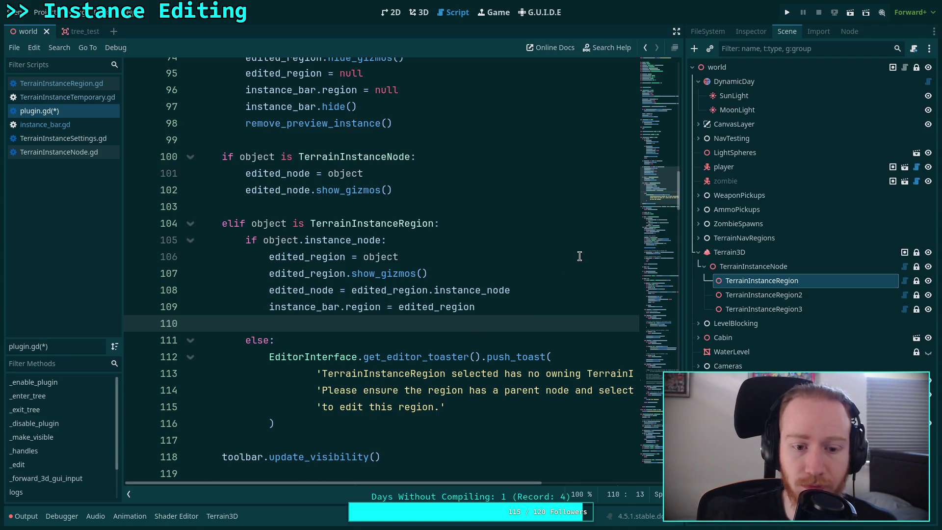
scroll(579, 255, "down", 2)
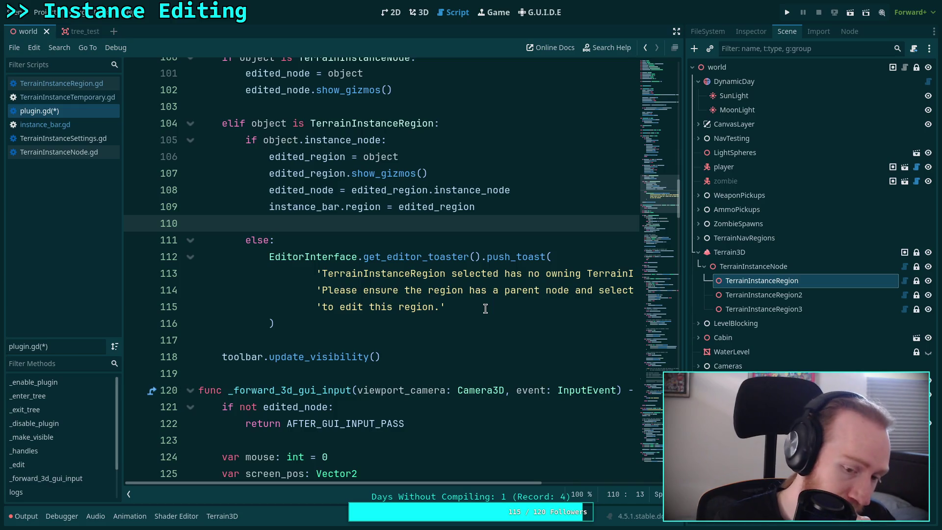
Step: Declare 'func set_preview_instance_parent(region: TerrainInstanceRegion) -> void:' at the end of the script
scroll(485, 308, "down", 20)
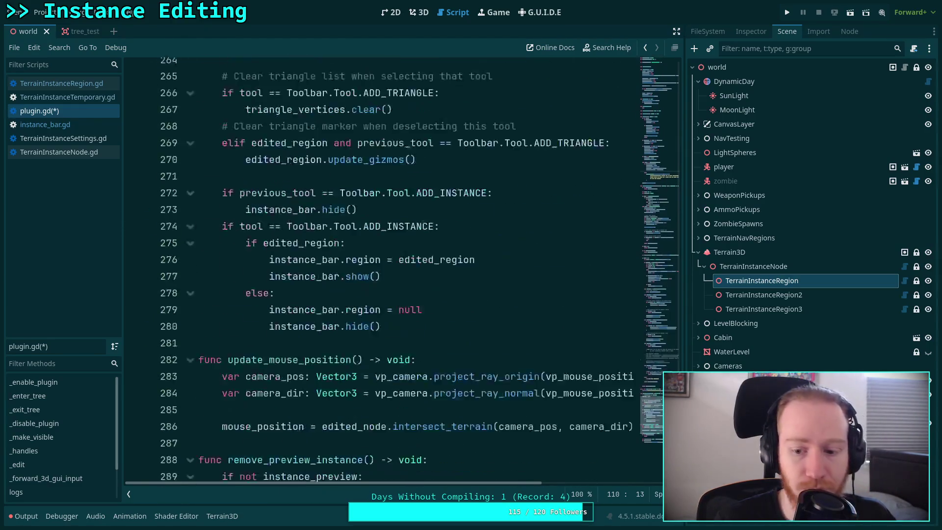
scroll(595, 412, "down", 6)
left_click(441, 343)
key("Return")
type("func set_prev")
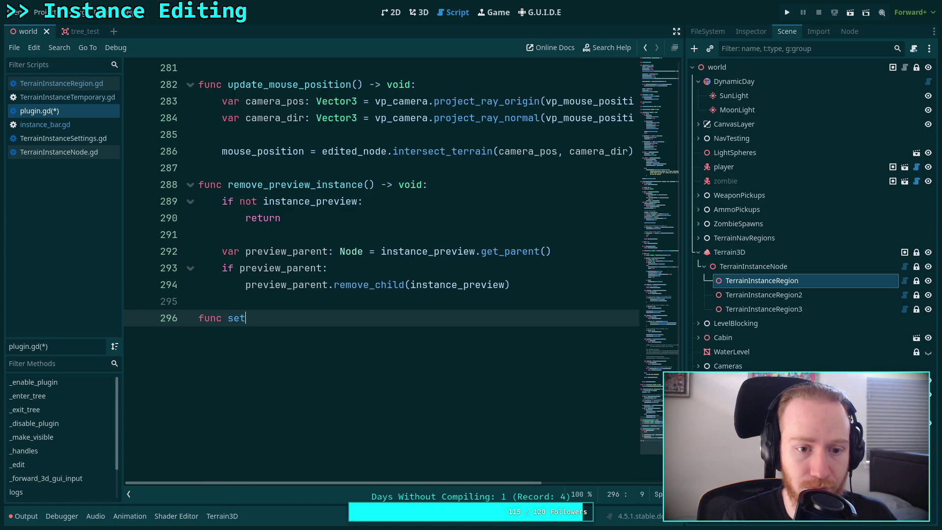
type("iew_instance")
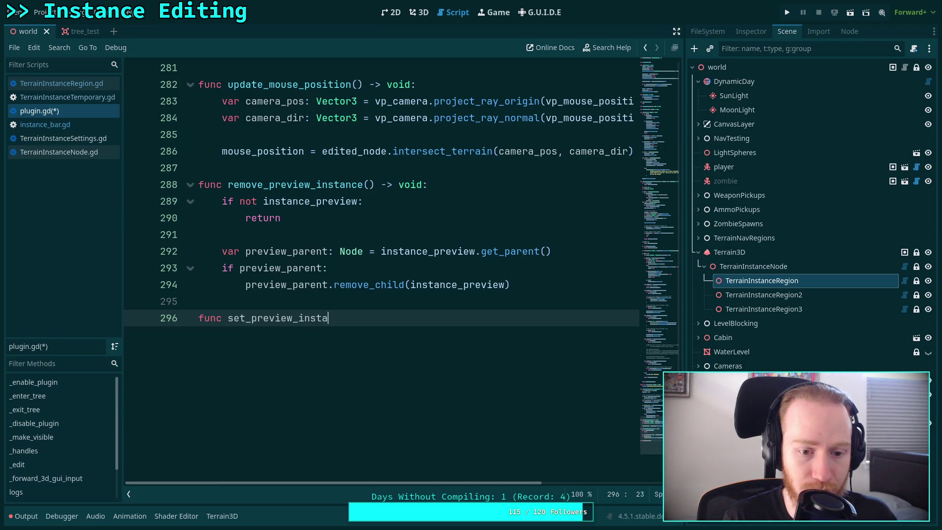
key("BackSpace")
key("BackSpace")
key("BackSpace")
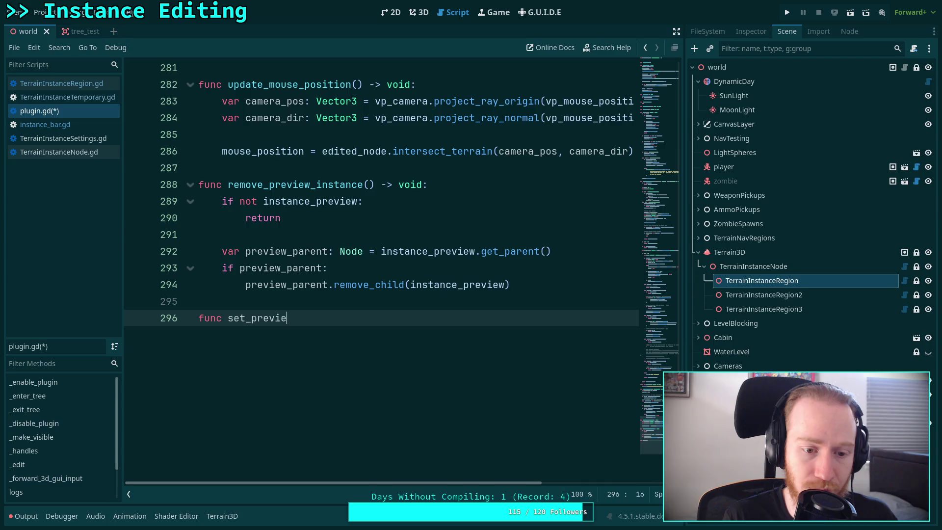
type("set_")
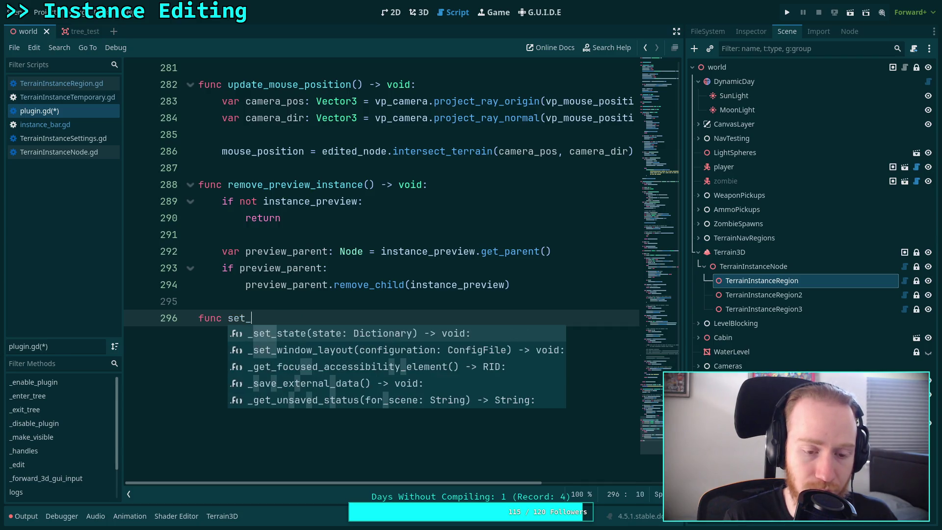
type("preview")
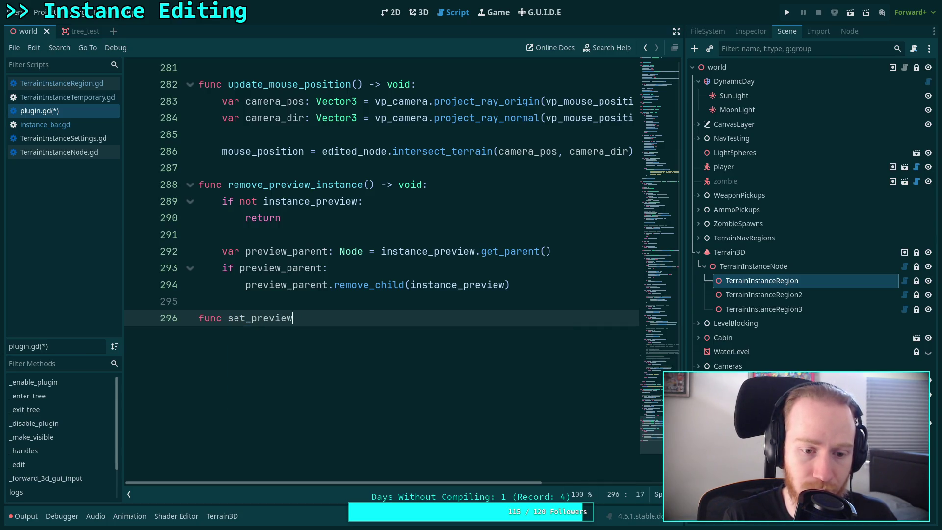
type("_instance_par")
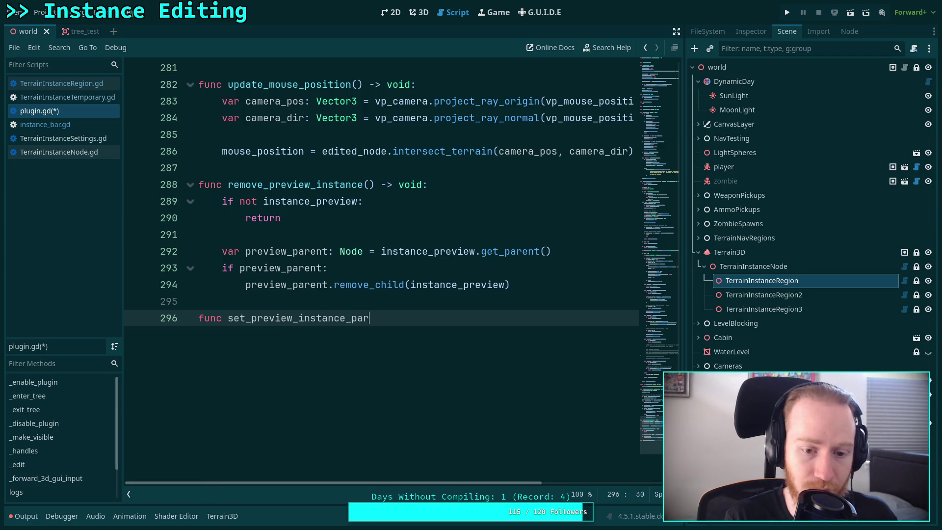
type("ent(")
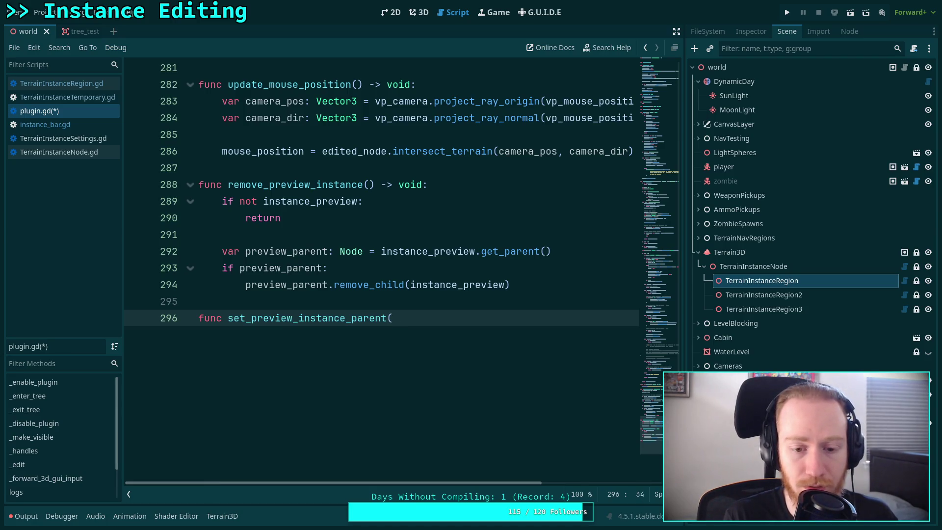
type("region")
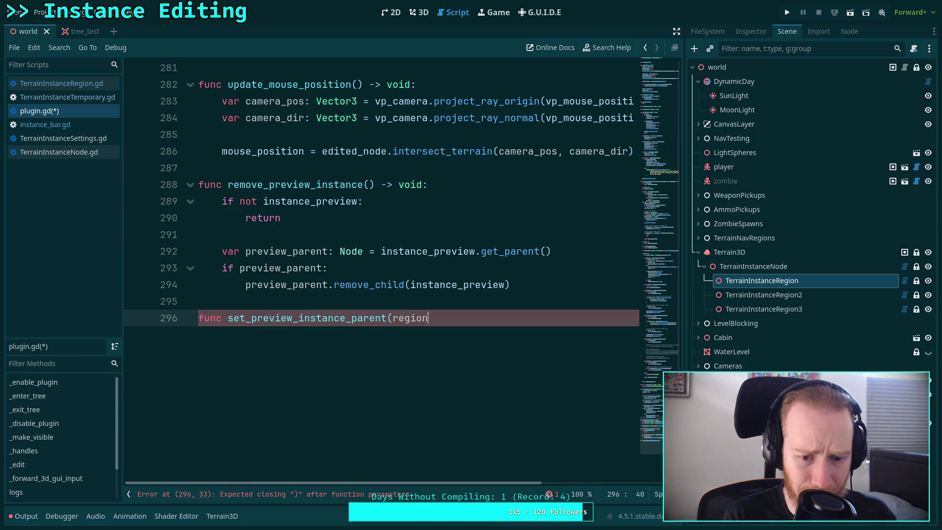
type(": Te")
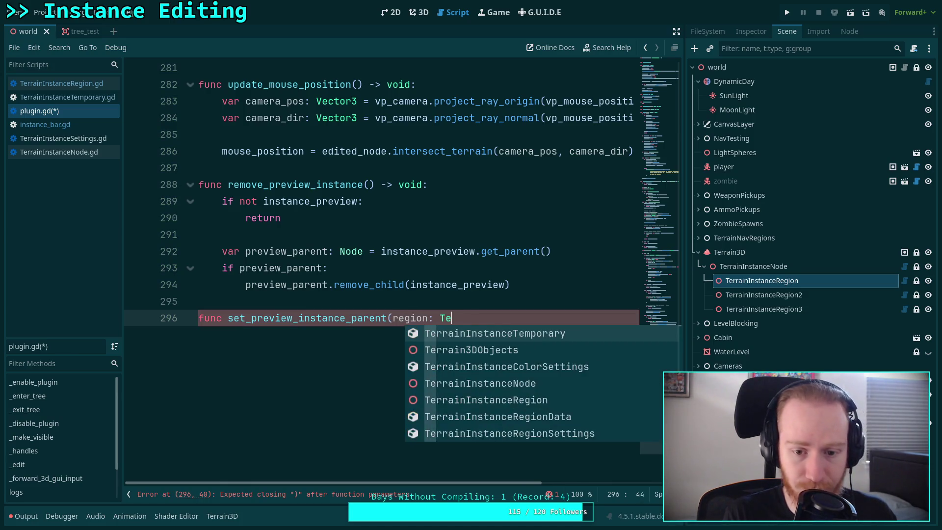
type("rrainR")
key("Return")
type(") -> vo")
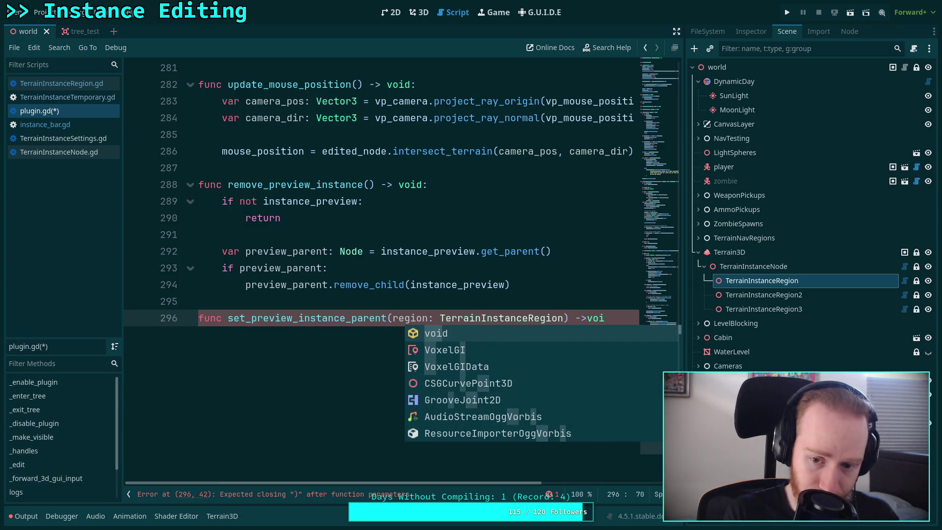
type("id:")
key("Return")
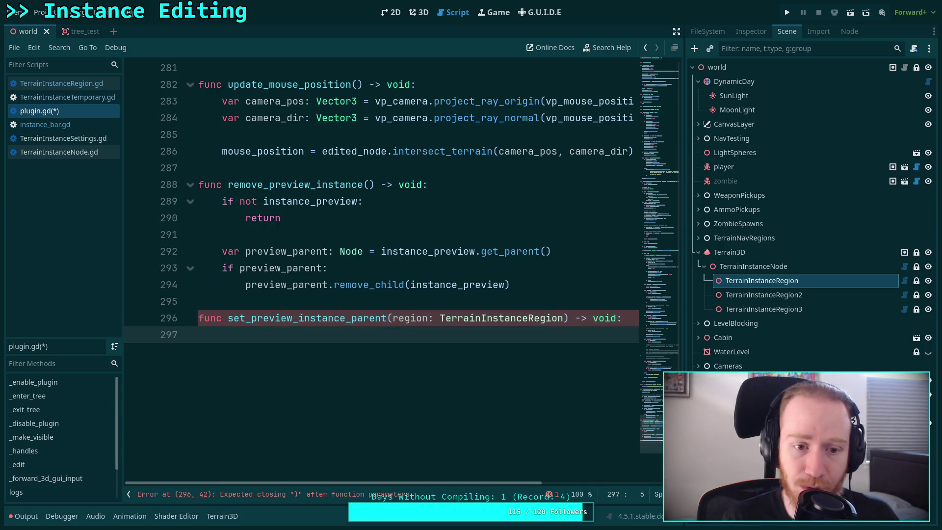
Step: Write an 'if not instance_preview: return' guard clause, then delete it again
type("if not in")
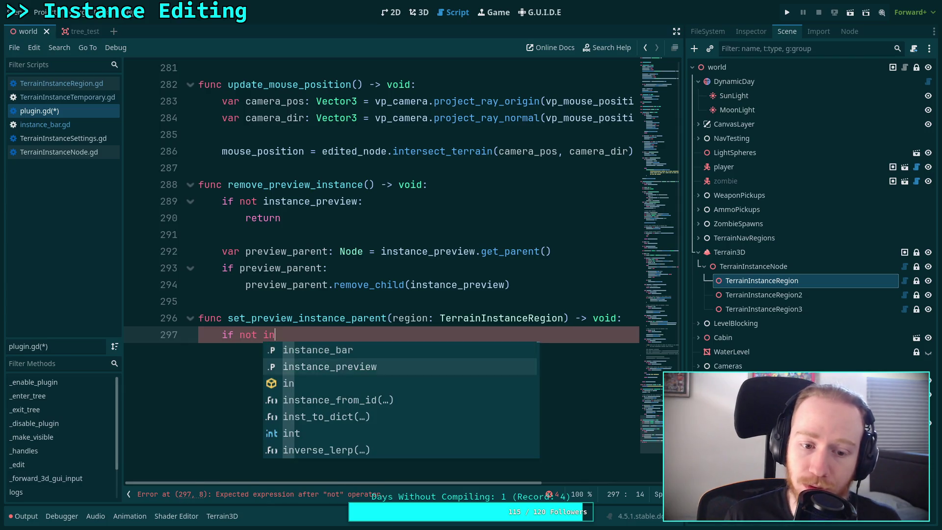
key("Return")
type(":")
key("Return")
type("return")
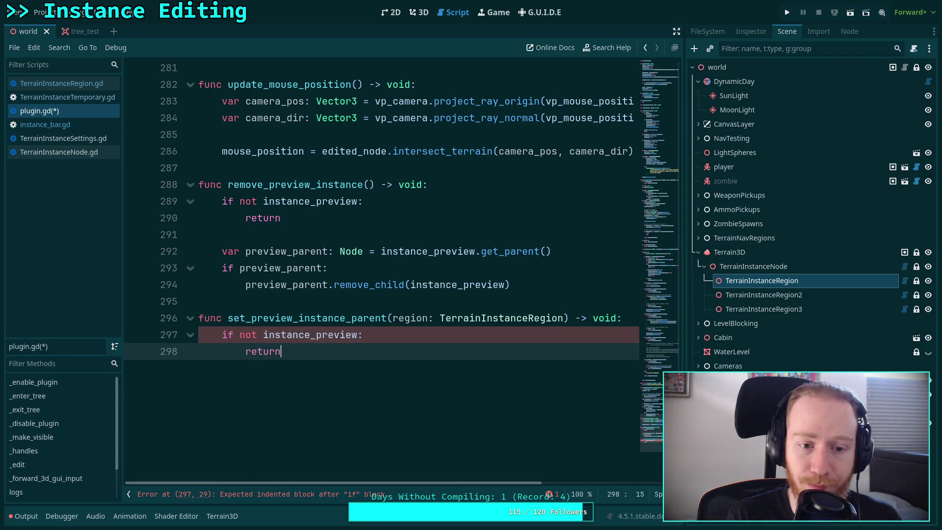
left_click(277, 335)
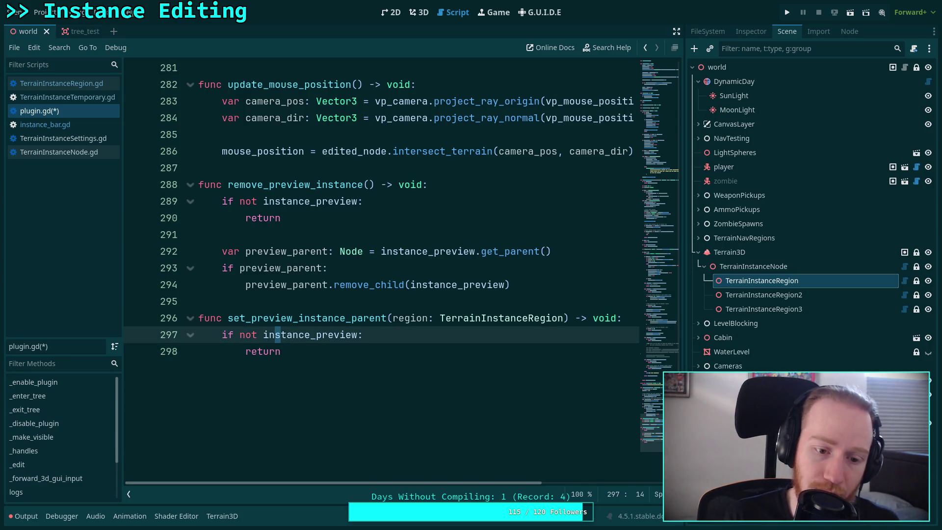
left_click(281, 351)
mouse_move(280, 351)
left_mouse_down()
mouse_move(265, 335)
mouse_move(222, 335)
left_mouse_up()
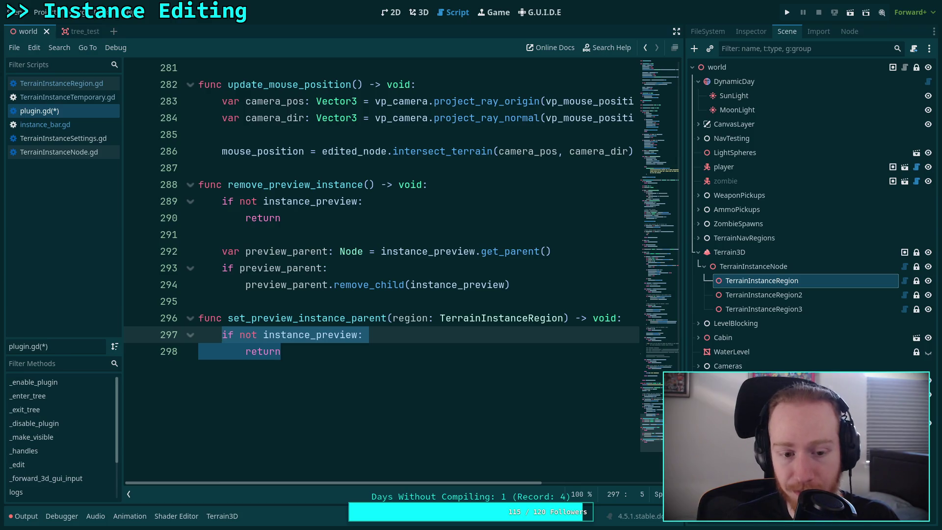
key("BackSpace")
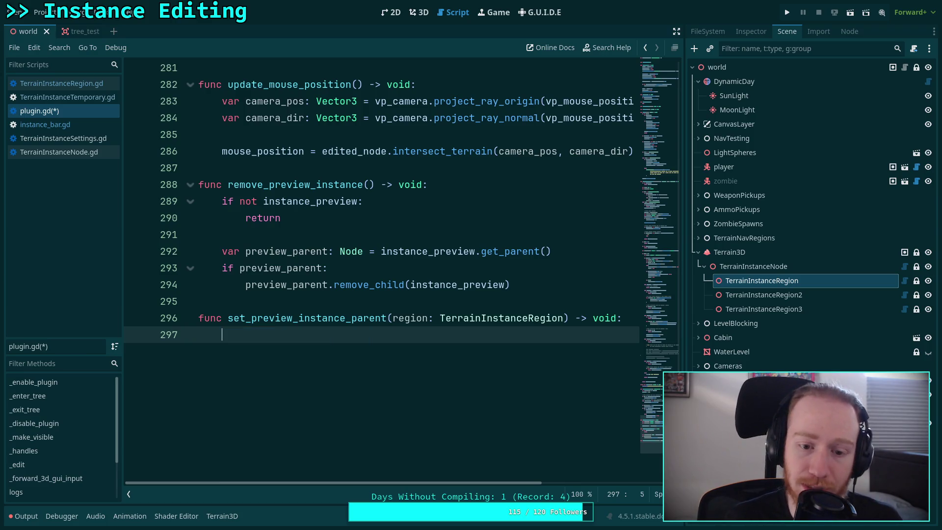
Step: Write the condition 'if instance_preview.get_parent():' in the function body
type("var")
key("BackSpace")
key("BackSpace")
key("BackSpace")
type("if")
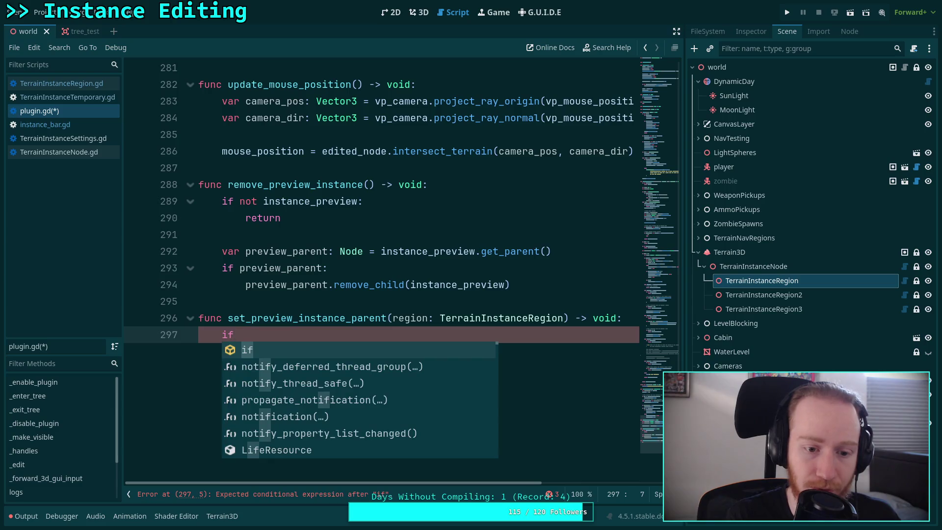
type(" instance")
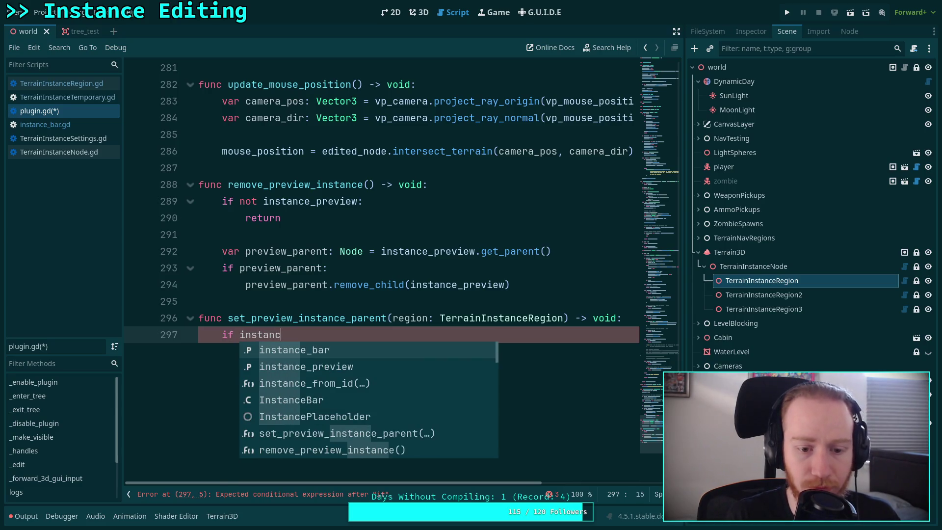
key("Down")
key("Return")
type(".")
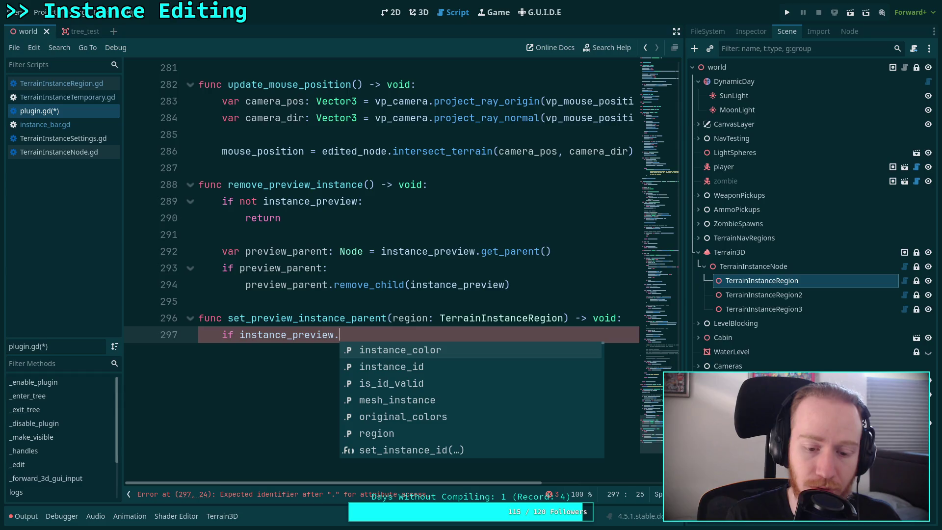
key("BackSpace")
key("BackSpace")
key("BackSpace")
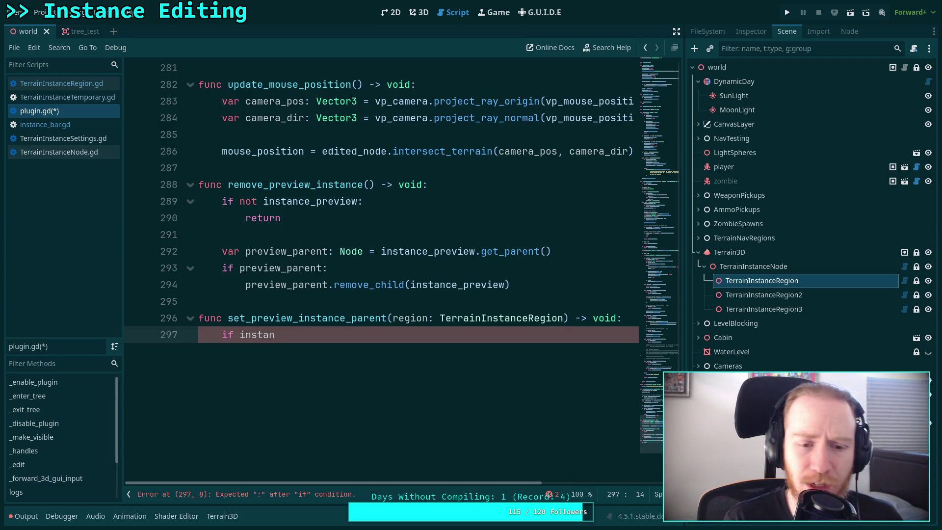
type("ce")
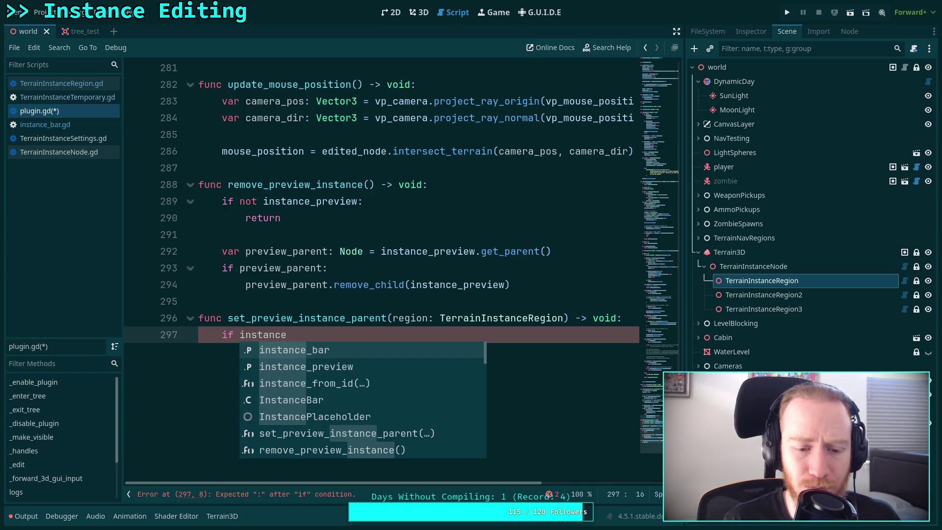
key("Return")
type(".get_par")
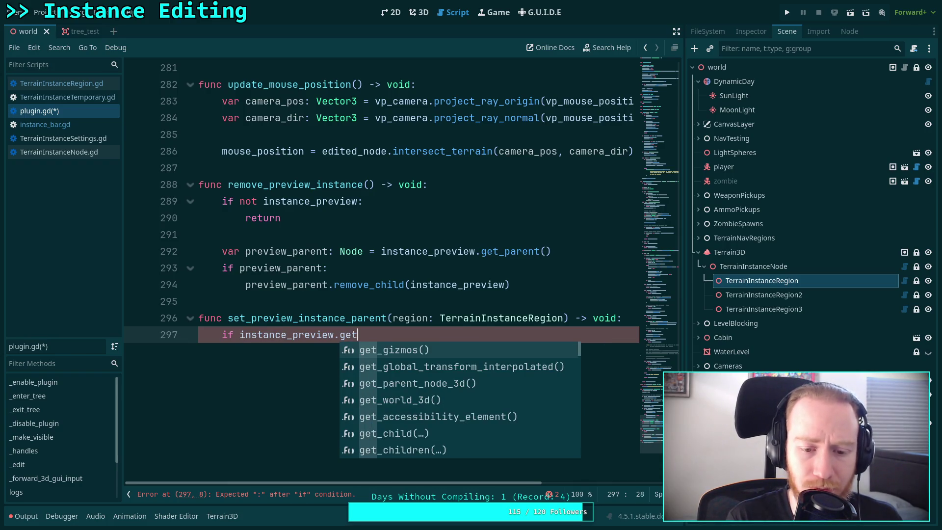
key("Down")
key("Return")
type(":")
key("Return")
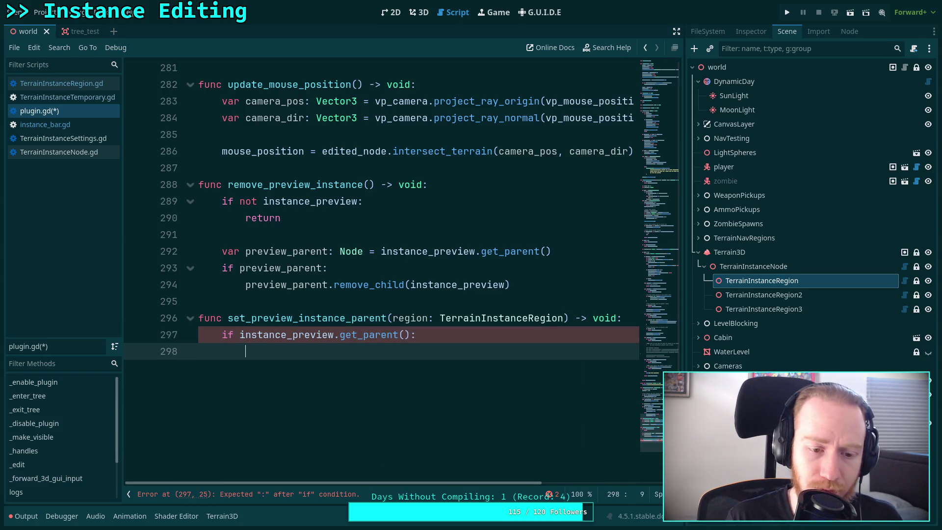
Step: Add 'instance_preview.reparent(region)' inside the if block
type("instance_pr")
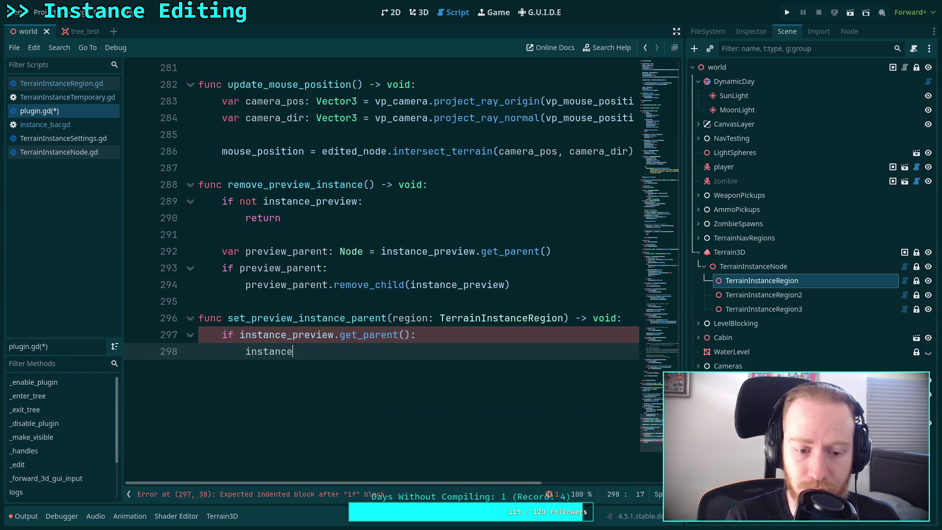
key("Return")
type(".rep")
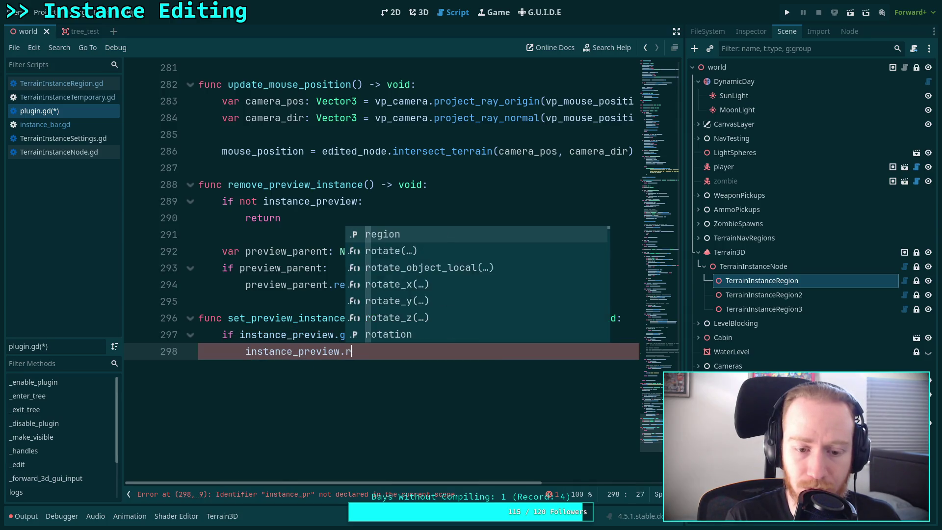
key("Return")
type("er")
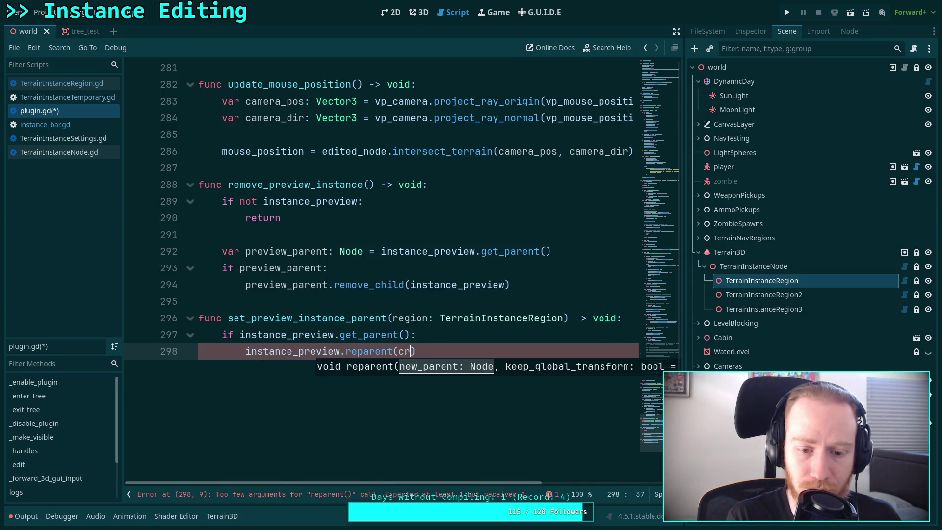
key("BackSpace")
key("BackSpace")
type("region")
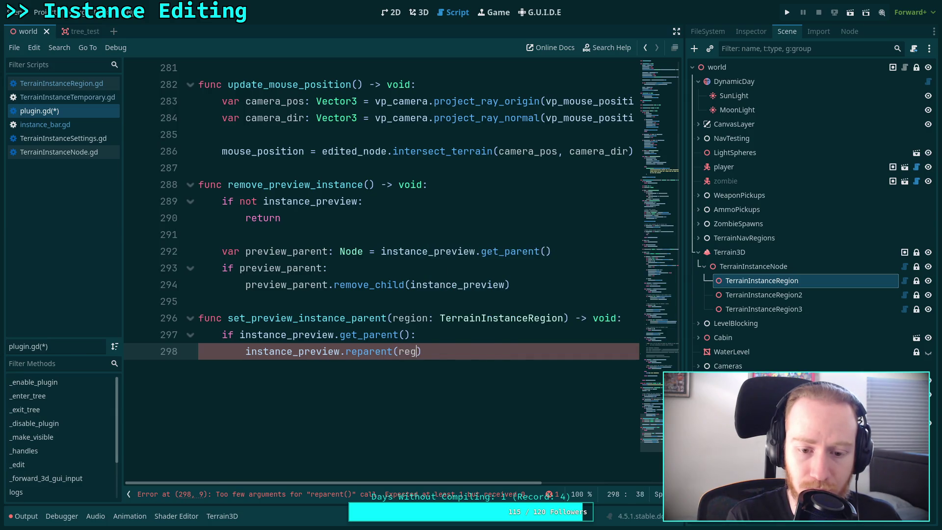
mouse_move(501, 353)
left_mouse_down()
mouse_move(201, 336)
mouse_move(222, 333)
left_mouse_up()
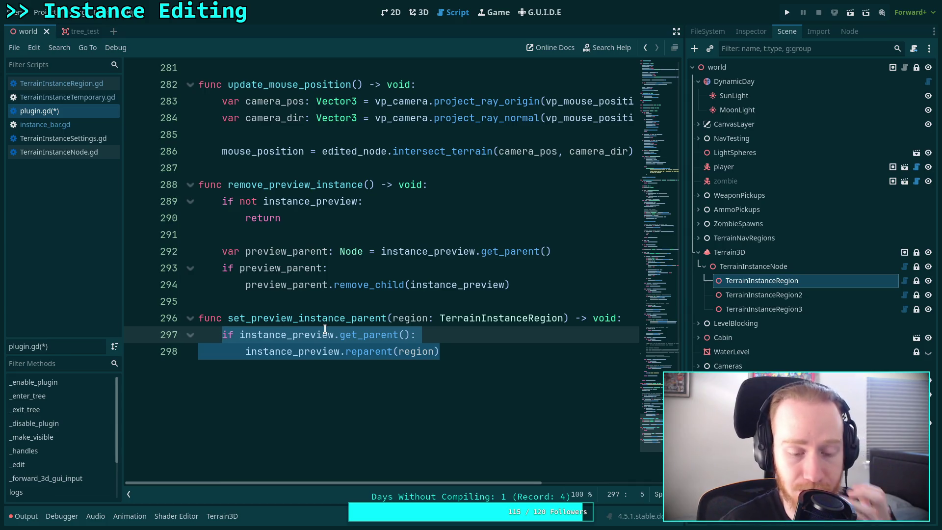
Step: Replace the if block with 'var preview_parent: Node = instance_preview.get_parent()'
key("BackSpace")
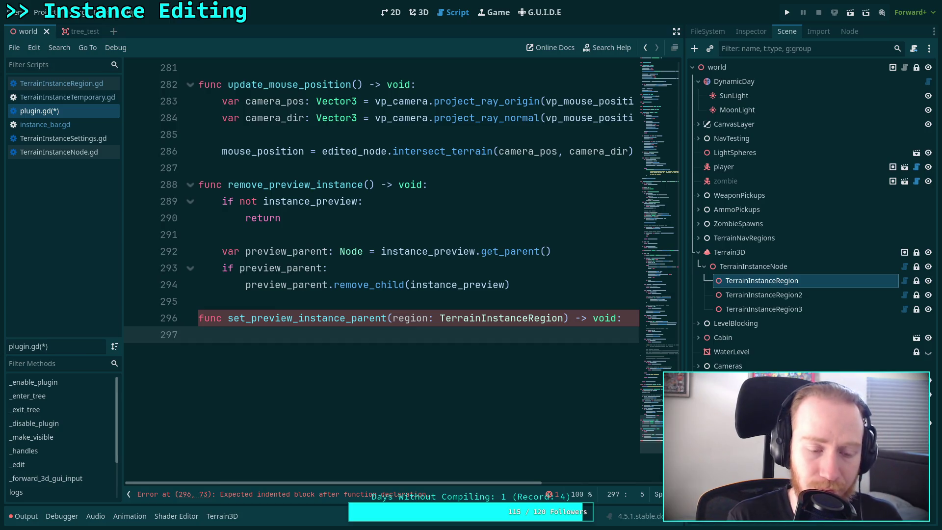
type("var preview_")
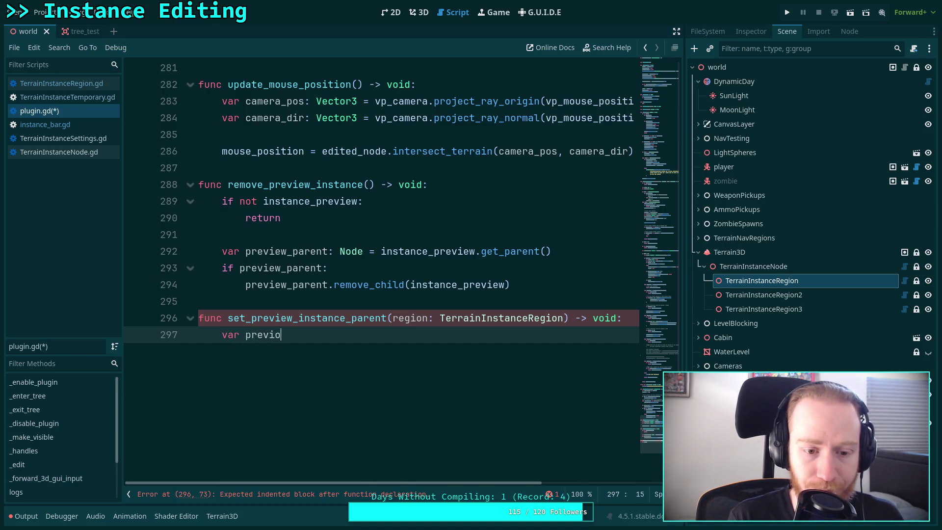
type("parent")
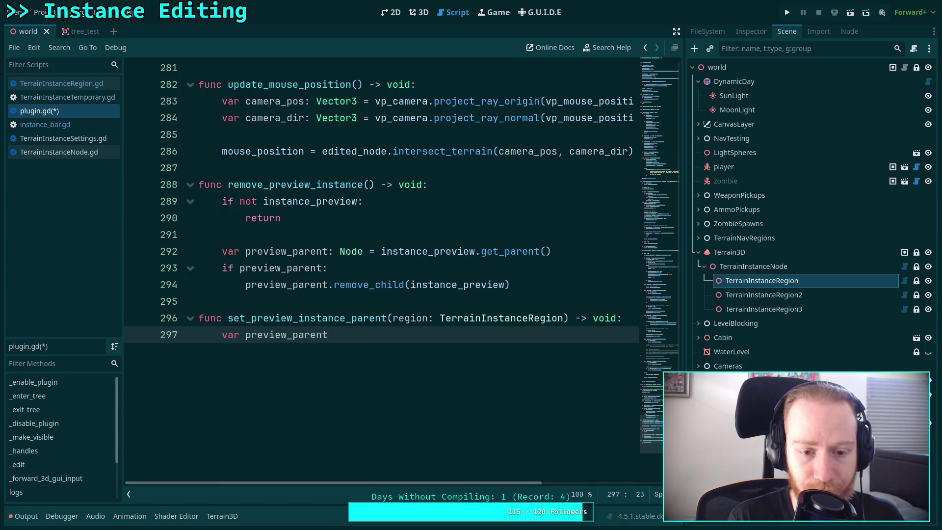
type(": Node = instance")
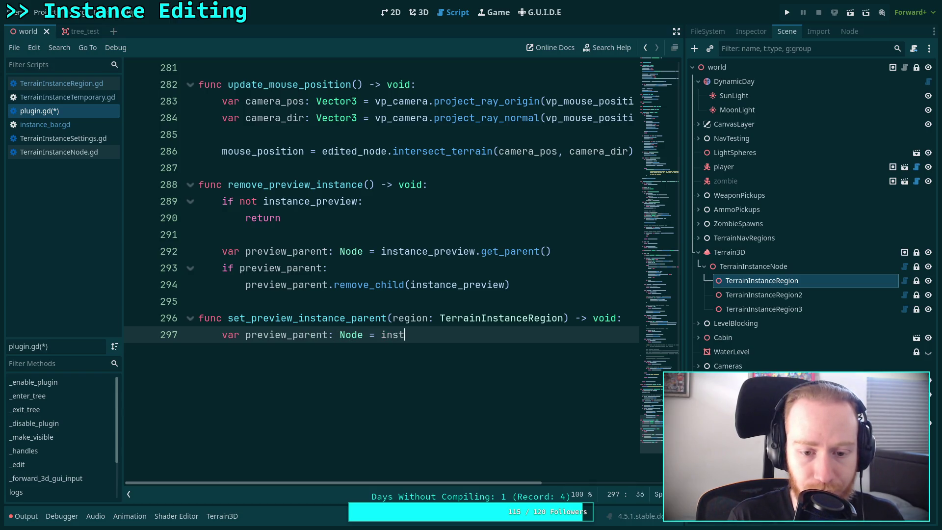
key("BackSpace")
key("BackSpace")
type("r")
key("Return")
type(".get_")
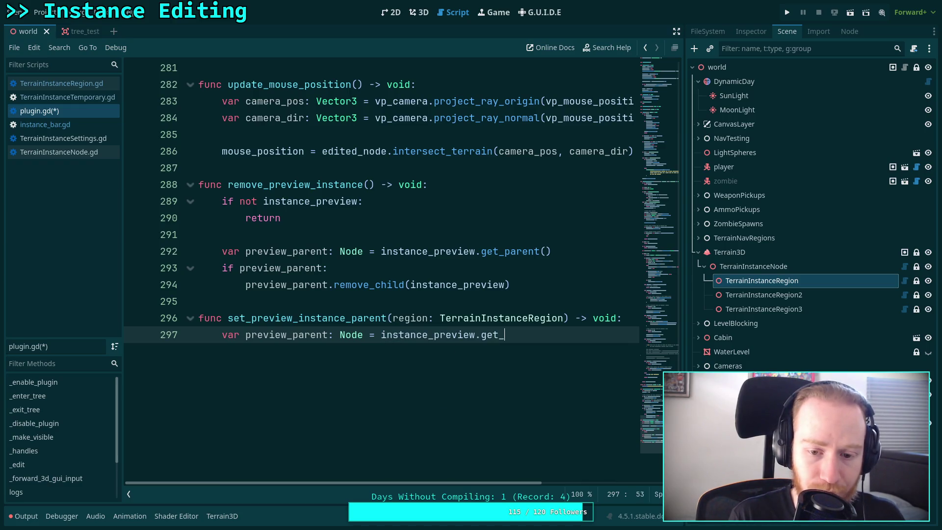
type("pa")
key("Down")
key("Return")
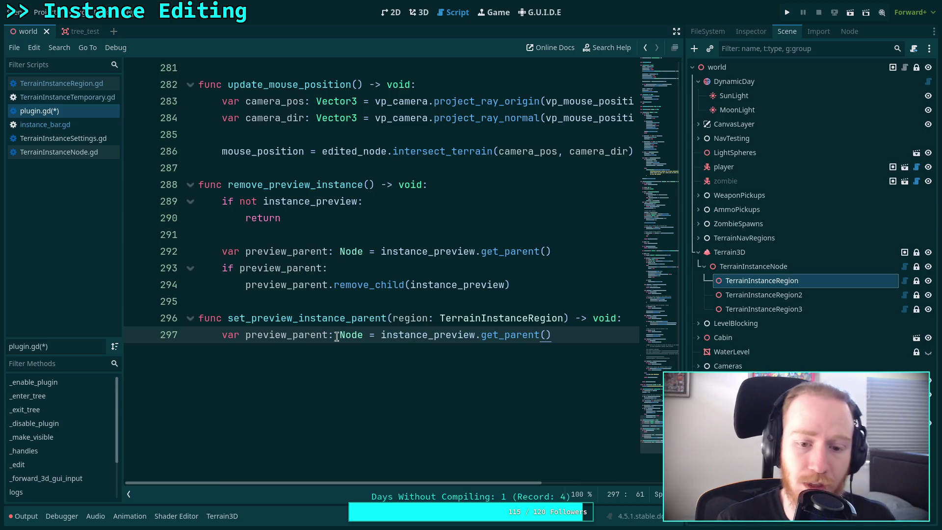
Step: Change the function's parameter from 'region: TerrainInstanceRegion' to 'p: Node'
left_click(394, 319)
double_click(395, 319)
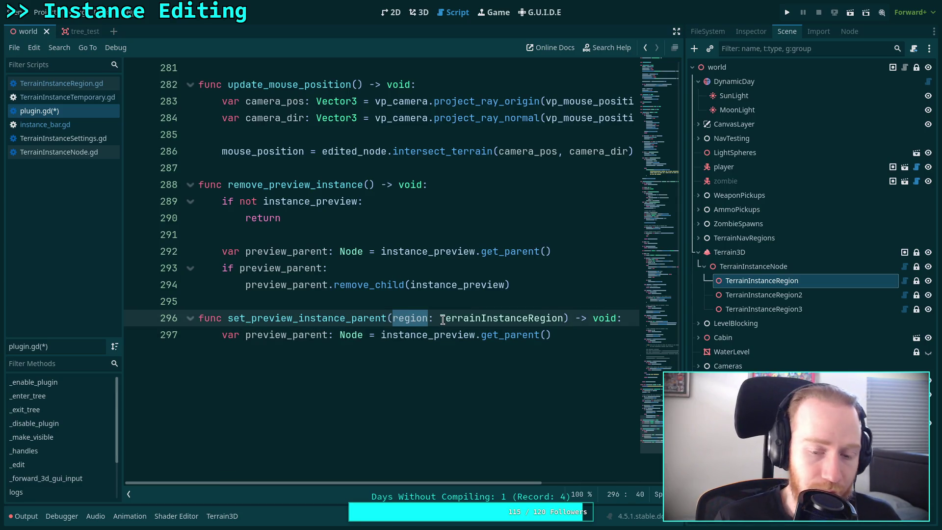
type("p")
double_click(441, 319)
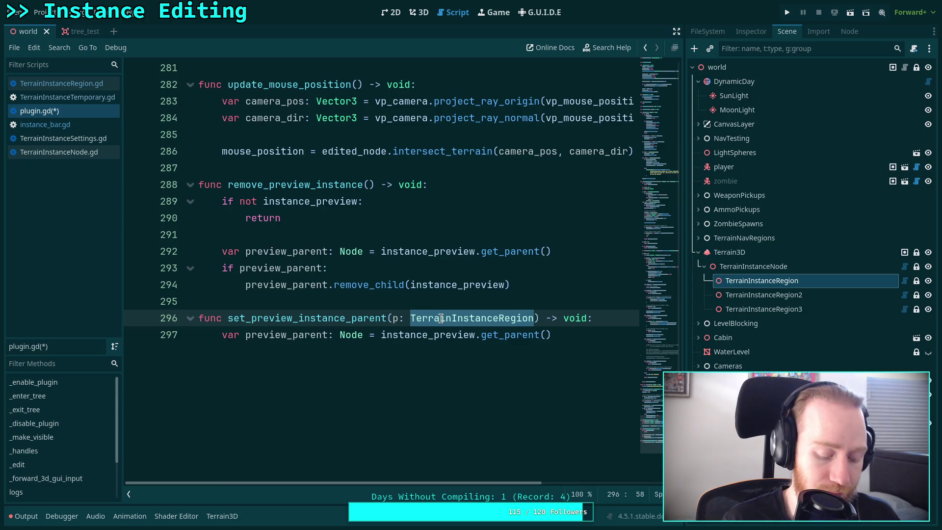
type("Node")
key("Escape")
Step: Add 'if preview_parent: preview_parent.remove_child(instance_preview)' below the variable
left_click(591, 336)
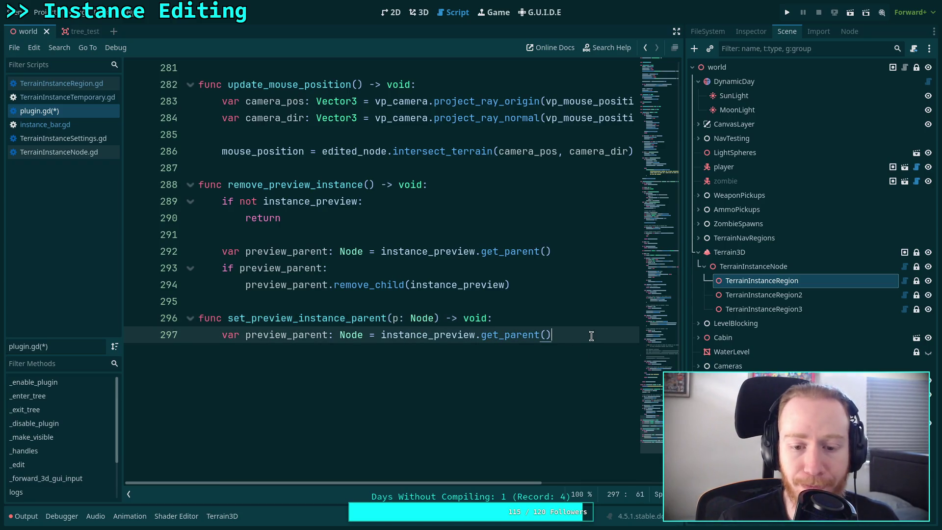
key("Return")
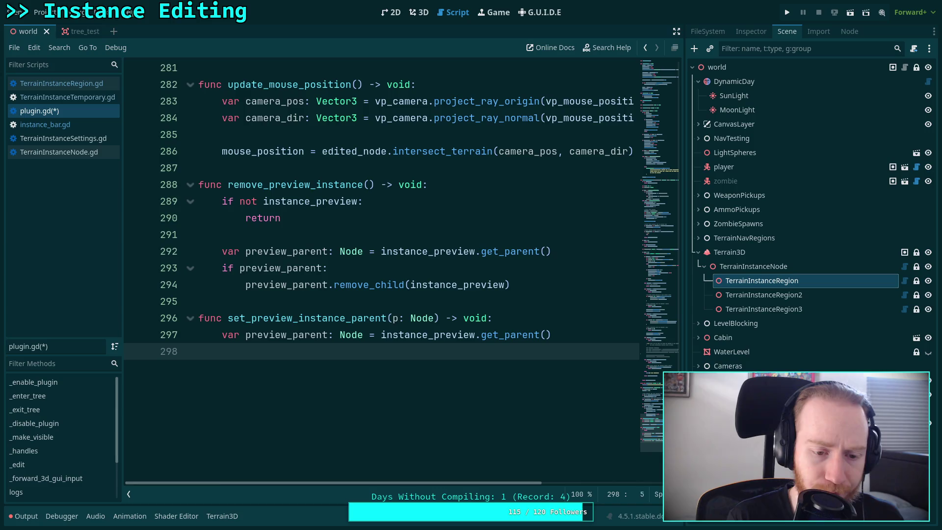
type("if pre")
key("Return")
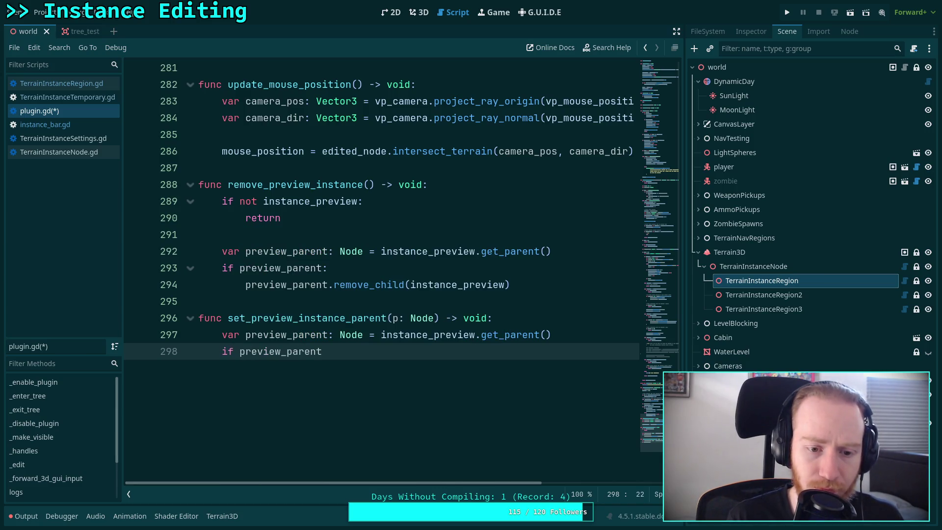
type(":")
key("Return")
type("pre")
key("Return")
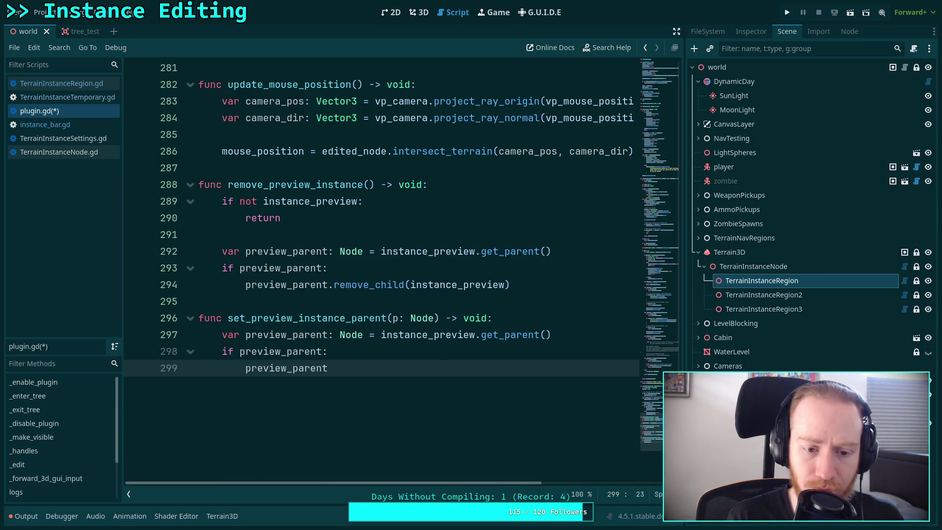
type(".rem")
key("Return")
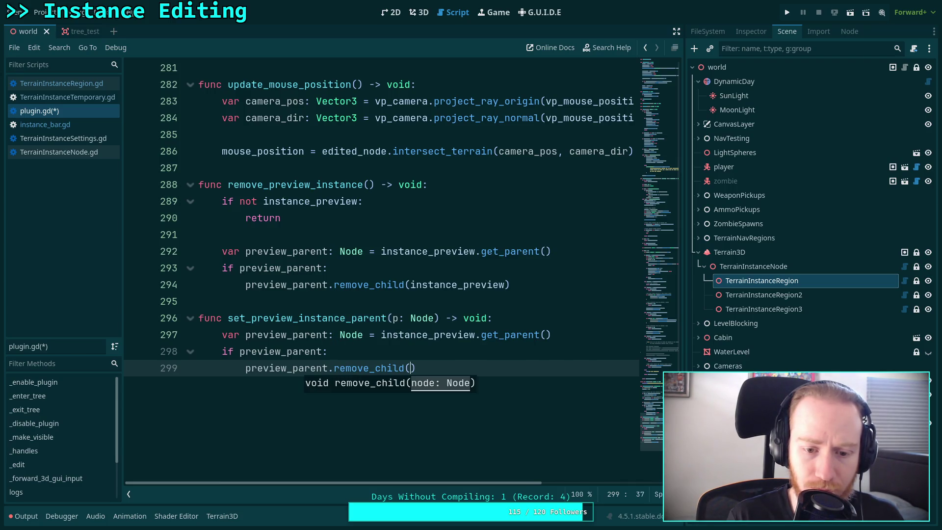
type("instance_")
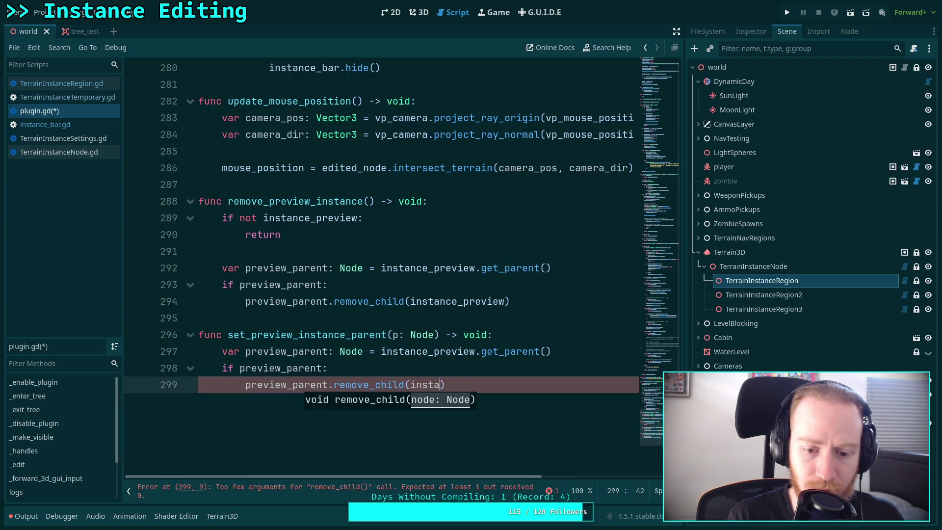
key("Down")
key("Return")
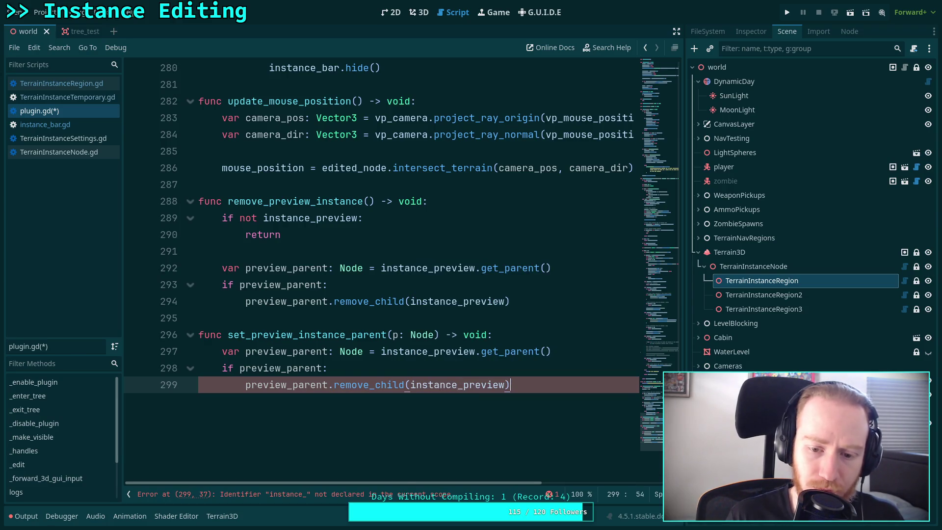
key("Return")
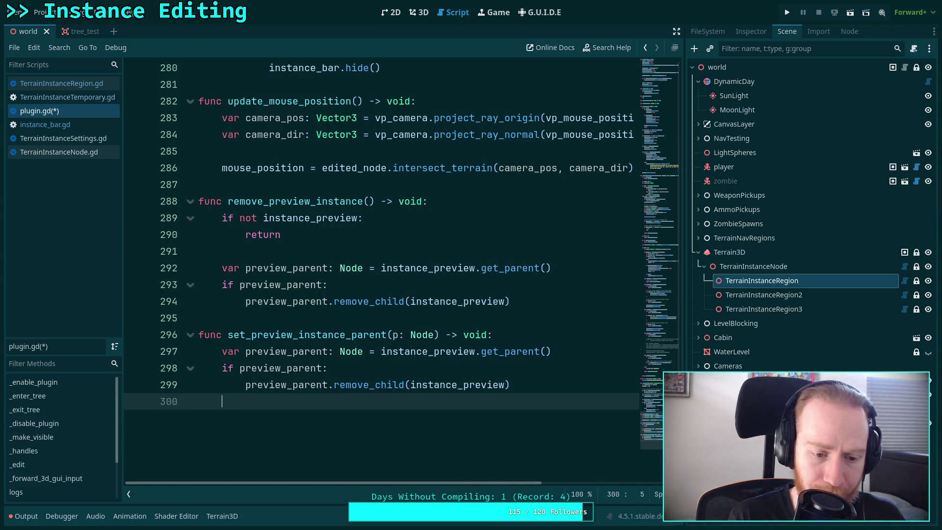
Step: Add 'p.add_child(instance_preview, false, Node.INTERNAL_MODE_FRONT)' and save the script
type("p.add")
key("Return")
type("inst")
key("Down")
key("Return")
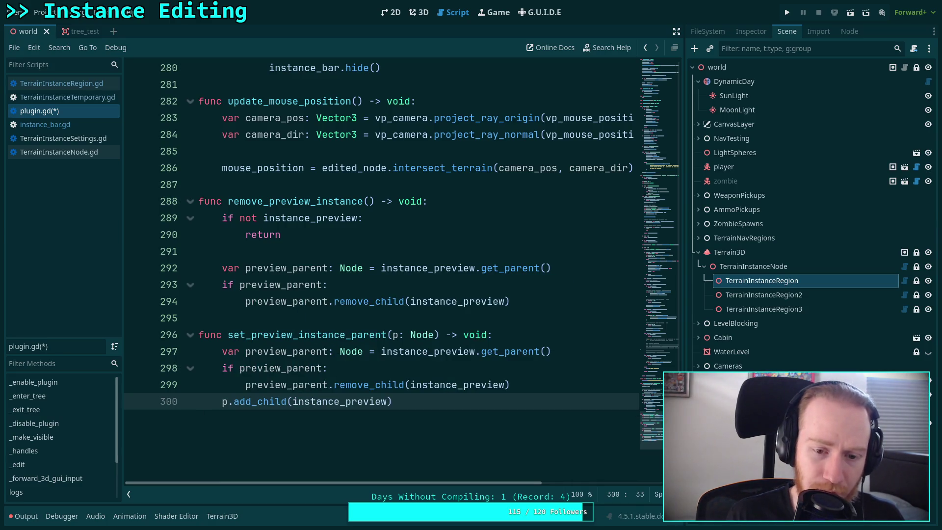
type(", fales")
key("BackSpace")
key("BackSpace")
key("Return")
type(",")
key("Down")
key("Down")
key("Return")
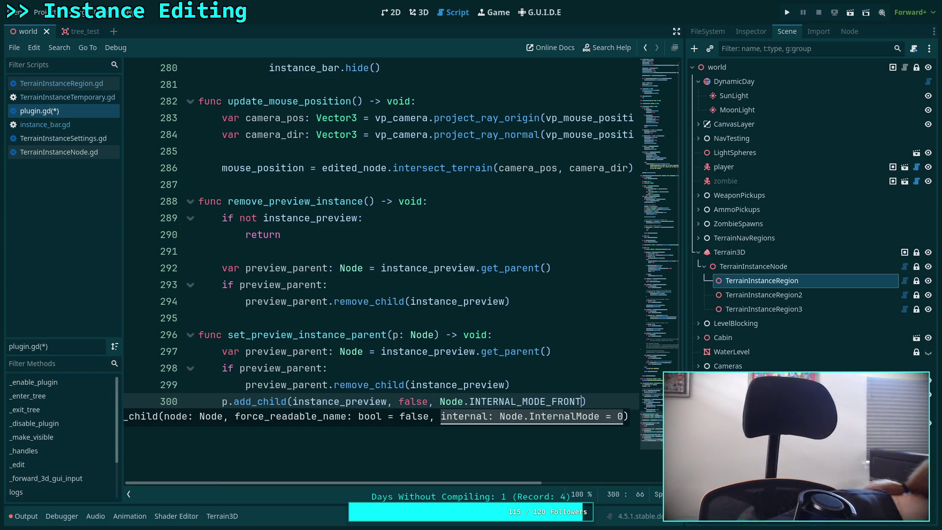
left_click(538, 268)
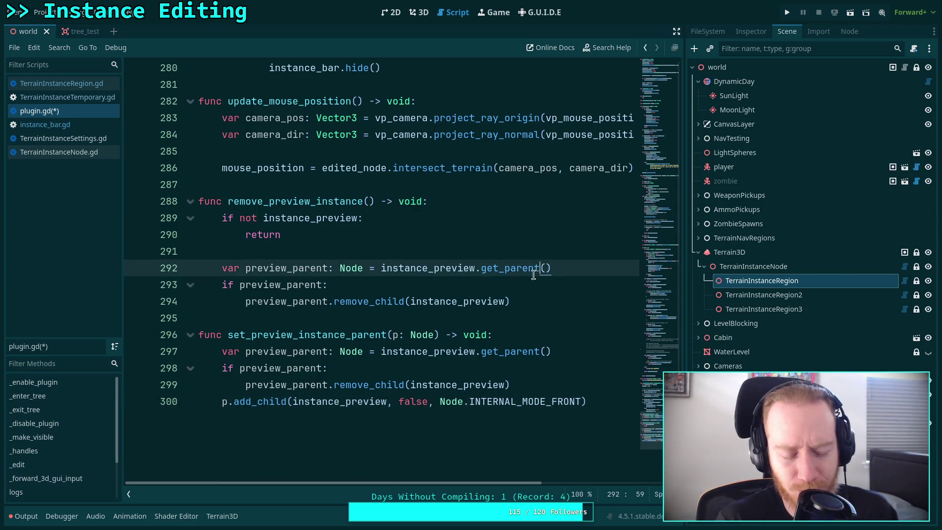
left_click(456, 318)
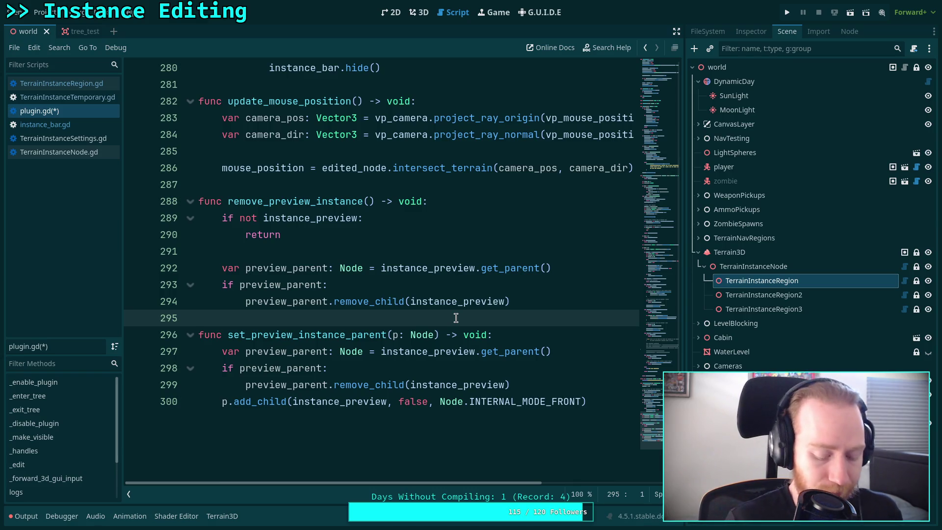
key("ctrl+s")
Step: Call set_preview_instance_parent(edited_region) on line 110 below the instance_bar.region assignment
scroll(381, 271, "up", 8)
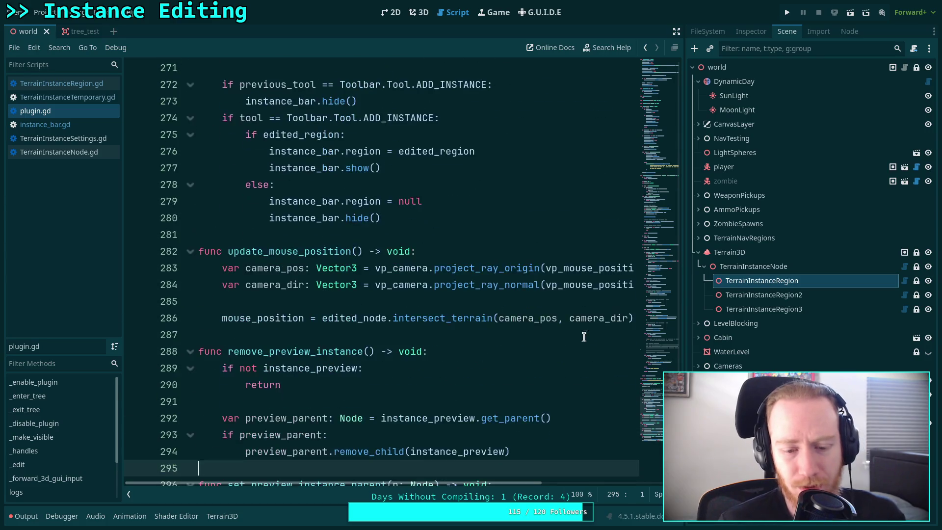
mouse_move(660, 395)
left_mouse_down()
mouse_move(660, 430)
mouse_move(662, 201)
mouse_move(676, 172)
left_mouse_up()
left_click_drag(675, 145, 668, 111)
left_click_drag(510, 230, 222, 230)
scroll(653, 129, "down", 1)
mouse_move(654, 129)
left_mouse_down()
mouse_move(660, 196)
mouse_move(669, 167)
left_mouse_up()
scroll(521, 248, "down", 3)
left_click(521, 247)
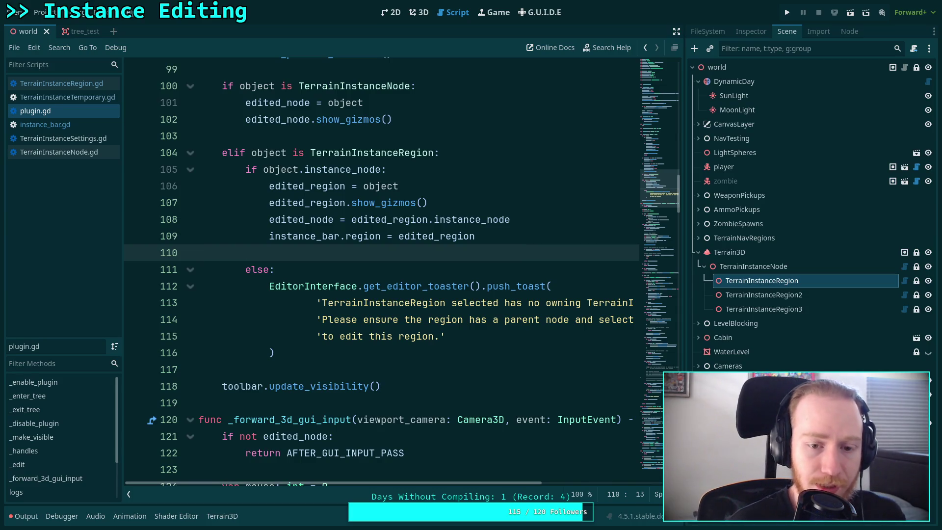
type("set_")
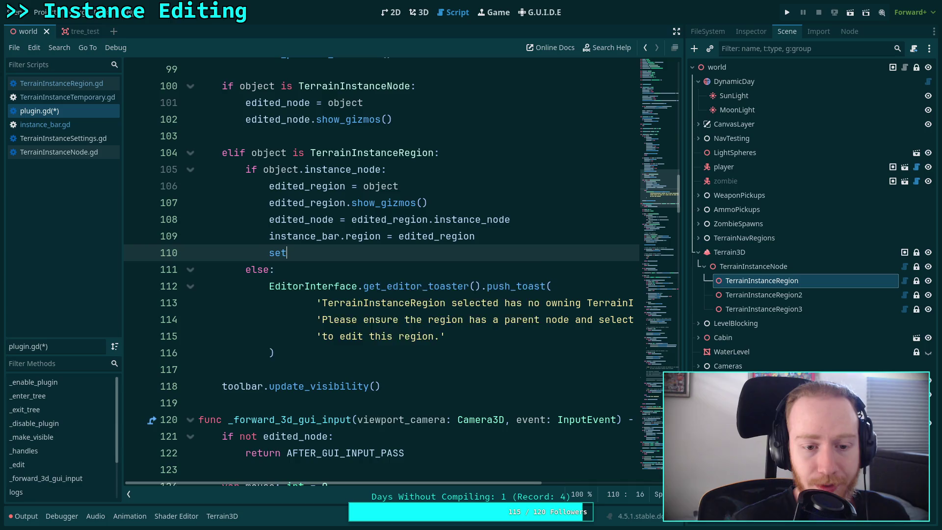
key("Return")
type("edited_")
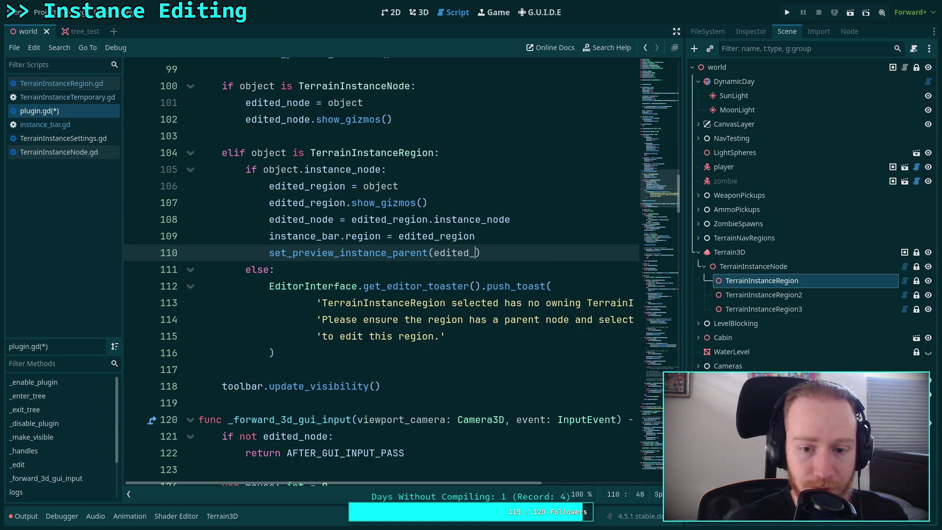
key("Down")
key("Return")
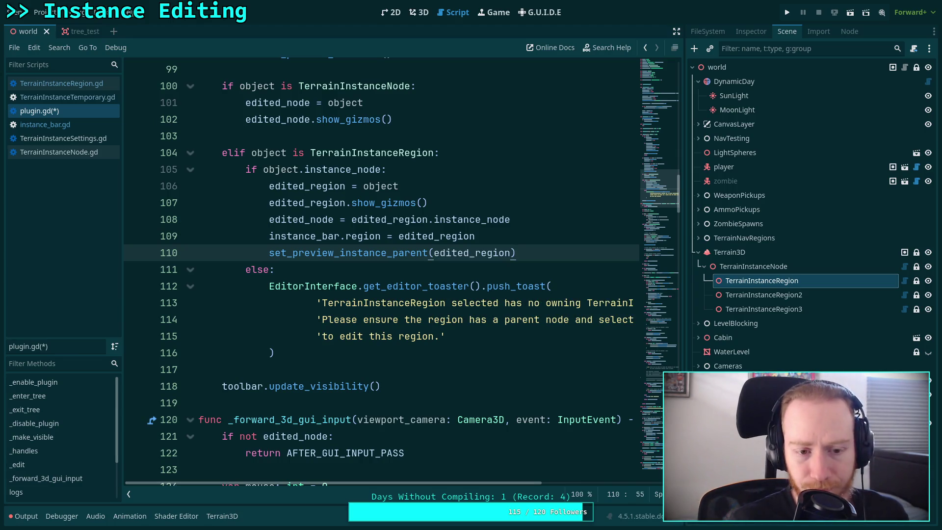
key("Return")
Step: Start an 'instance_preview.visib…' line below the call, then erase it
type("instance_")
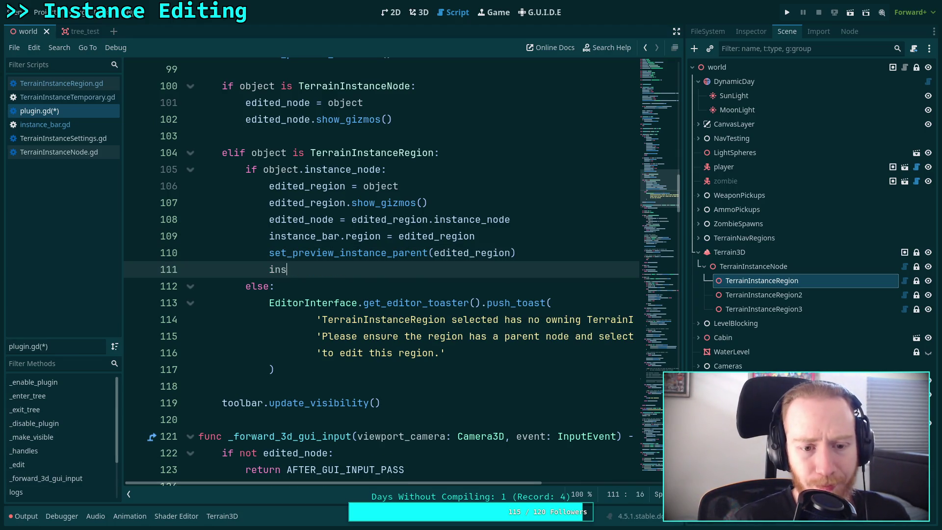
key("Down")
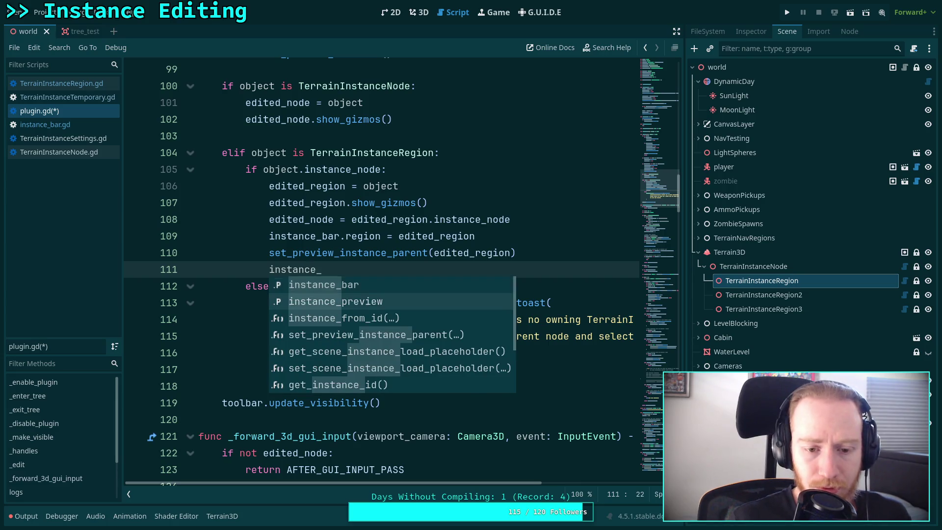
key("Return")
type(".visib")
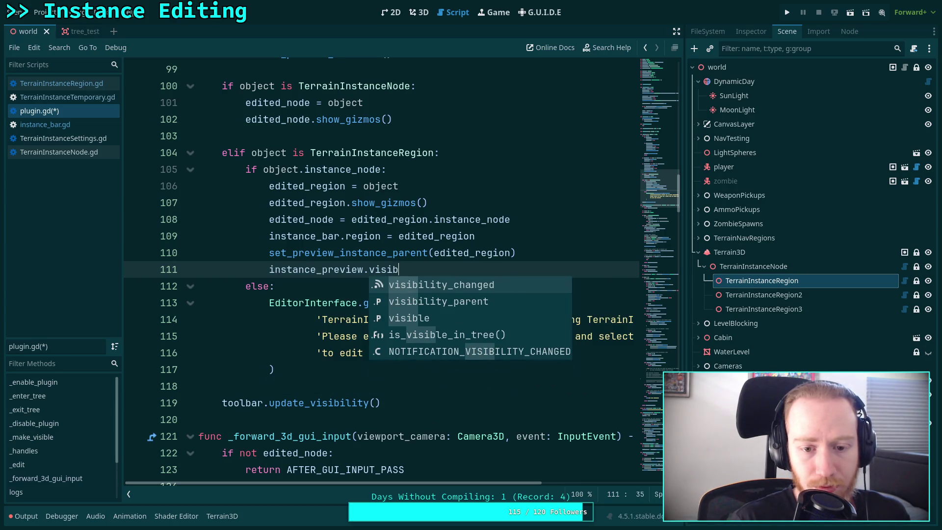
key("BackSpace")
key("BackSpace")
key("BackSpace")
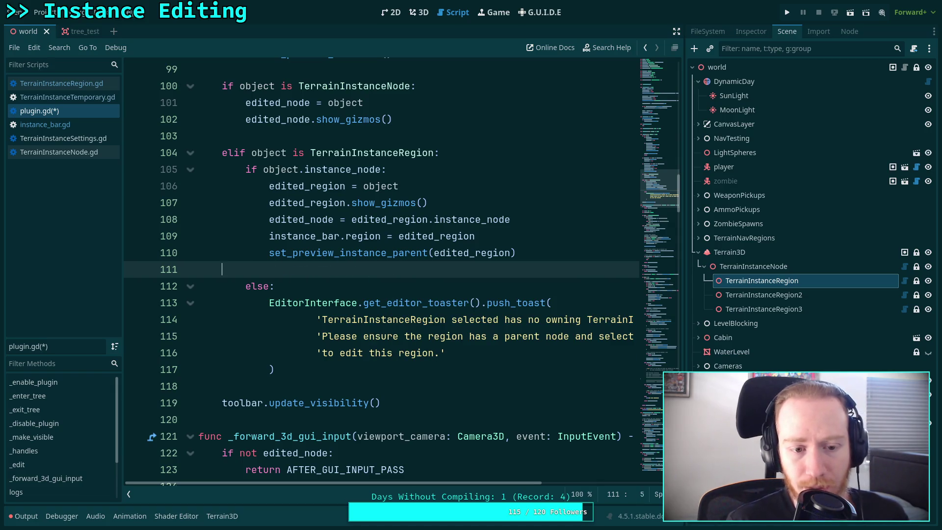
Step: Add 'instance_preview.visible = false' after the child removal in remove_preview_instance and save
scroll(635, 301, "down", 15)
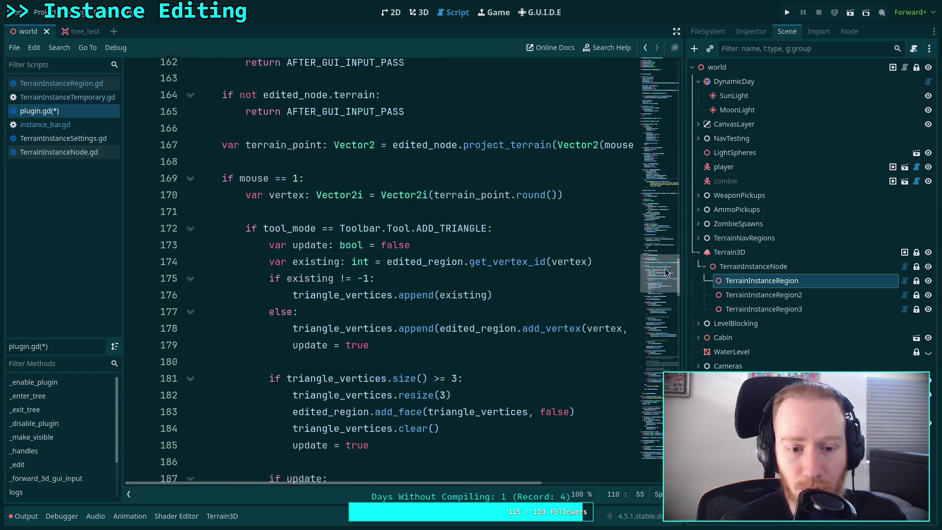
scroll(635, 301, "down", 15)
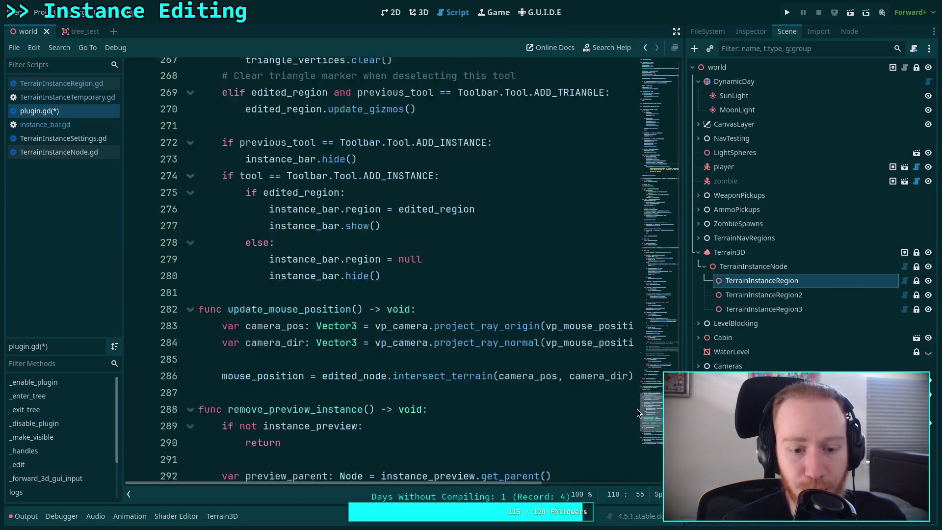
scroll(637, 418, "down", 2)
left_click(542, 251)
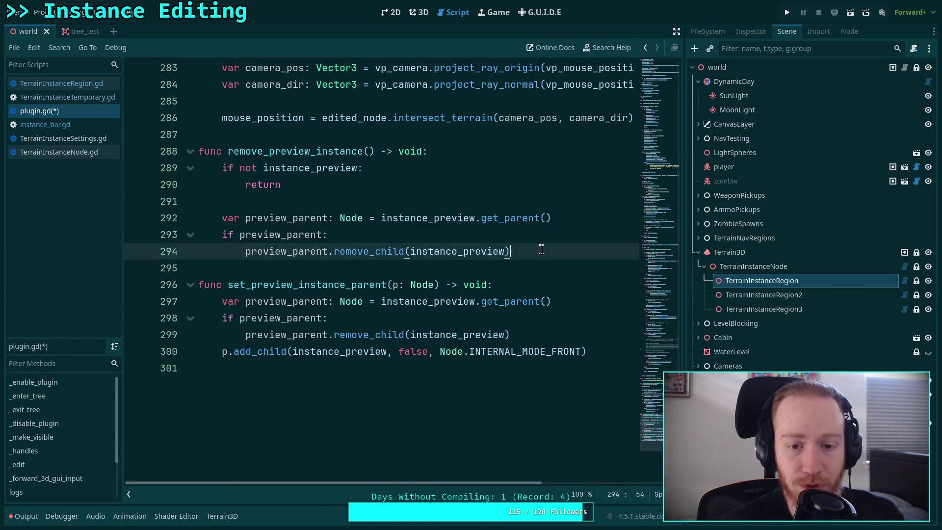
key("Return")
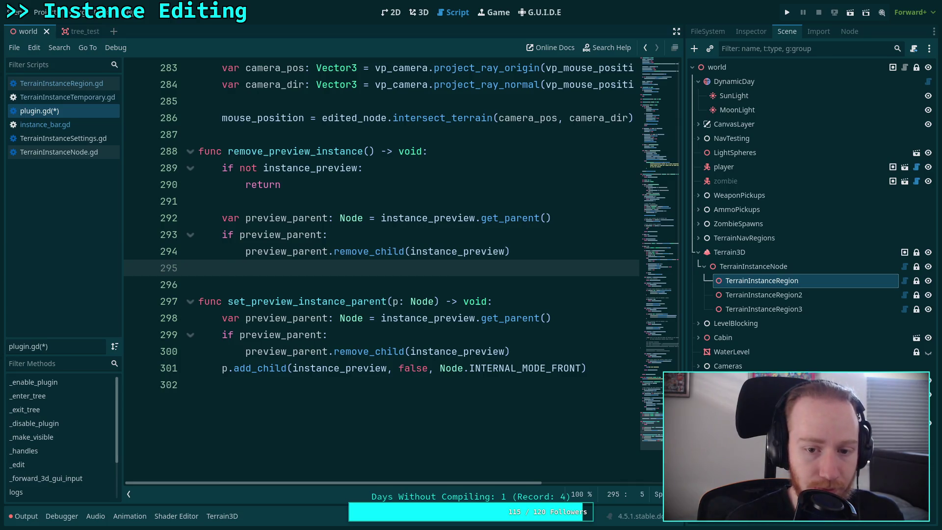
type("instance_")
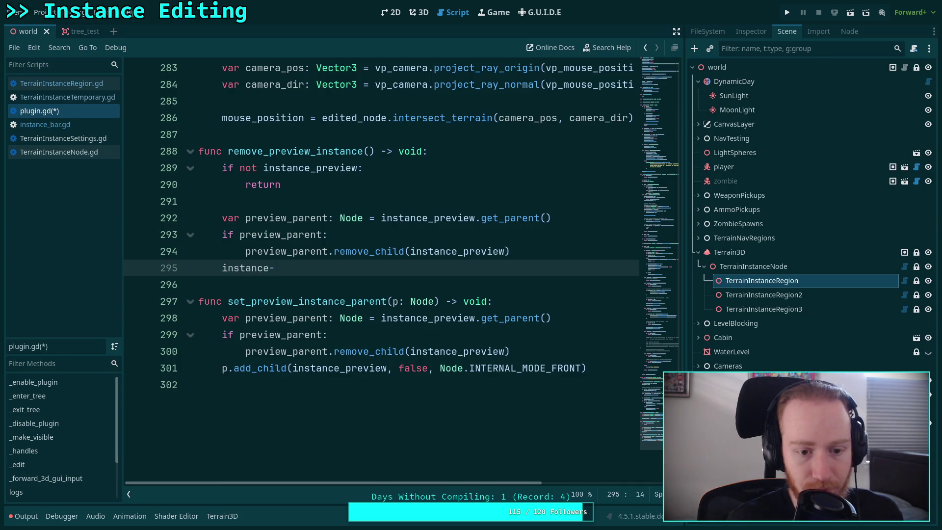
type("preview.")
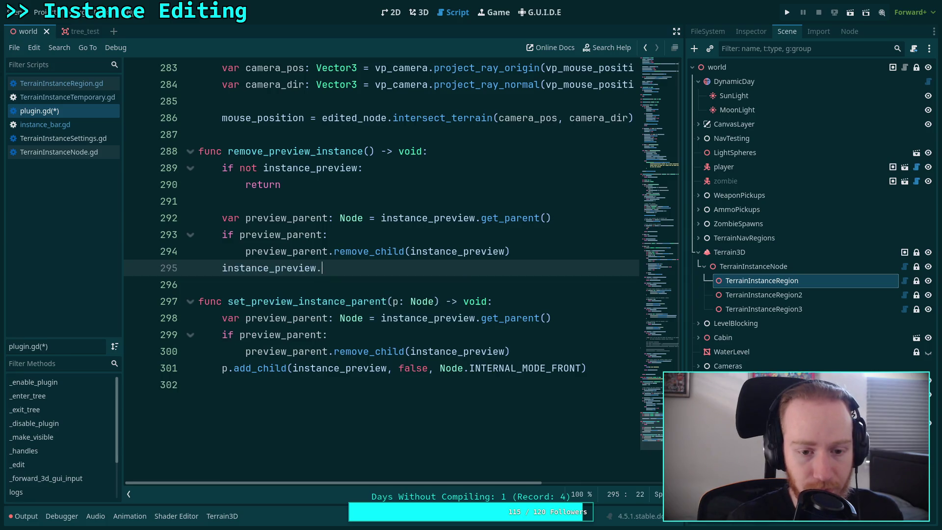
type("visible = fal")
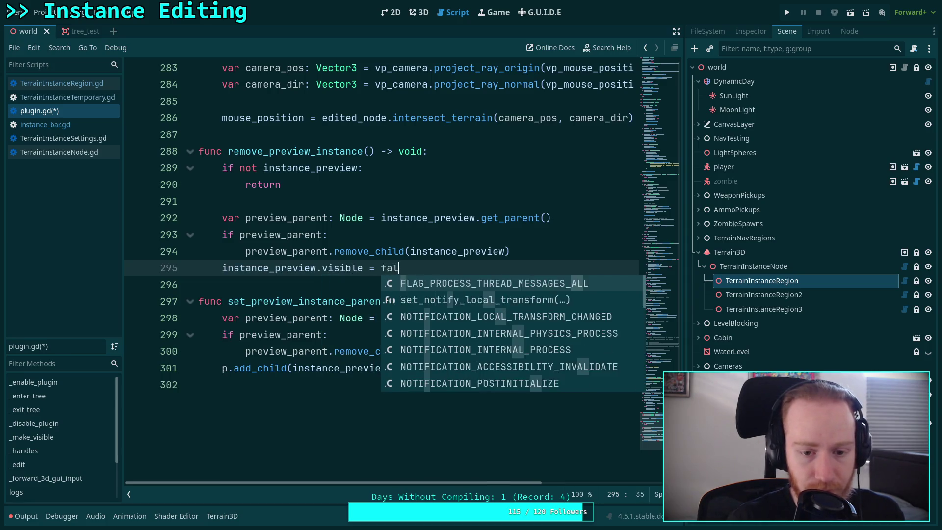
type("se")
key("Escape")
key("ctrl+s")
left_click(563, 334)
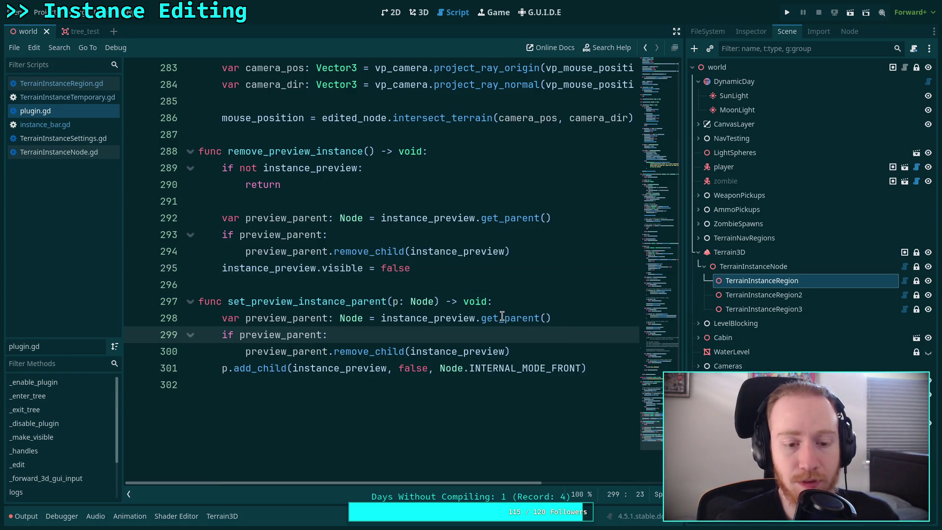
left_click(503, 292)
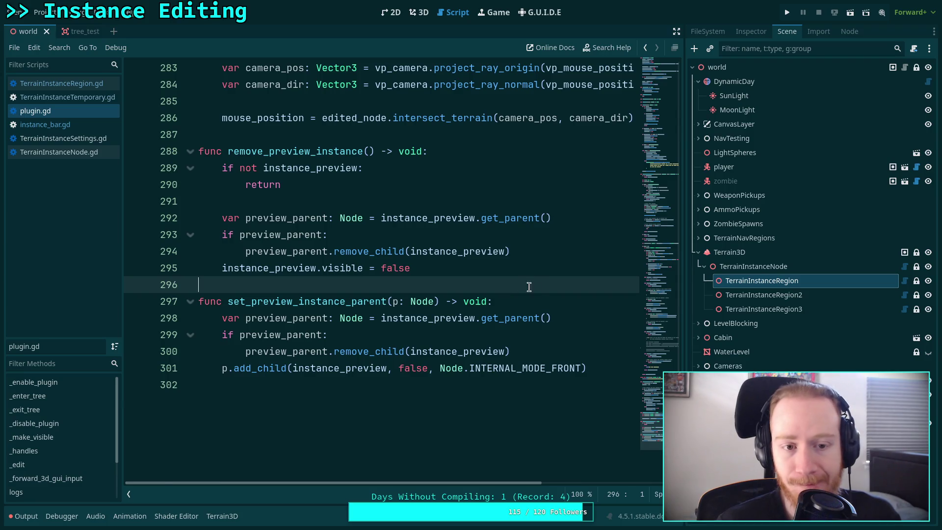
scroll(524, 287, "up", 2)
Step: Add the doc comment '## Remove the instance preview from the scene and hide it' above remove_preview_instance
left_click(489, 235)
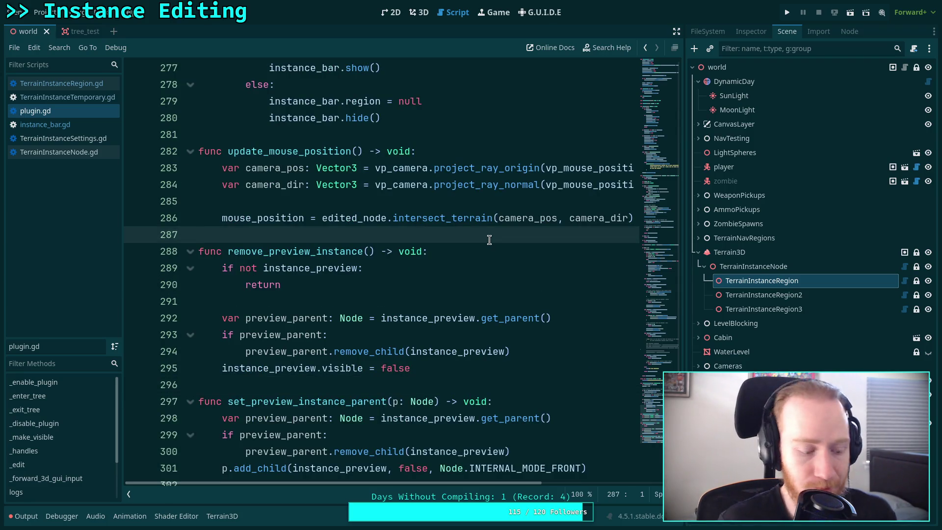
key("Return")
type("#")
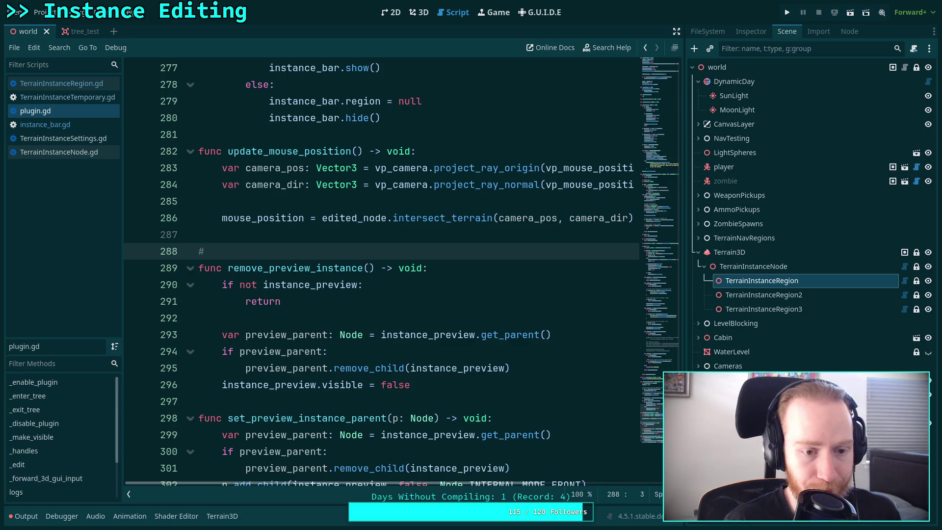
key("BackSpace")
type("# Remove")
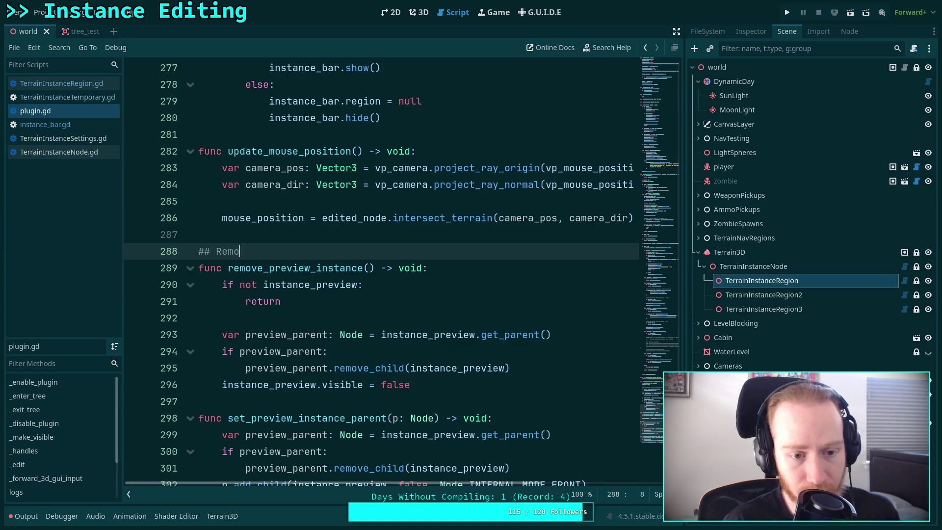
key("BackSpace")
key("BackSpace")
key("BackSpace")
type("the instance preview from the scene a")
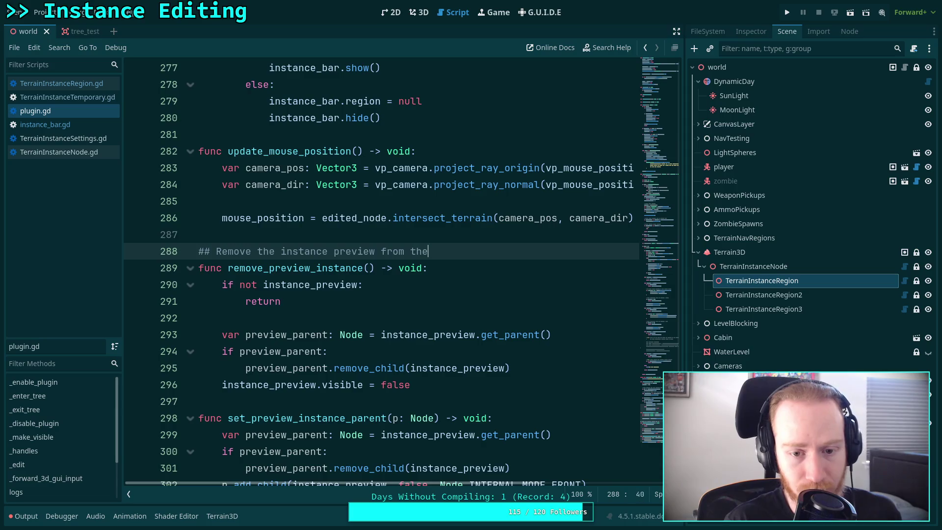
type("nd hide")
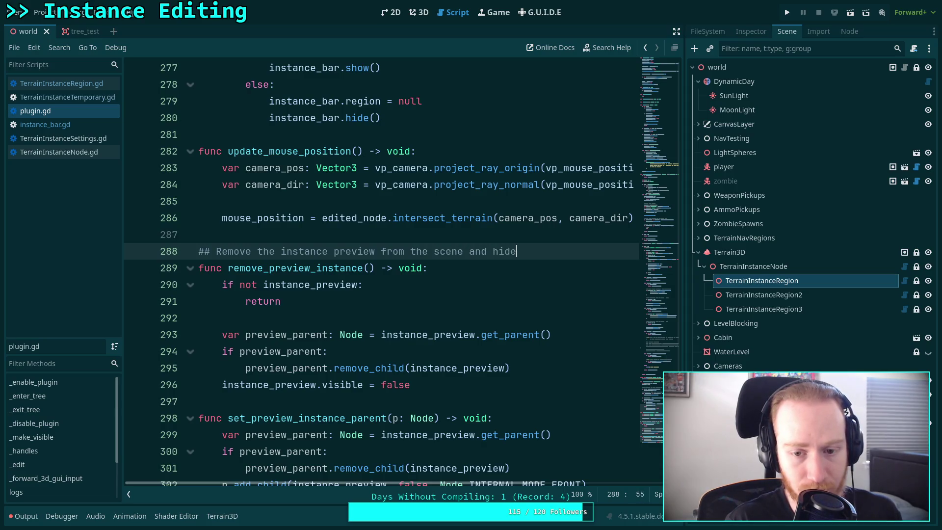
type(" it")
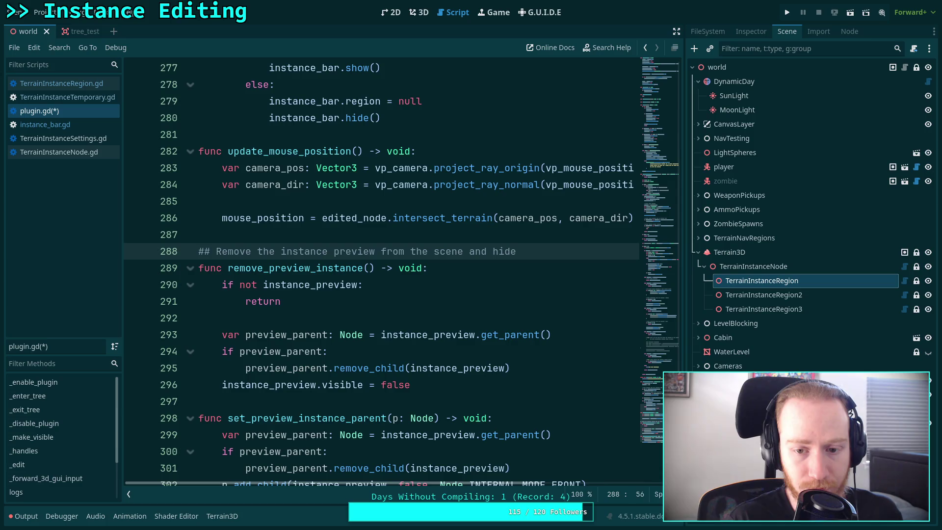
Step: Add '## Reparents the instance preview' above set_preview_instance_parent and save the script
left_click(415, 398)
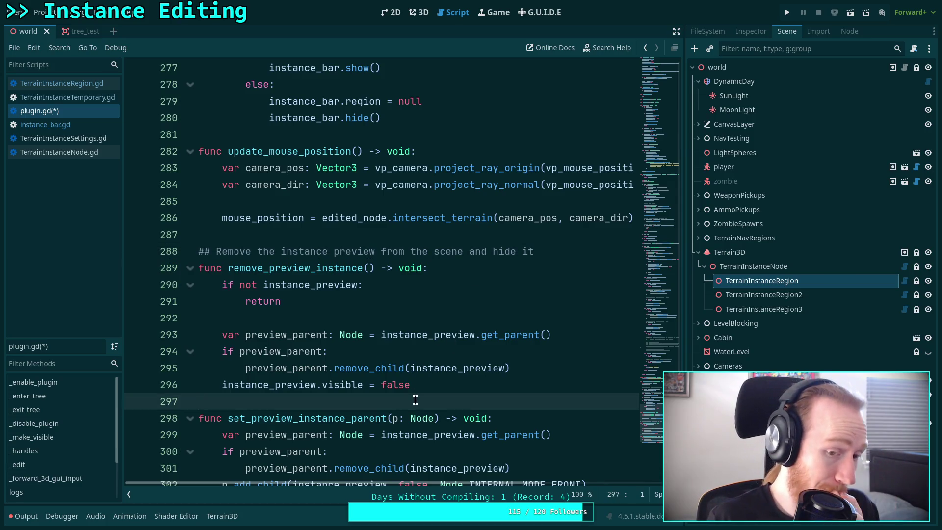
key("Return")
type("## Re")
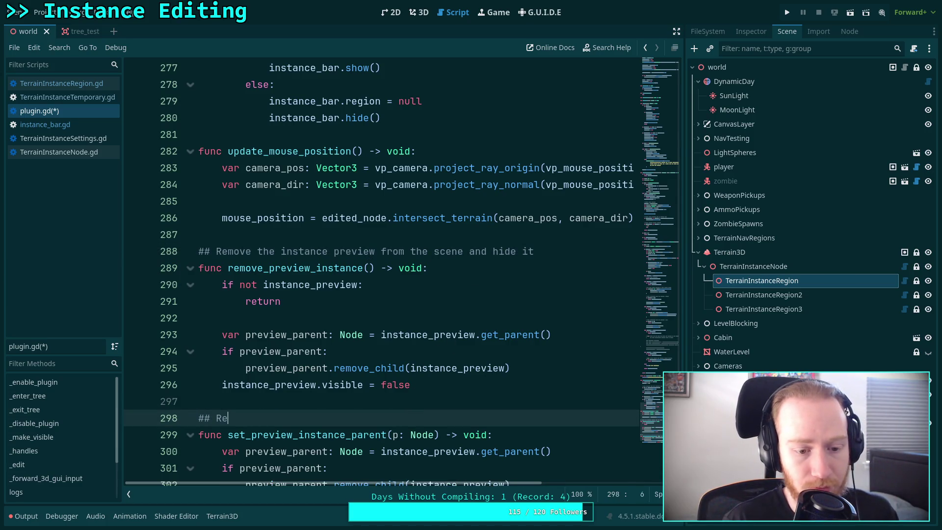
type("parents the ")
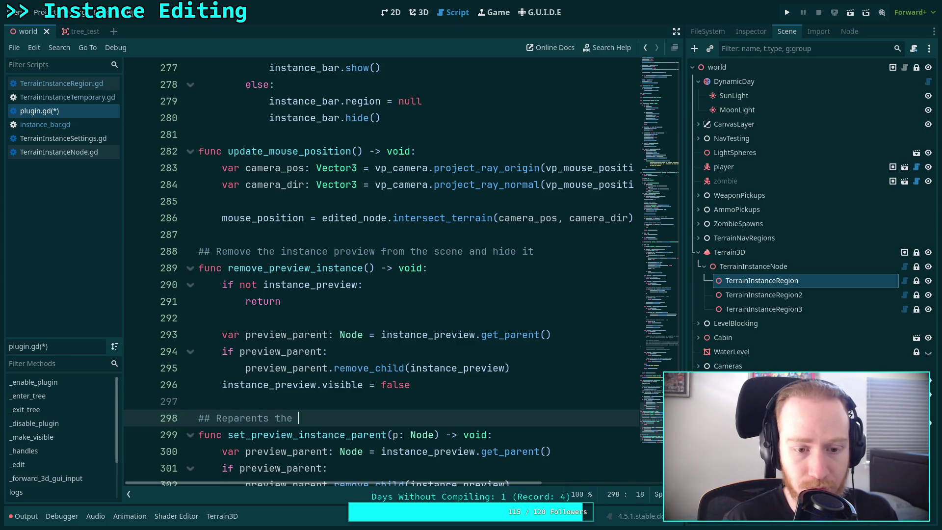
type("instance preview")
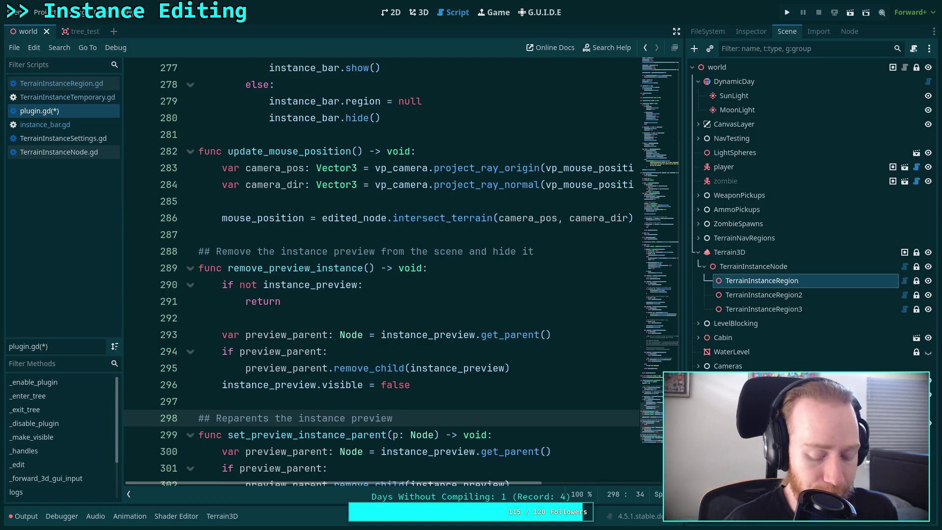
key("ctrl+s")
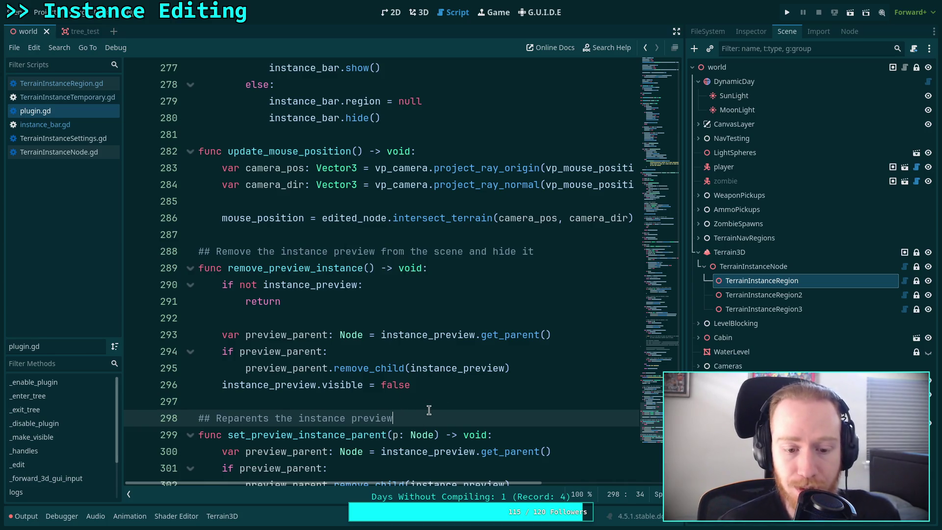
left_click(505, 400)
scroll(509, 395, "up", 14)
left_click_drag(670, 360, 670, 179)
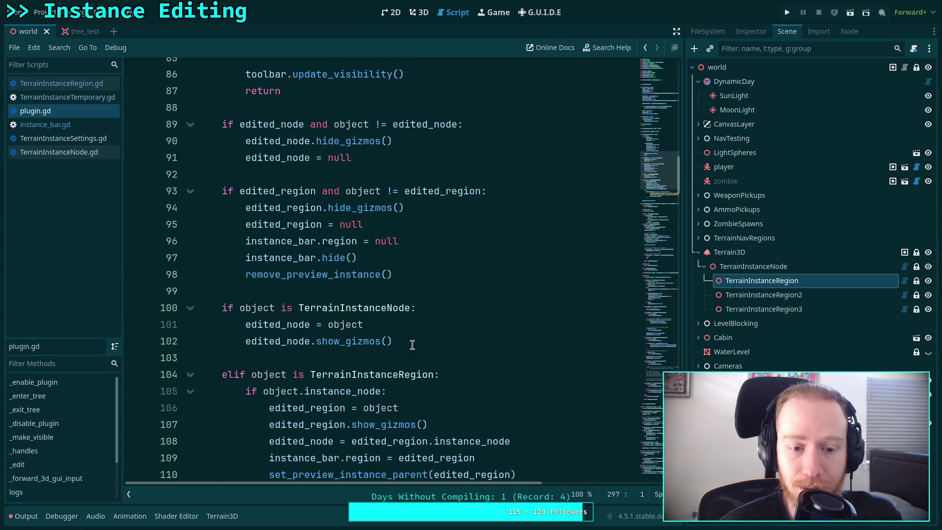
scroll(426, 339, "down", 1)
scroll(430, 327, "up", 3)
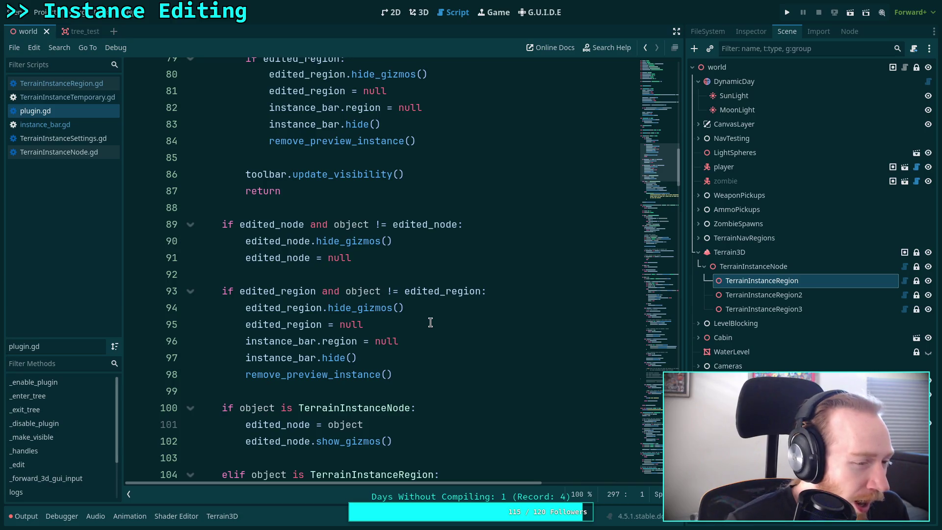
left_click(414, 278)
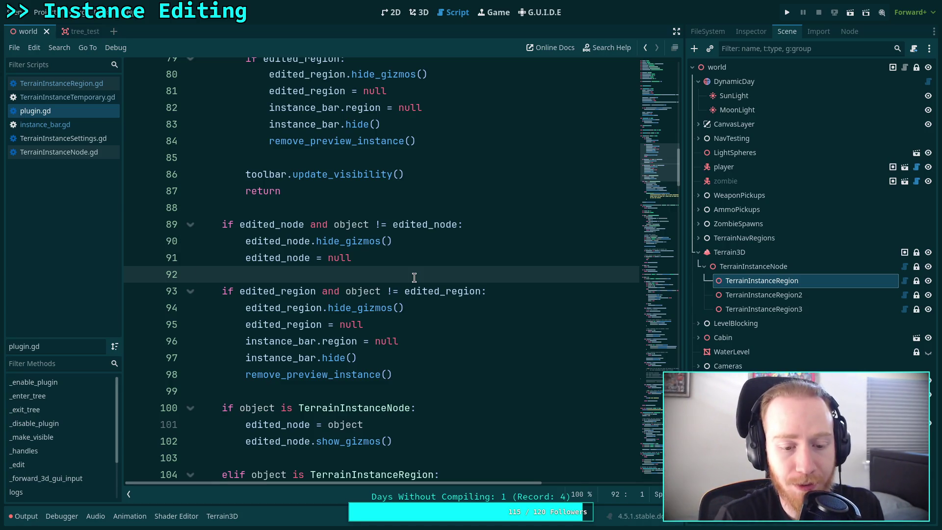
scroll(414, 278, "up", 3)
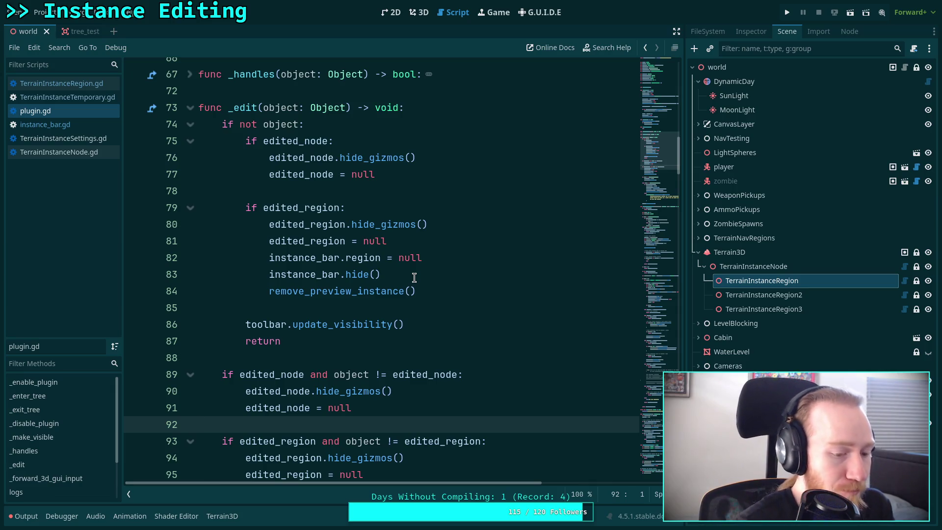
left_click(402, 310)
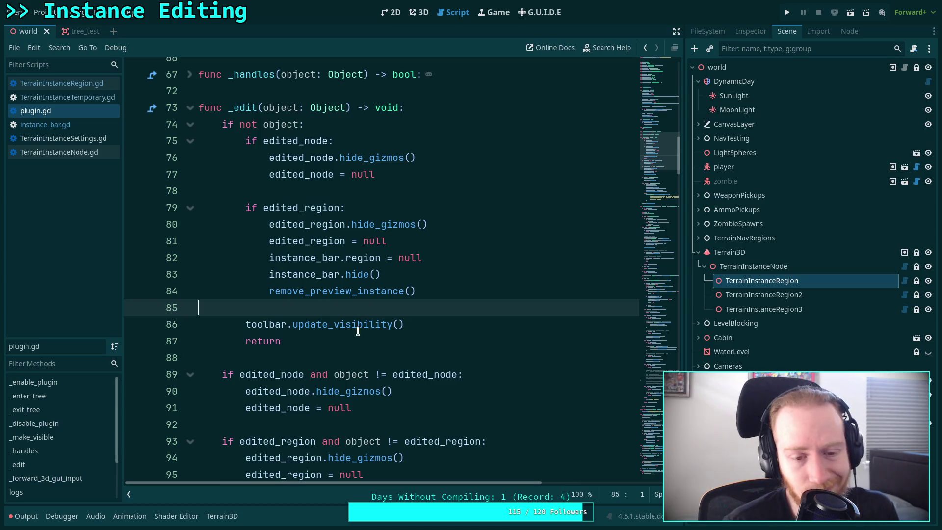
left_click(330, 350)
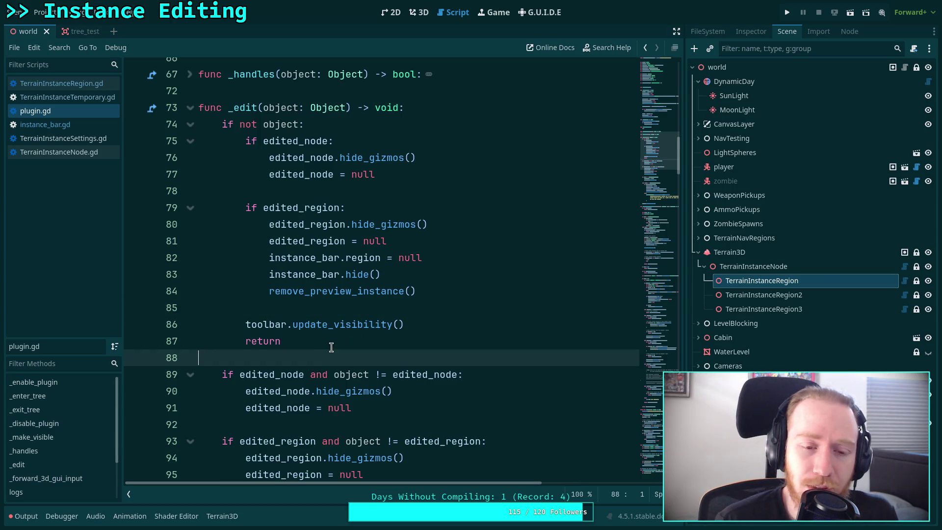
scroll(331, 347, "down", 1)
mouse_move(265, 157)
left_mouse_down()
mouse_move(442, 242)
mouse_move(258, 143)
left_mouse_up()
left_click(441, 242)
left_click(359, 195)
scroll(352, 248, "down", 3)
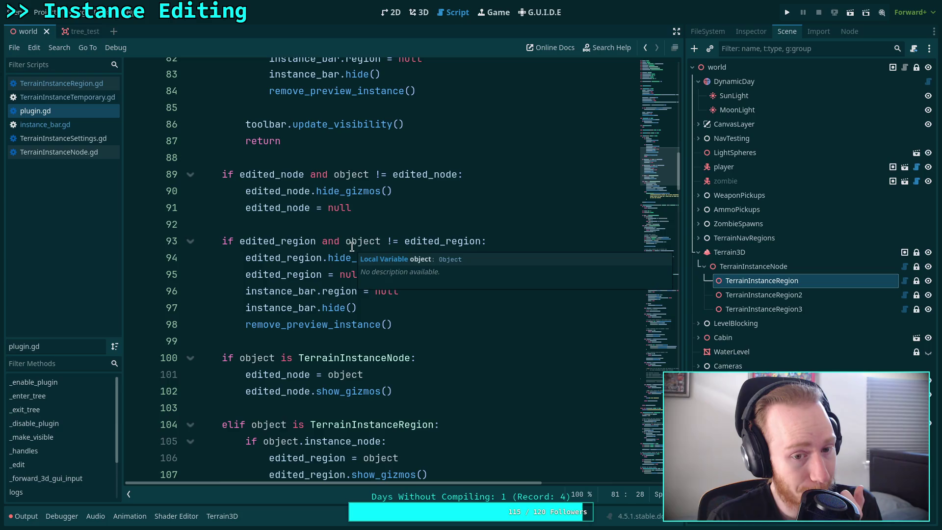
mouse_move(240, 241)
left_mouse_down()
mouse_move(388, 279)
mouse_move(420, 319)
mouse_move(228, 324)
left_mouse_up()
scroll(324, 320, "down", 2)
scroll(324, 294, "down", 2)
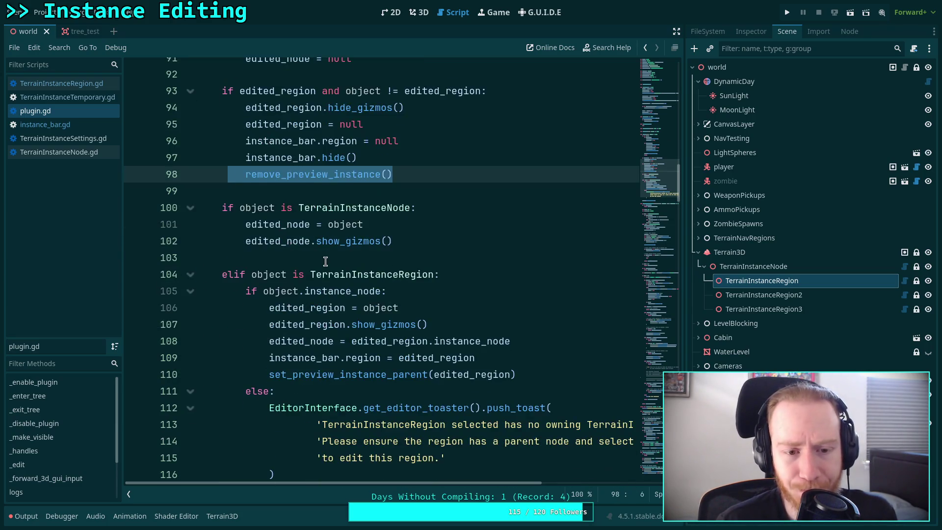
left_click(325, 259)
scroll(325, 259, "down", 2)
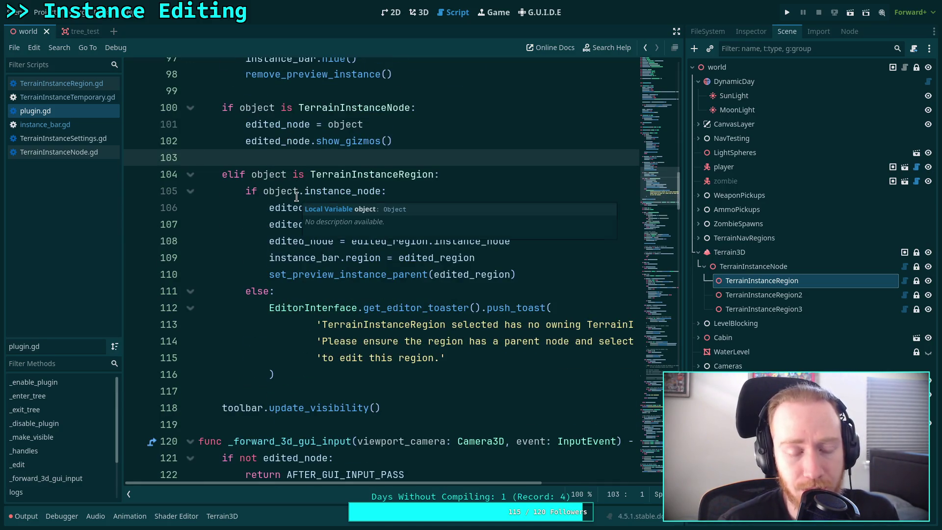
left_click_drag(251, 191, 342, 224)
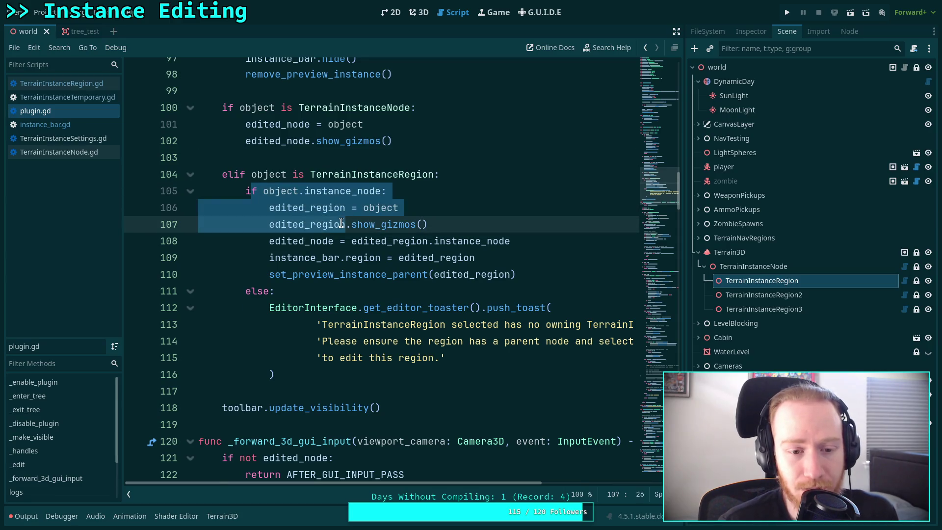
left_click(323, 260)
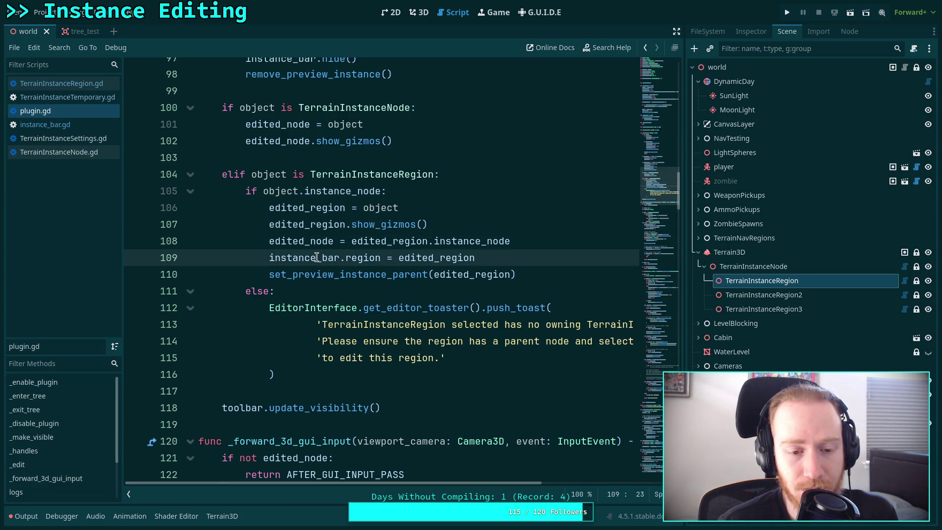
mouse_move(324, 260)
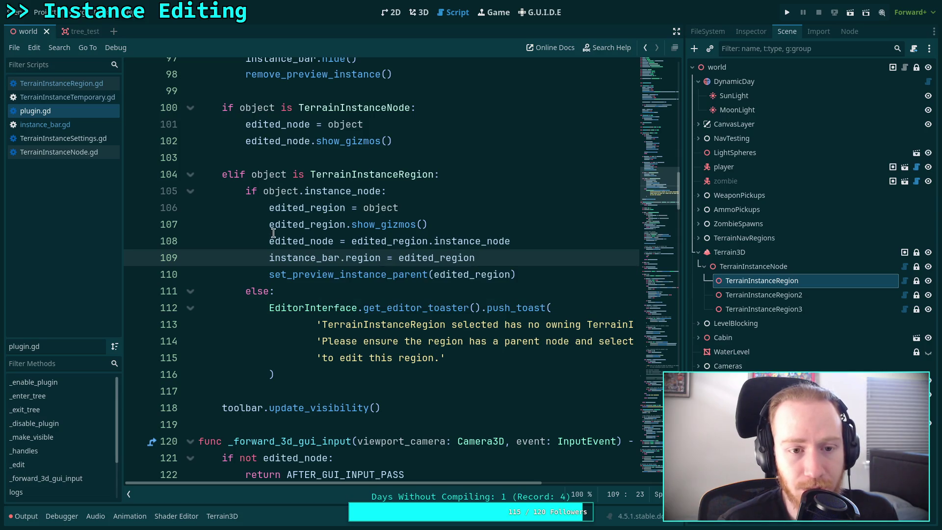
mouse_move(263, 194)
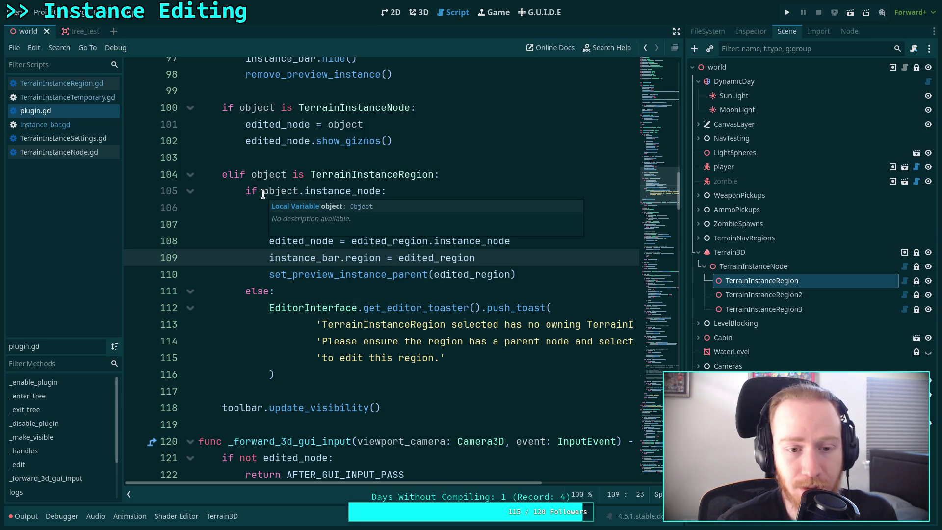
mouse_move(268, 208)
left_mouse_down()
mouse_move(421, 258)
mouse_move(515, 261)
left_mouse_up()
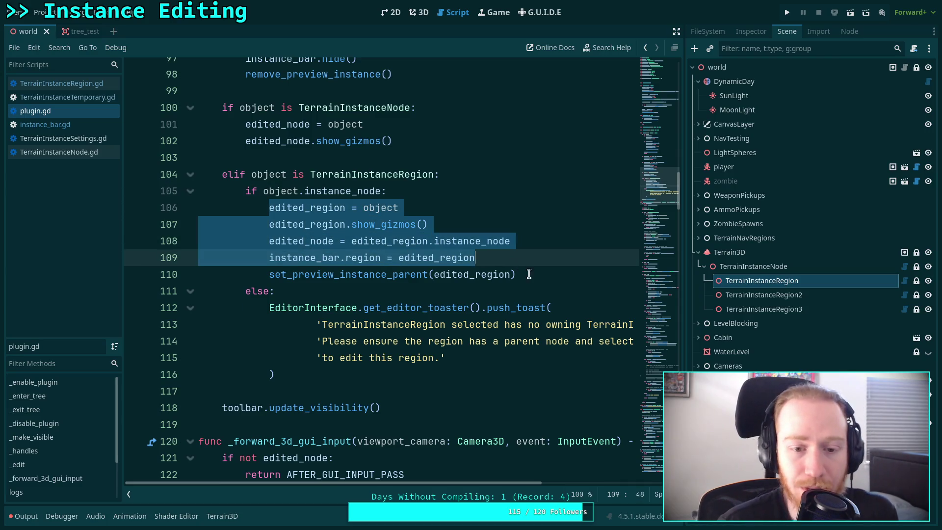
left_click(530, 275)
left_click(281, 308)
key("shift+Down")
key("shift+Down")
key("shift+Down")
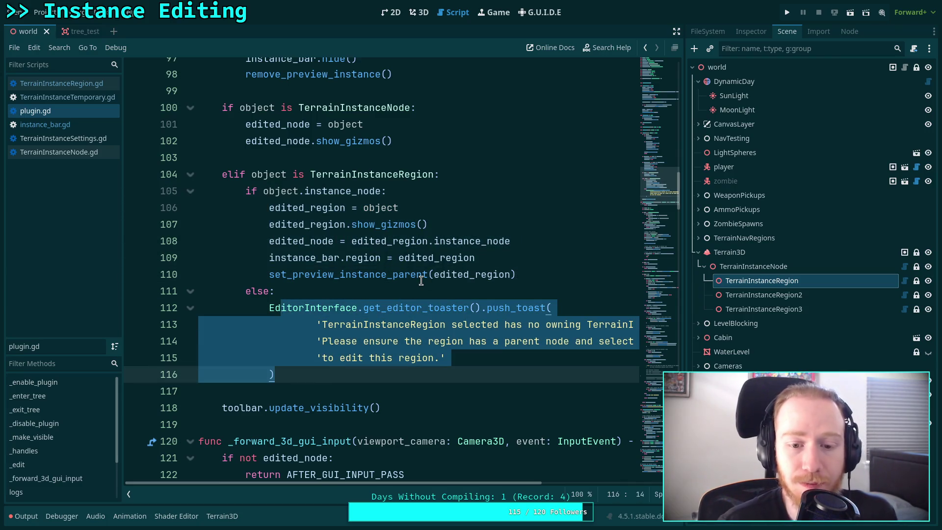
left_click(497, 269)
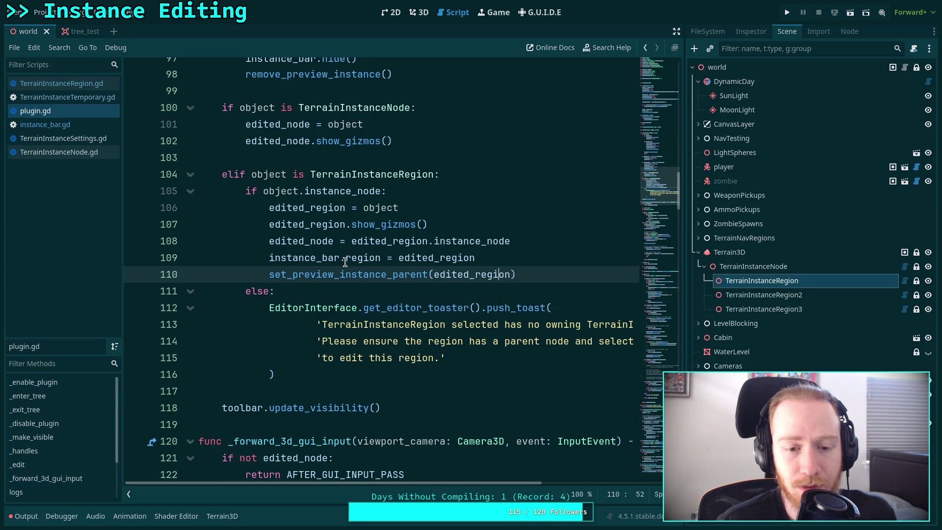
double_click(294, 275)
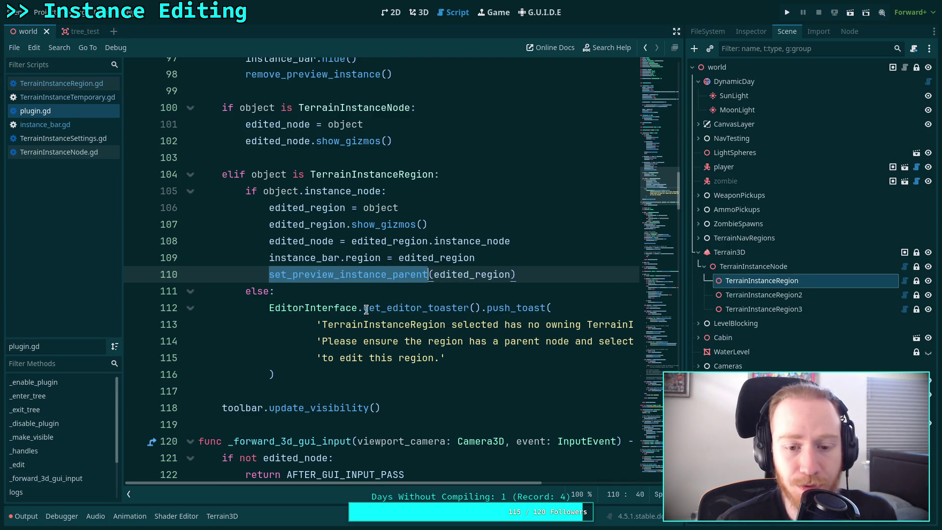
scroll(358, 289, "down", 12)
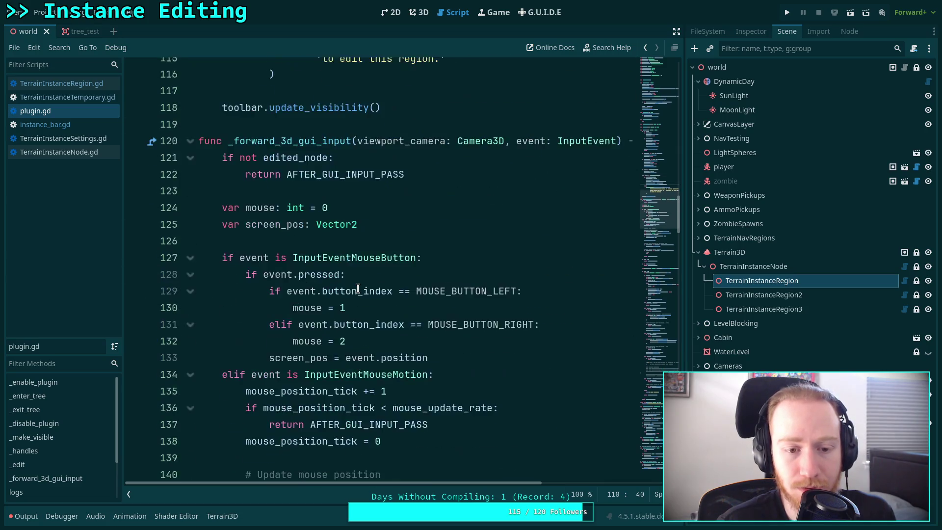
scroll(358, 288, "down", 20)
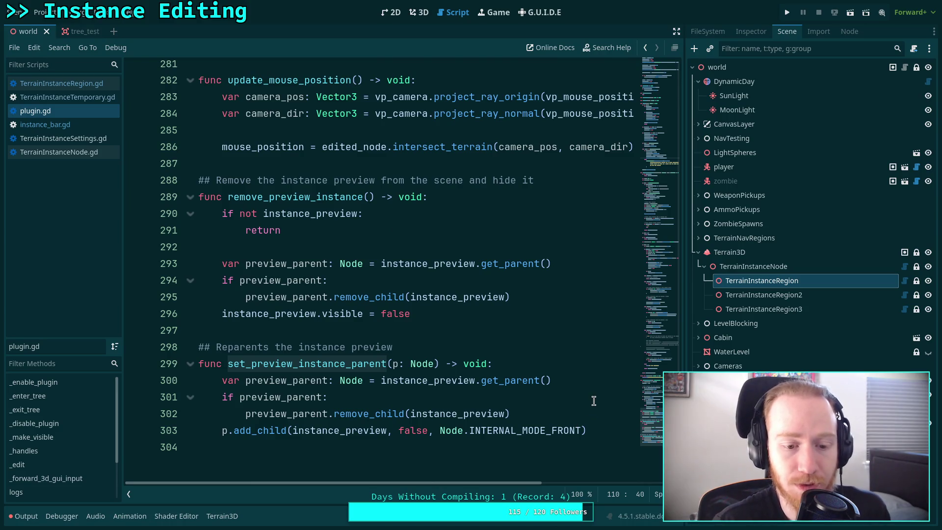
Step: Start an 'instance_preview.region' line below line 303 in set_preview_instance_parent
scroll(593, 401, "down", 1)
left_click(607, 375)
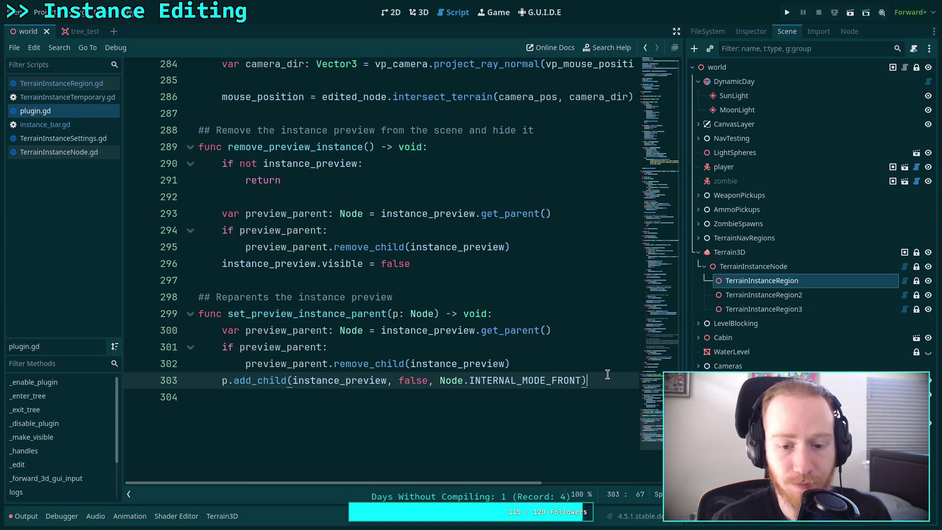
key("Return")
type("instance")
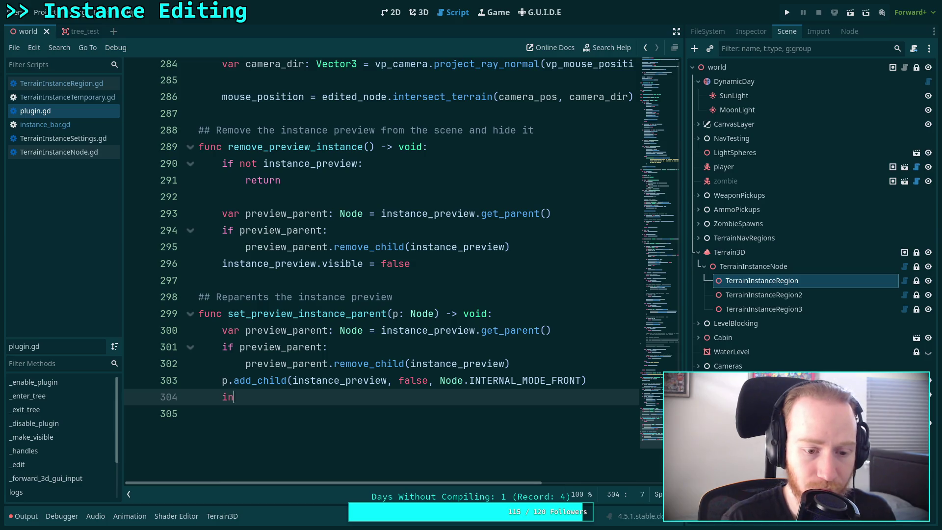
key("Down")
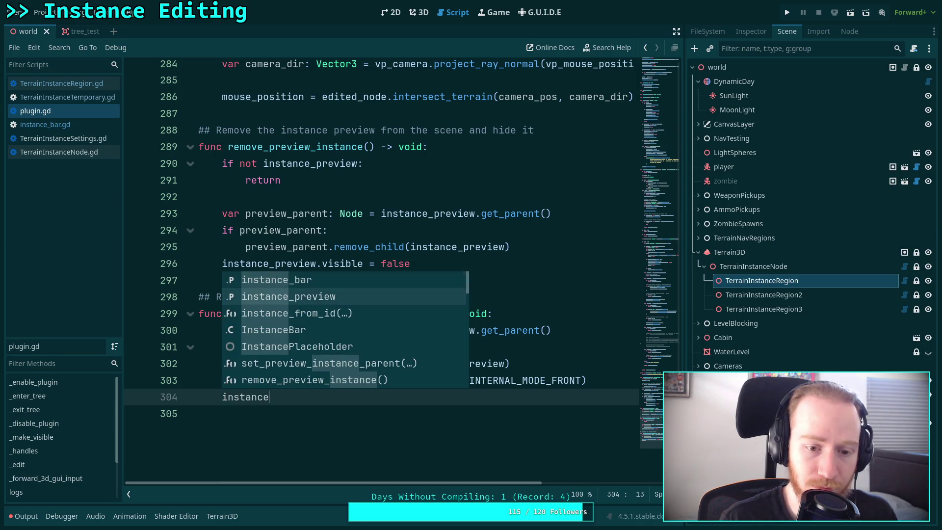
key("Return")
type(".region")
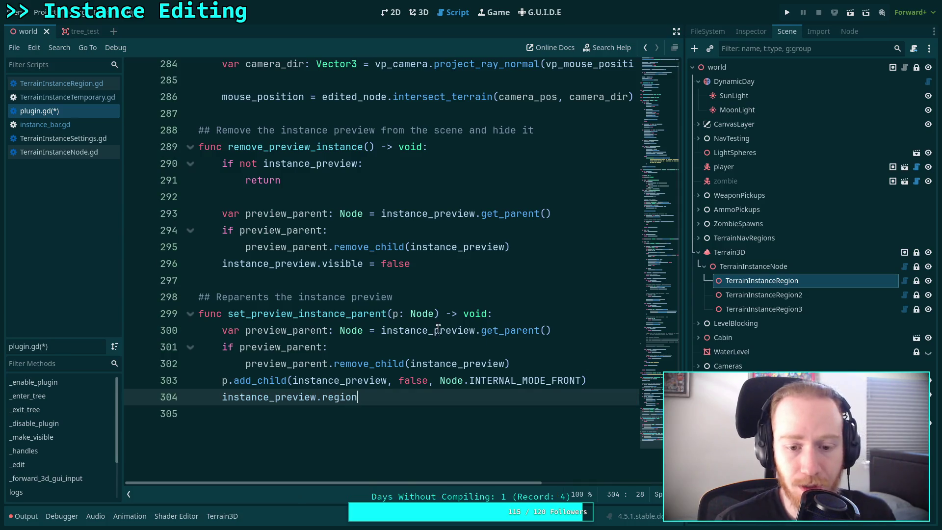
Step: Rename the parameter p to region with type TerrainInstanceRegion
left_click(394, 315)
double_click(395, 315)
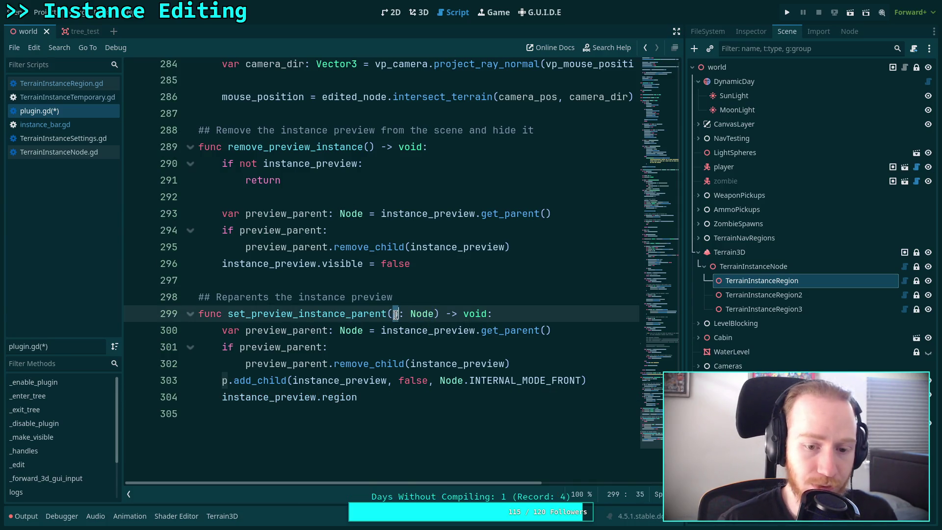
type("region")
double_click(438, 313)
type("TerrainR")
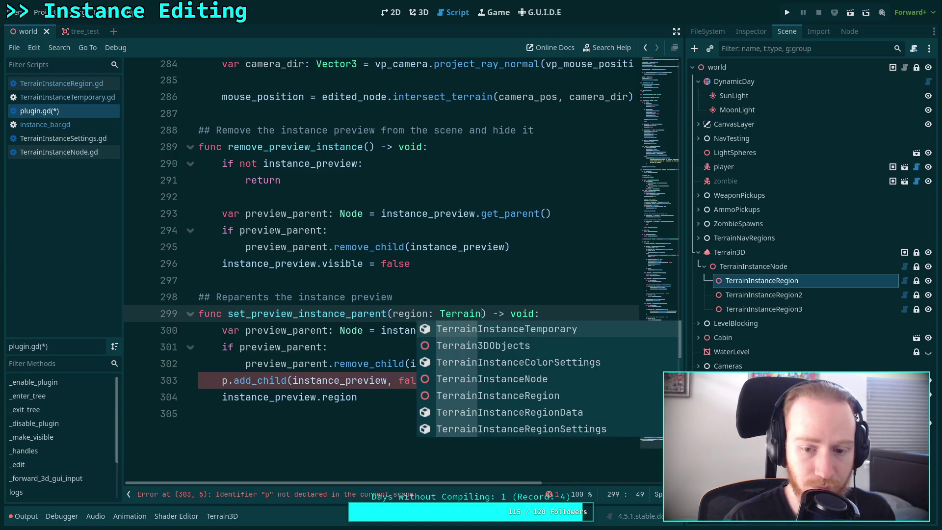
key("Return")
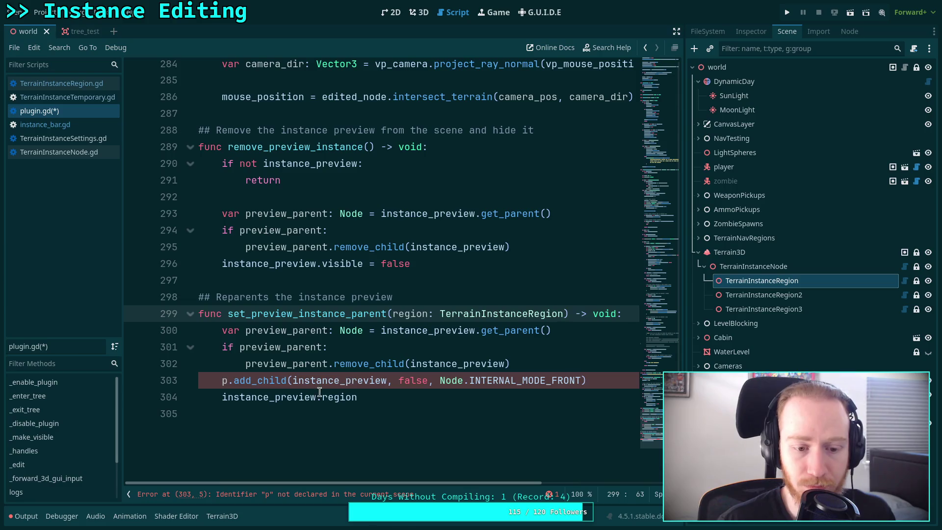
Step: Pass region to add_child, finish 'instance_preview.region = region', and save
left_click(223, 381)
key("Delete")
type("region")
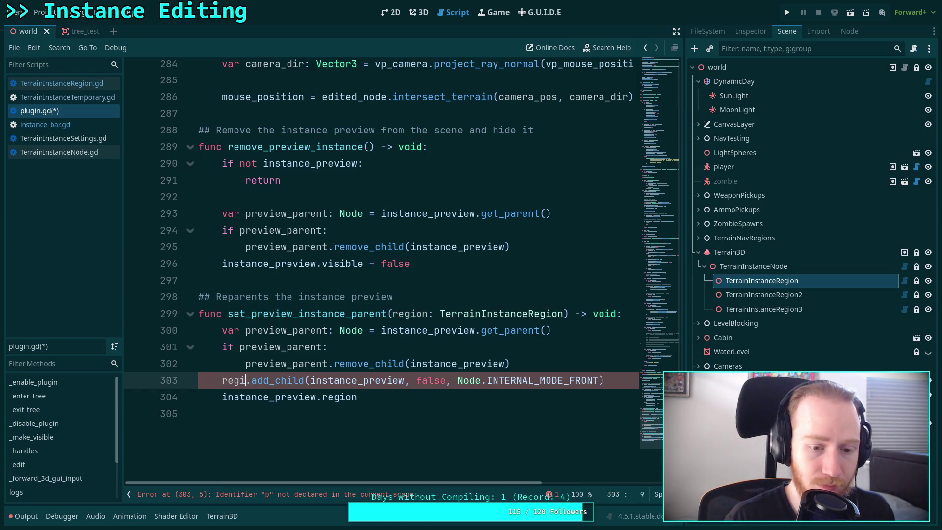
left_click(397, 400)
type("= region")
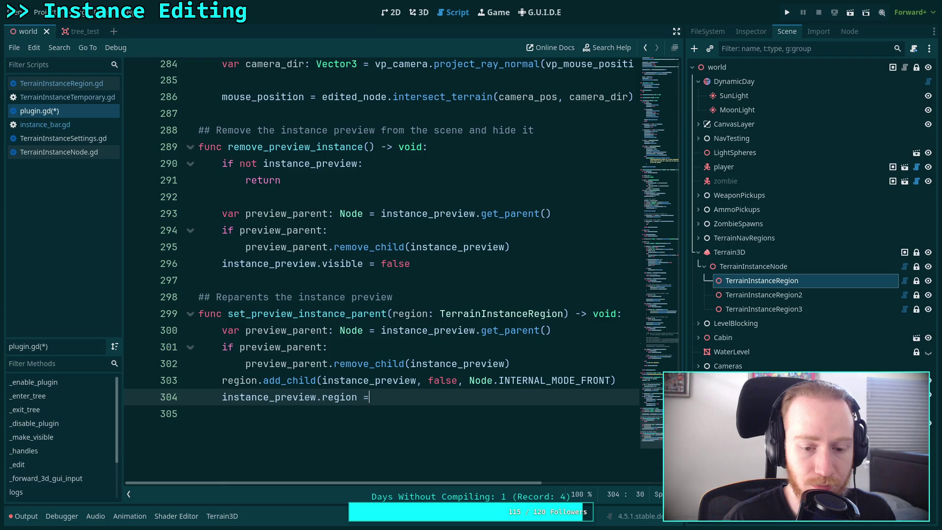
key("ctrl+s")
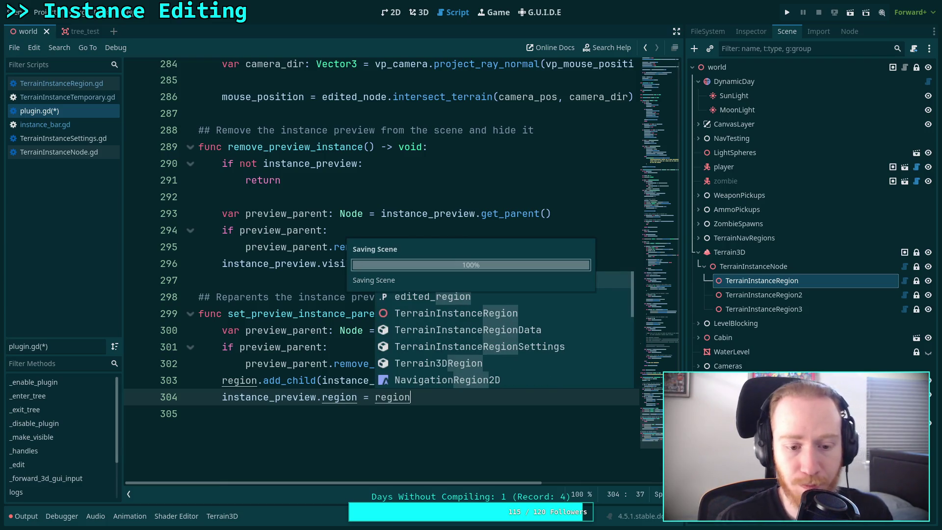
key("Escape")
left_click(383, 417)
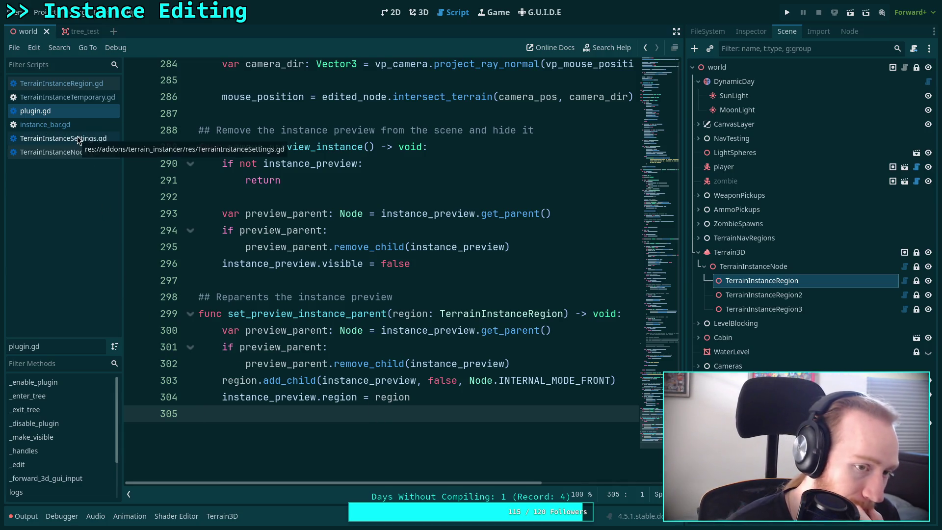
left_click(74, 97)
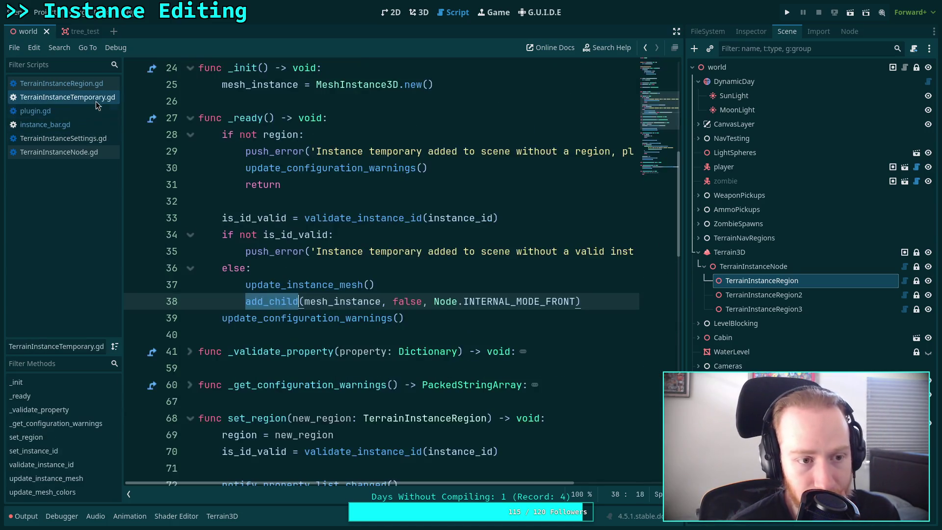
scroll(247, 301, "down", 1)
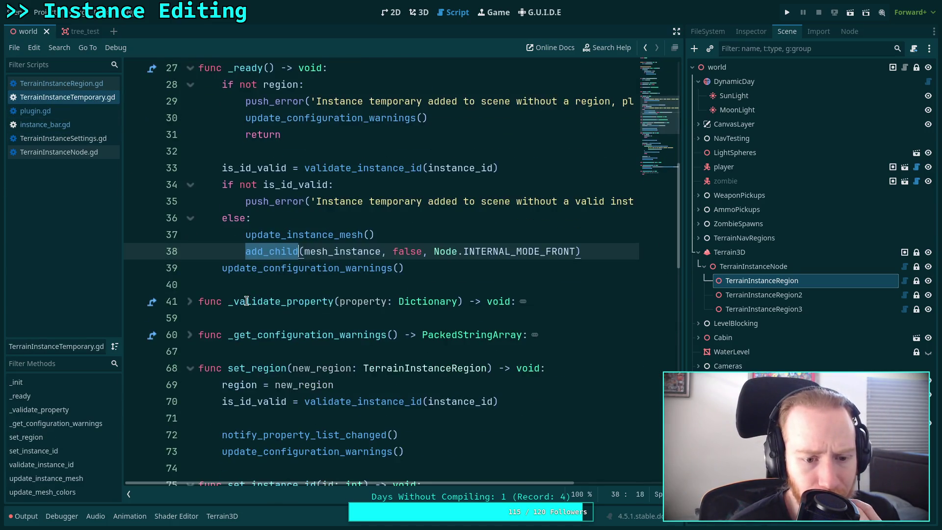
scroll(246, 300, "up", 3)
mouse_move(246, 301)
scroll(247, 301, "down", 3)
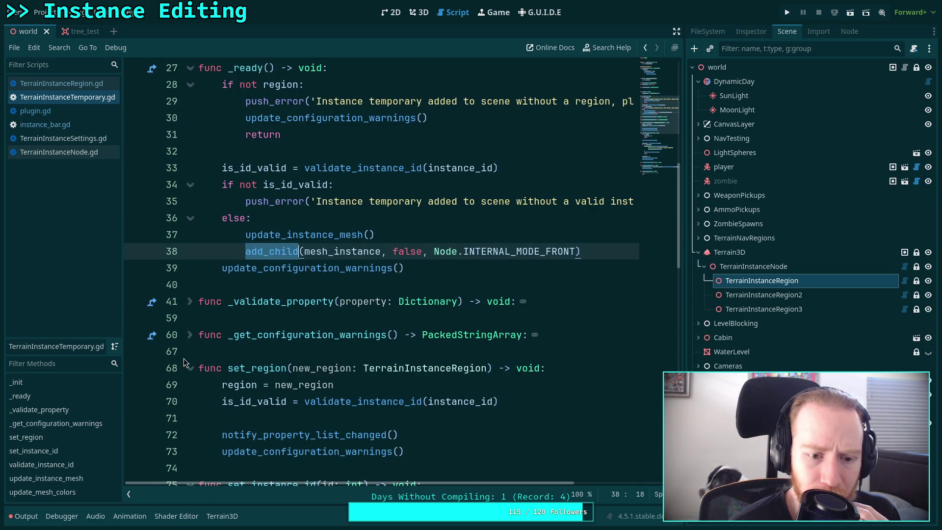
scroll(189, 366, "down", 3)
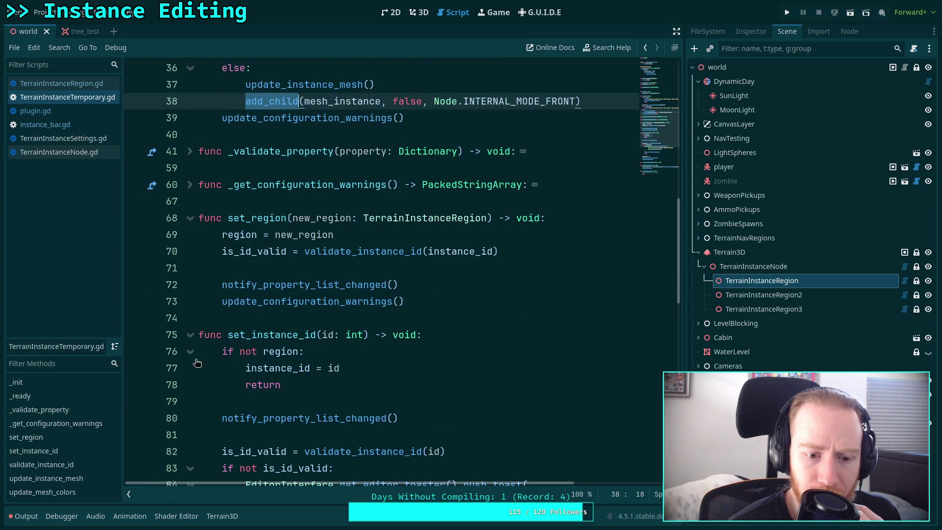
scroll(197, 362, "down", 1)
double_click(269, 316)
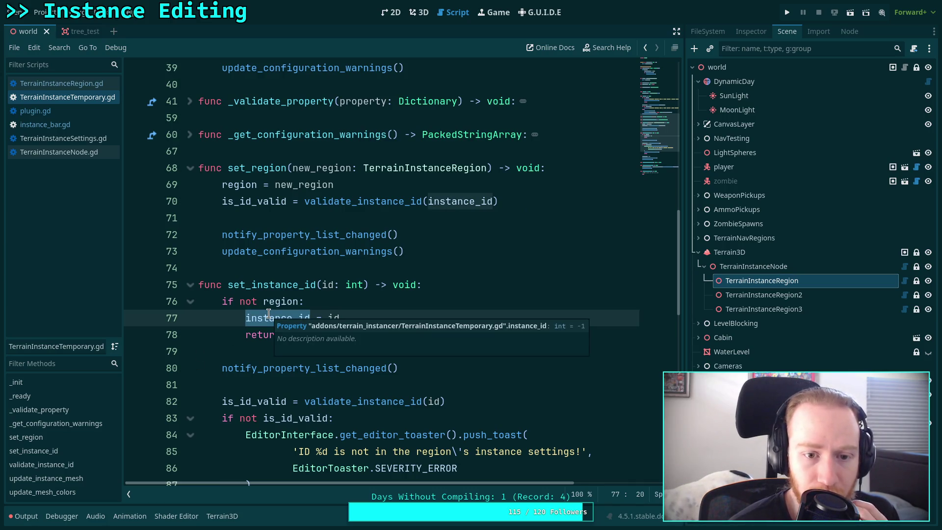
double_click(237, 185)
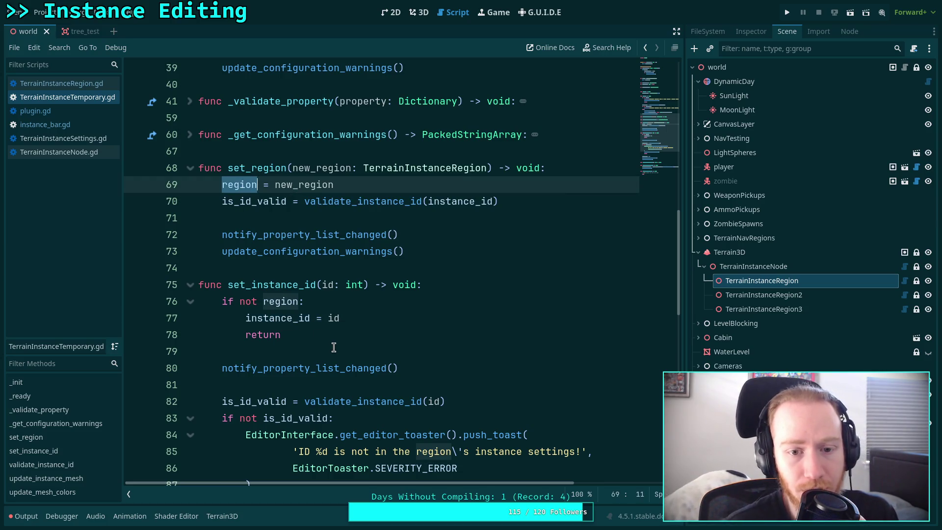
scroll(333, 314, "down", 2)
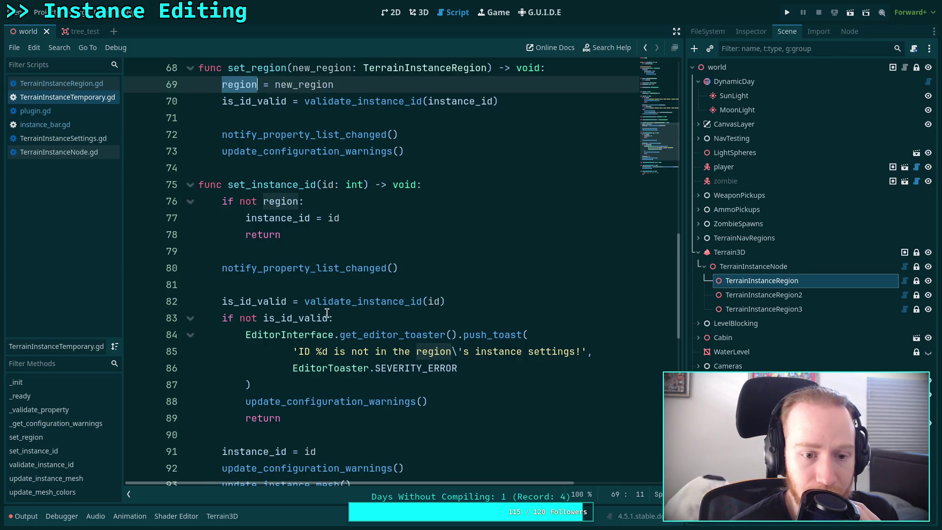
scroll(329, 315, "down", 5)
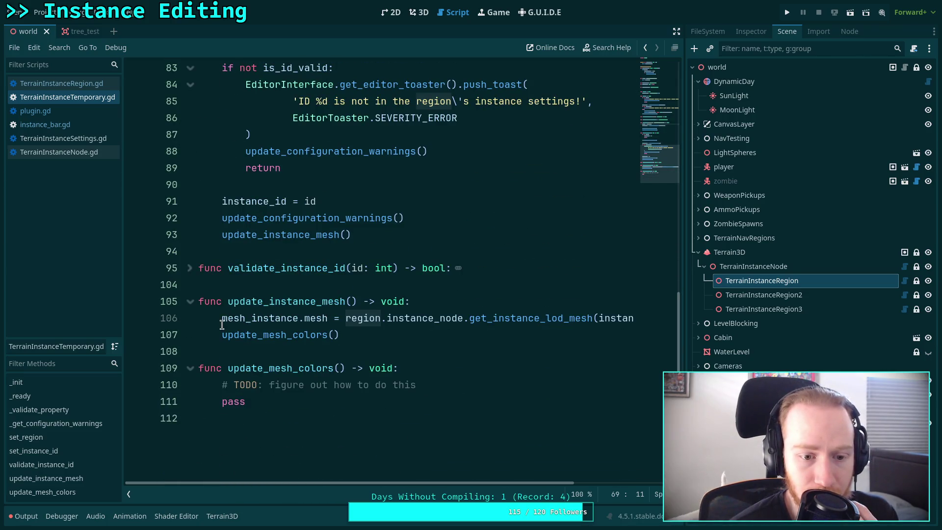
left_click(190, 270)
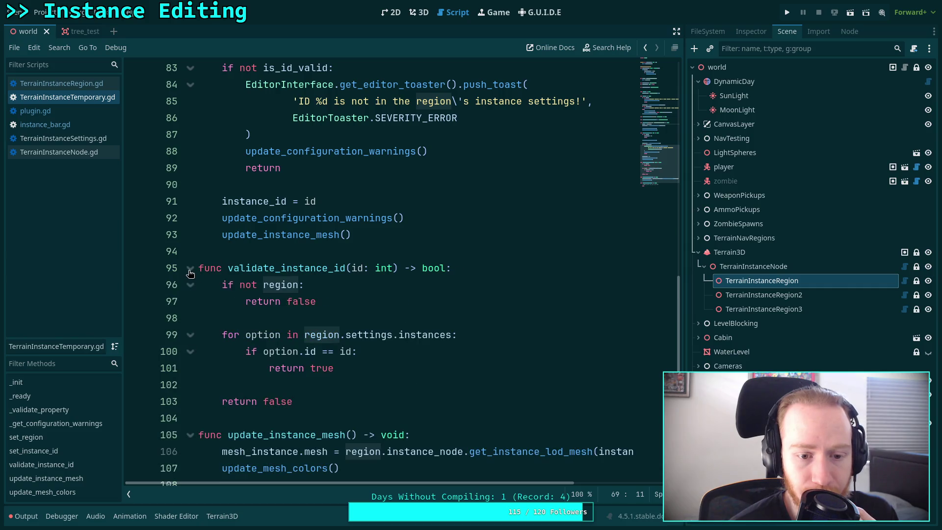
left_click(190, 270)
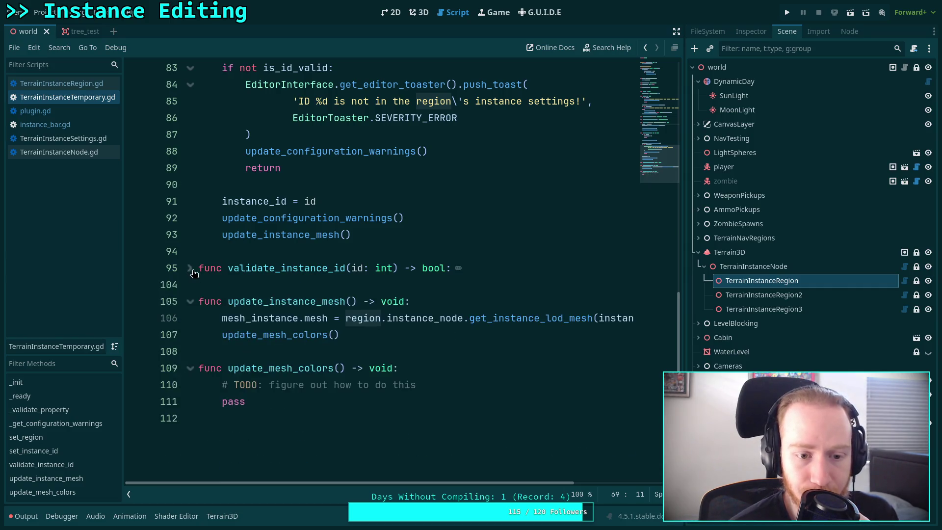
scroll(260, 285, "up", 7)
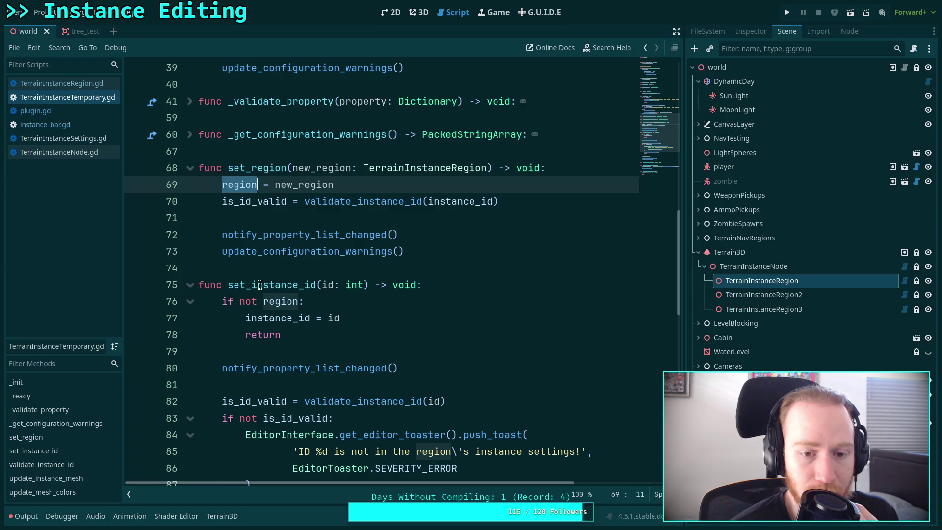
scroll(261, 285, "up", 1)
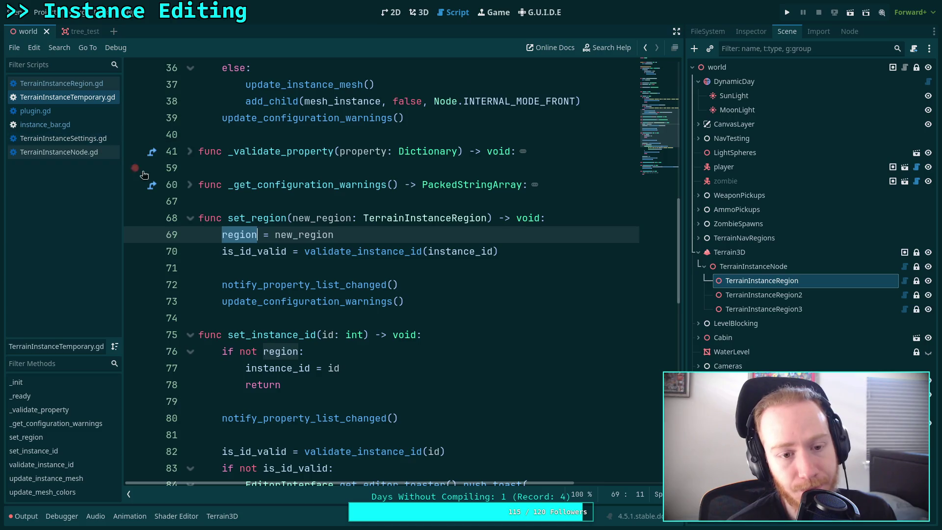
scroll(285, 284, "down", 2)
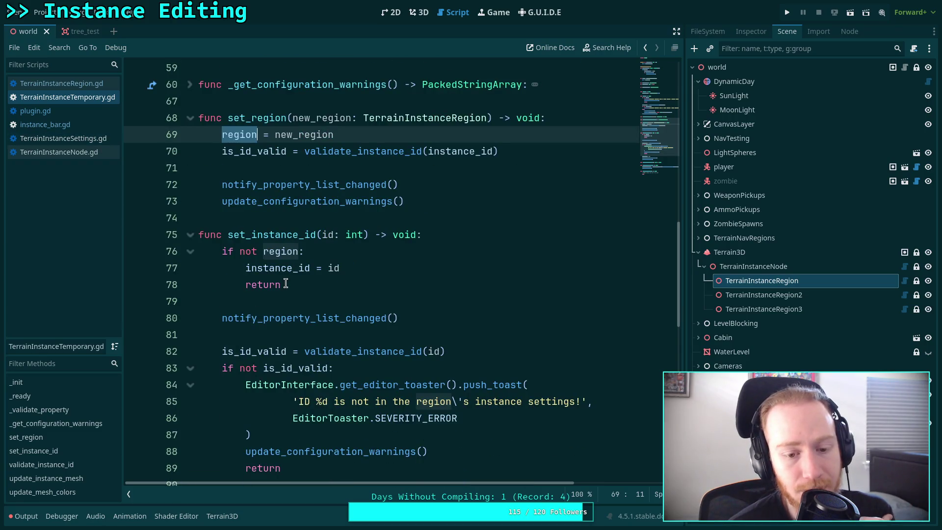
scroll(286, 285, "up", 2)
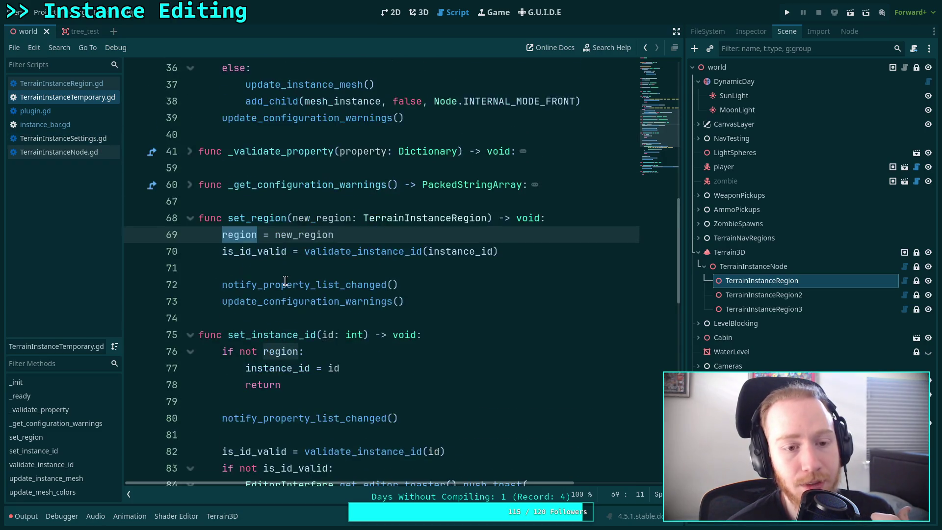
left_click(87, 126)
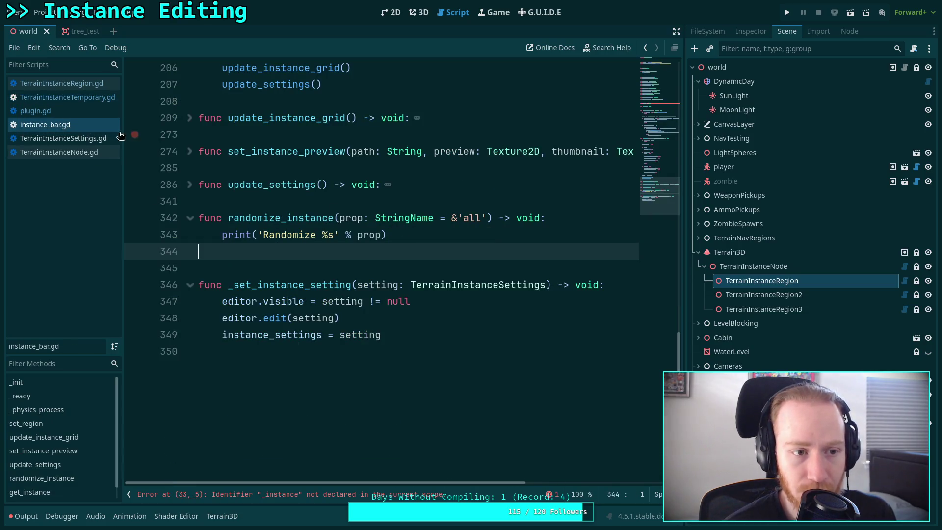
left_click(36, 111)
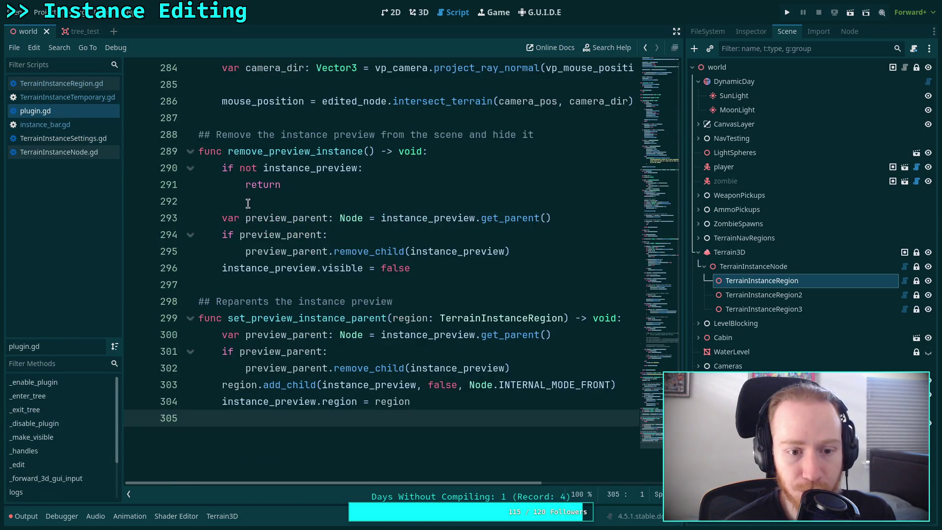
Step: Add 'instance_preview.region = null' below line 292 in remove_preview_instance
left_click(509, 271)
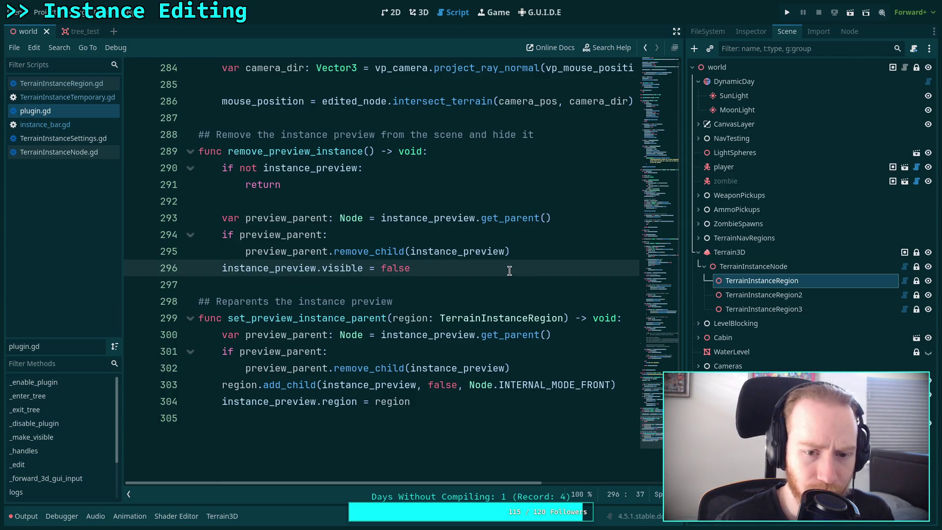
left_click(520, 203)
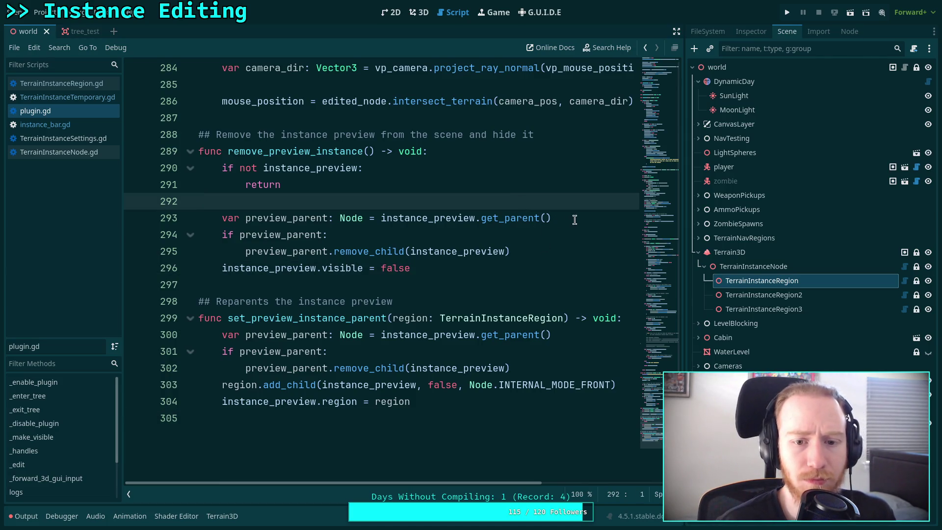
key("Return")
type("i")
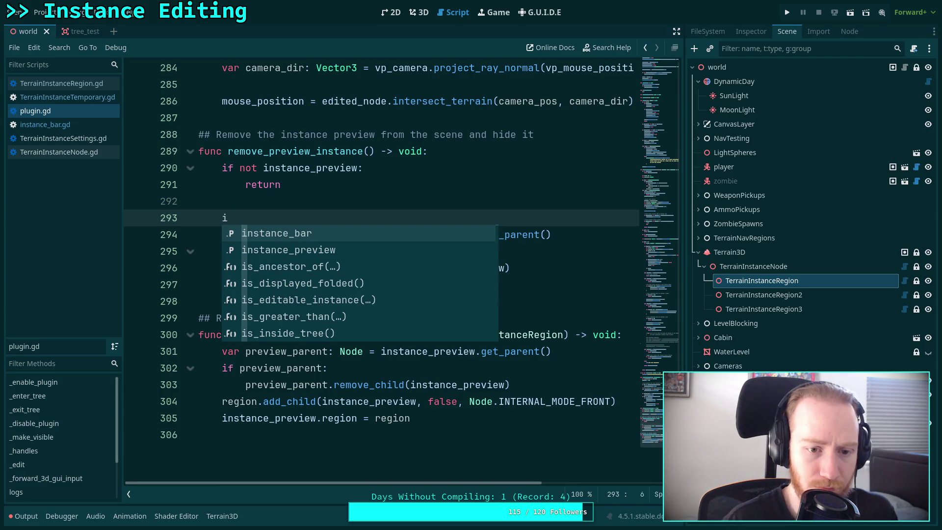
key("Down")
key("Return")
type("re")
key("Return")
type("= null")
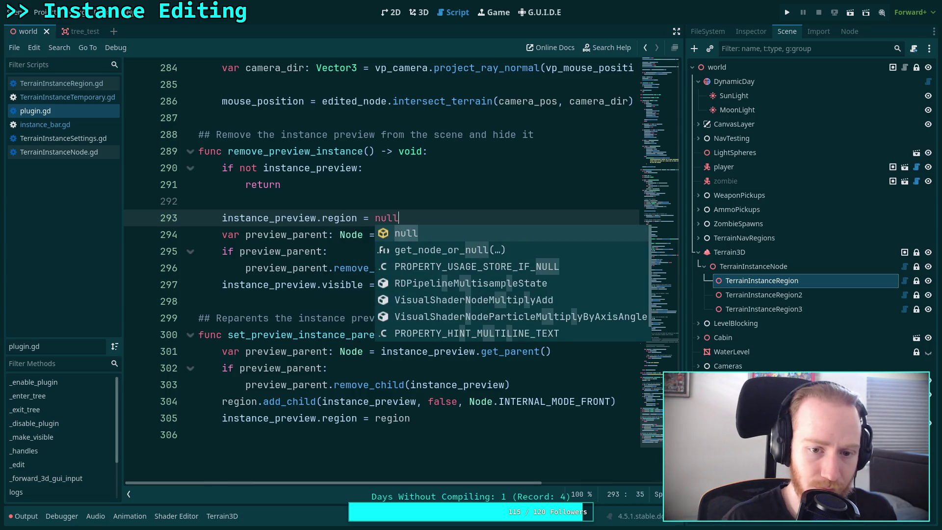
key("Return")
key("Return")
Step: Add 'instance_preview.instance_id = -1' on the next line and save plugin.gd
type("instance")
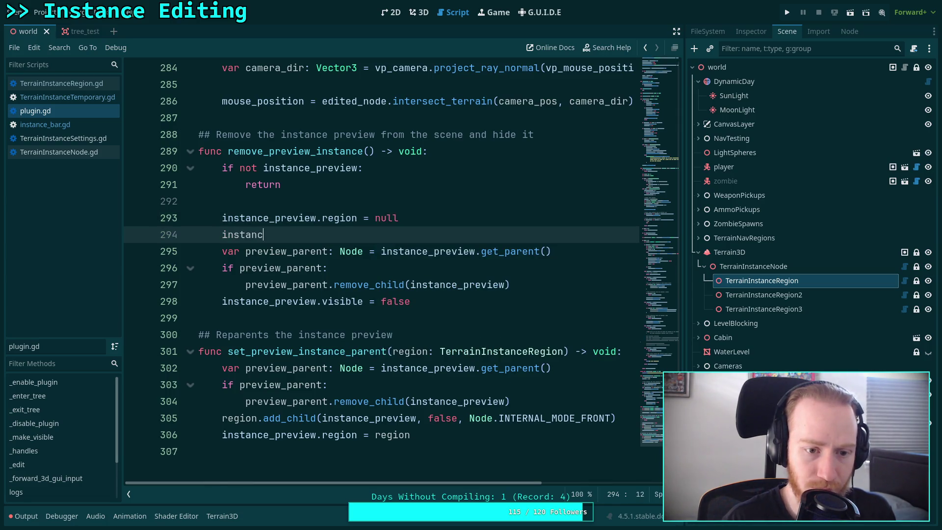
key("Down")
key("Return")
type(".")
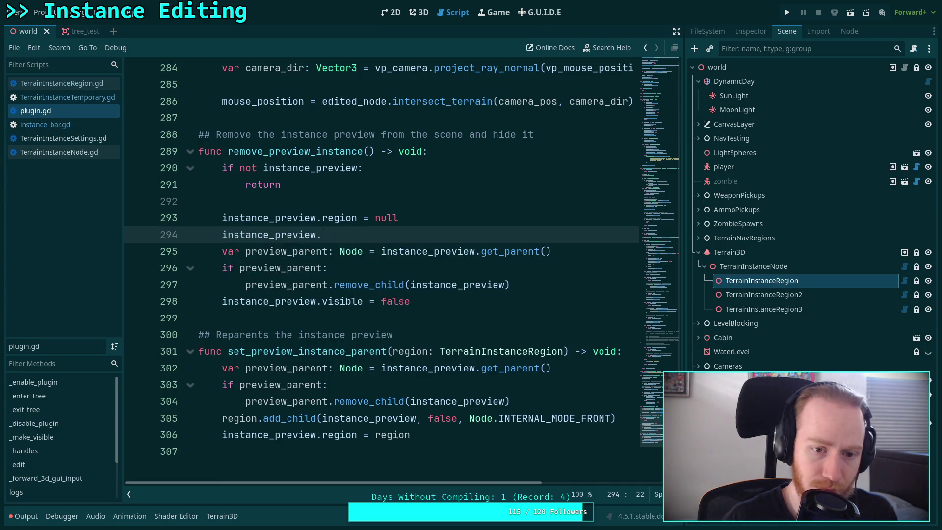
key("Down")
key("Return")
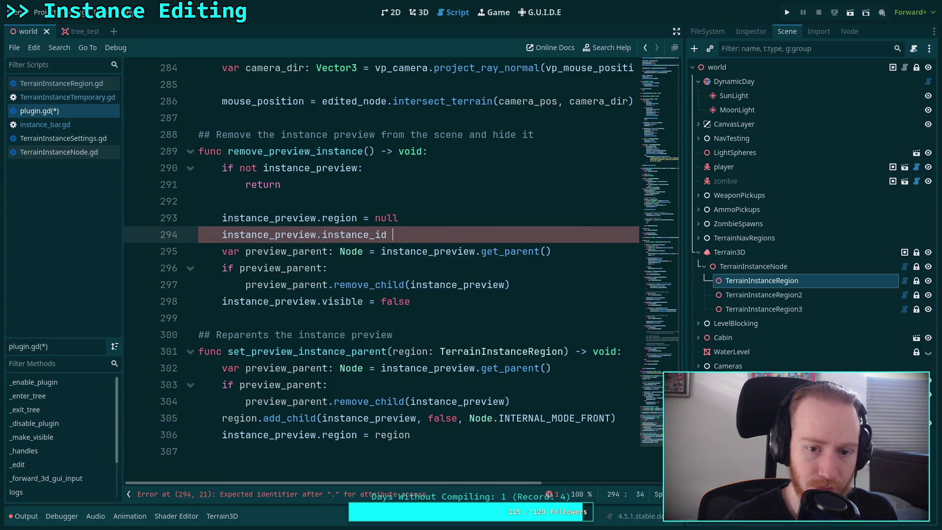
type("= -1")
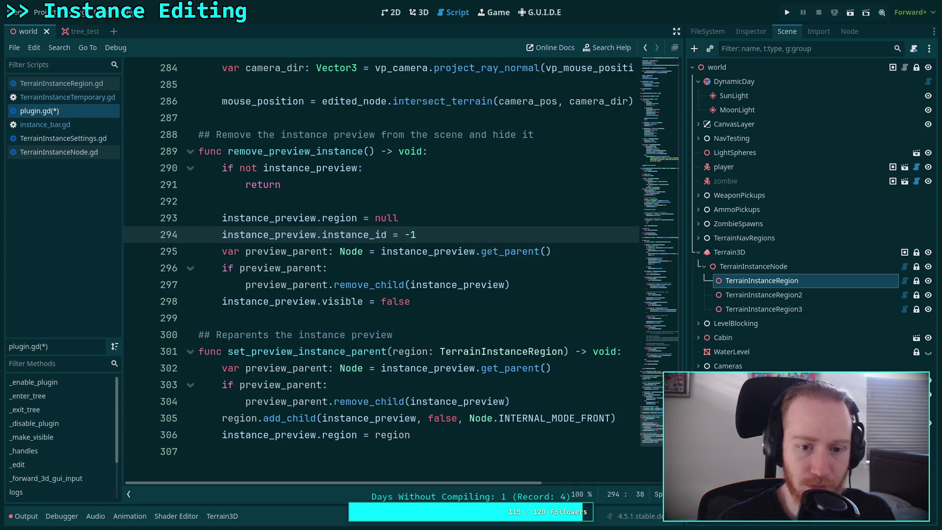
left_click(436, 265)
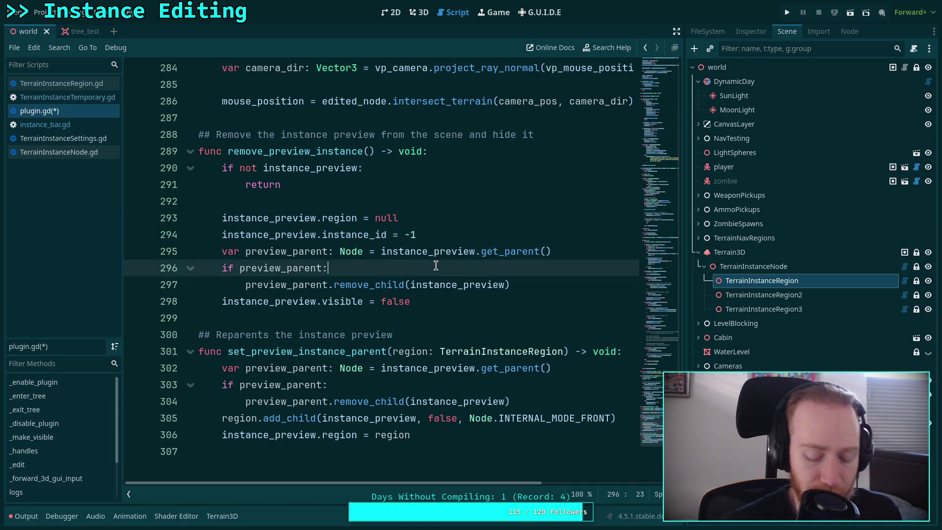
key("ctrl+s")
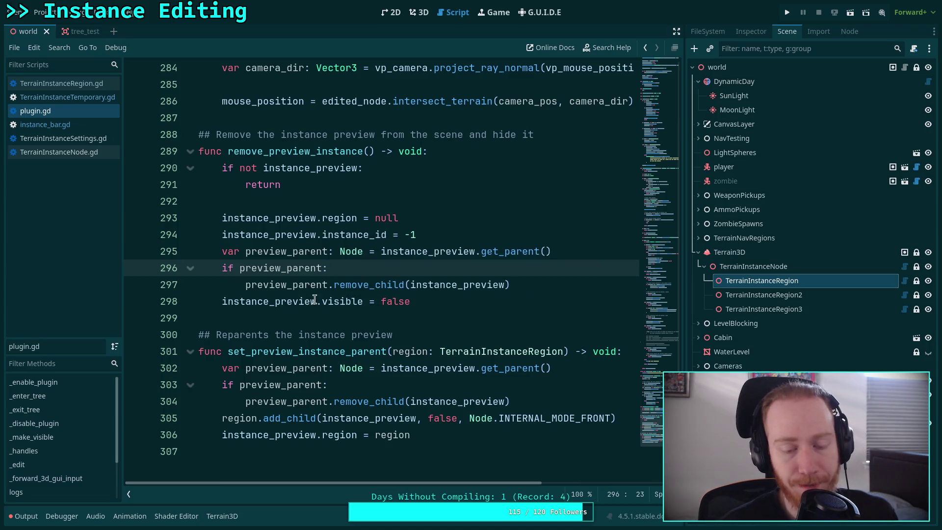
scroll(328, 295, "down", 1)
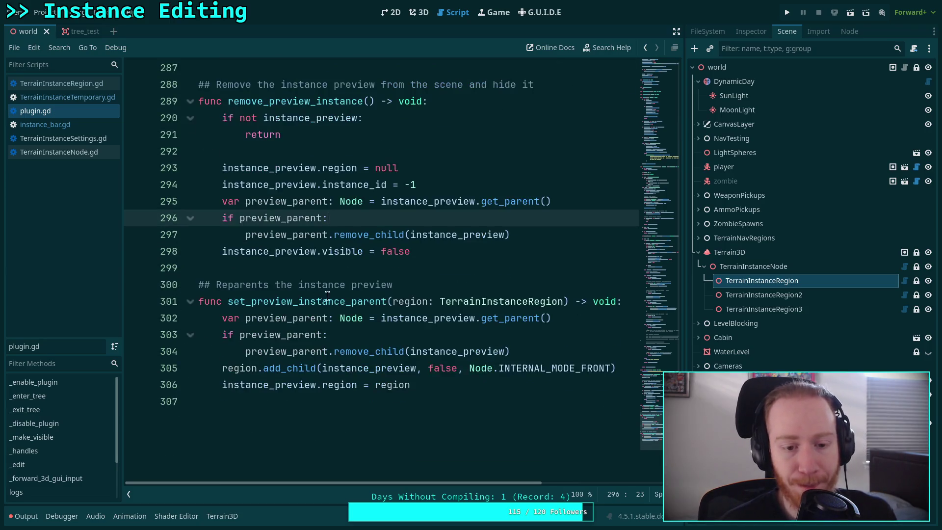
Step: Insert 'instance_preview.region = null' at the top of set_preview_instance_parent
left_click(223, 319)
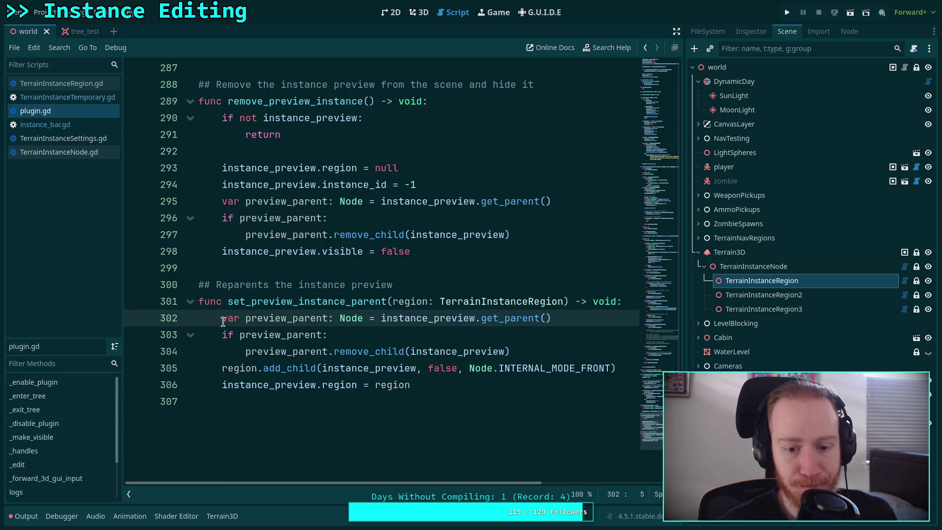
key("ctrl+shift+Return")
type("inst")
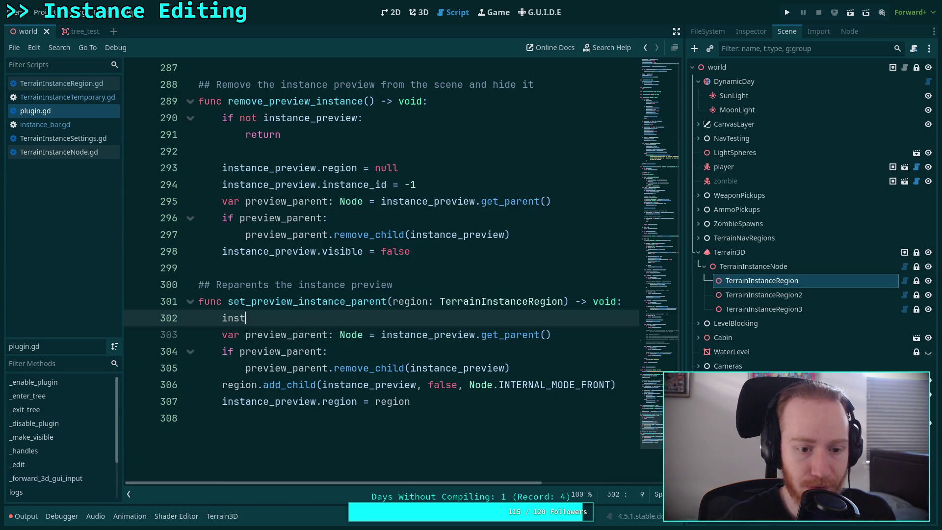
type("ance_p")
key("Return")
type("review.r")
key("Return")
type("nul")
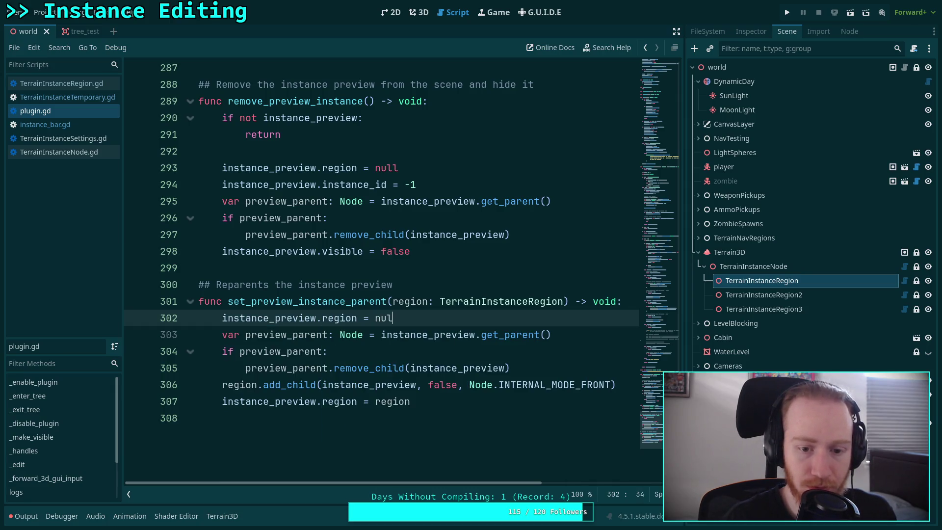
key("Return")
key("Return")
Step: Add 'instance_preview.instance_id = -1' below it, followed by a blank line
type("instance_p")
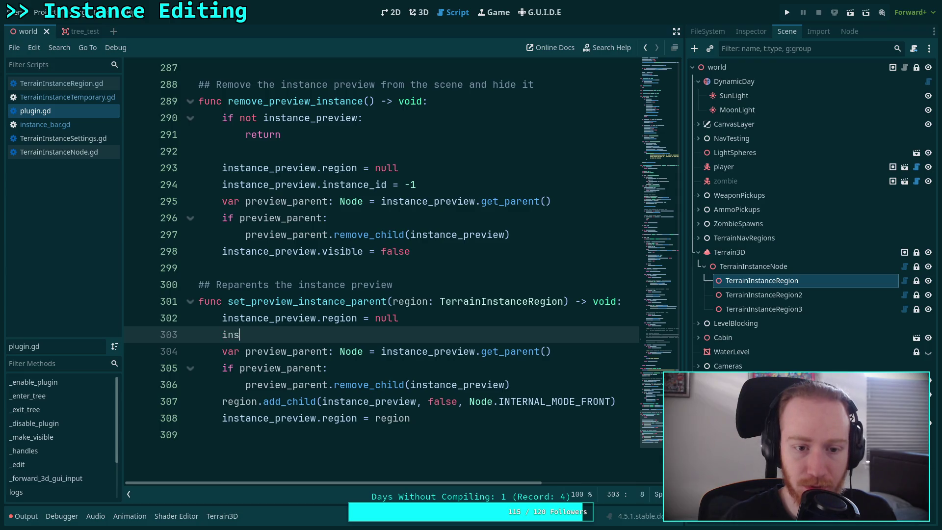
key("Return")
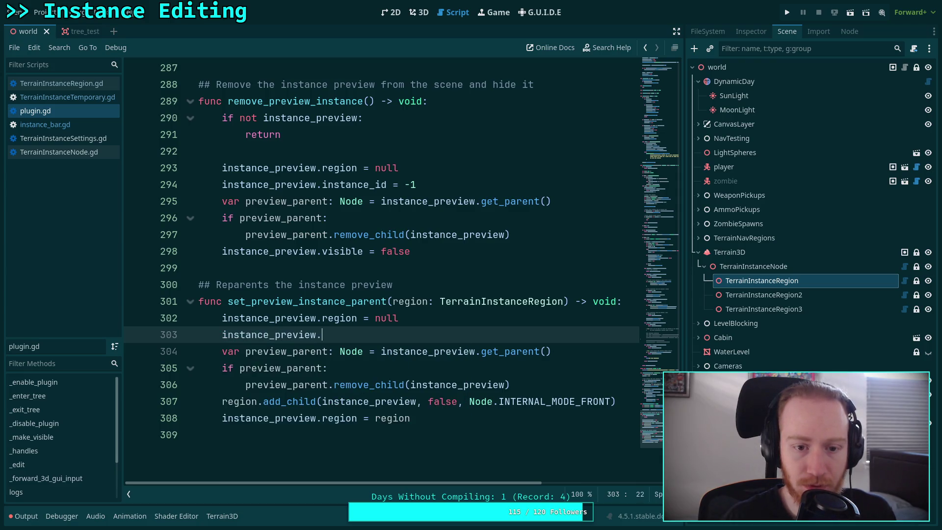
type("in")
key("Down")
key("Return")
type("= -1")
key("Return")
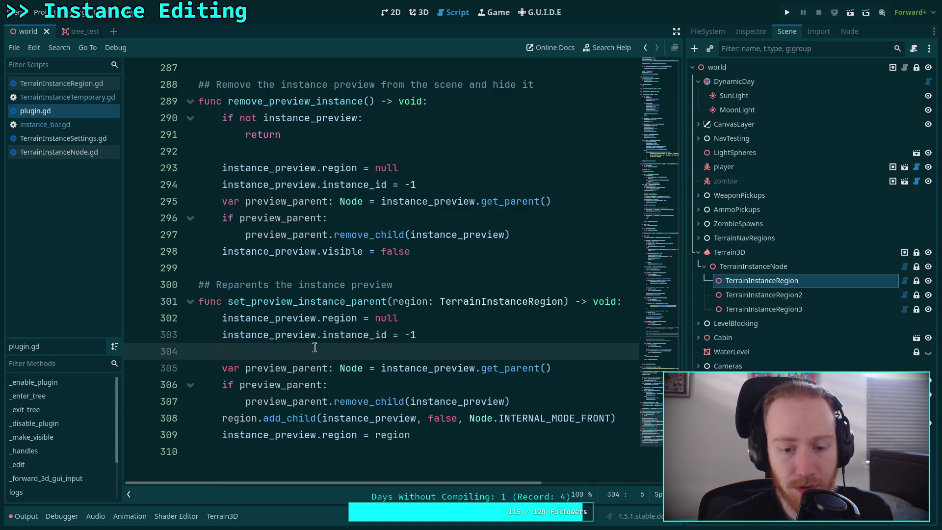
Step: Insert a blank separating line after line 294 in remove_preview_instance
left_click(427, 190)
key("Return")
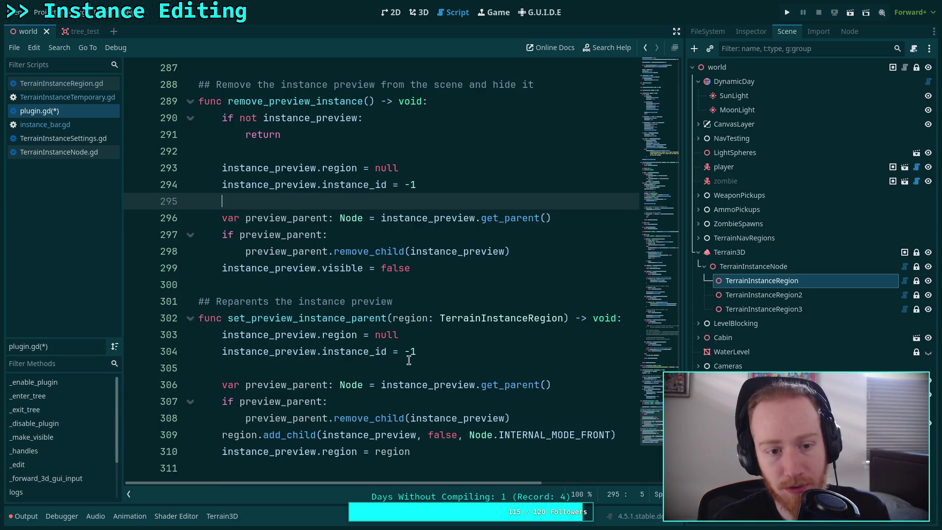
left_click(399, 385)
scroll(368, 383, "down", 2)
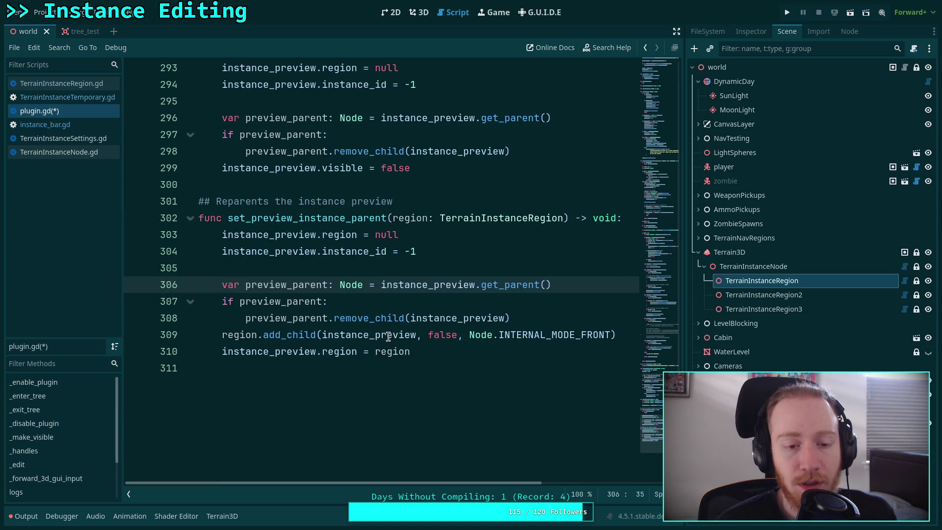
scroll(381, 334, "up", 2)
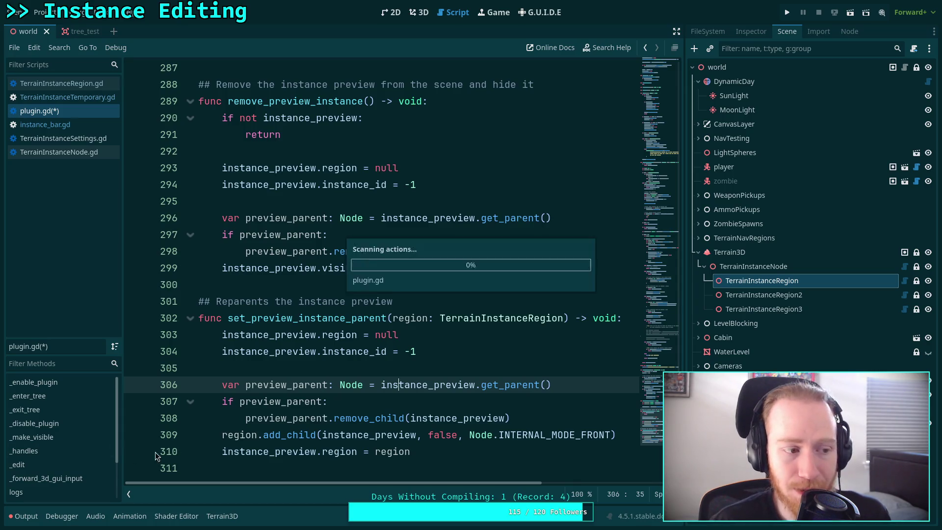
left_click(422, 362)
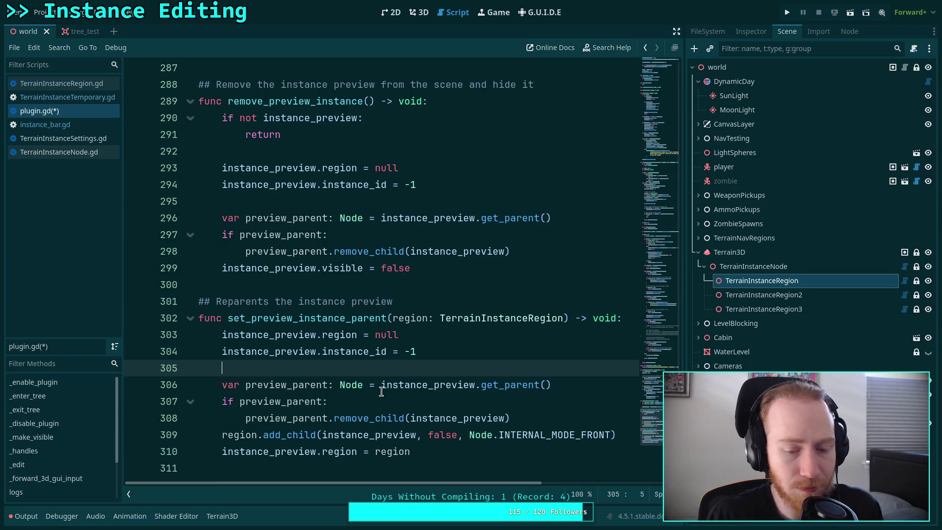
scroll(410, 352, "down", 1)
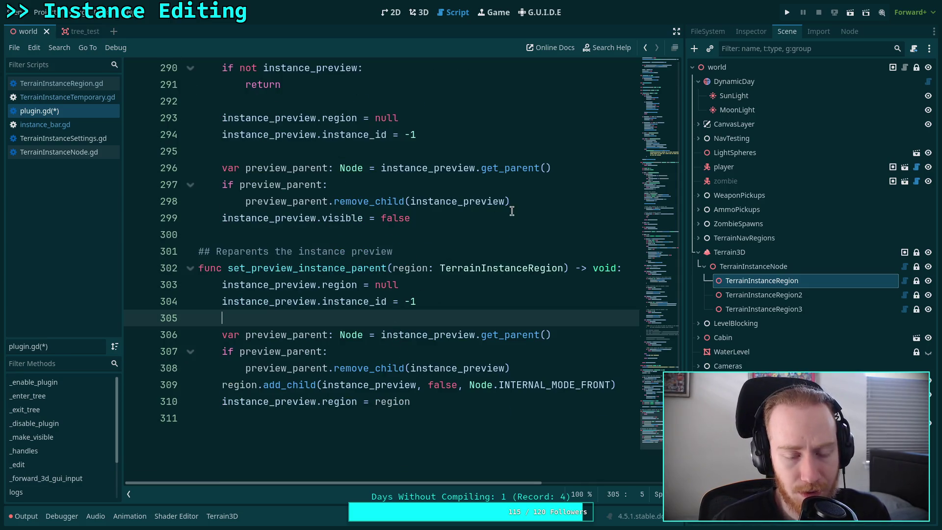
left_click(581, 206)
scroll(569, 221, "up", 2)
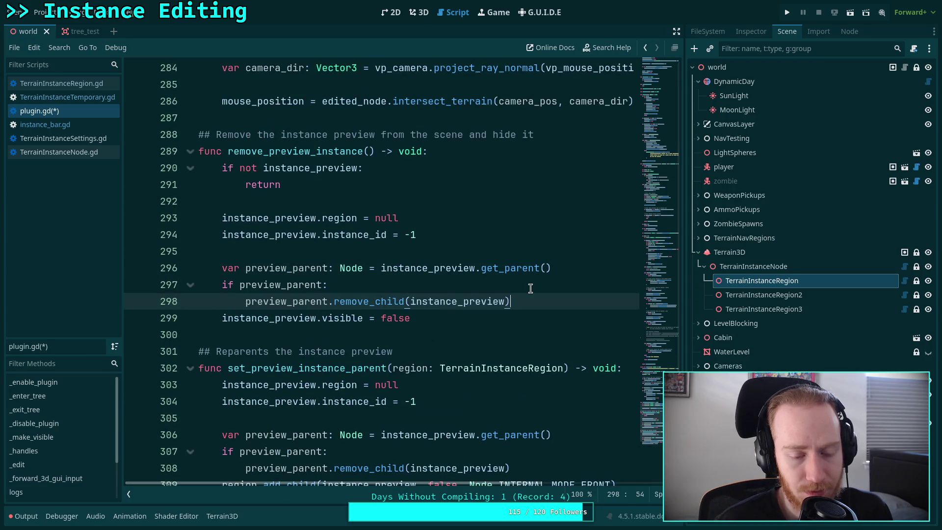
scroll(531, 288, "down", 3)
scroll(441, 275, "up", 2)
left_click(453, 273)
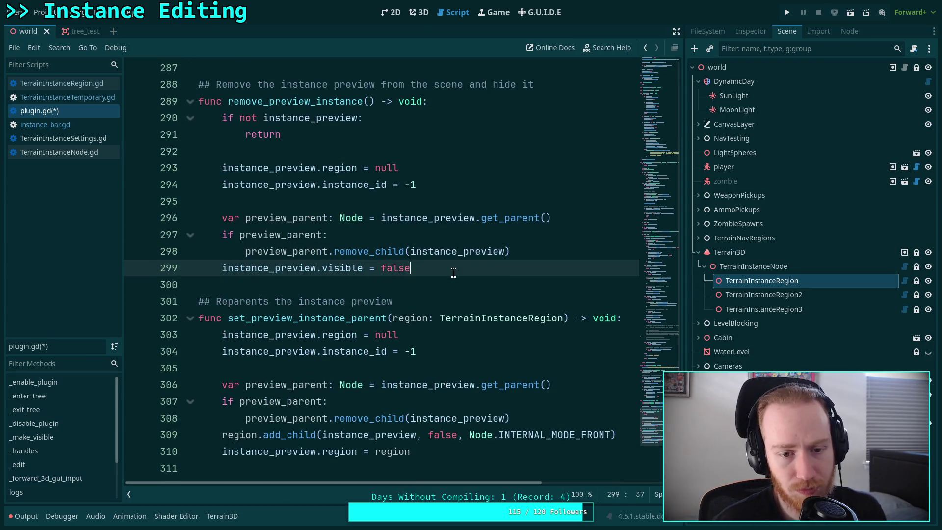
Step: Try moving the visible = false line, repair the accidental remove_child line split, and save
key("alt+Up")
key("alt+Up")
key("alt+Up")
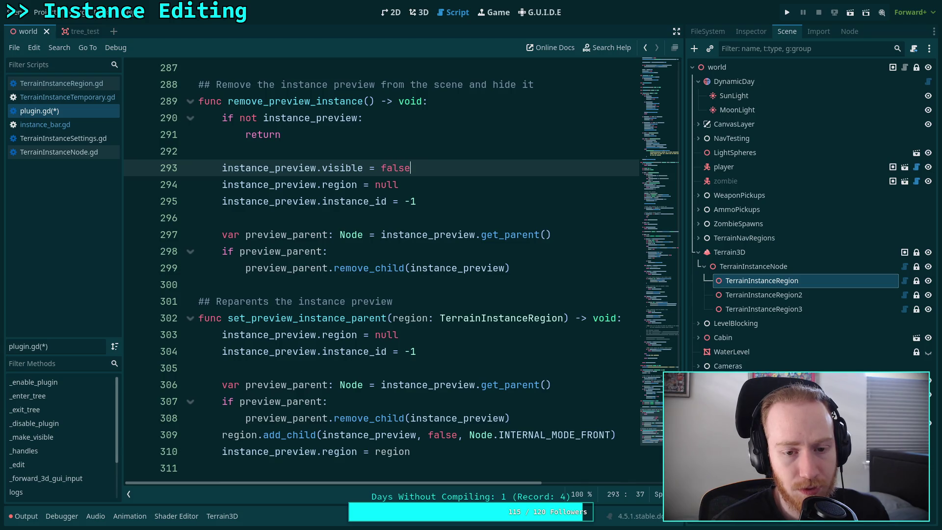
key("alt+Down")
key("alt+Down")
key("alt+Down")
key("Up")
key("Return")
key("BackSpace")
key("BackSpace")
key("BackSpace")
key("BackSpace")
key("End")
key("Return")
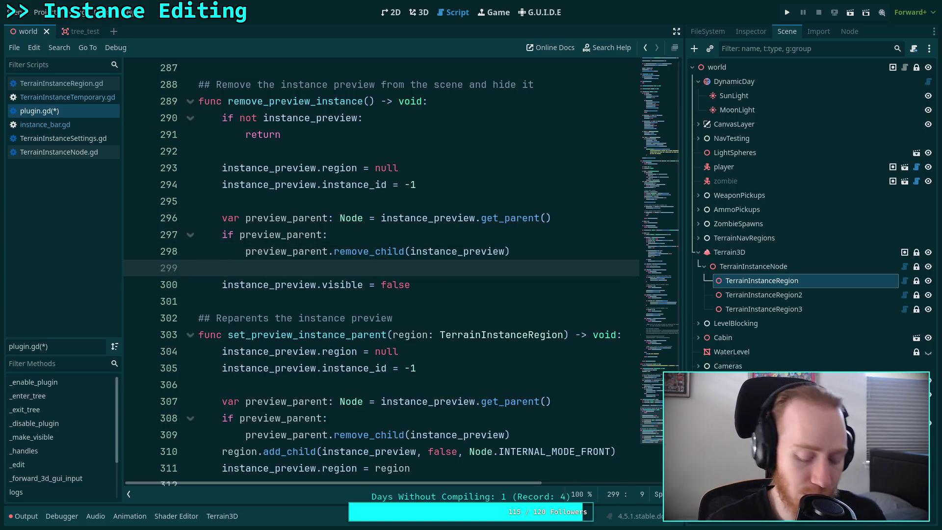
key("ctrl+s")
Step: Move 'instance_preview.visible = false' above the region and instance_id resets and delete the extra blank line
left_click(363, 285)
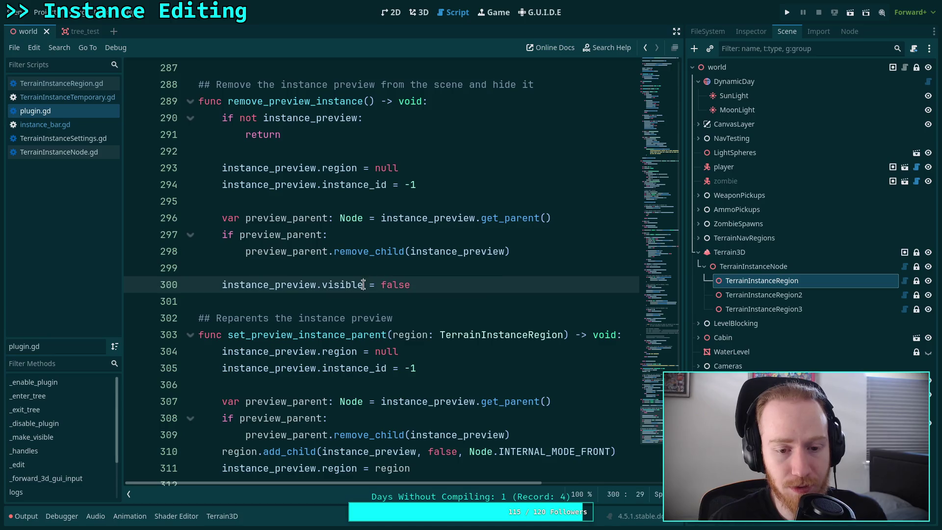
key("alt+Up")
key("alt+Up")
key("alt+Up")
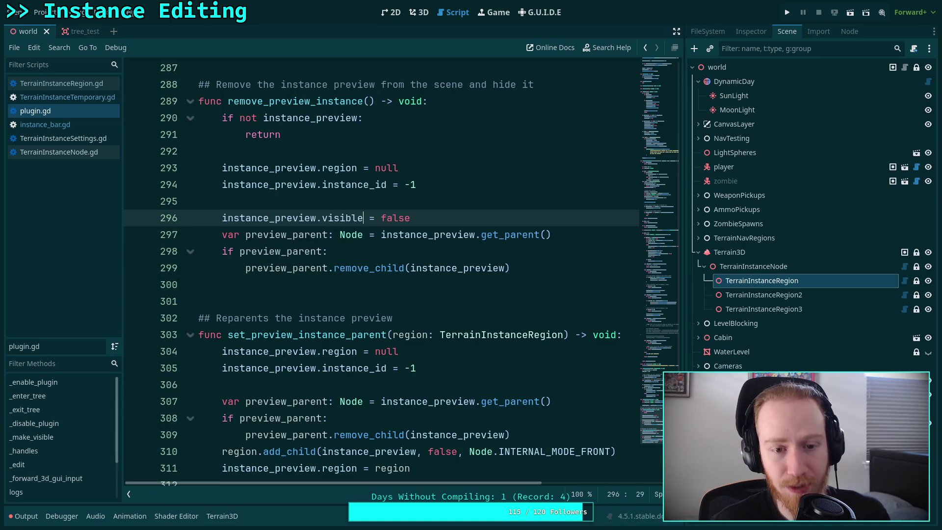
key("alt+Up")
key("alt+Up")
key("alt+Up")
key("Down")
key("Down")
key("Down")
key("Down")
key("Down")
key("BackSpace")
scroll(362, 272, "down", 2)
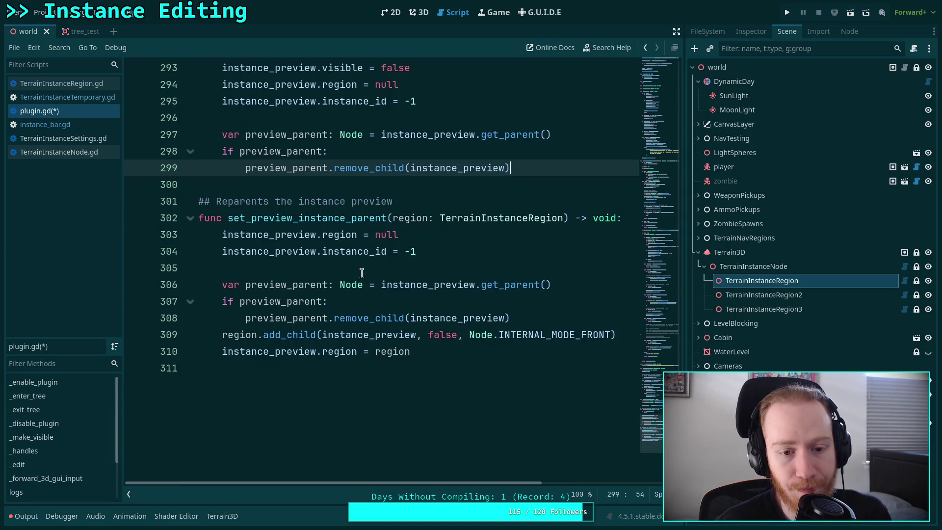
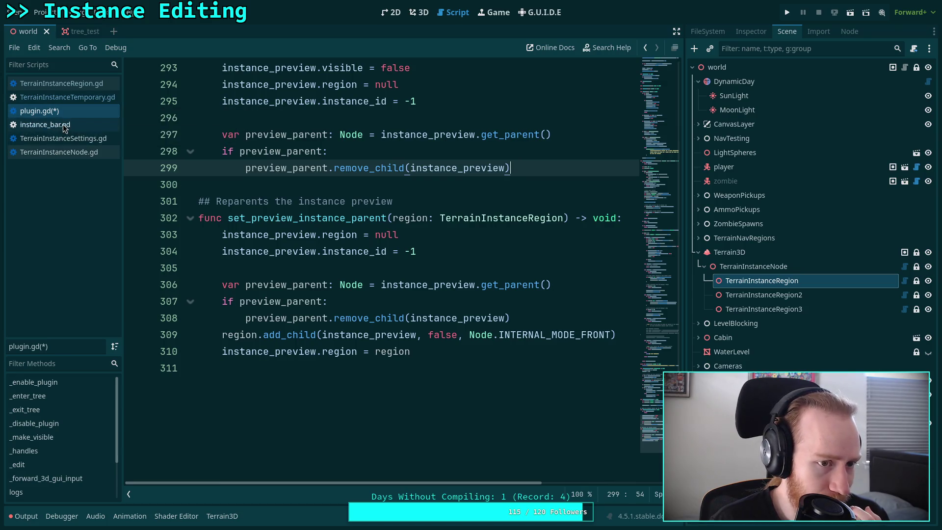
Step: Open TerrainInstanceTemporary.gd and review set_region, highlighting validate_instance_id and notify_property_list_changed
left_click(69, 97)
scroll(325, 229, "down", 5)
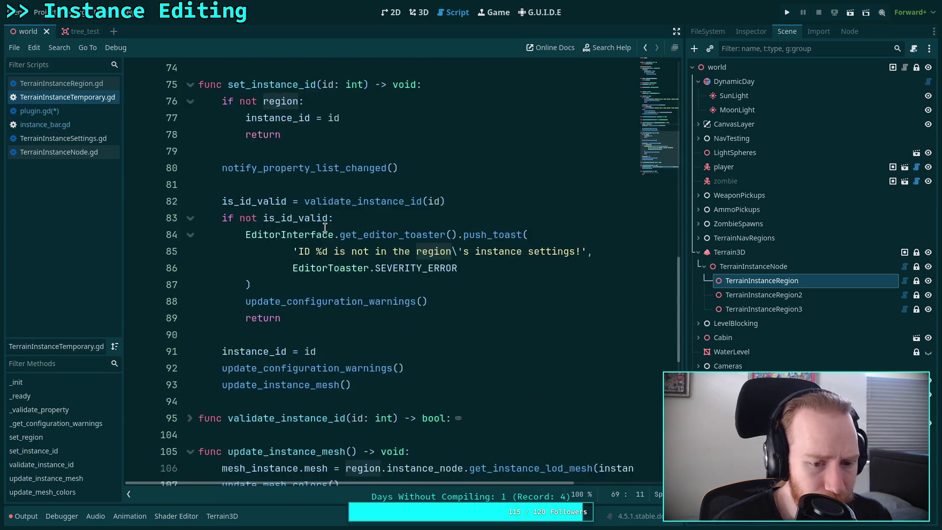
scroll(325, 228, "up", 6)
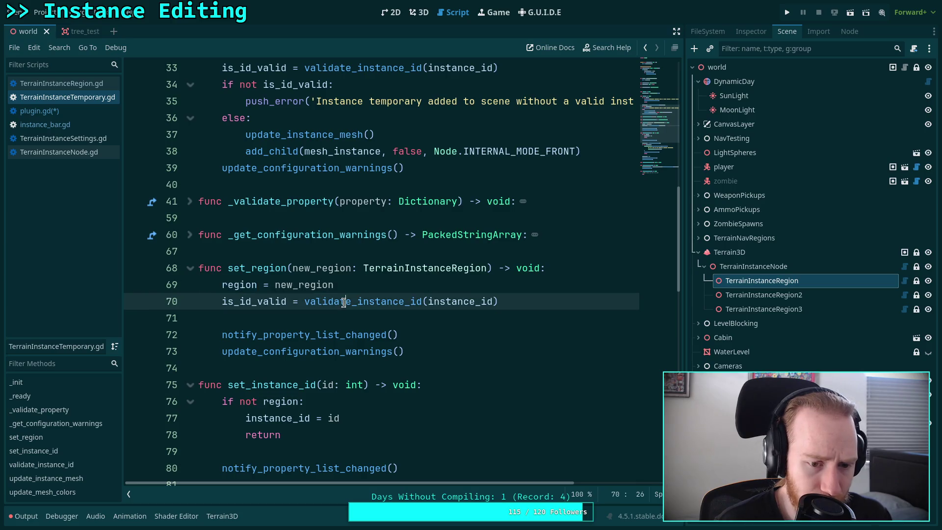
double_click(344, 302)
scroll(236, 313, "down", 2)
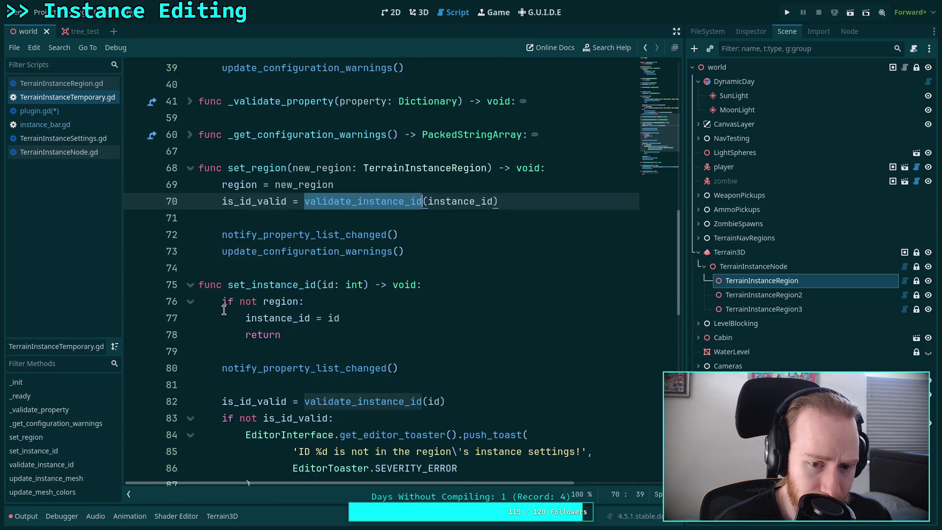
double_click(287, 234)
mouse_move(251, 243)
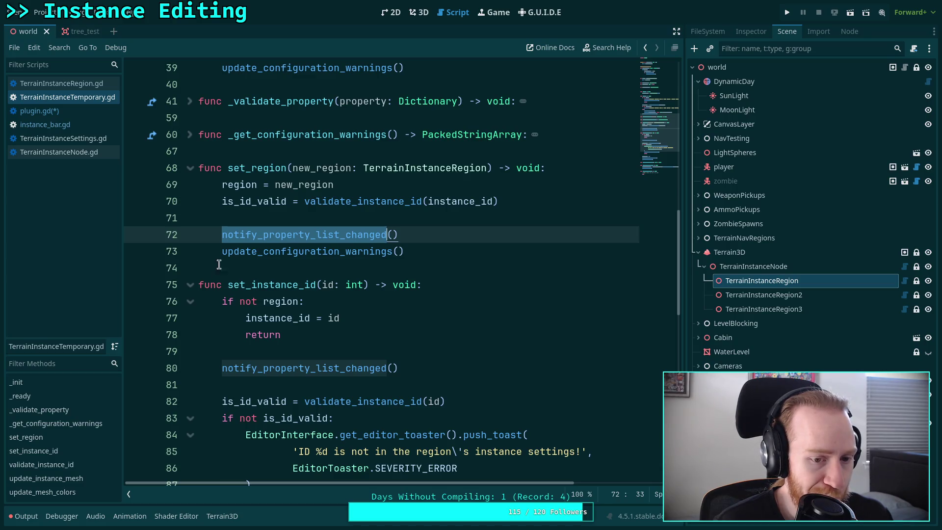
left_click(220, 255)
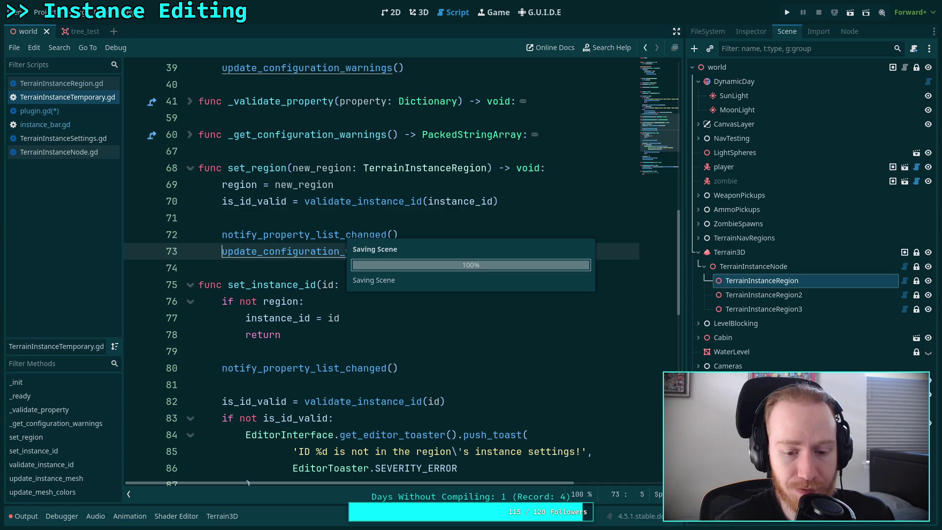
scroll(284, 295, "down", 2)
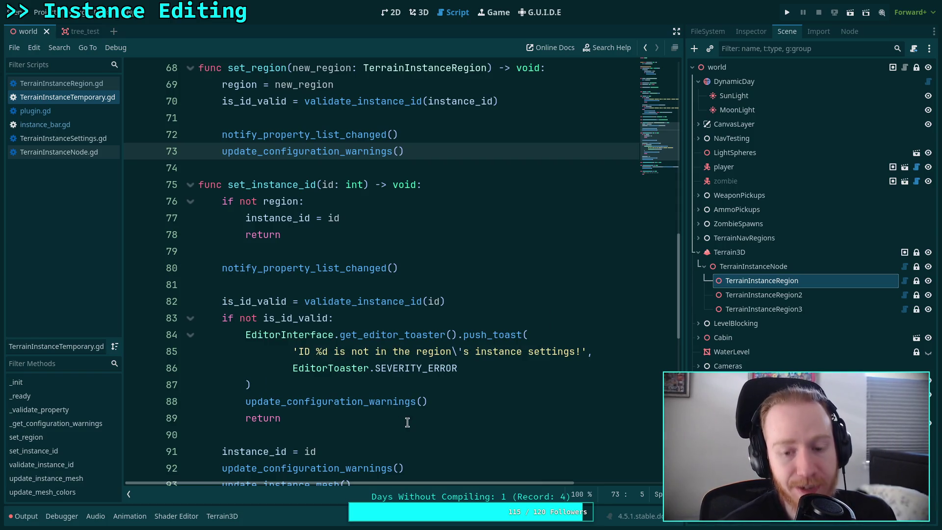
Step: Flip through TerrainInstanceRegion.gd, instance_bar.gd, TerrainInstanceNode.gd and TerrainInstanceSettings.gd, returning to plugin.gd
left_click(94, 88)
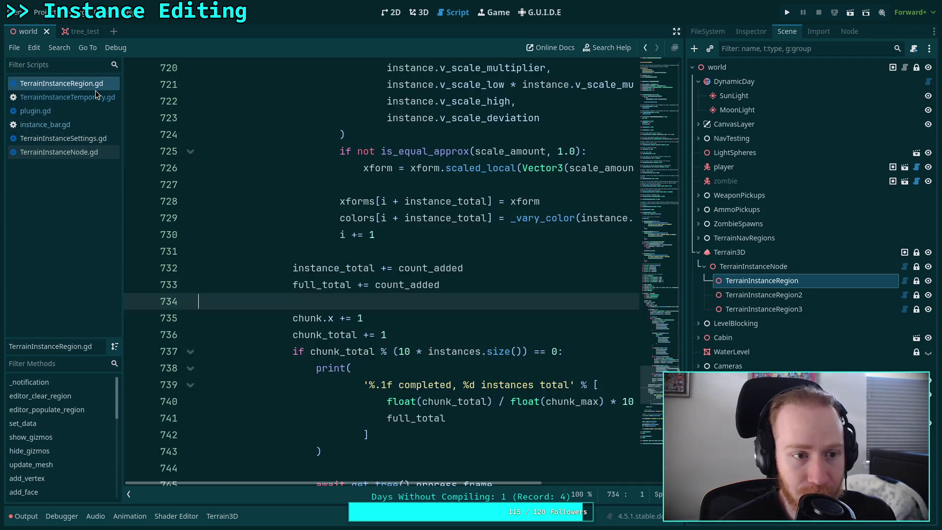
left_click(77, 123)
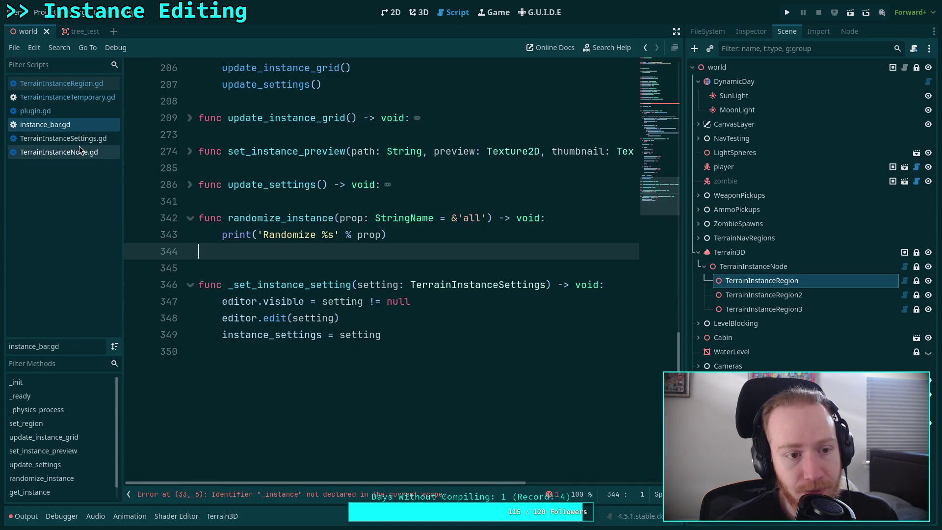
left_click(79, 148)
left_click(79, 139)
left_click(79, 109)
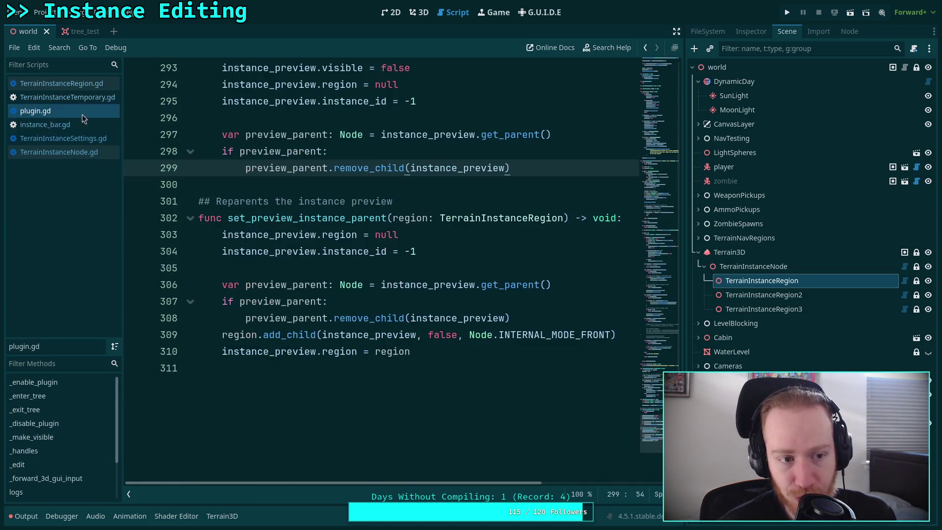
Step: Check the add_child line in set_preview_instance_parent and save the scene and scripts
left_click(293, 261)
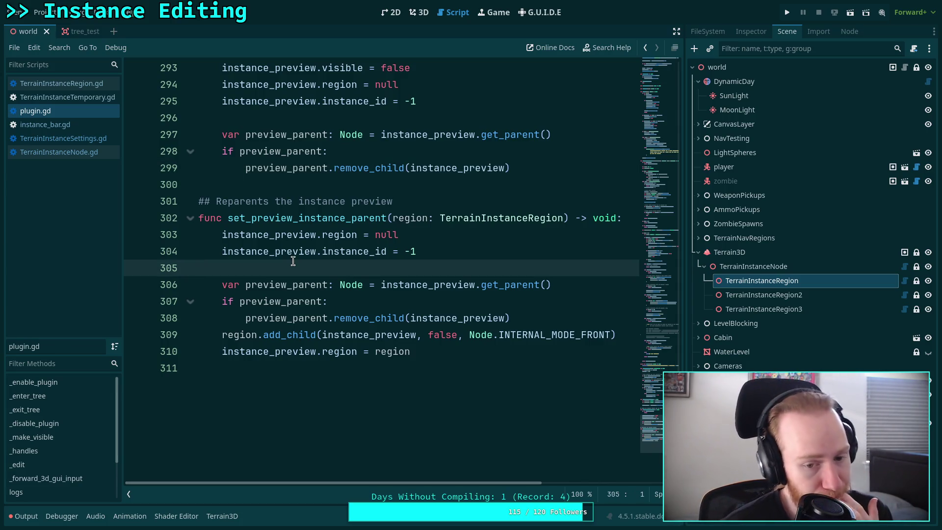
left_click(630, 334)
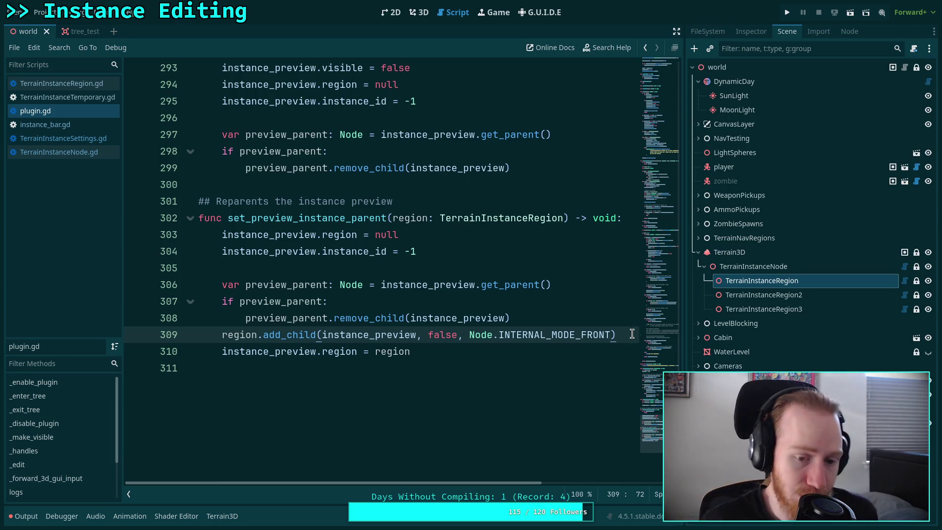
key("ctrl+s")
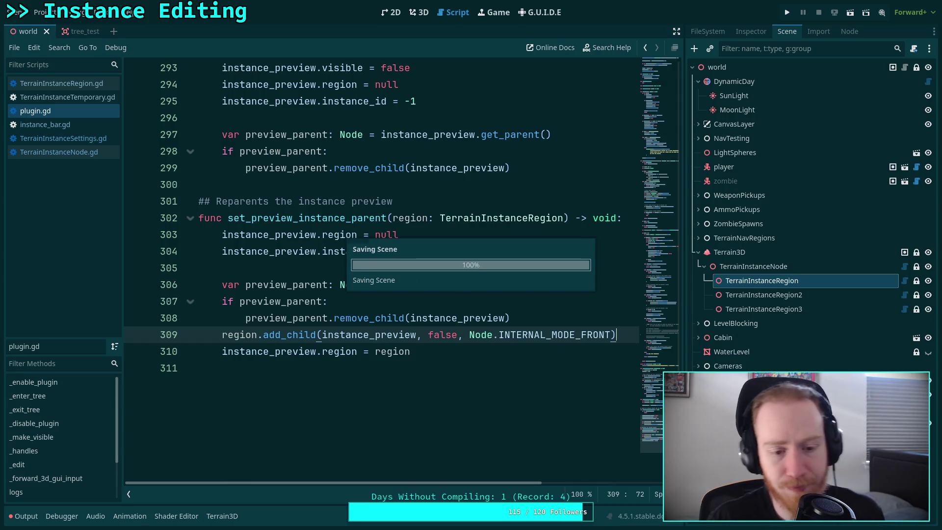
left_click(612, 378)
Step: Scroll back up through plugin.gd and collapse the _edit function
scroll(497, 355, "up", 5)
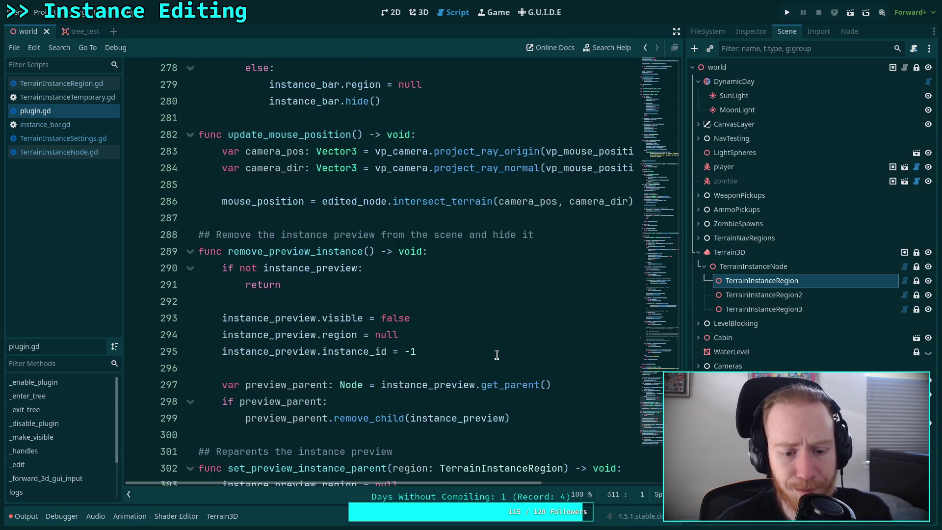
scroll(497, 355, "up", 5)
left_click_drag(678, 422, 679, 164)
scroll(500, 278, "up", 10)
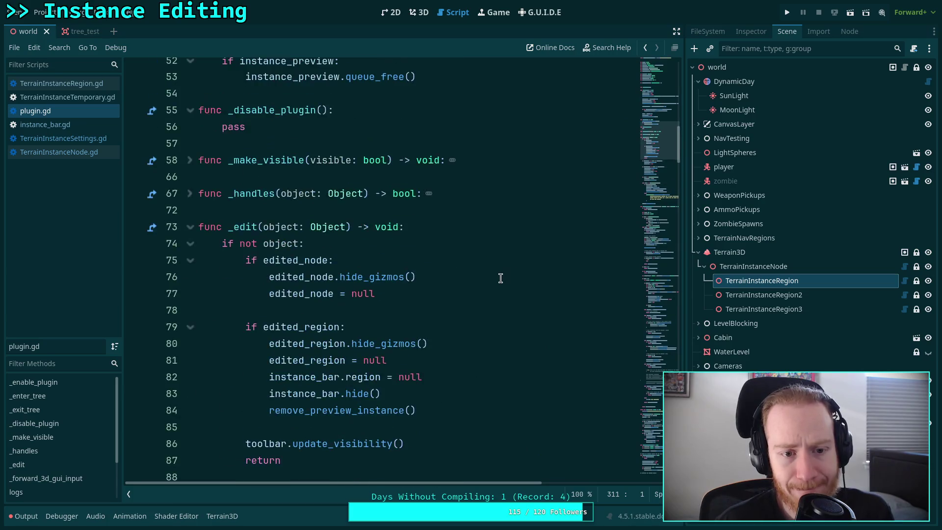
scroll(501, 278, "down", 15)
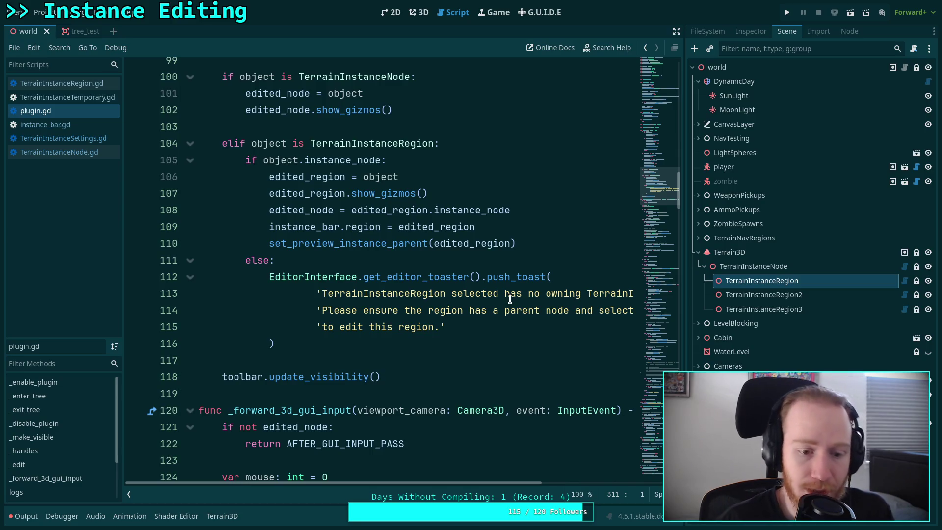
scroll(510, 298, "up", 15)
left_click(190, 227)
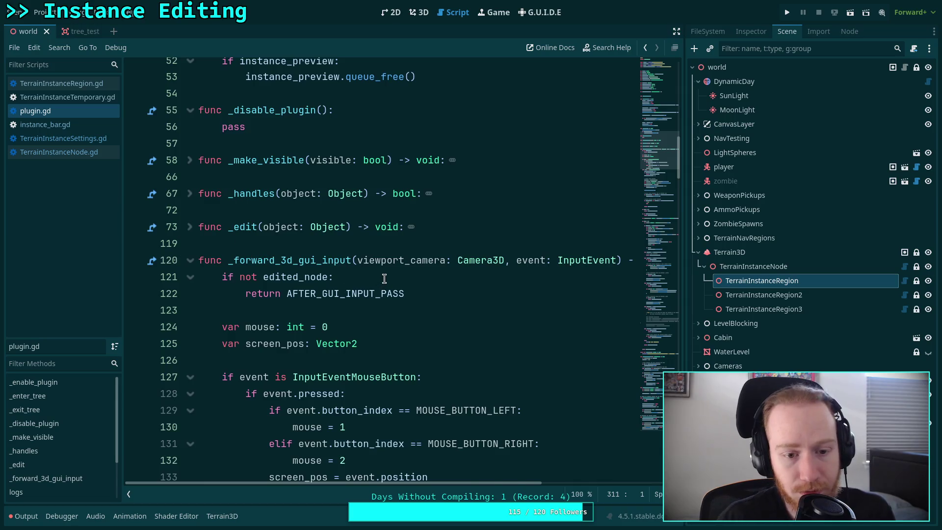
Step: Scroll down to the tool-selection code and highlight every use of ADD_INSTANCE
scroll(384, 278, "down", 3)
scroll(377, 230, "down", 1)
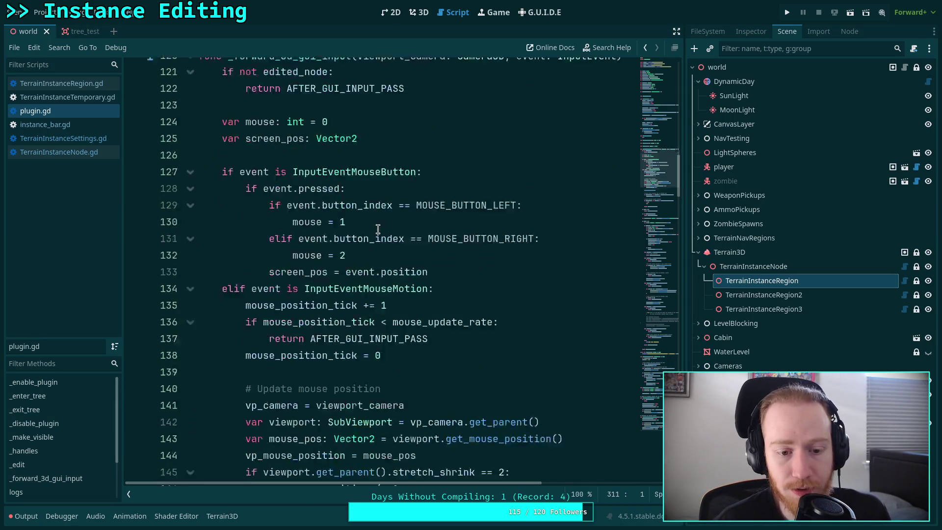
scroll(378, 229, "down", 4)
scroll(381, 228, "down", 2)
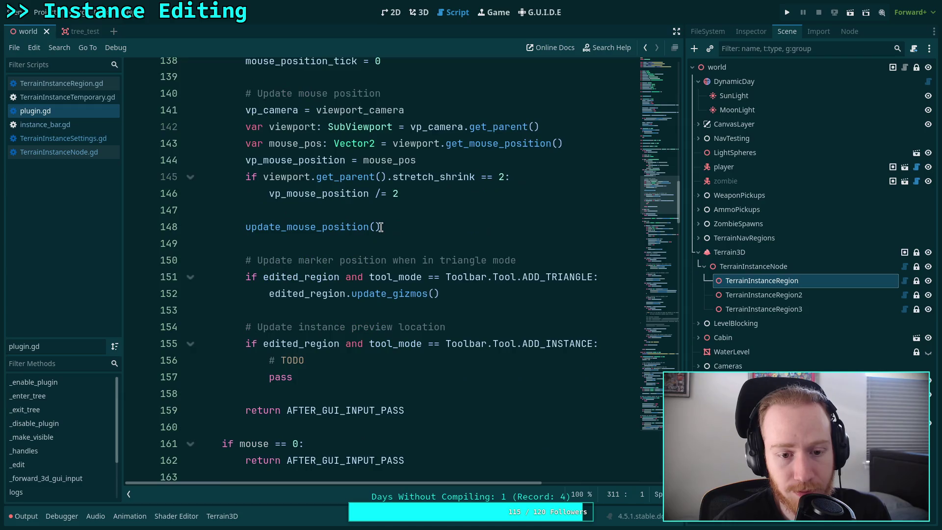
scroll(381, 227, "down", 1)
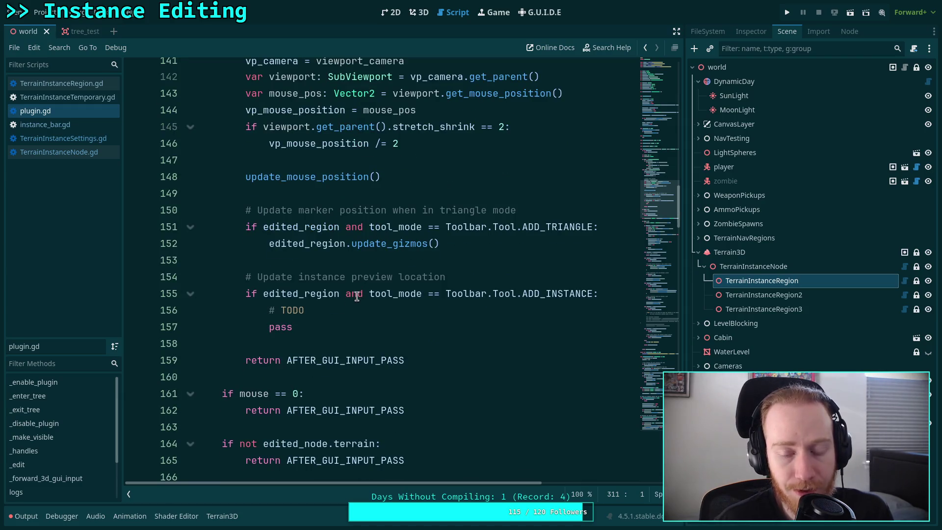
scroll(335, 298, "down", 2)
double_click(551, 194)
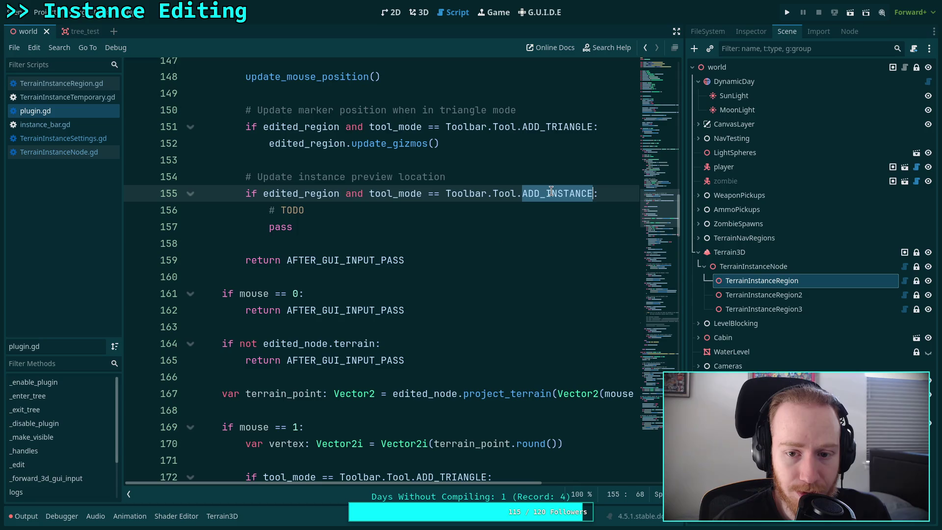
Step: Highlight every use of edited_region, then every use of instance_bar in on_tool_selected
scroll(436, 258, "down", 5)
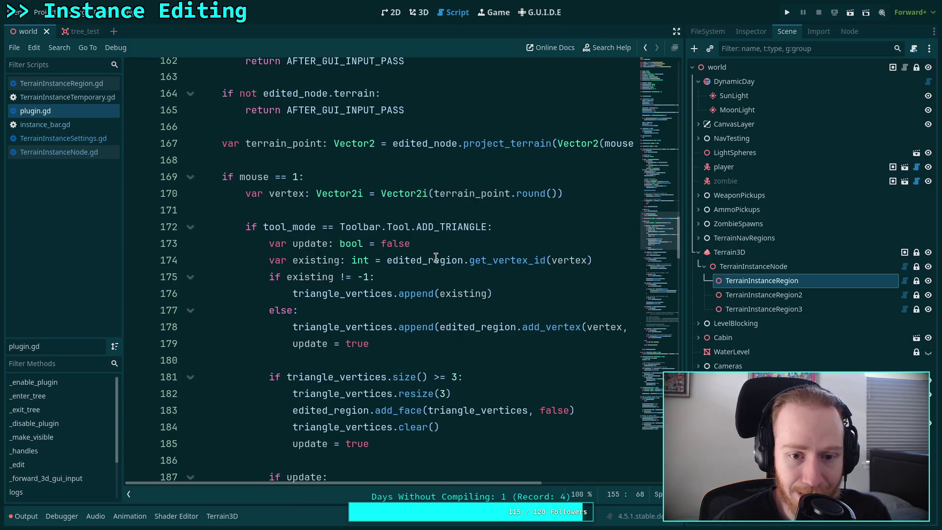
scroll(437, 258, "down", 7)
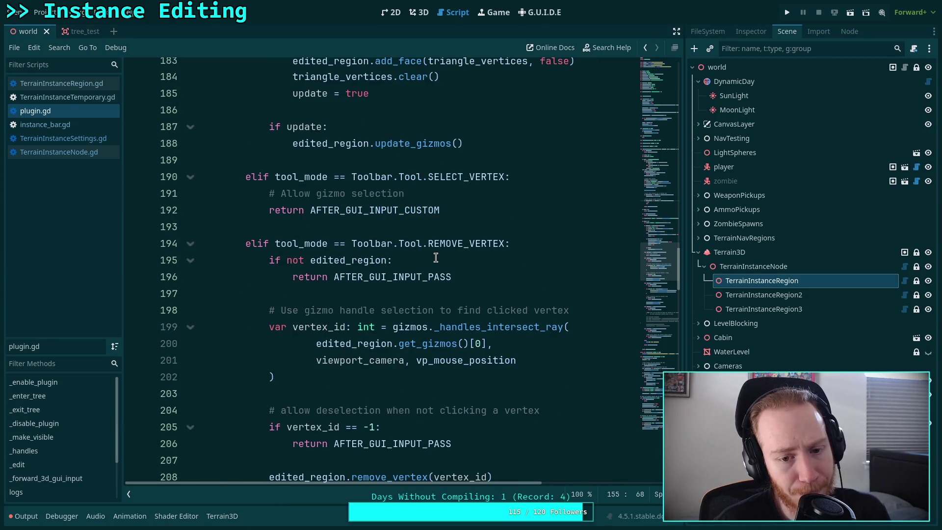
scroll(436, 257, "down", 6)
scroll(436, 257, "down", 15)
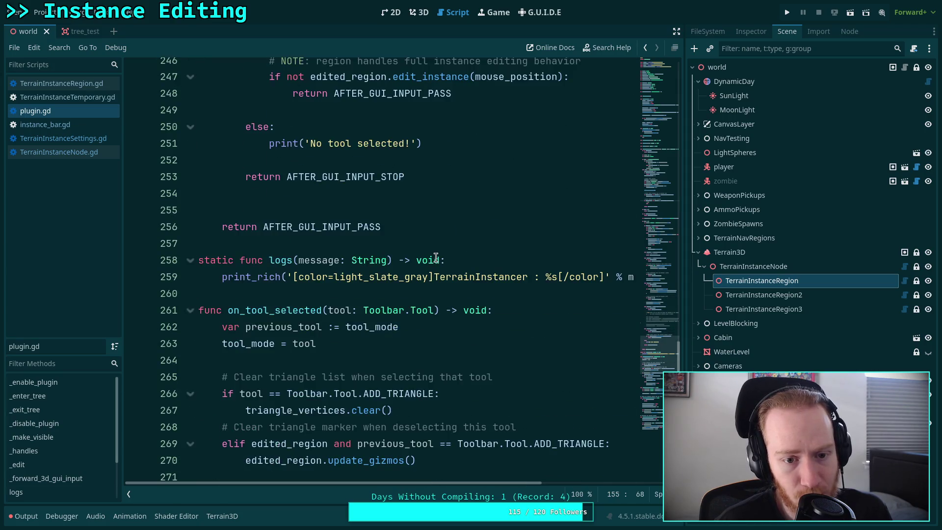
scroll(437, 258, "down", 5)
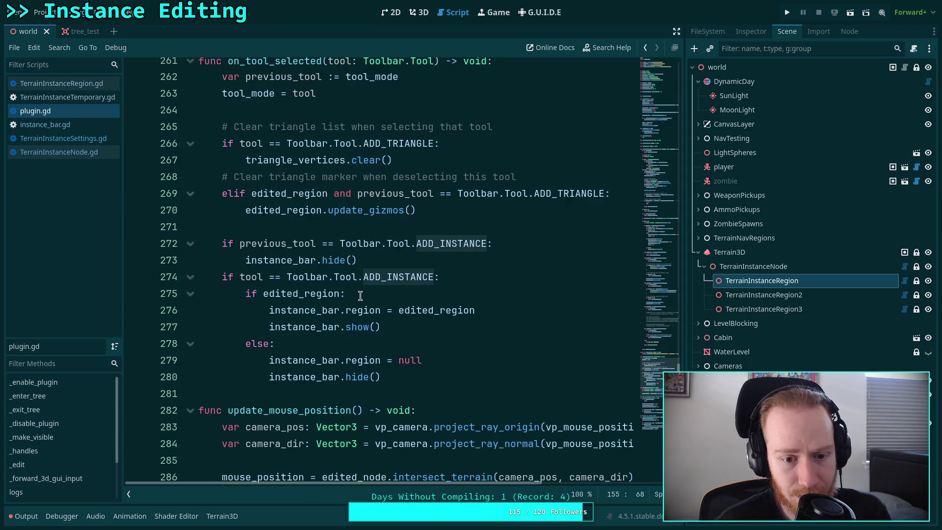
mouse_move(359, 311)
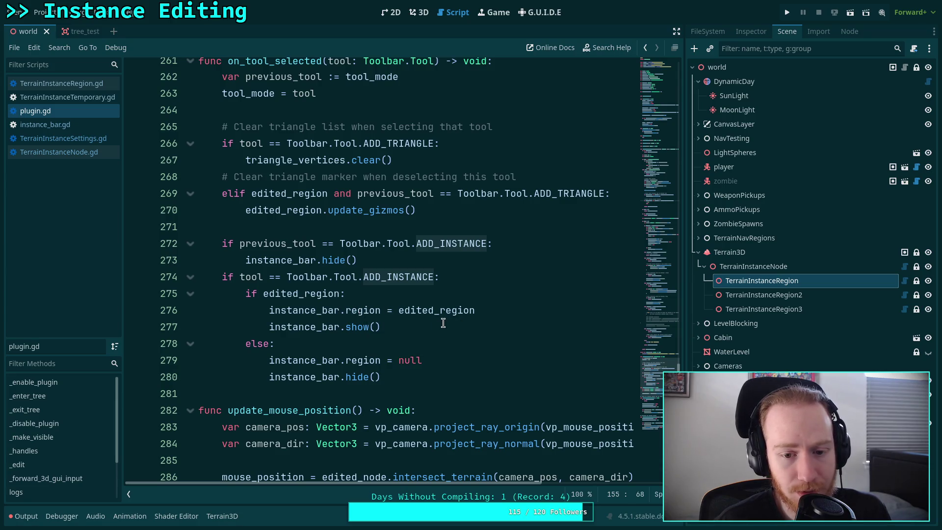
double_click(426, 310)
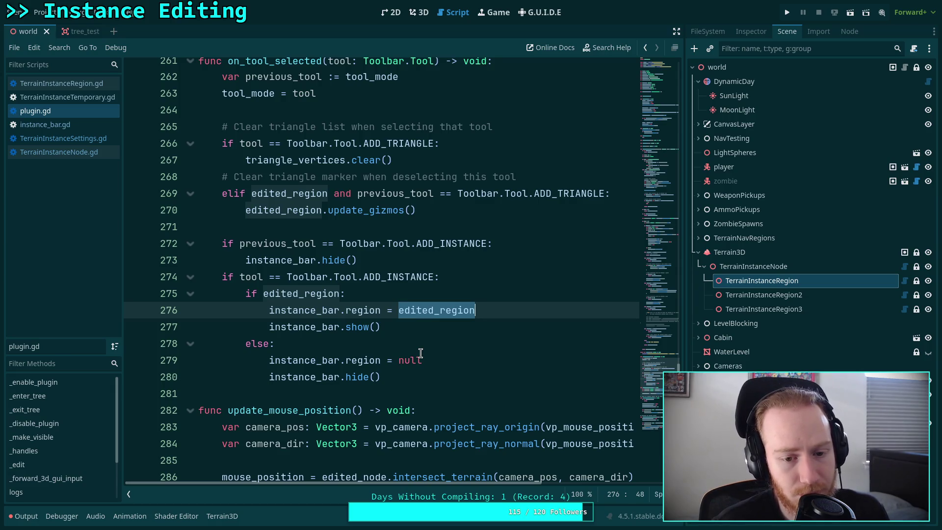
left_click(438, 310)
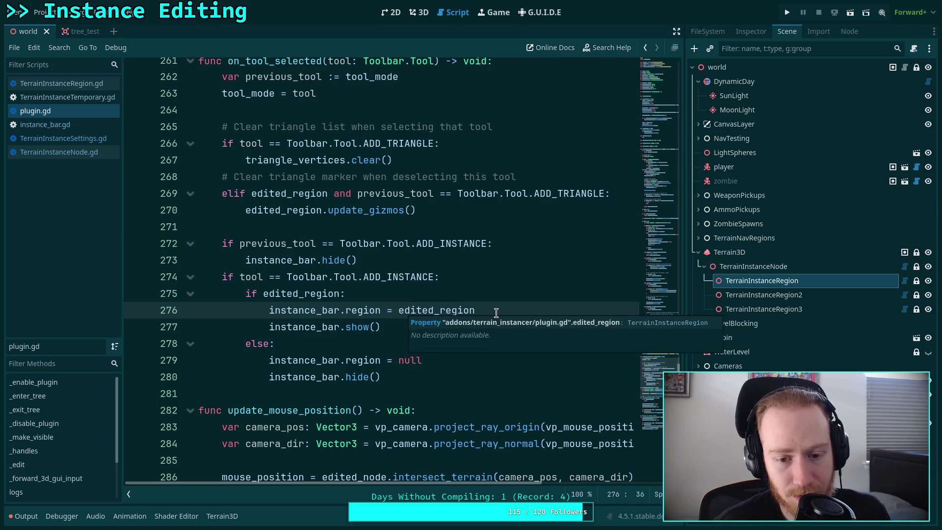
double_click(438, 309)
scroll(450, 269, "up", 2)
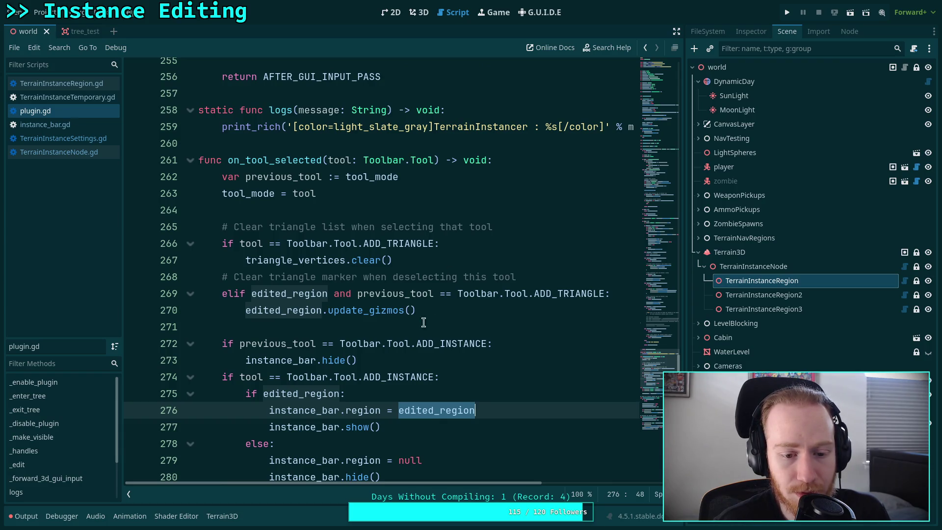
double_click(299, 410)
Step: Search plugin.gd for instance_bar.region
key("ctrl+f")
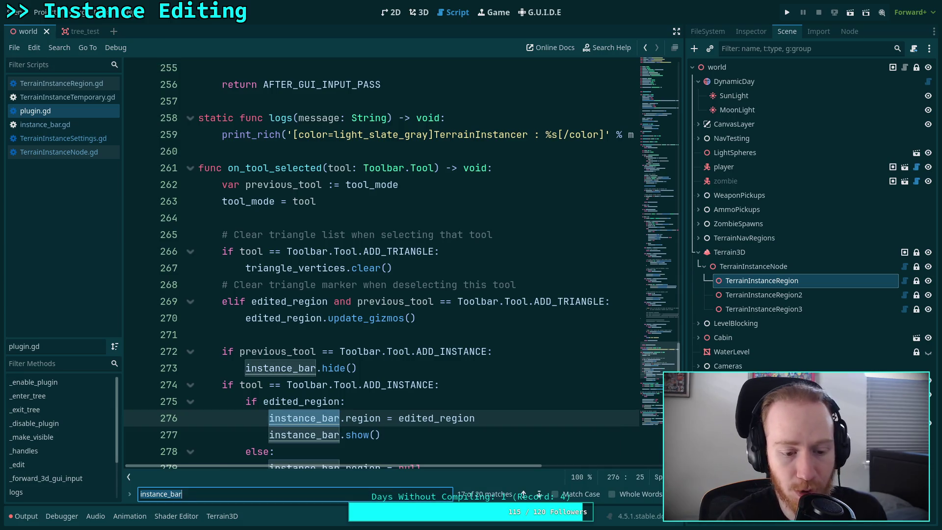
key("End")
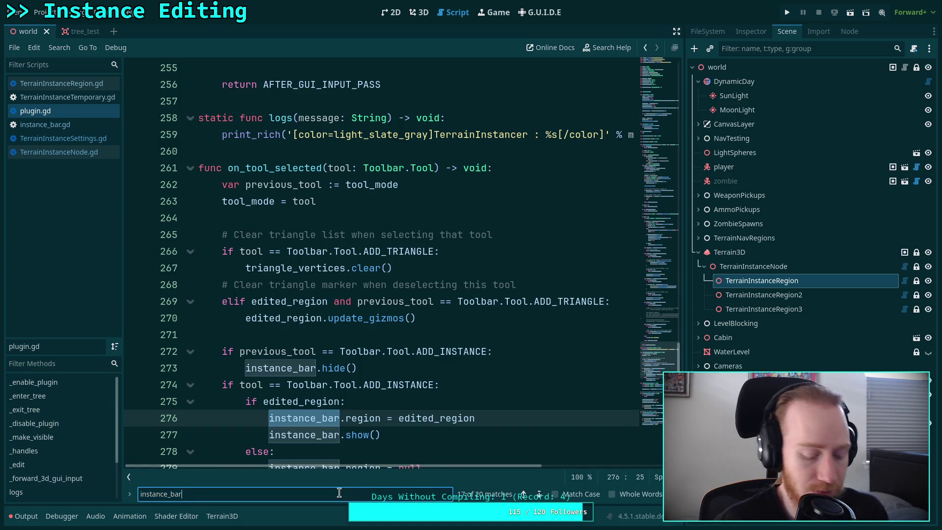
type(".region")
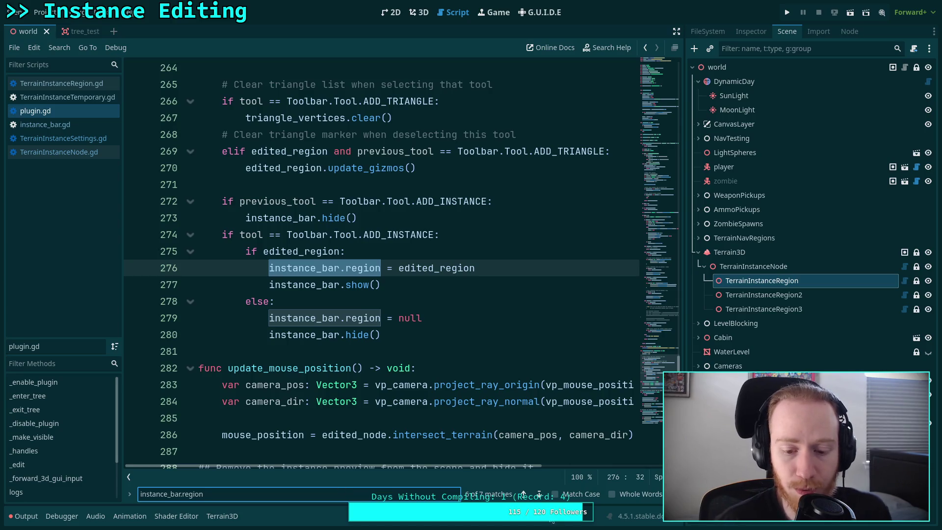
Step: Step through the instance_bar.region matches and remove the assignments from on_tool_selected
left_click(538, 494)
left_click(539, 495)
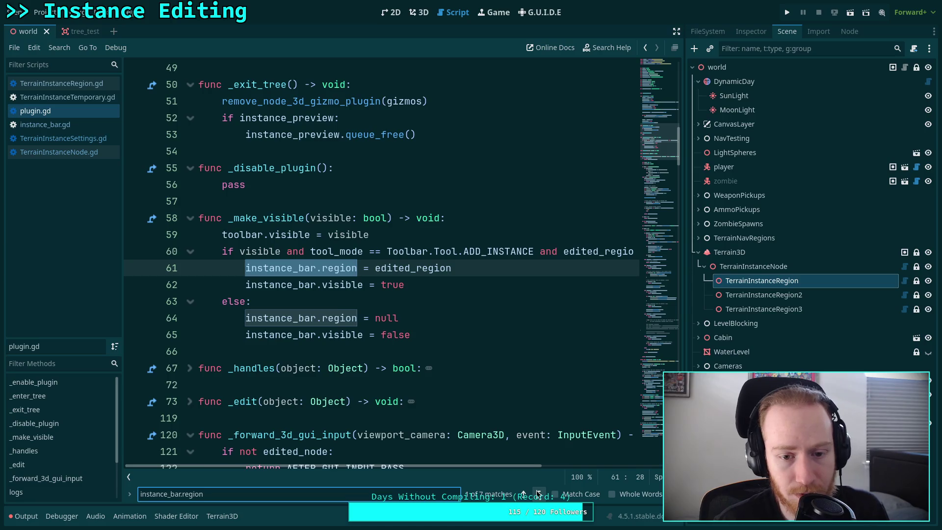
left_click(539, 494)
left_click(538, 494)
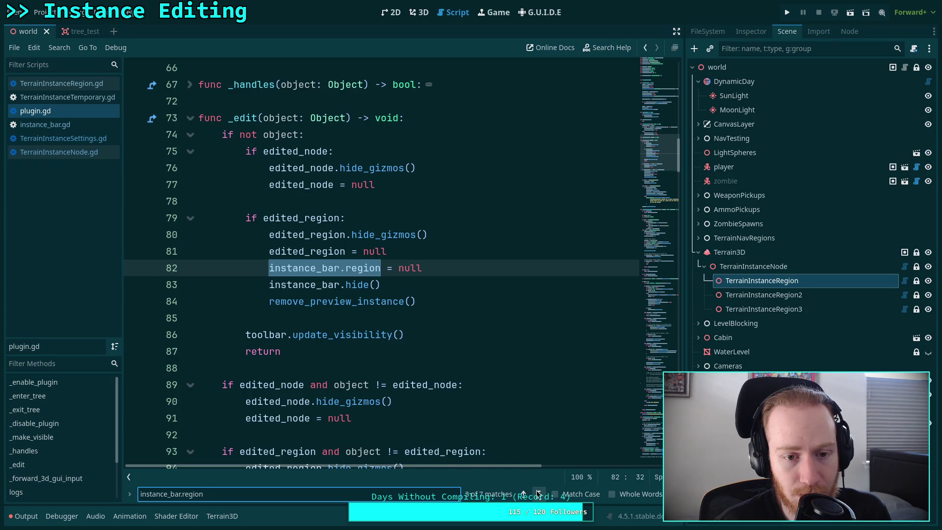
left_click(538, 494)
left_click(538, 495)
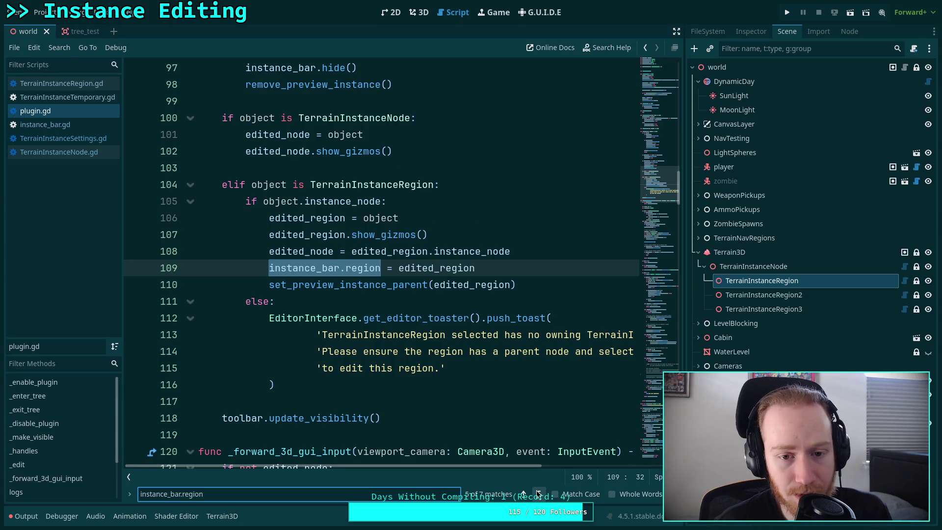
left_click(538, 494)
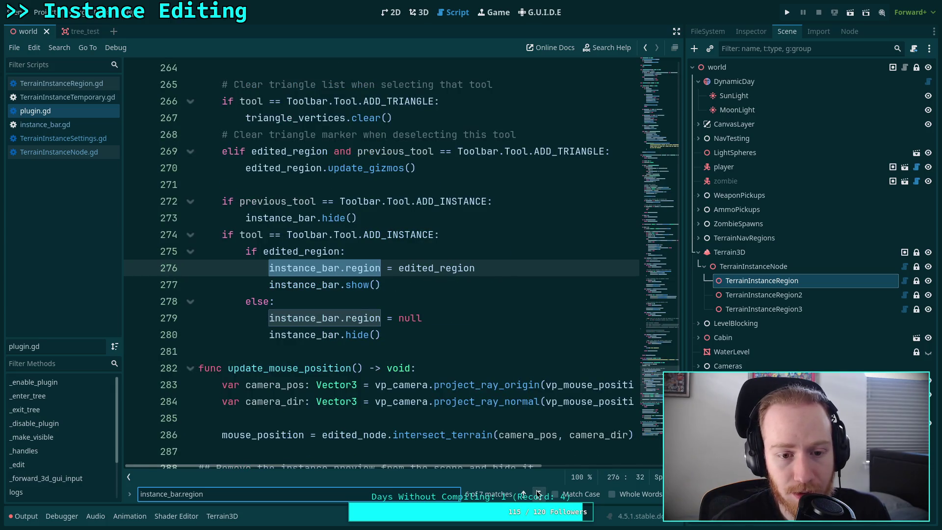
key("ctrl+z")
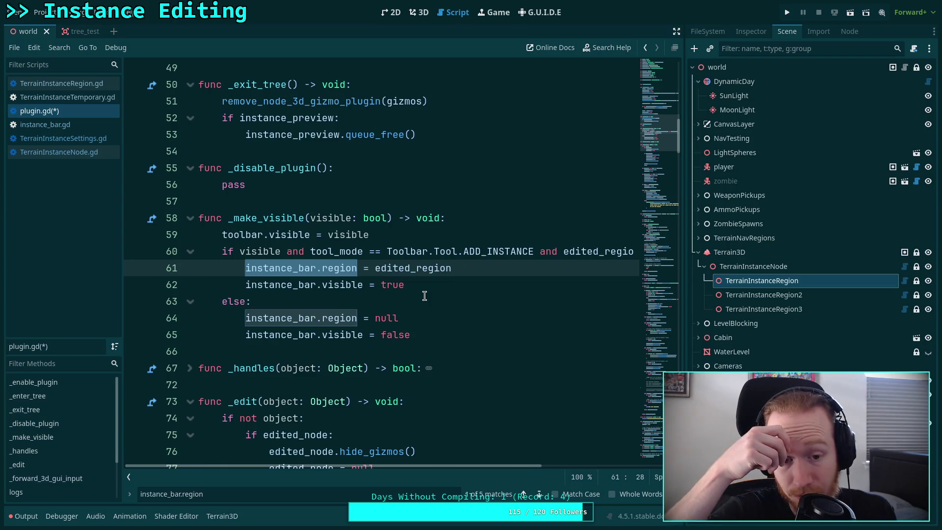
Step: Delete the instance_bar.region = edited_region and instance_bar.region = null lines in _make_visible
left_click(486, 268)
mouse_move(466, 271)
left_mouse_down()
mouse_move(115, 257)
mouse_move(107, 266)
left_mouse_up()
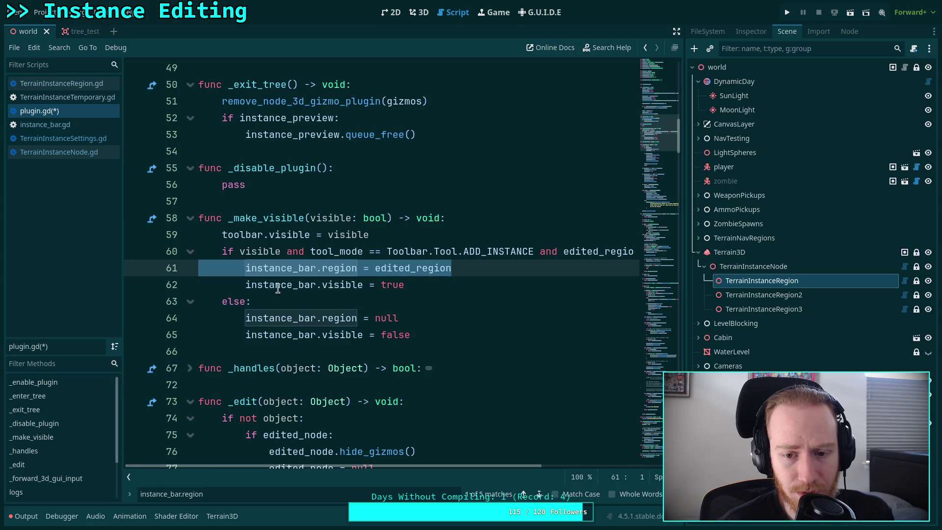
left_click(309, 286)
mouse_move(412, 465)
left_mouse_down()
mouse_move(486, 469)
mouse_move(395, 468)
left_mouse_up()
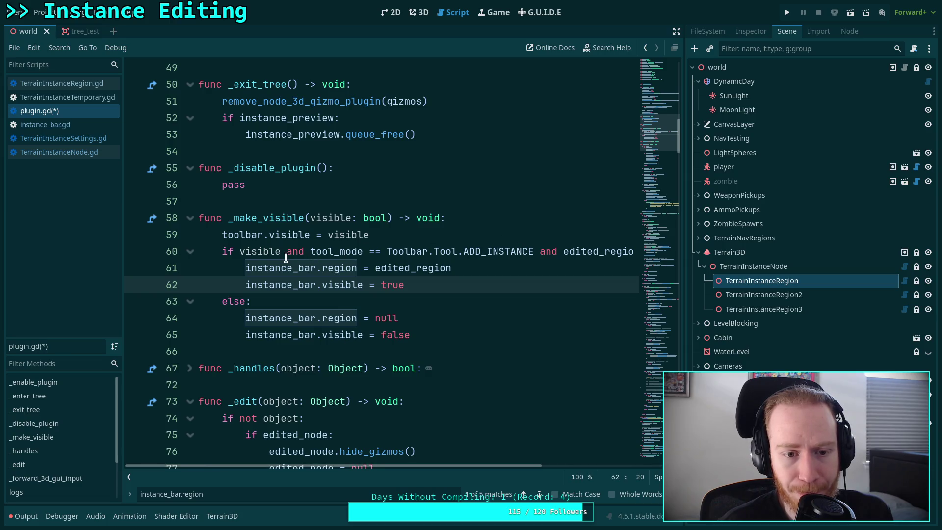
triple_click(409, 267)
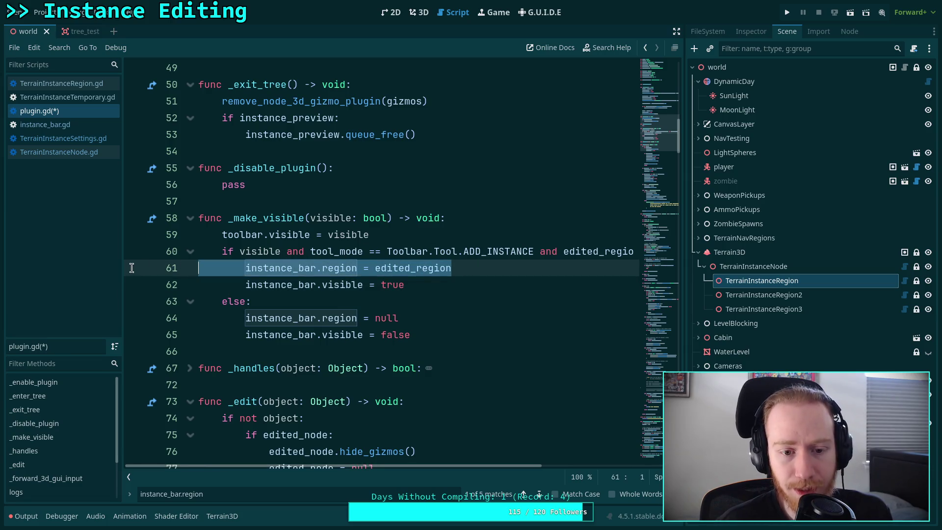
key("BackSpace")
key("BackSpace")
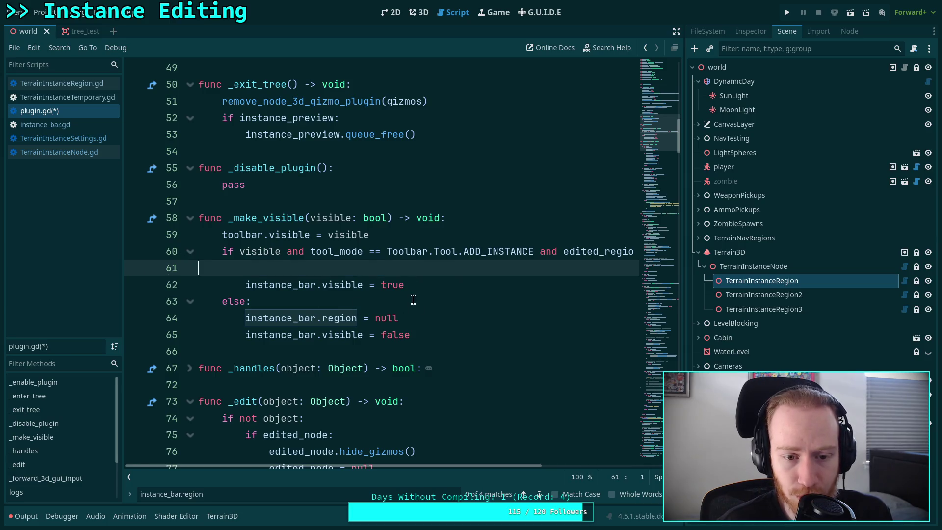
left_click_drag(393, 301, 391, 285)
key("BackSpace")
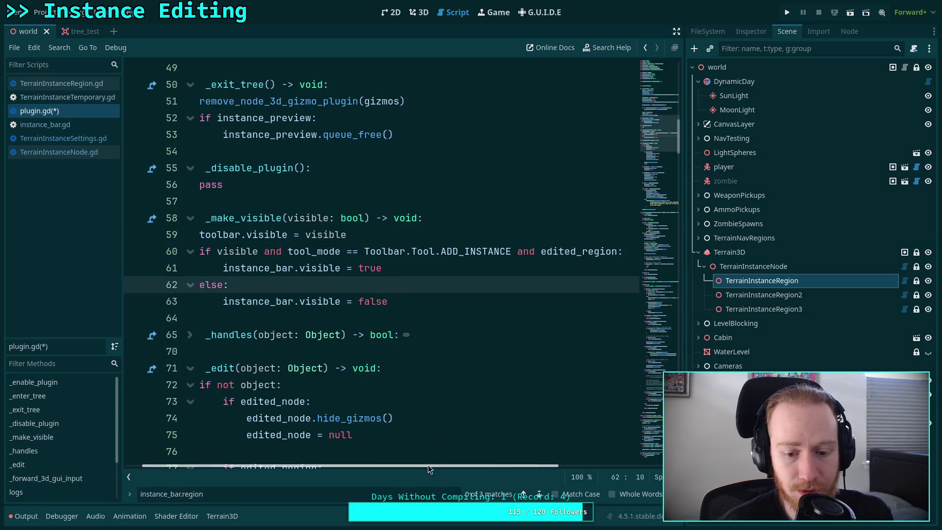
scroll(344, 270, "left", 1)
Step: Replace visible = true with show() and visible = false with hide(), then move to the next matches
left_click(324, 269)
key("shift+End")
type("show(")
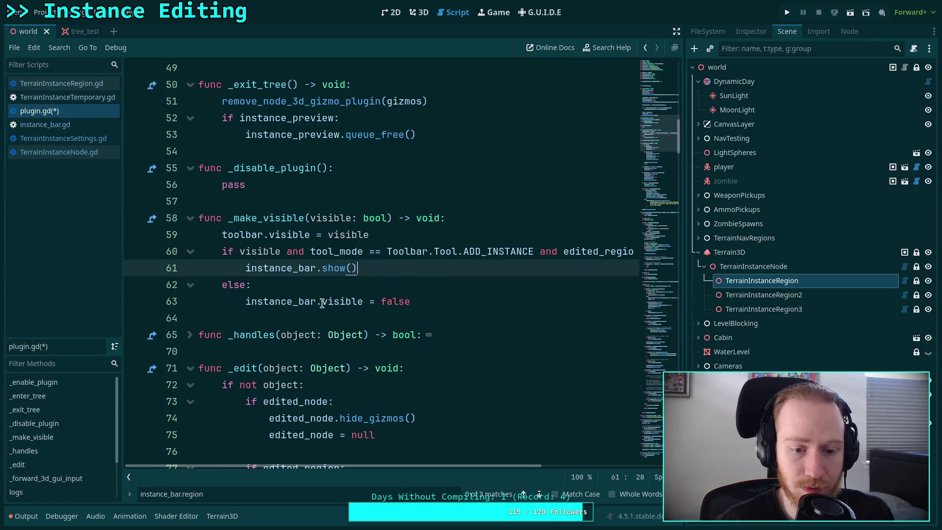
left_click_drag(319, 303, 424, 303)
type("hide(")
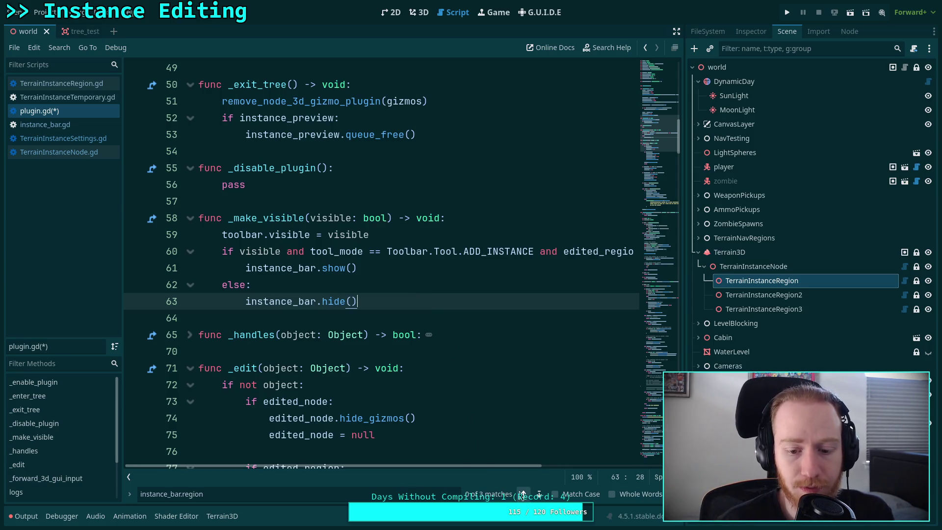
left_click(540, 496)
left_click(540, 495)
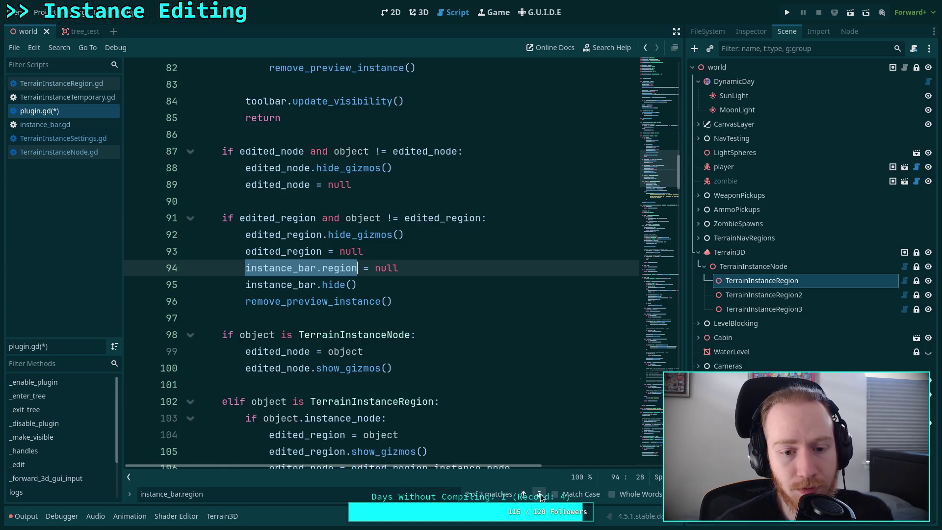
Step: Check the remaining instance_bar.region matches, close the search, and scroll to on_tool_selected
left_click(540, 495)
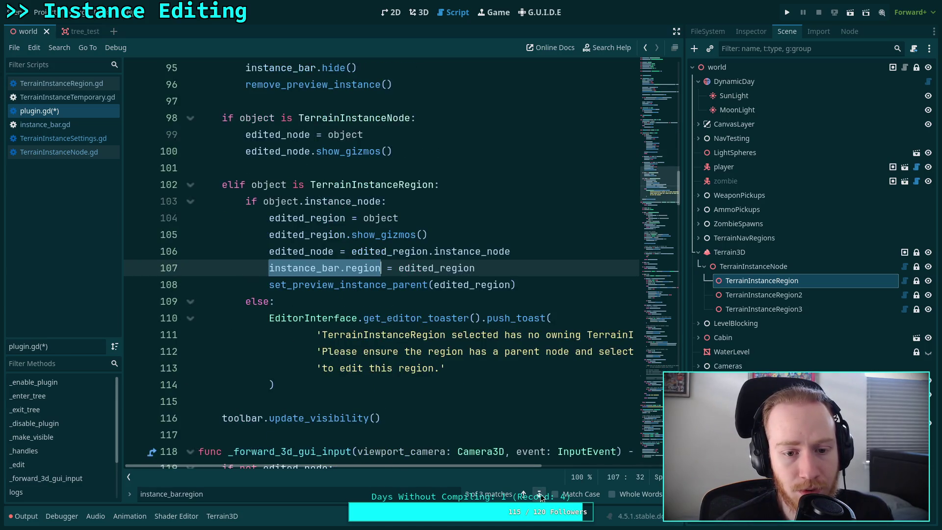
left_click(539, 495)
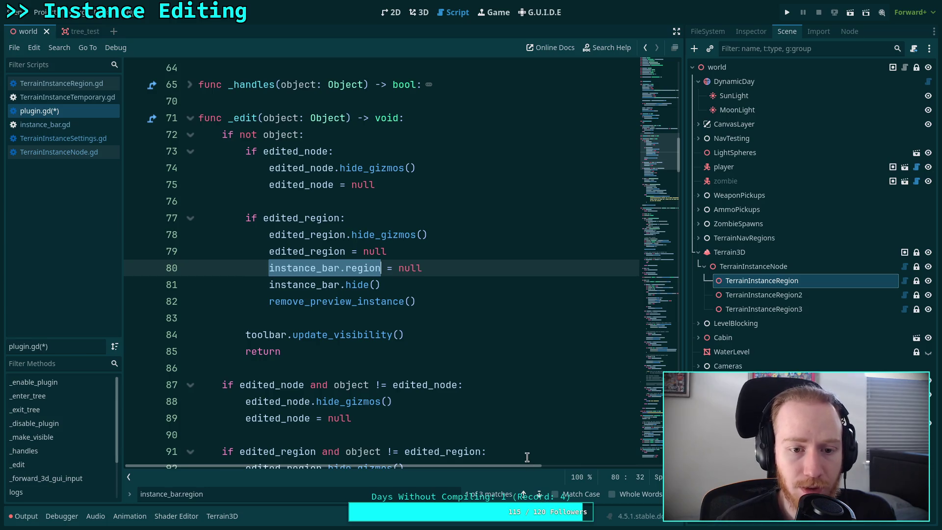
left_click(539, 496)
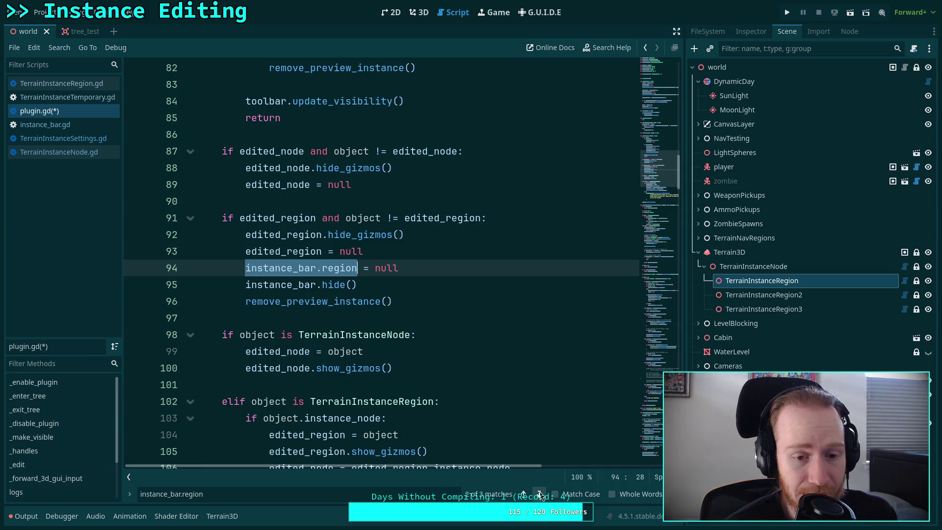
left_click(540, 496)
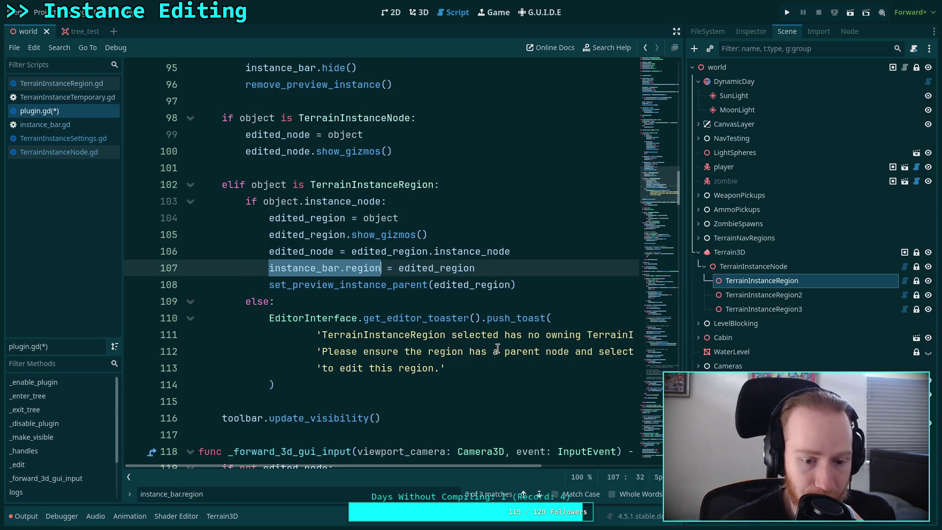
scroll(498, 311, "down", 1)
key("Escape")
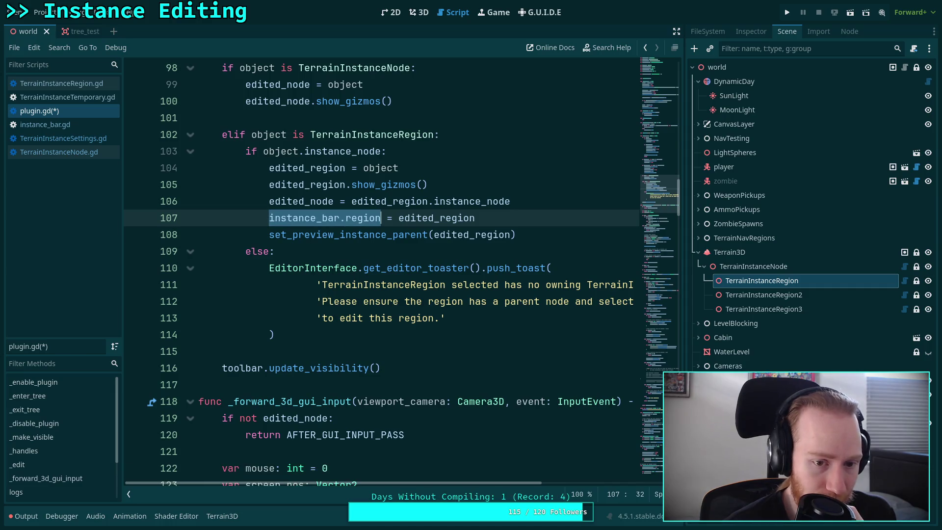
scroll(435, 385, "down", 10)
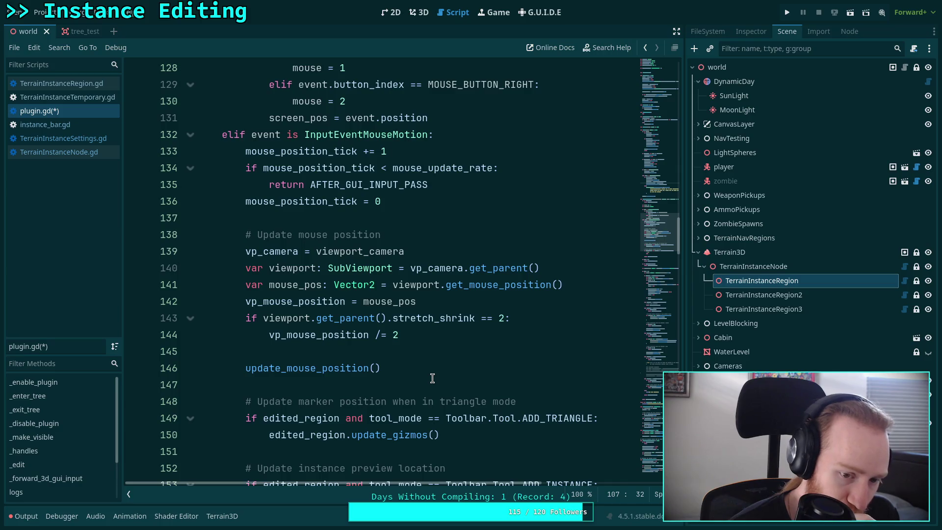
scroll(433, 378, "down", 15)
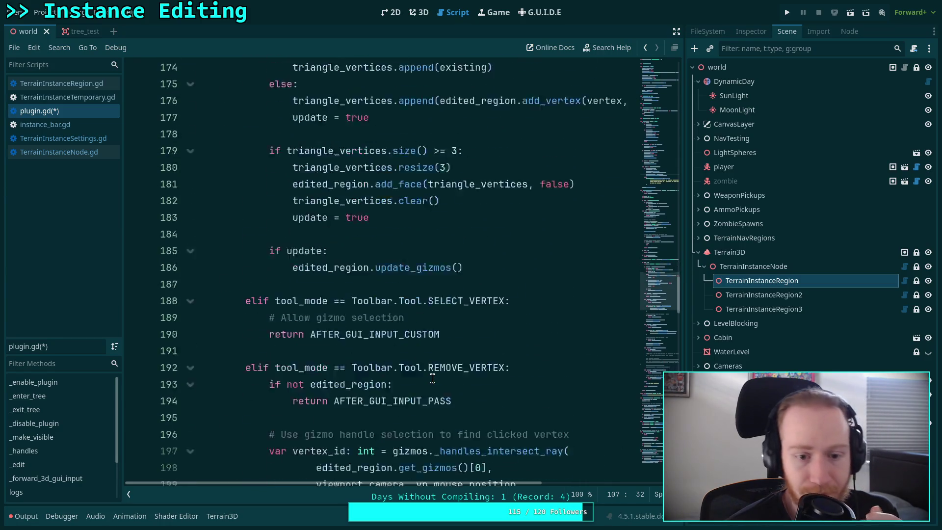
scroll(432, 378, "down", 20)
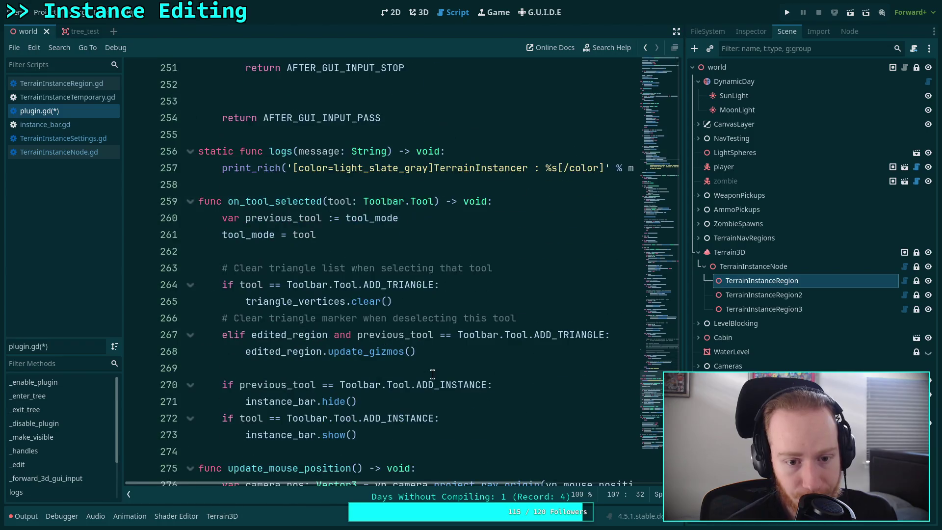
scroll(461, 372, "down", 1)
left_click(540, 338)
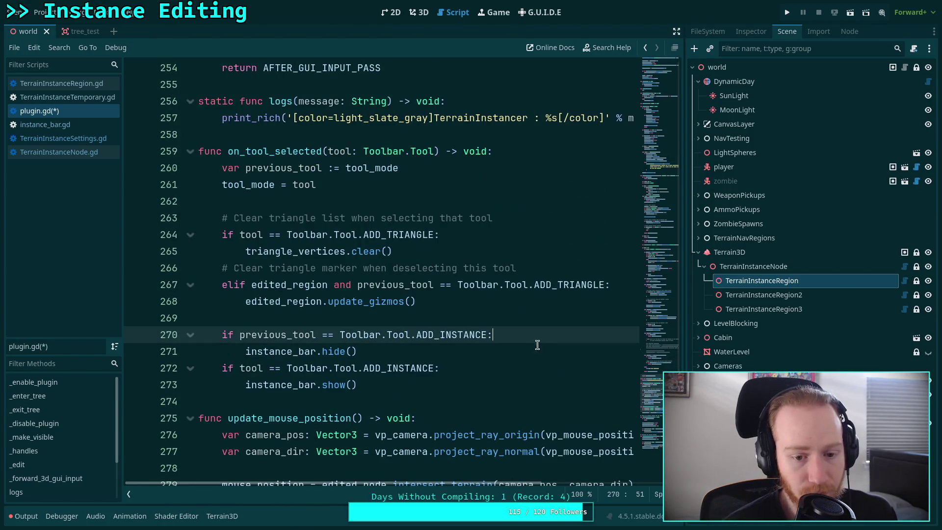
Step: Open a new line after instance_bar.show() and look up randomize_instance in instance_bar.gd
left_click(468, 373)
key("Down")
key("Return")
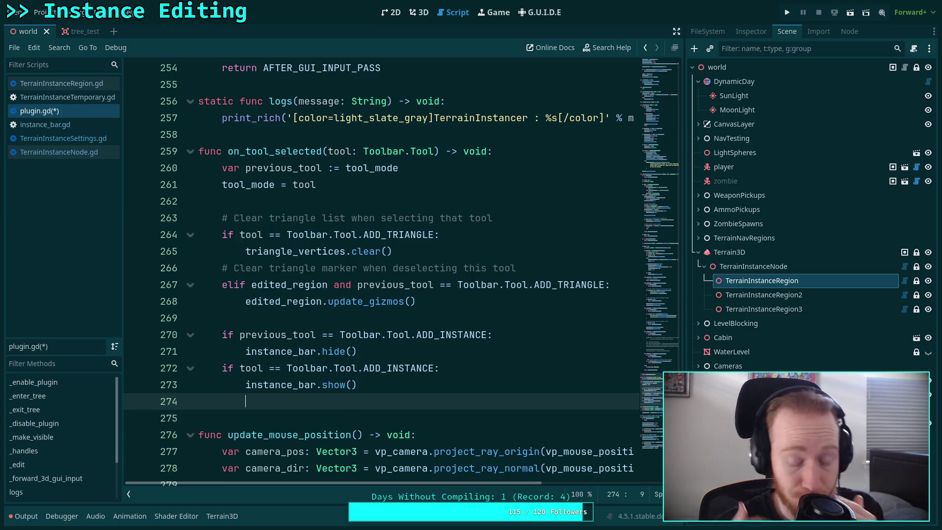
left_click(100, 124)
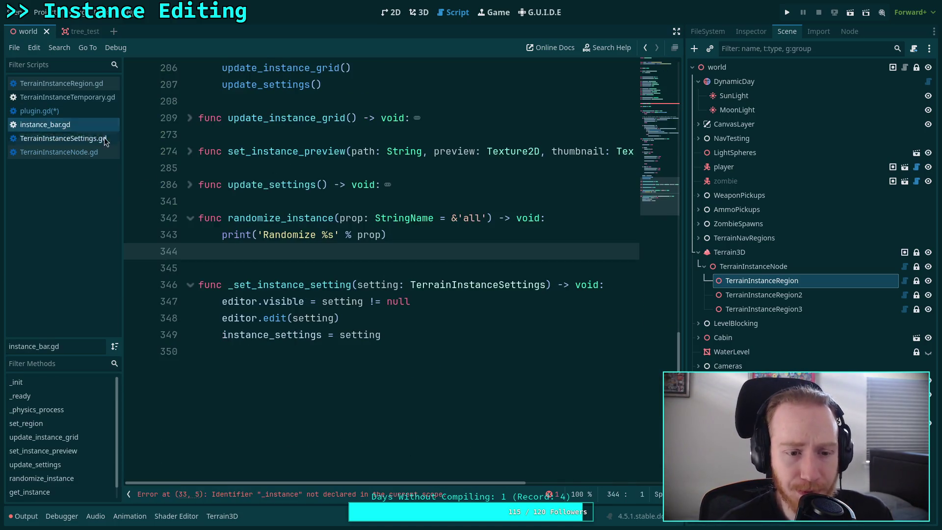
scroll(390, 237, "up", 3)
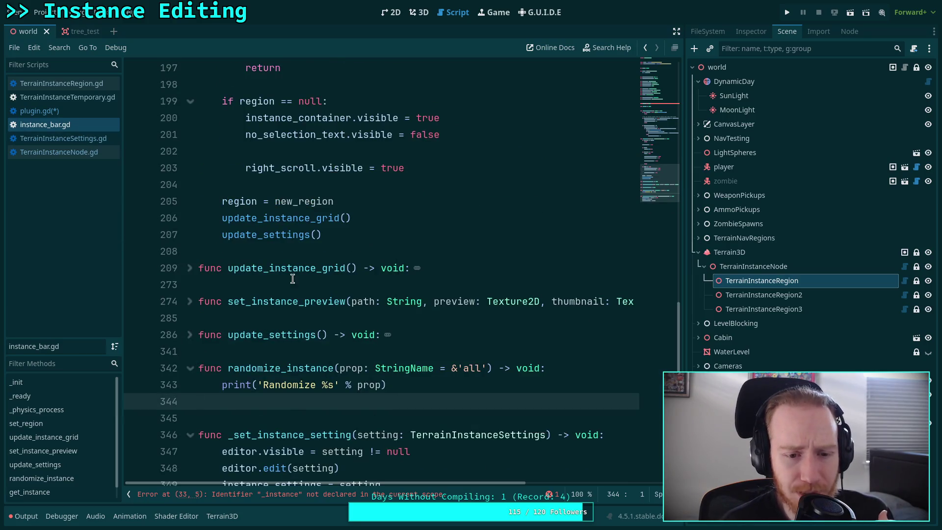
scroll(271, 267, "down", 1)
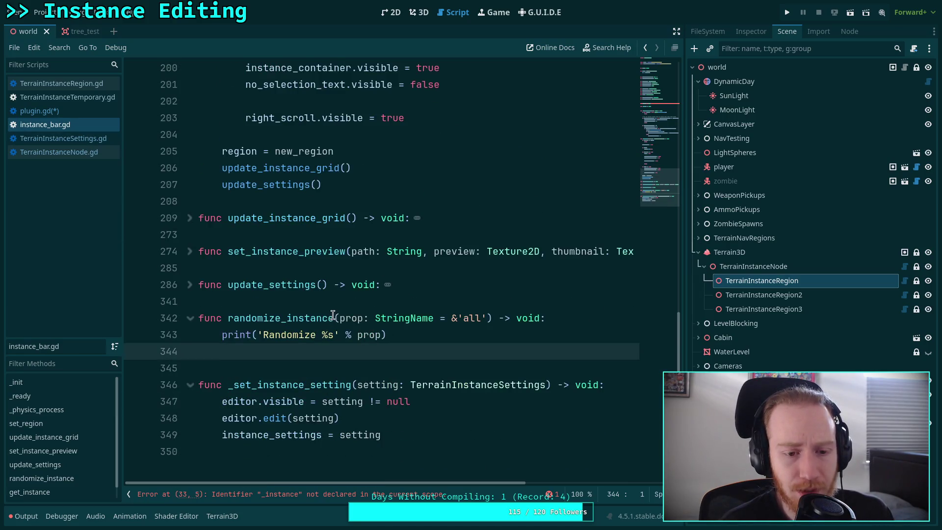
left_click(274, 318)
double_click(275, 318)
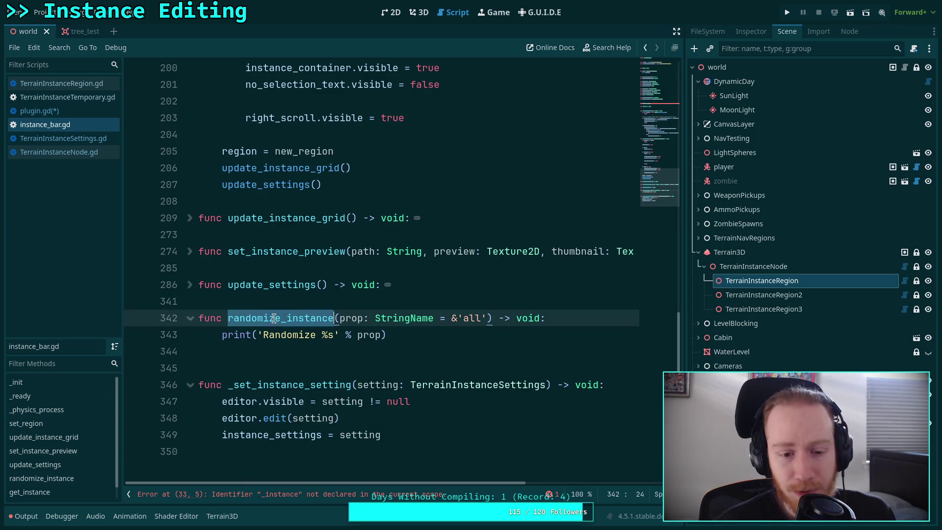
Step: Back in plugin.gd, add instance_bar.randomize_instance() via autocomplete and save
left_click(81, 152)
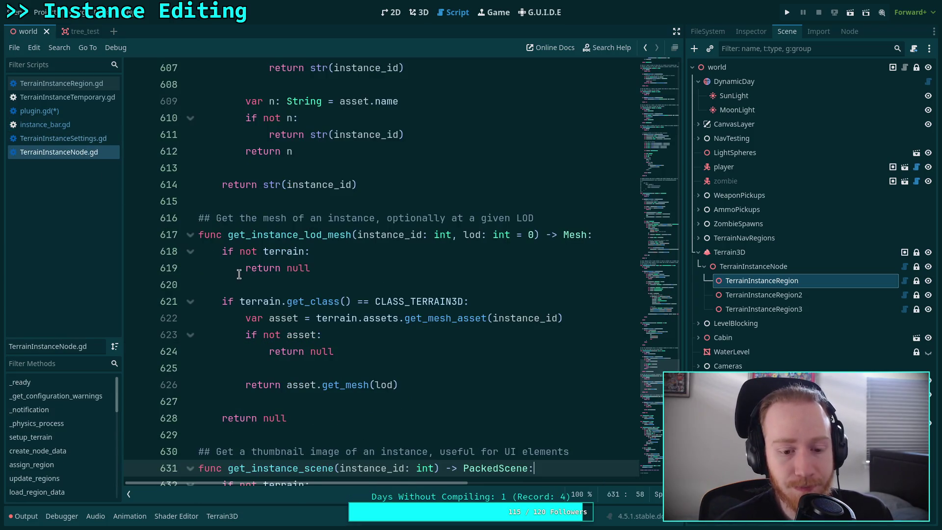
left_click(79, 126)
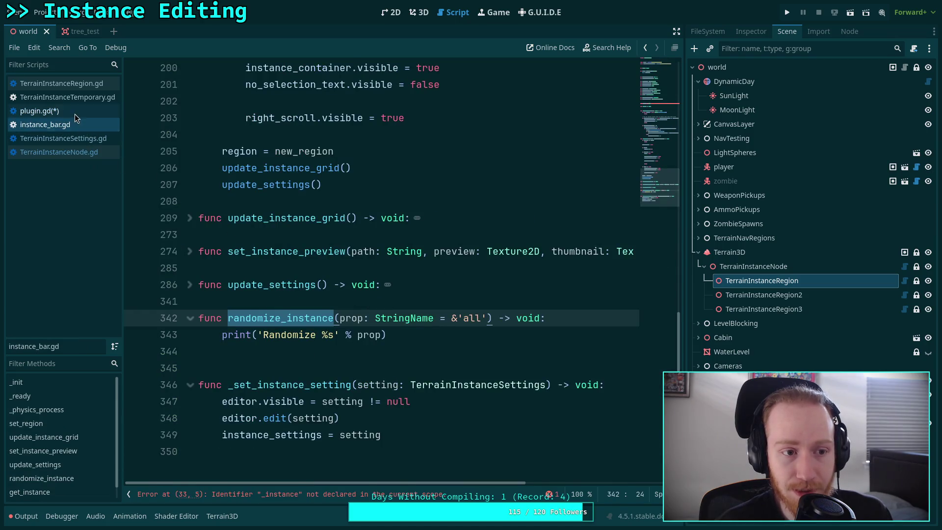
left_click(74, 113)
type("inst")
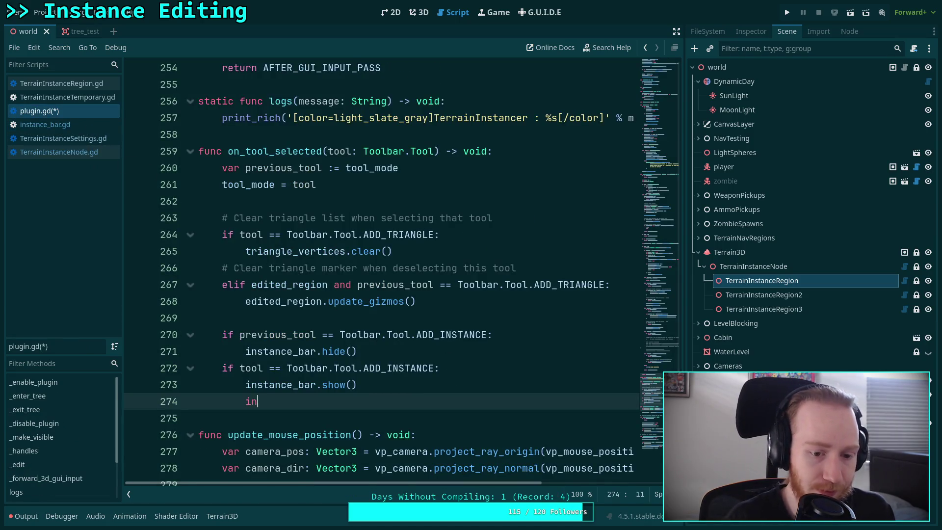
key("Return")
type(".rand")
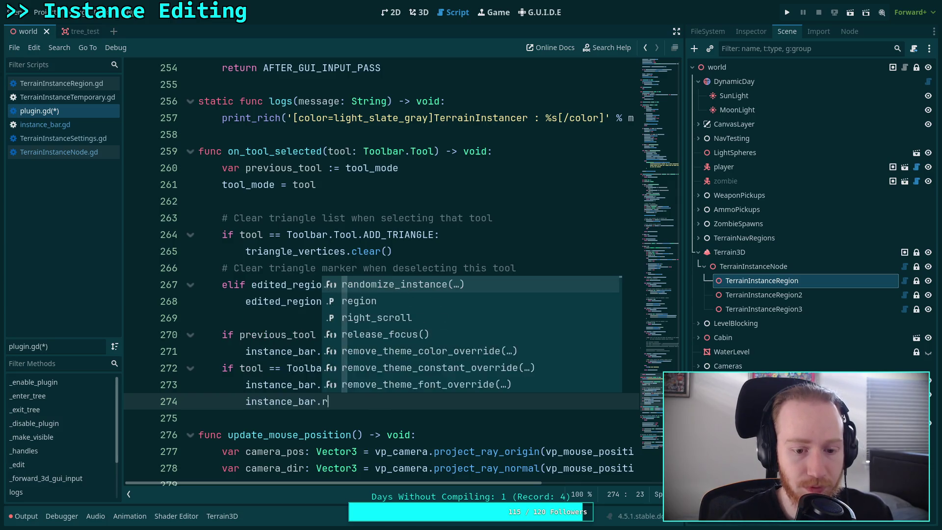
key("Return")
key("ctrl+s")
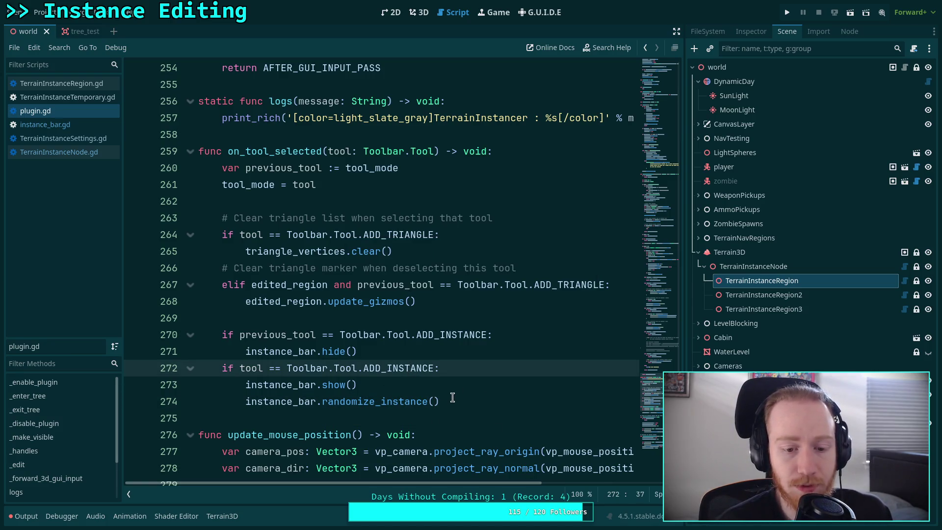
left_click(449, 388)
key("ctrl+f")
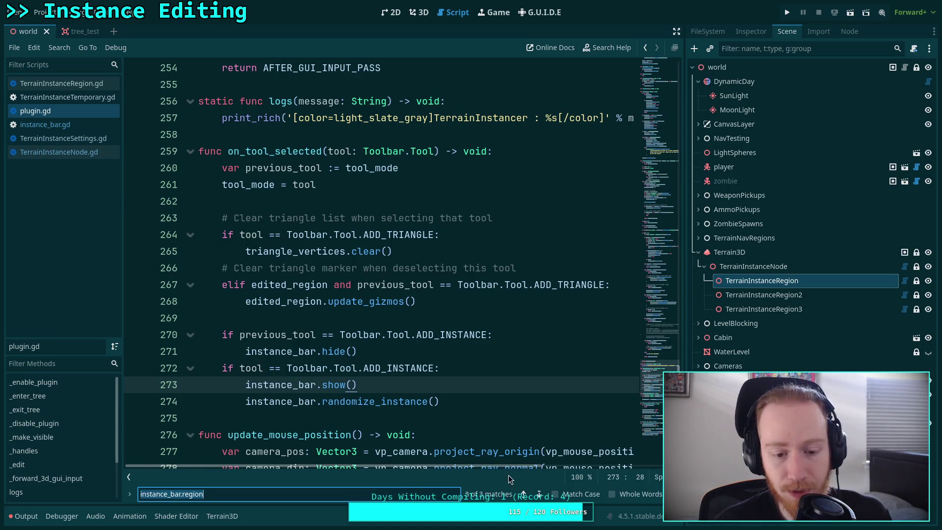
Step: Search for instance_bar and change line 38's visible = false to hide(), then step to line 61
left_click(234, 496)
double_click(267, 495)
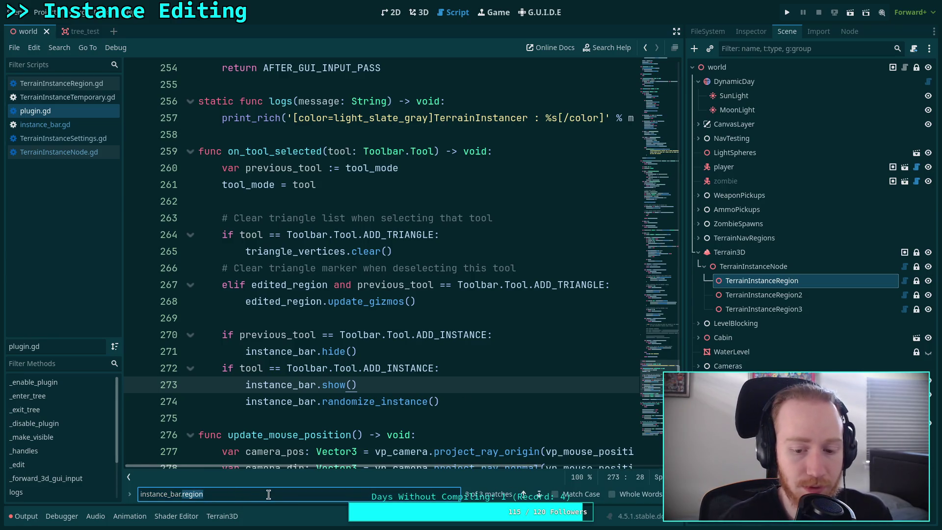
key("BackSpace")
key("BackSpace")
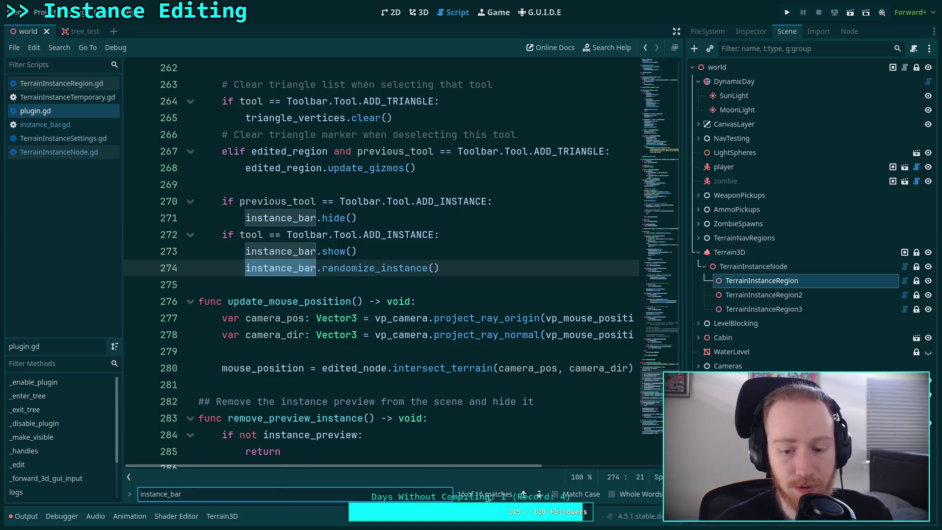
left_click(539, 494)
left_click(540, 494)
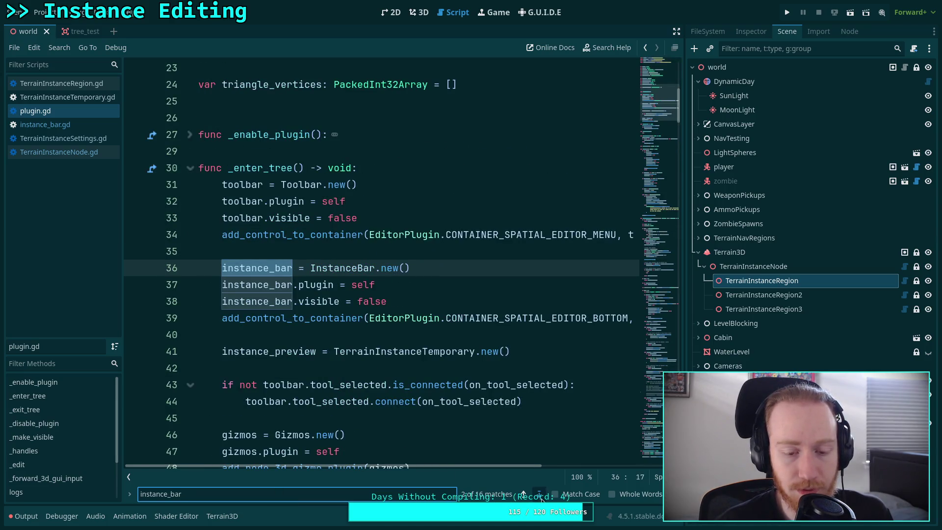
left_click(539, 494)
left_click(539, 494)
left_click_drag(298, 268, 417, 271)
type("hide()")
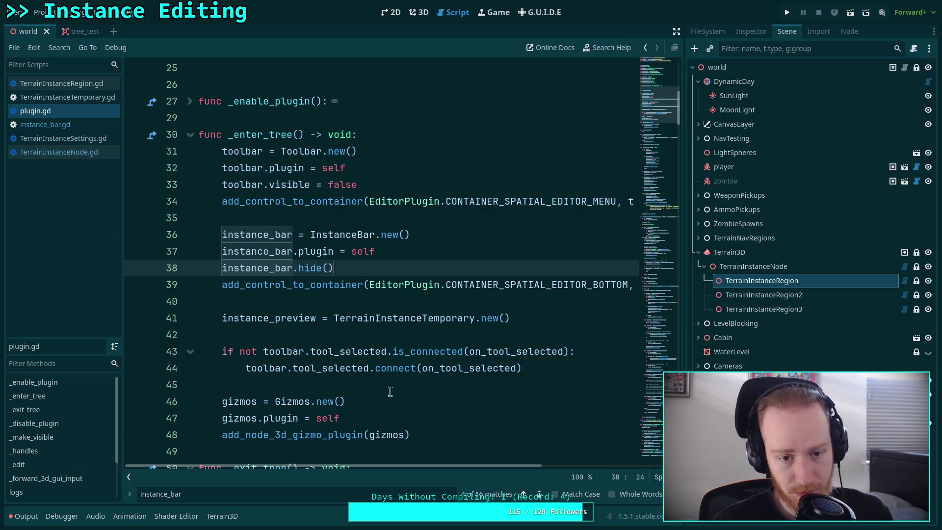
left_click(540, 494)
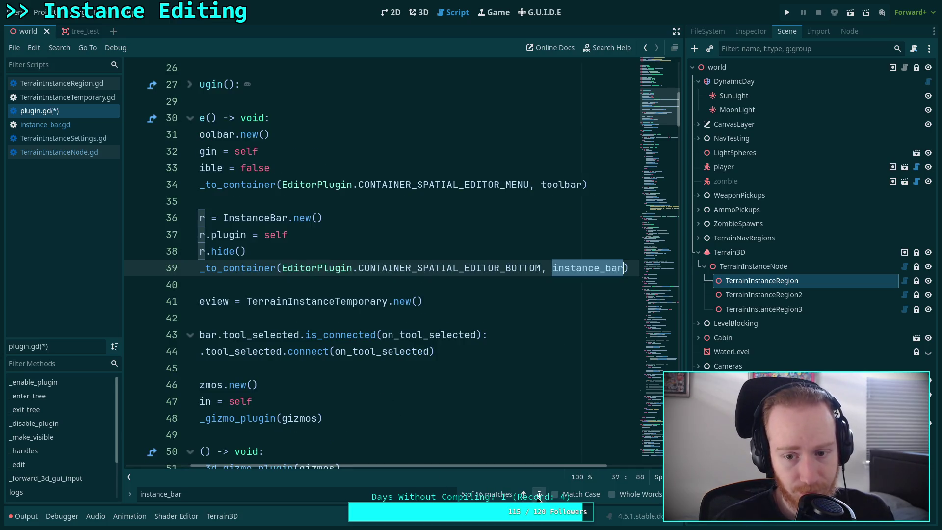
left_click(539, 494)
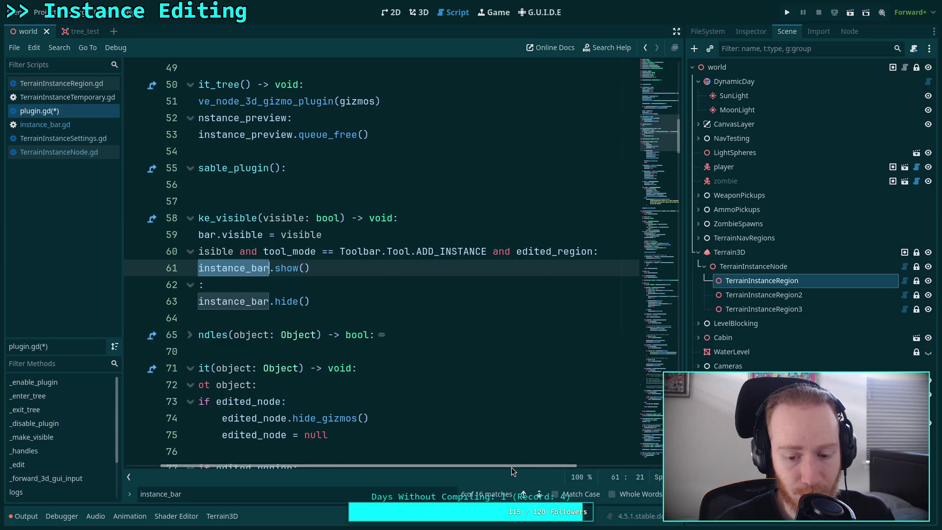
left_click_drag(361, 301, 245, 301)
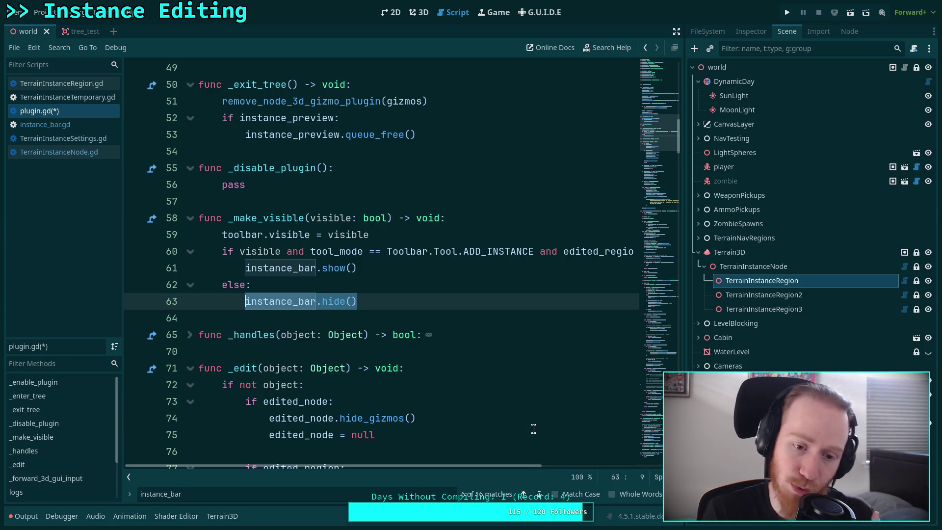
left_click(541, 495)
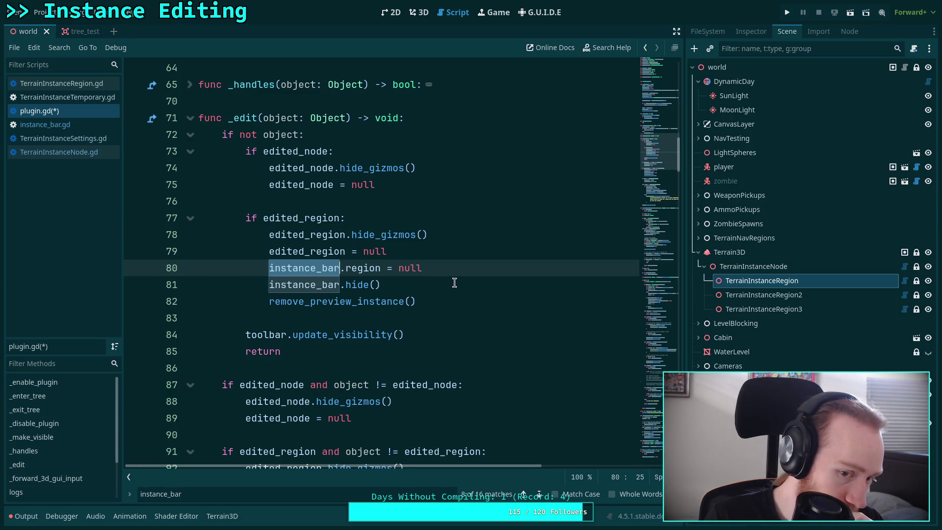
left_click(538, 495)
left_click(539, 495)
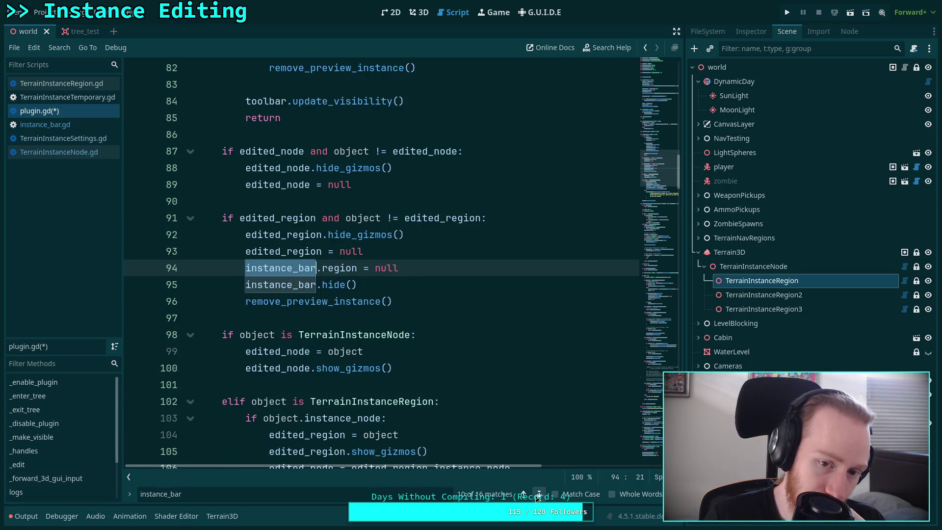
left_click(538, 494)
left_click(538, 494)
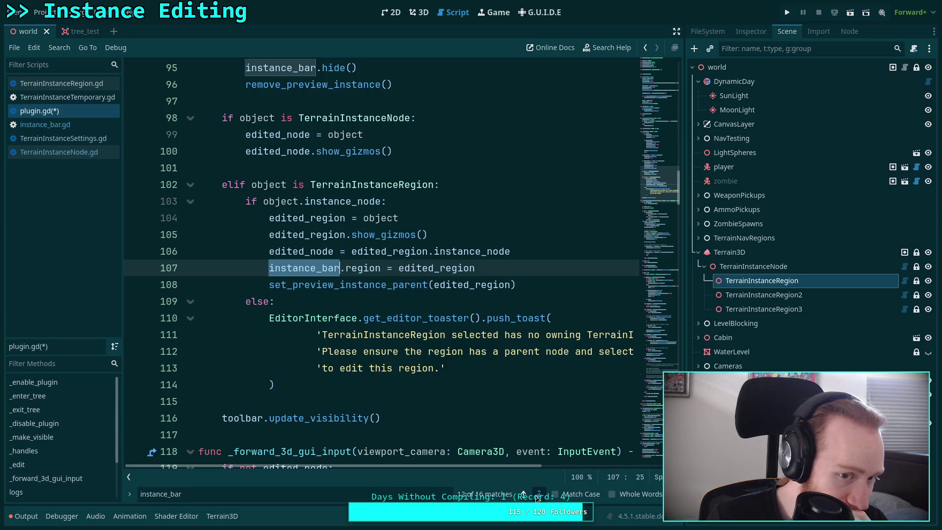
left_click(538, 496)
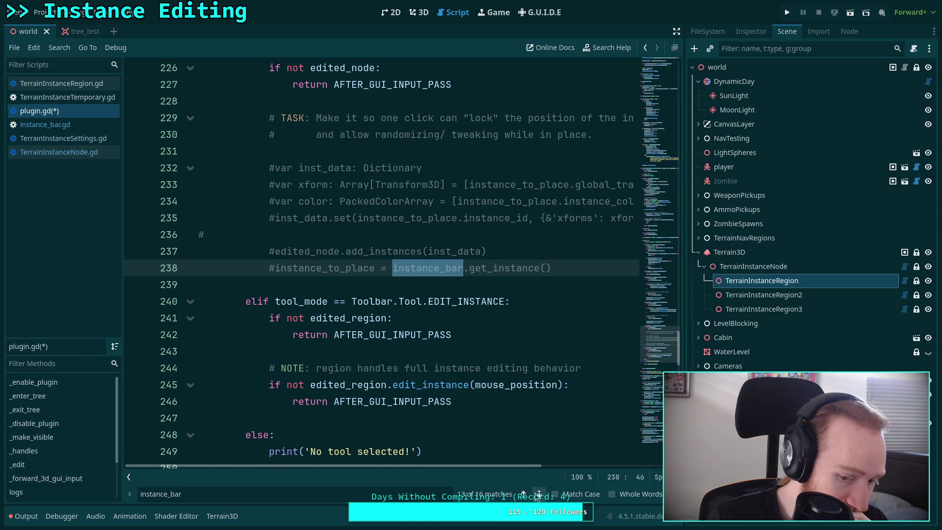
left_click(539, 496)
left_click(539, 495)
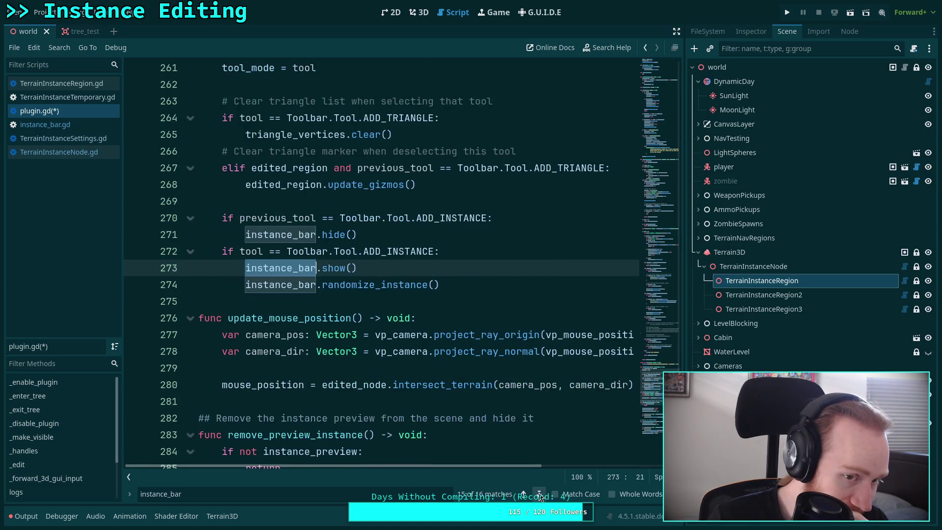
left_click(539, 496)
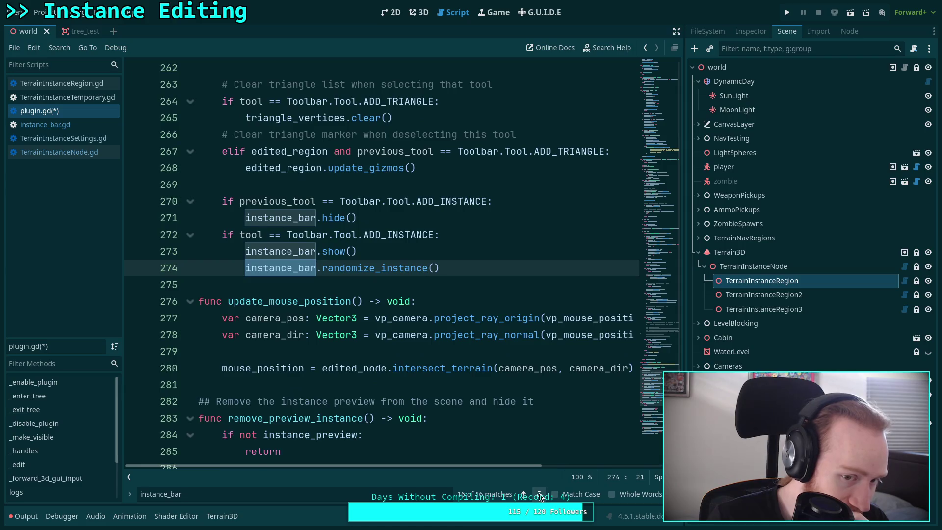
left_click(539, 495)
left_click(538, 496)
left_click(538, 495)
left_click(539, 496)
left_click(539, 495)
left_click(539, 496)
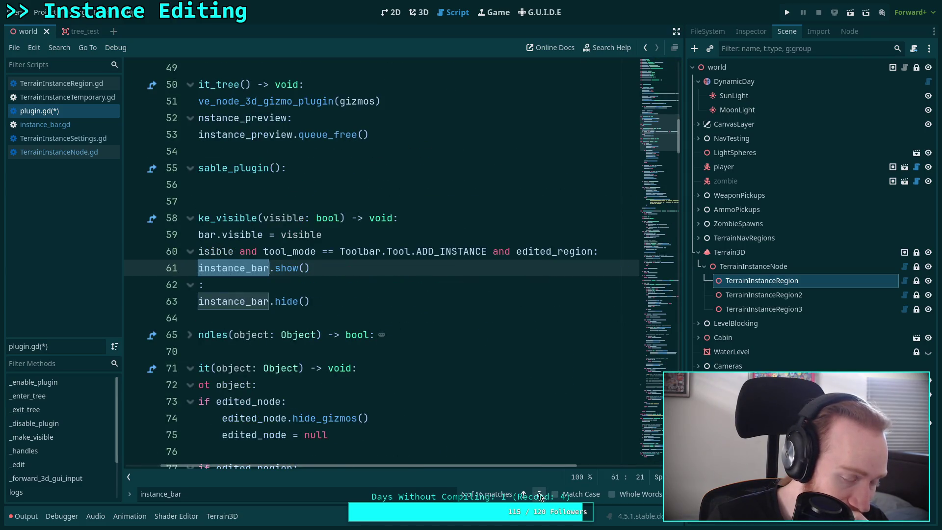
left_click(538, 496)
left_click_drag(482, 462, 471, 464)
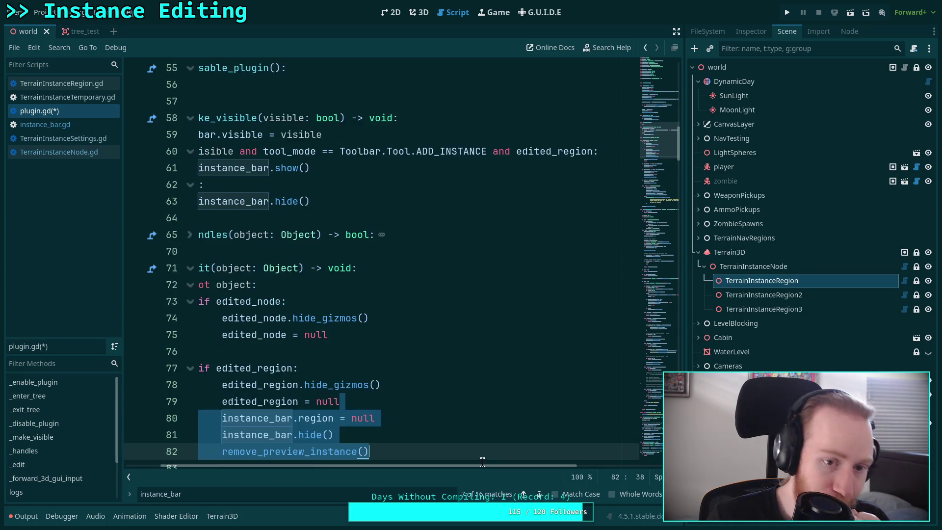
left_click(539, 495)
left_click(539, 495)
left_click(539, 495)
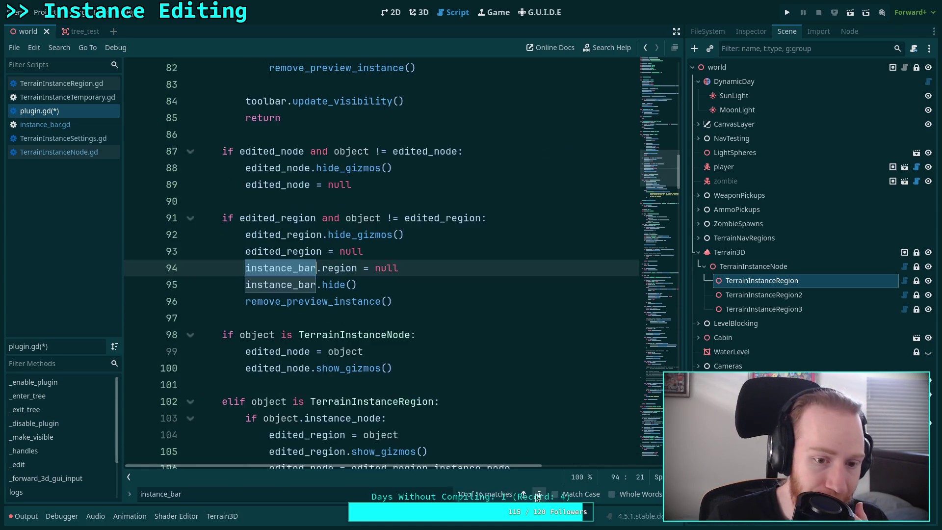
Step: After line 108, add an 'if tool_mode == Toolbar.Tool.ADD_INSTANCE:' check
scroll(434, 403, "down", 5)
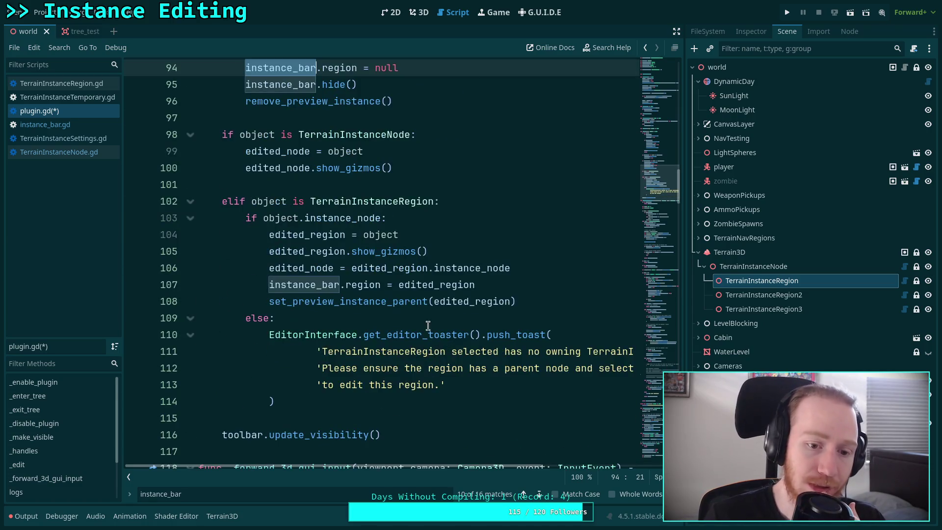
left_click(581, 258)
key("Return")
type("if tool")
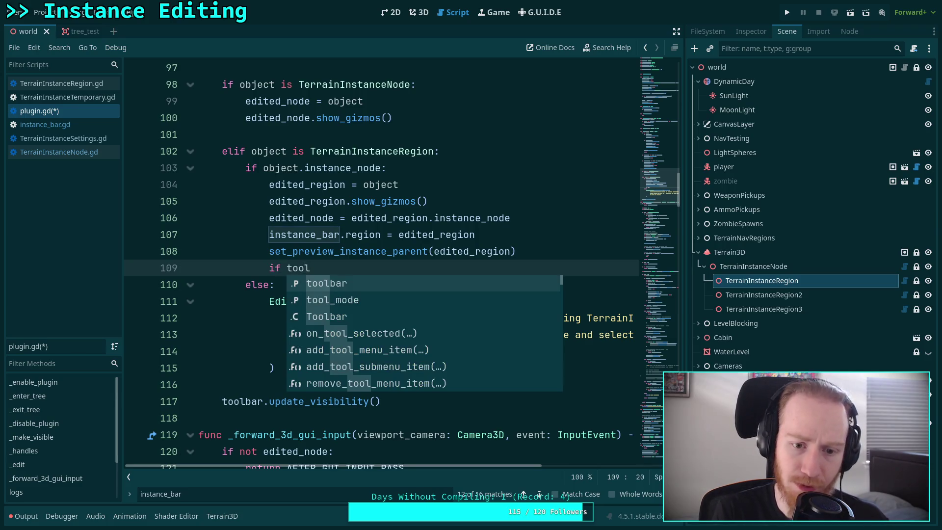
key("Down")
key("Return")
type("== ")
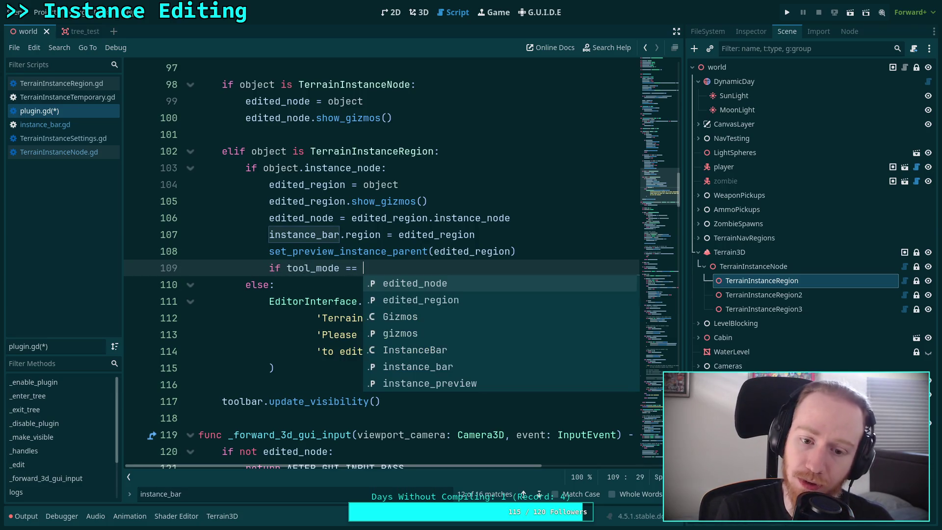
type("Tool")
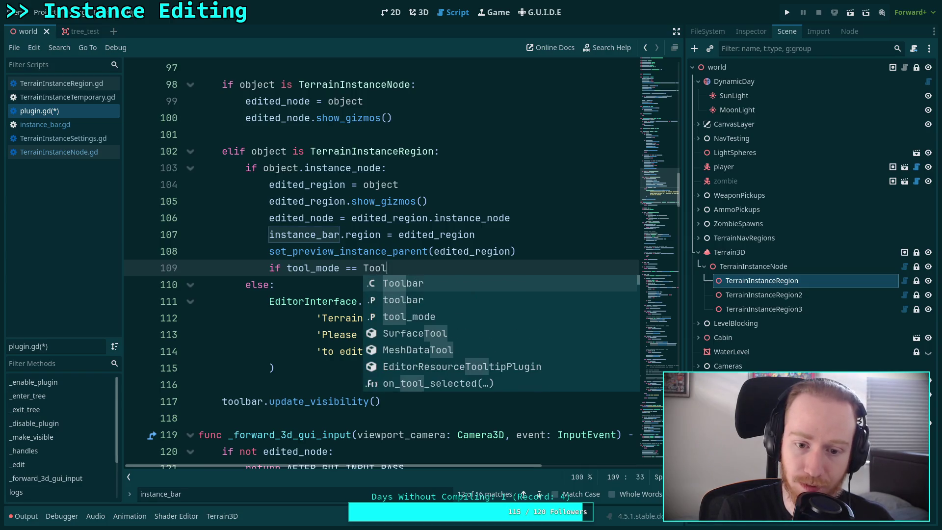
key("Return")
type(".AD")
key("BackSpace")
key("BackSpace")
type("T")
key("Return")
type(".AD")
key("Return")
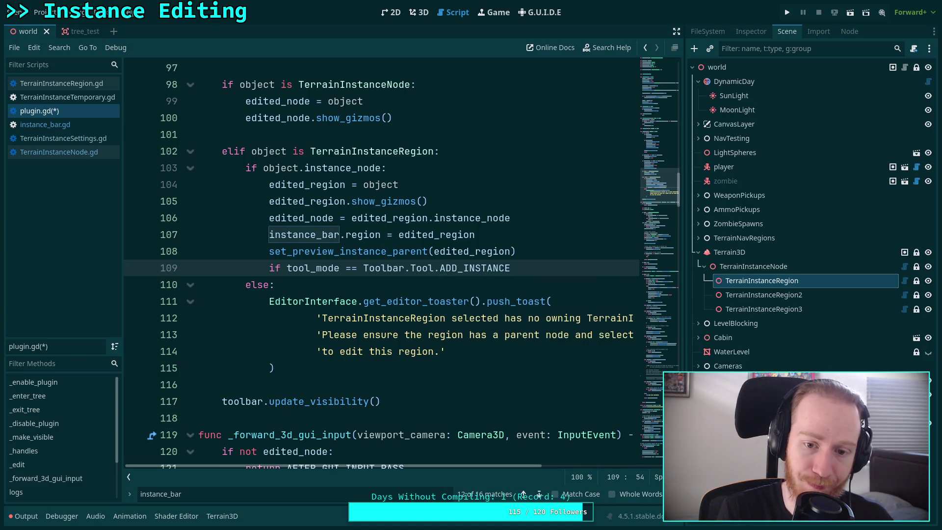
type(":")
key("Return")
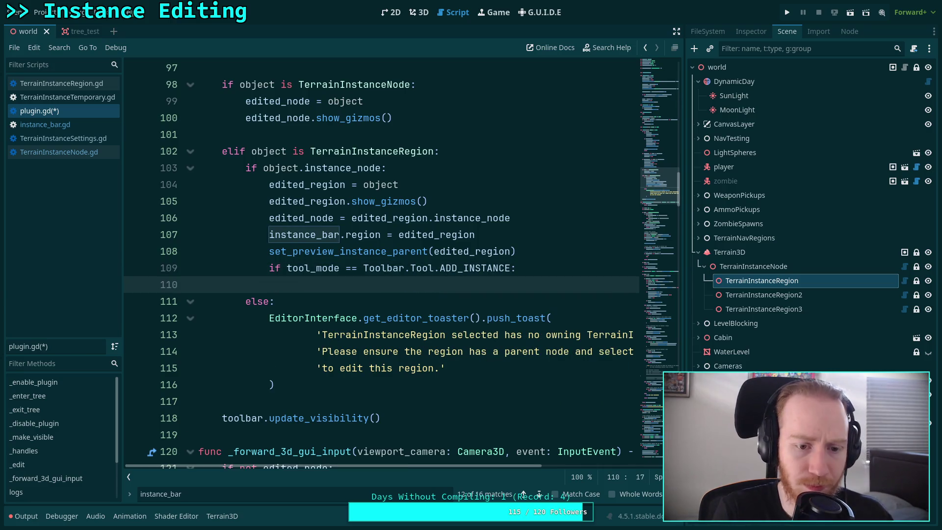
Step: Under the check, add instance_bar.randomize_instance() and instance_bar.show() calls, then save plugin.gd
type("in")
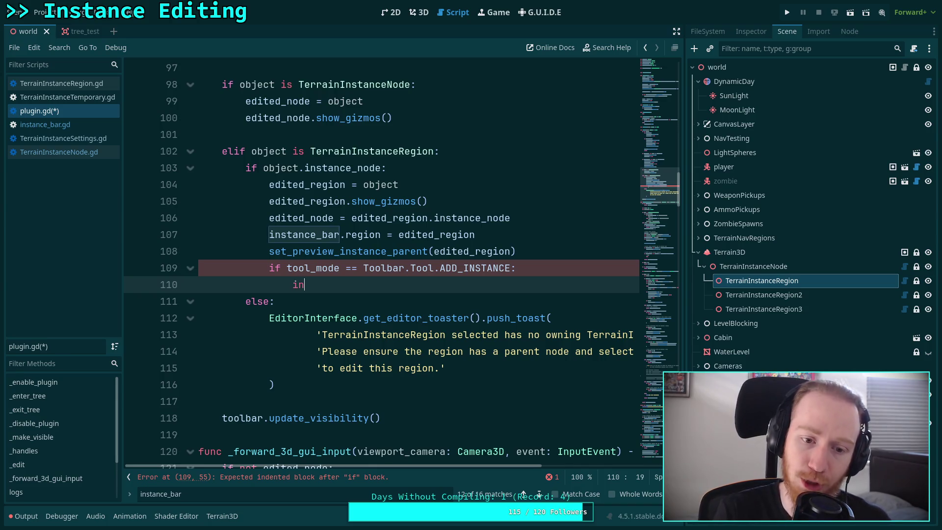
key("Return")
type(".ran")
key("Return")
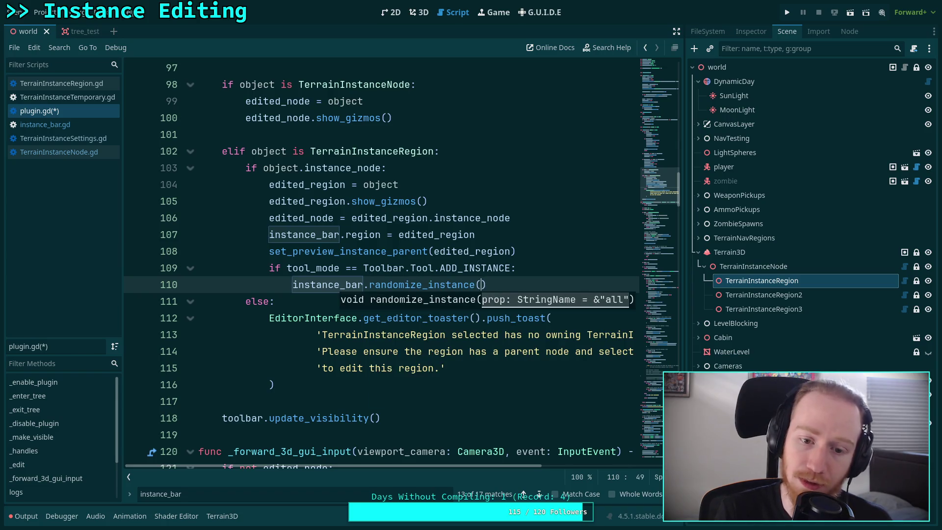
key("Up")
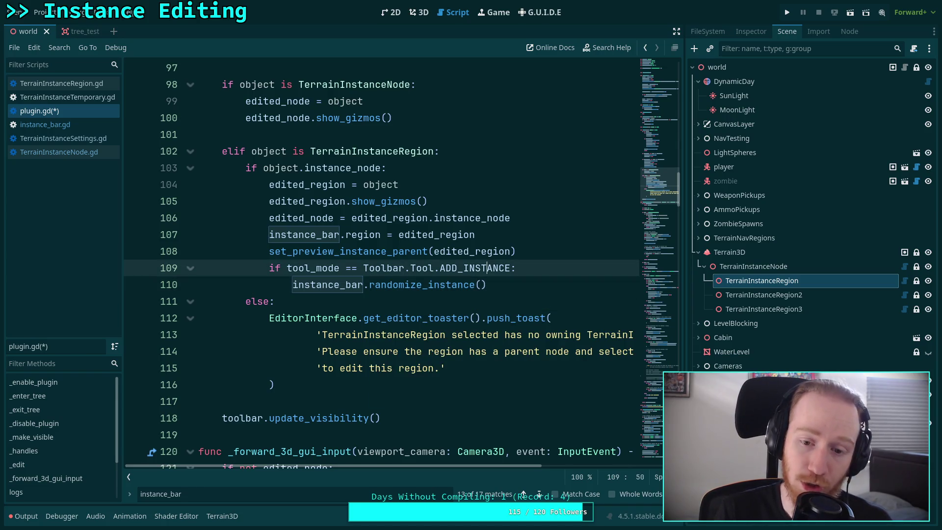
key("Return")
type("stance_bar.show")
key("Return")
key("ctrl+s")
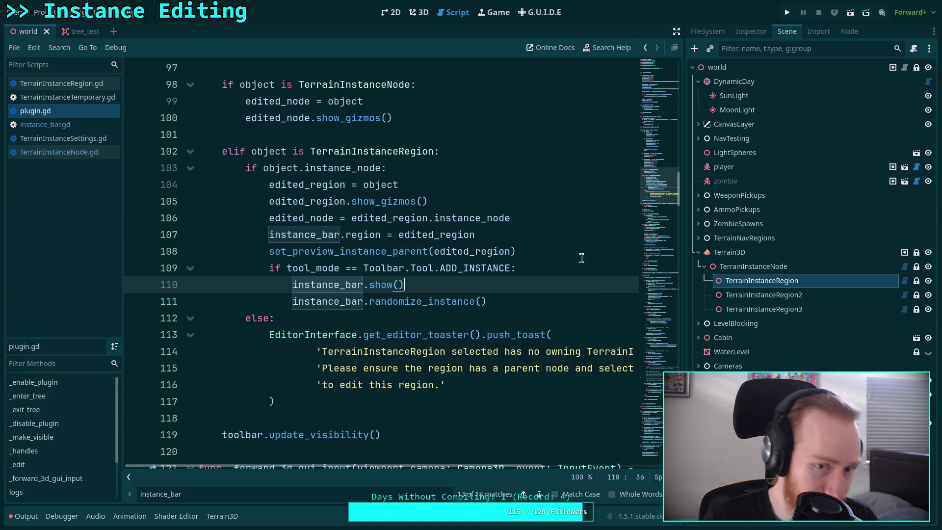
Step: Move the randomize_instance() line above the show() call with Alt+Up
mouse_move(543, 328)
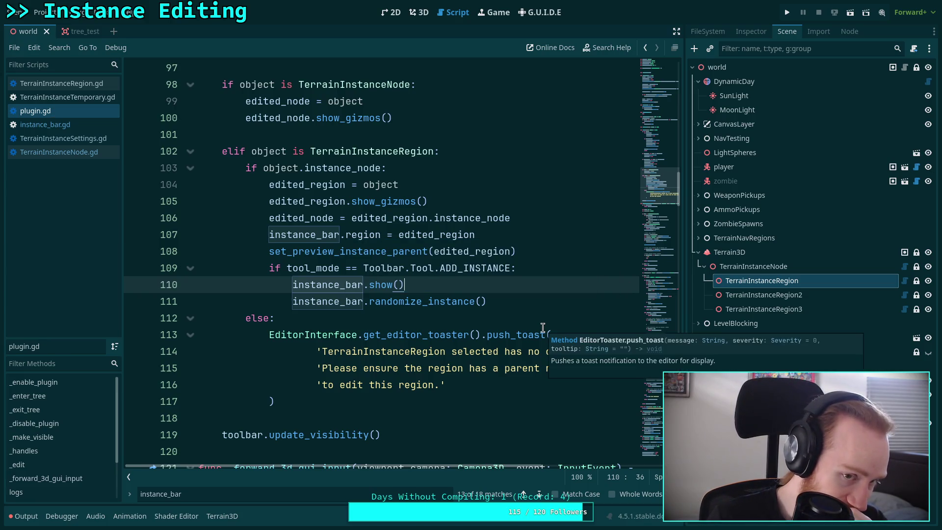
scroll(487, 353, "up", 4)
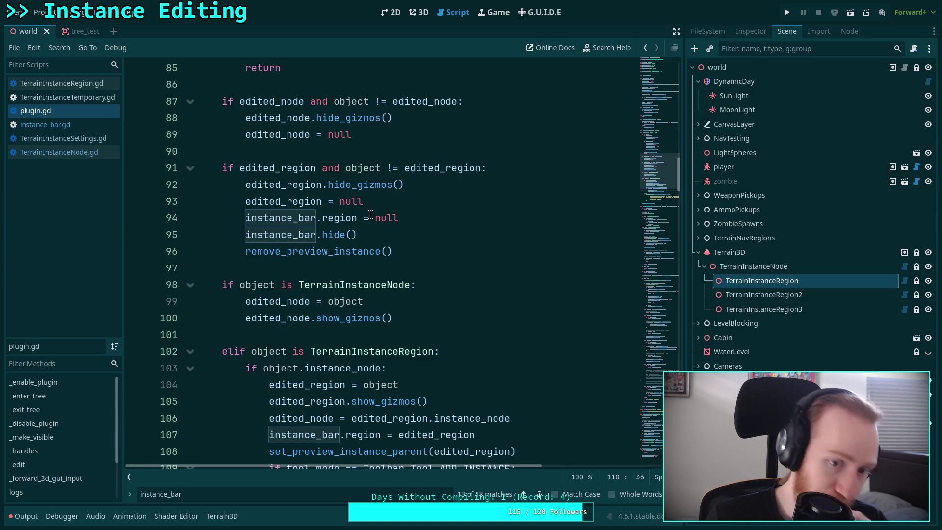
left_click_drag(358, 235, 231, 235)
left_click(380, 252)
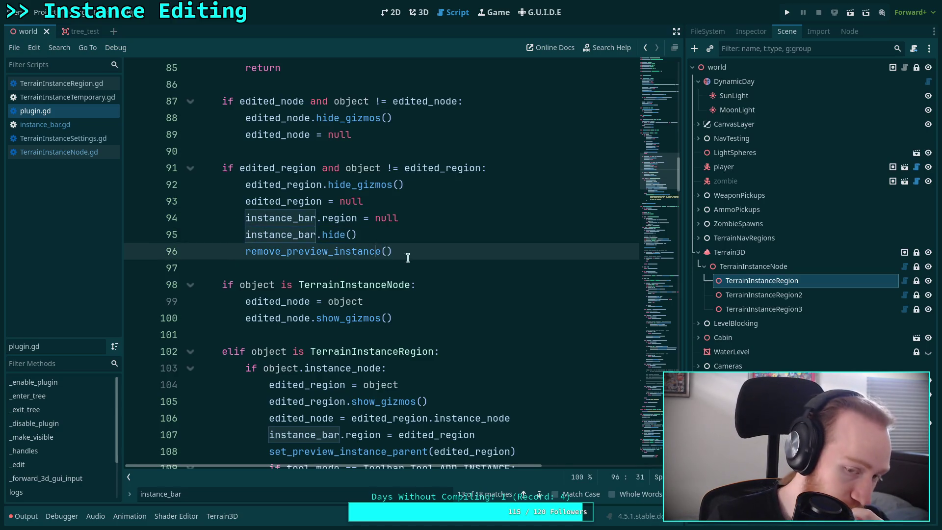
scroll(437, 295, "down", 4)
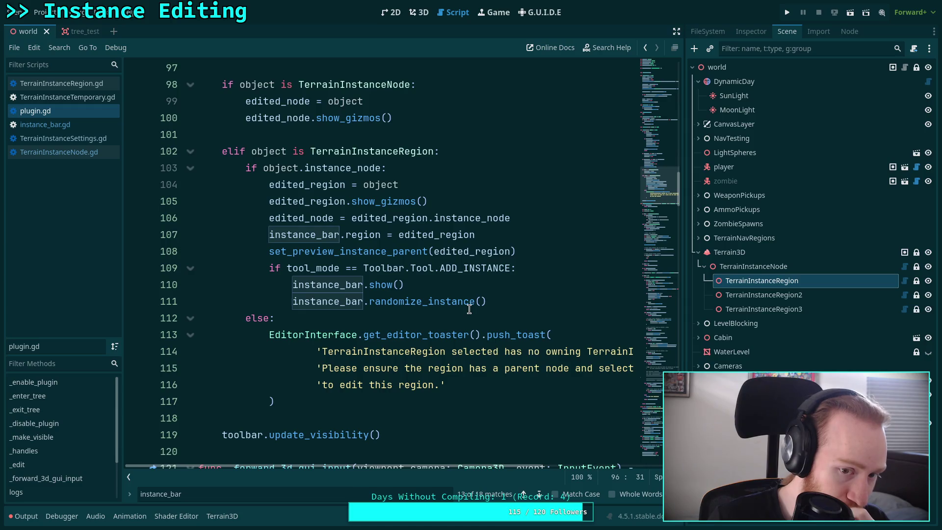
left_click(461, 301)
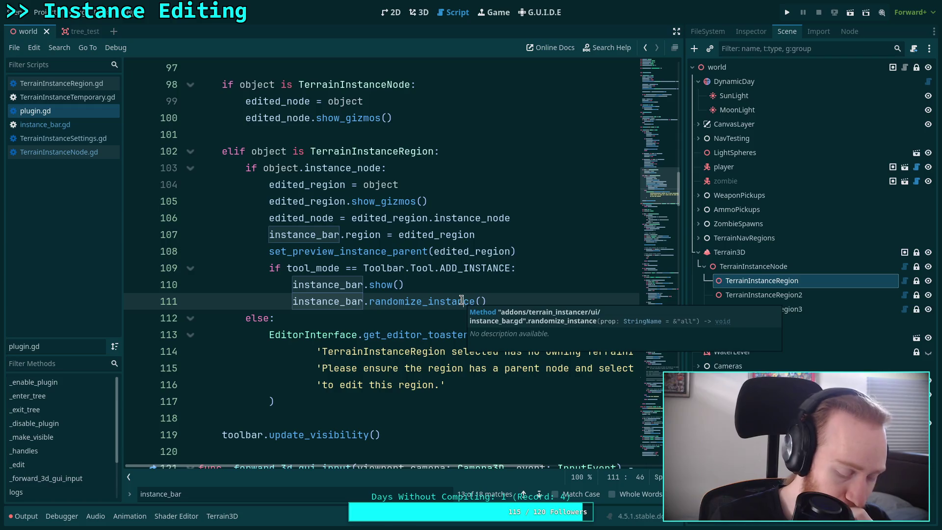
key("alt+Up")
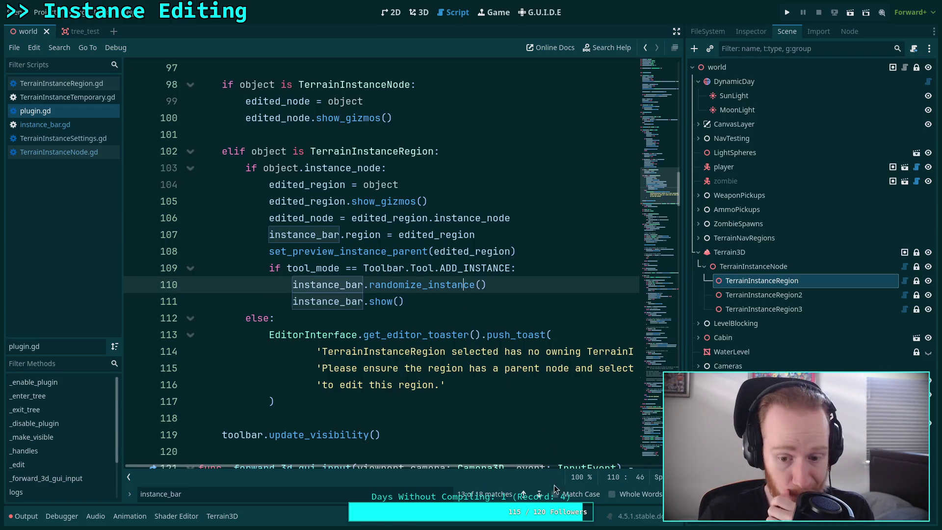
left_click(541, 493)
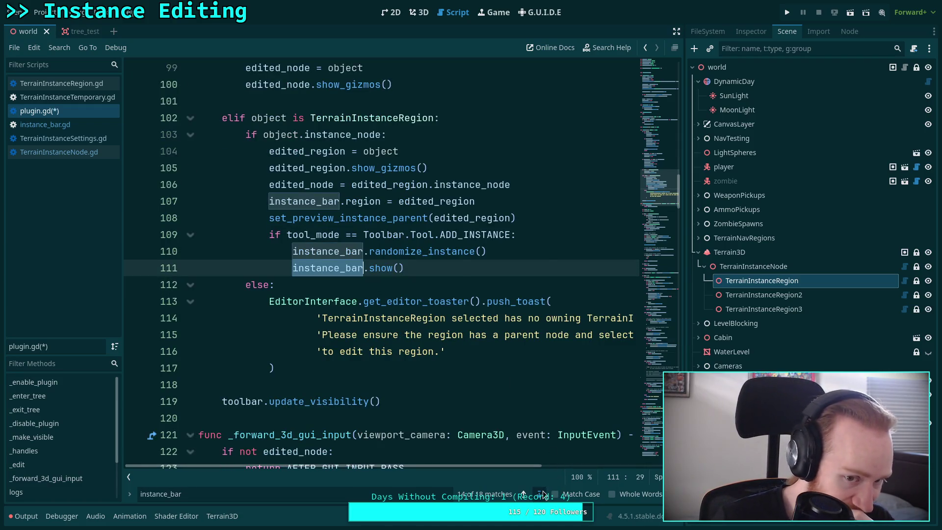
left_click(541, 493)
Step: Step through the instance_bar search matches until reaching line 110
left_click(541, 494)
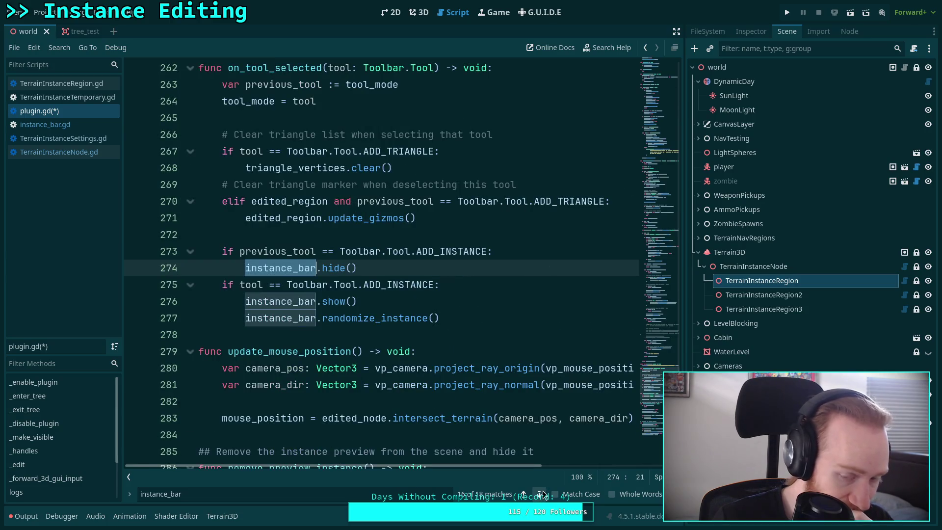
left_click(542, 493)
left_click(542, 494)
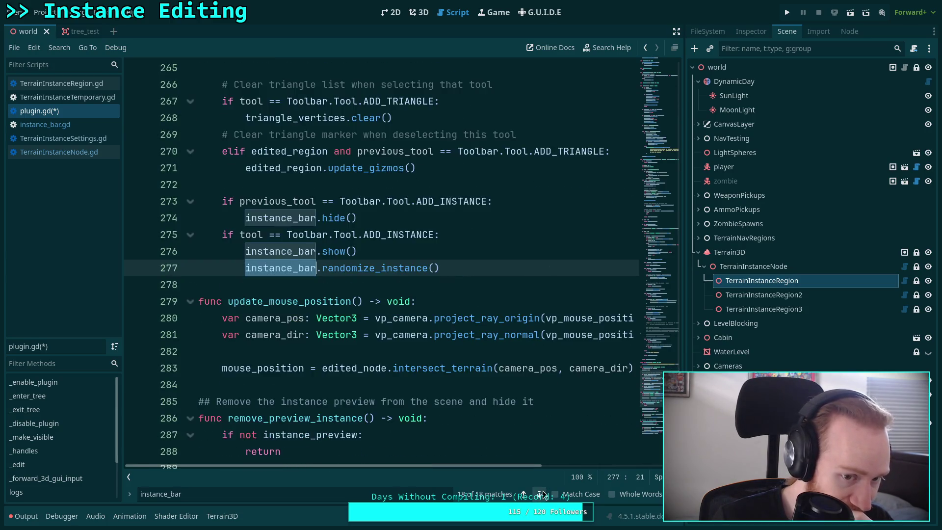
left_click(542, 493)
left_click(541, 493)
left_click(542, 493)
left_click(542, 493)
left_click(542, 494)
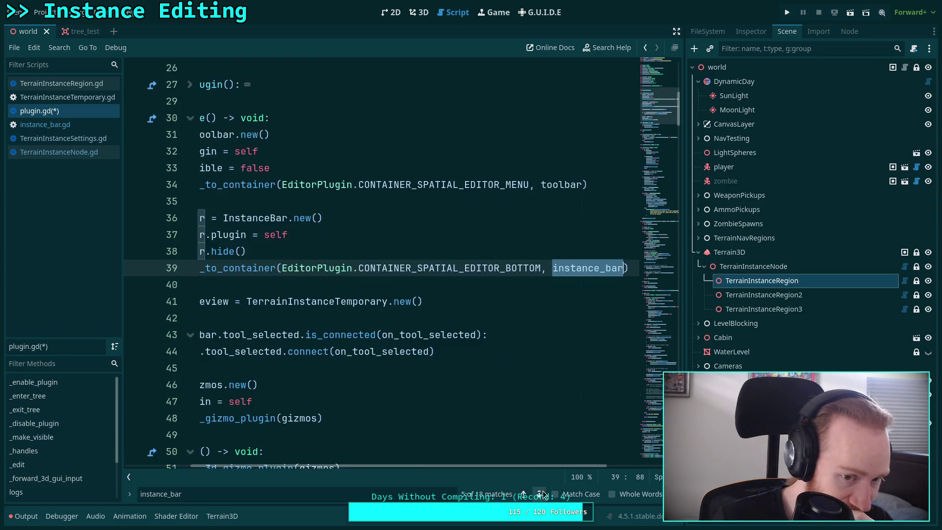
left_click(542, 494)
left_click(542, 494)
left_click(542, 493)
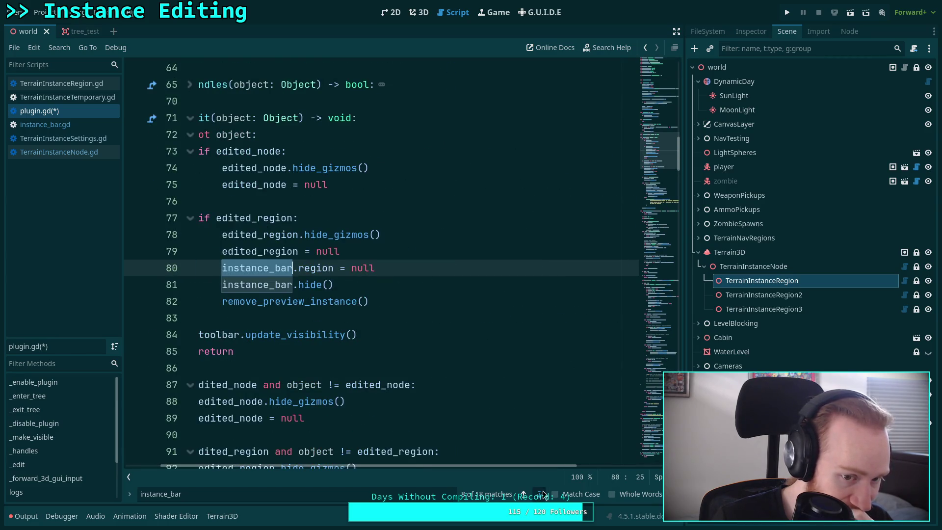
left_click(541, 494)
left_click(541, 494)
left_click(542, 493)
left_click(542, 494)
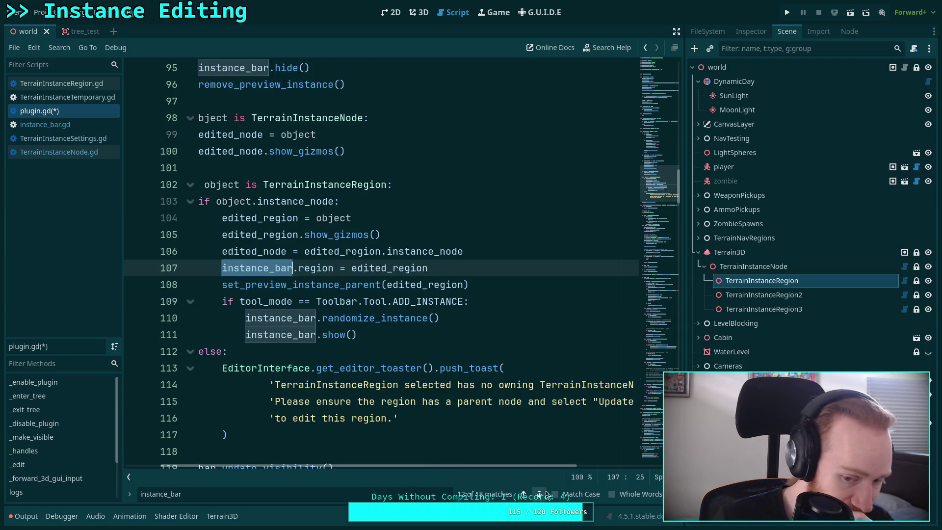
left_click(542, 493)
Step: Move instance_bar.show() back above randomize_instance() and save plugin.gd
left_click(422, 288)
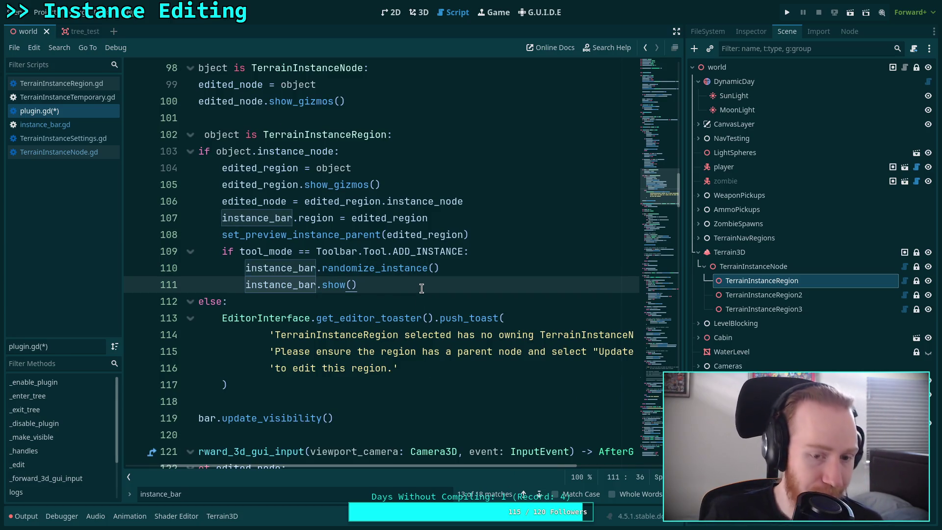
key("alt+Up")
key("ctrl+s")
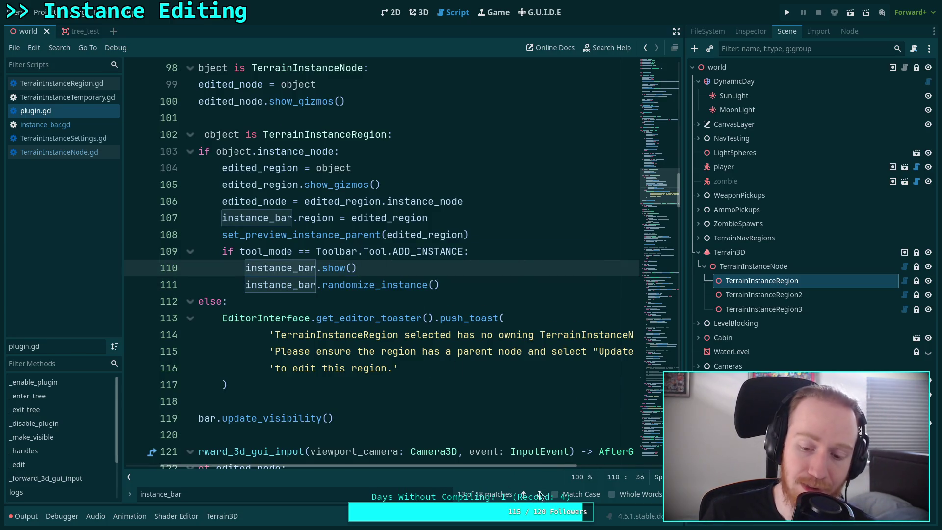
left_click(539, 494)
left_click(539, 494)
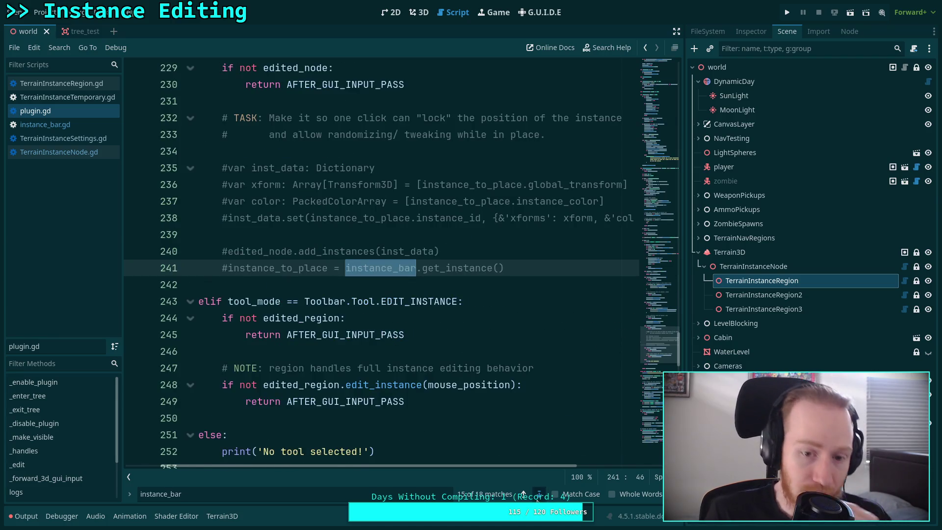
Step: Close the search and fold update_mouse_position, remove_preview_instance and set_preview_instance_parent
left_click(539, 494)
left_click_drag(468, 468, 468, 464)
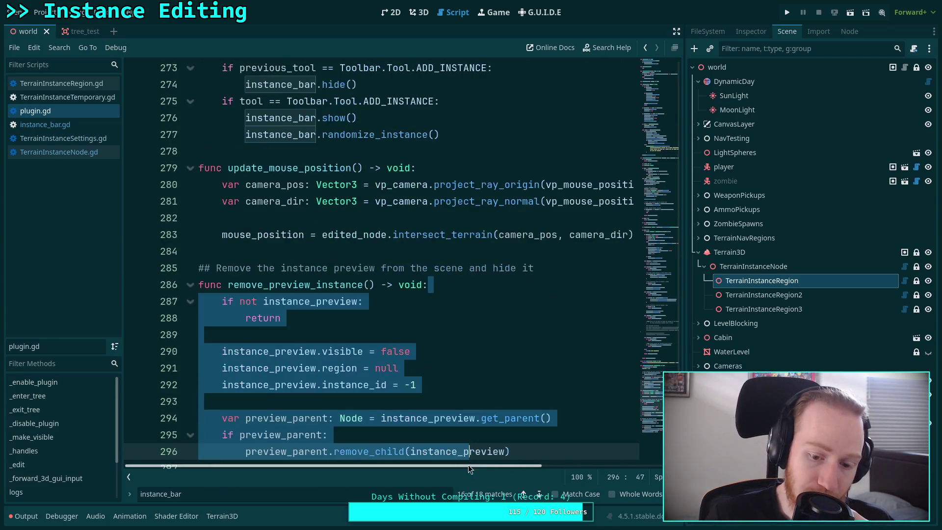
key("Escape")
left_click(363, 368)
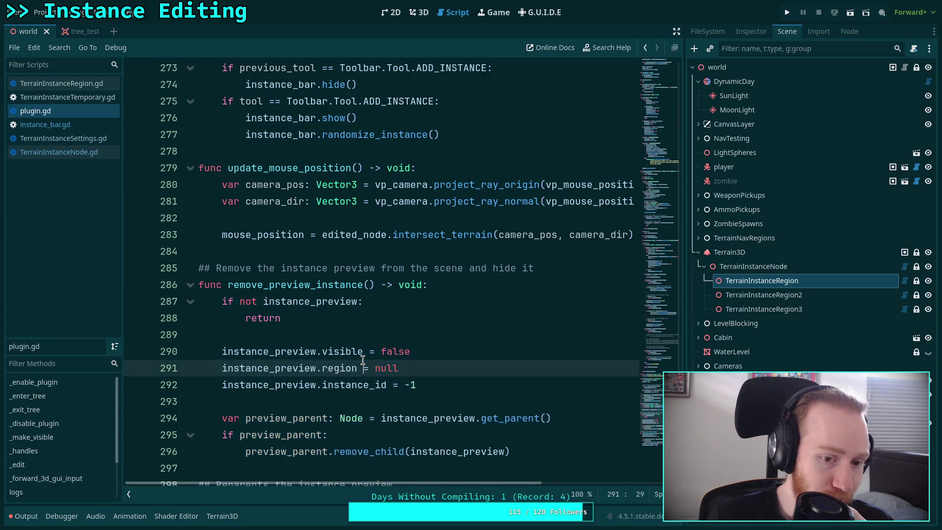
scroll(213, 314, "up", 2)
left_click(190, 268)
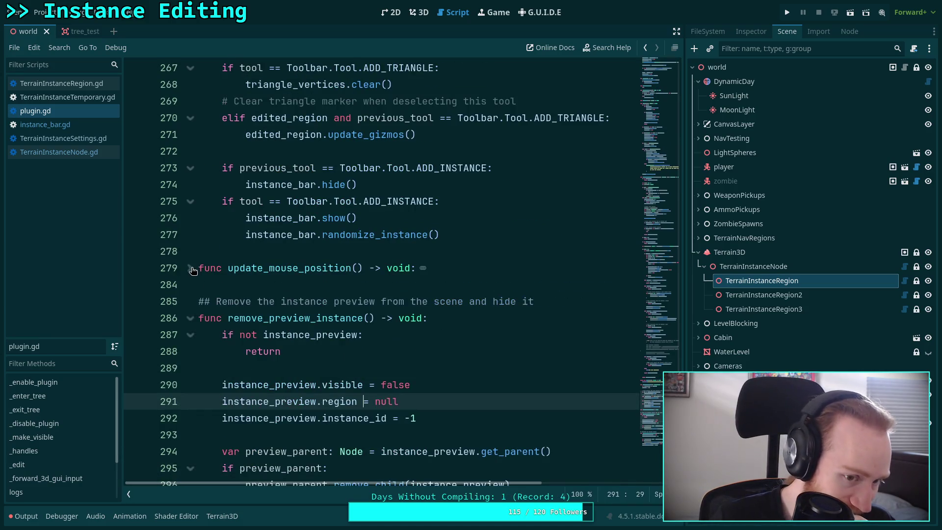
left_click(190, 318)
left_click(190, 369)
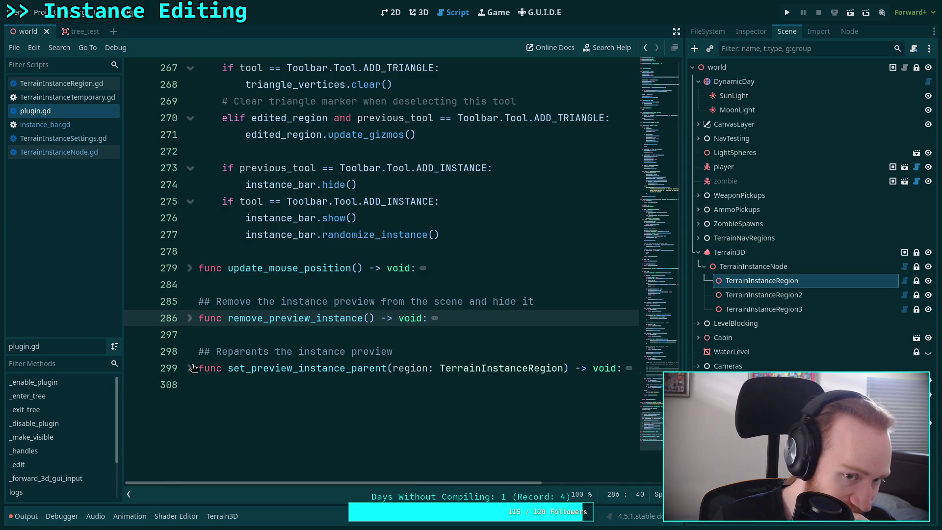
Step: Scroll up to the TODO comment on line 157 and select edited_region to check its uses
scroll(194, 366, "up", 2)
scroll(193, 366, "up", 4)
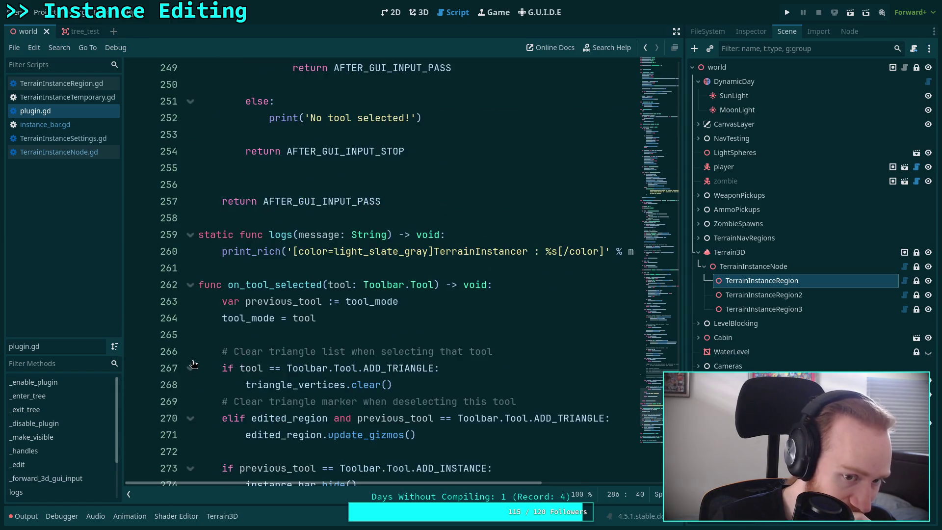
scroll(193, 365, "up", 9)
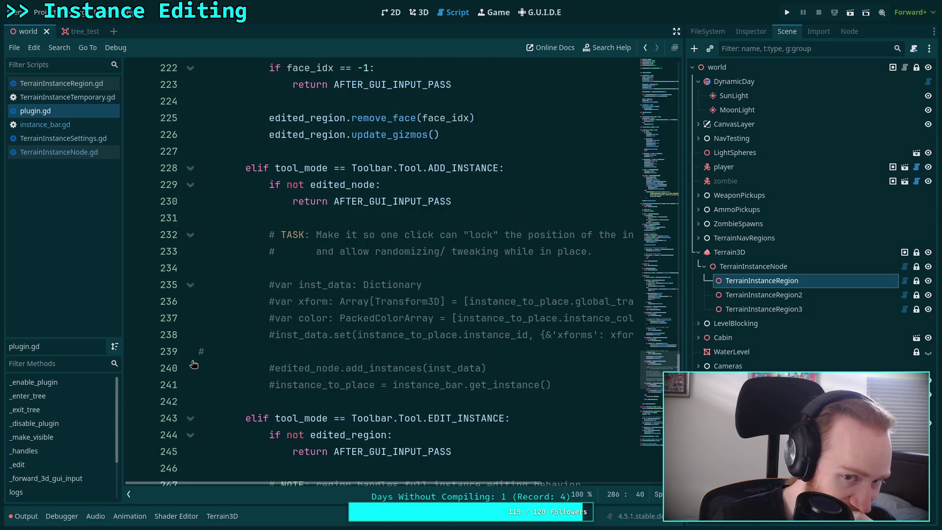
scroll(194, 364, "up", 16)
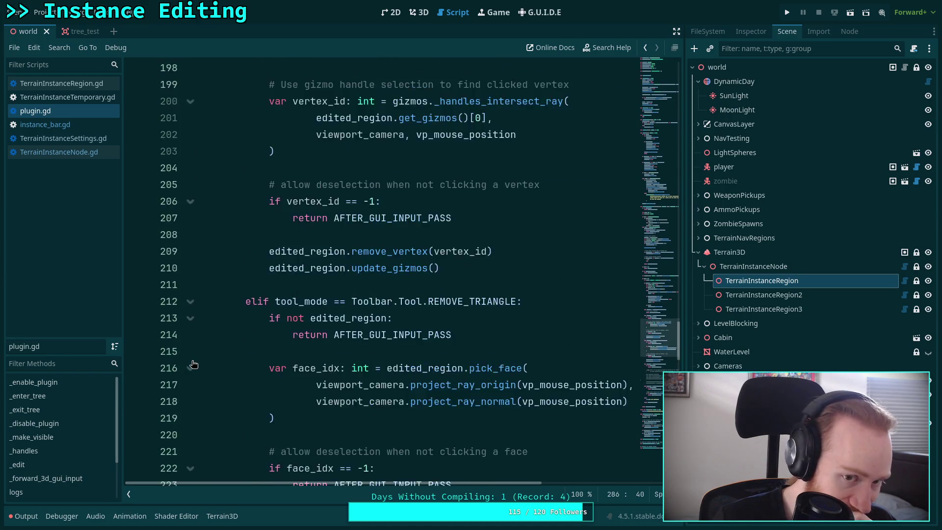
scroll(194, 364, "up", 14)
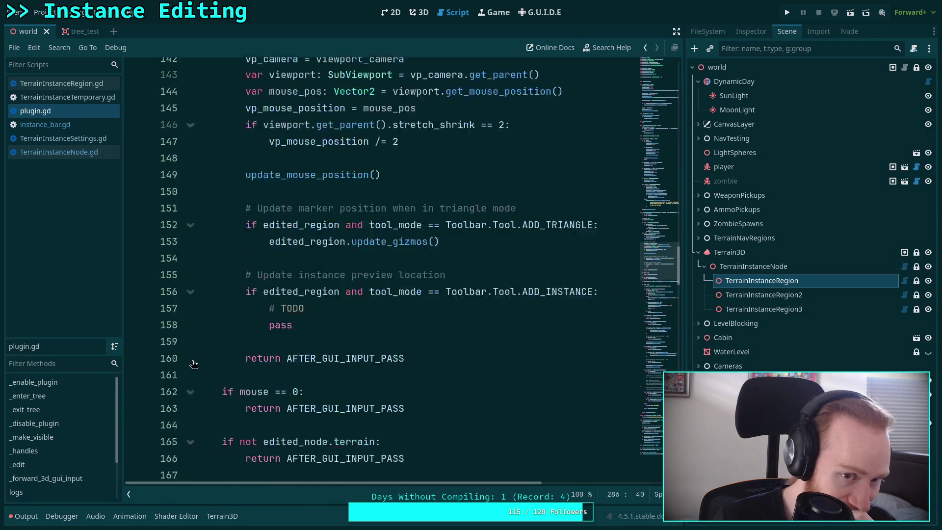
scroll(228, 353, "down", 3)
left_click_drag(310, 335, 271, 332)
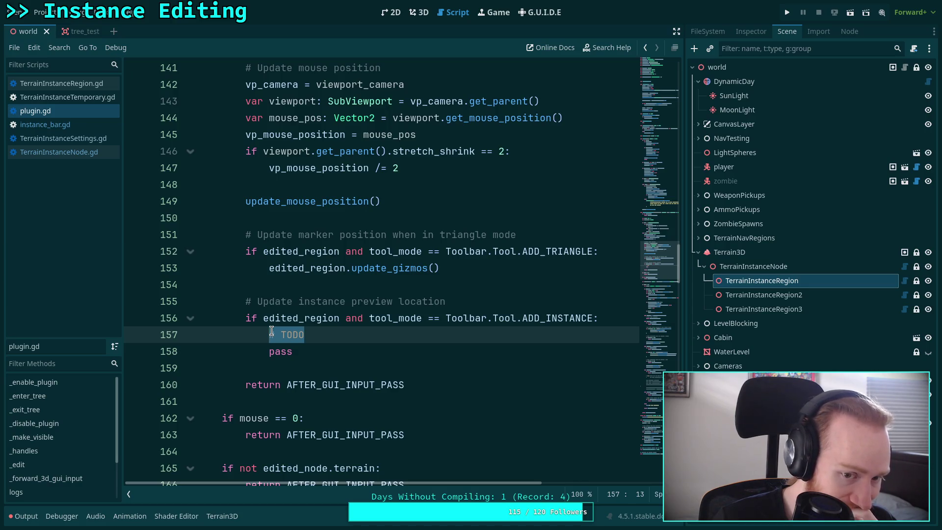
scroll(271, 331, "up", 6)
scroll(271, 331, "down", 6)
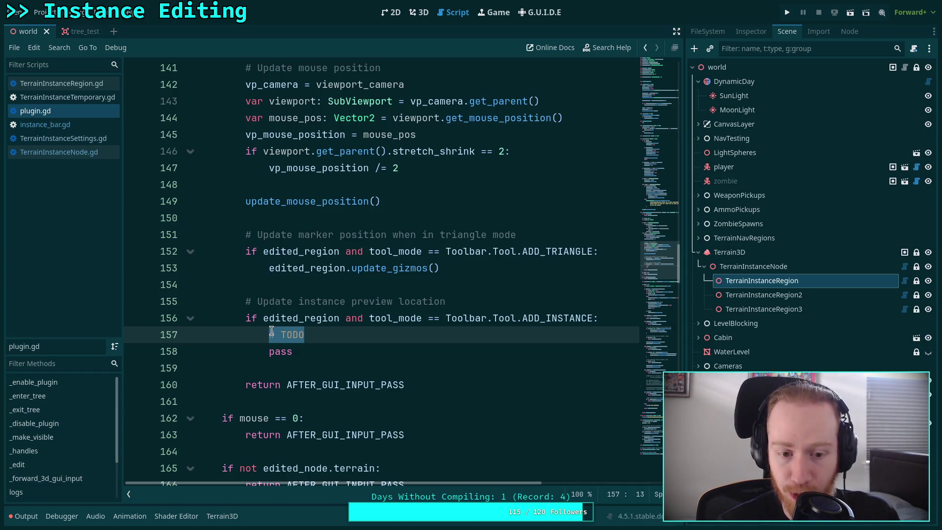
double_click(295, 318)
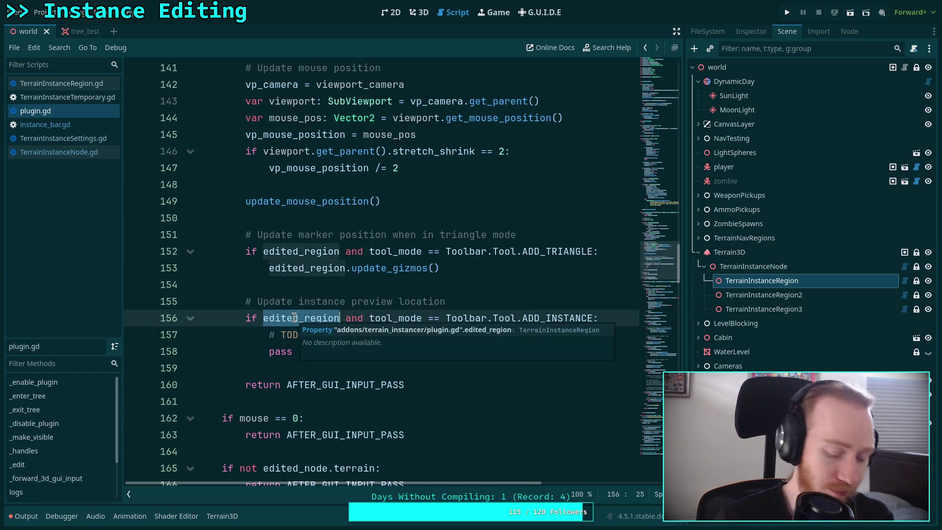
key("ctrl+f")
key("End")
type("=")
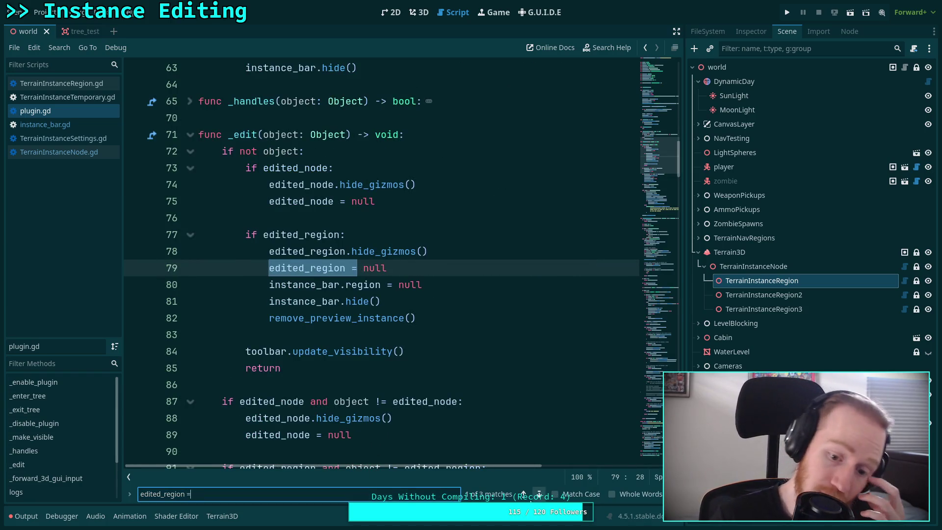
left_click(539, 495)
left_click(539, 495)
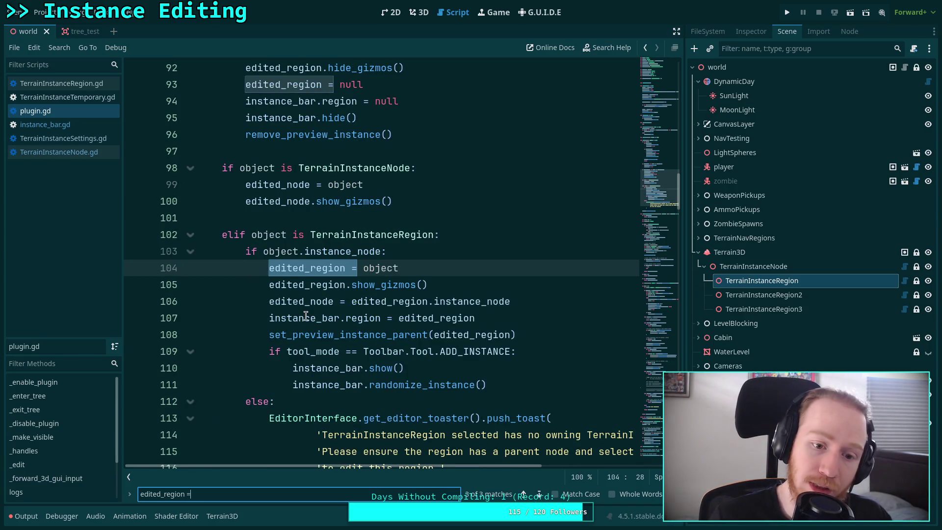
left_click_drag(265, 334, 543, 338)
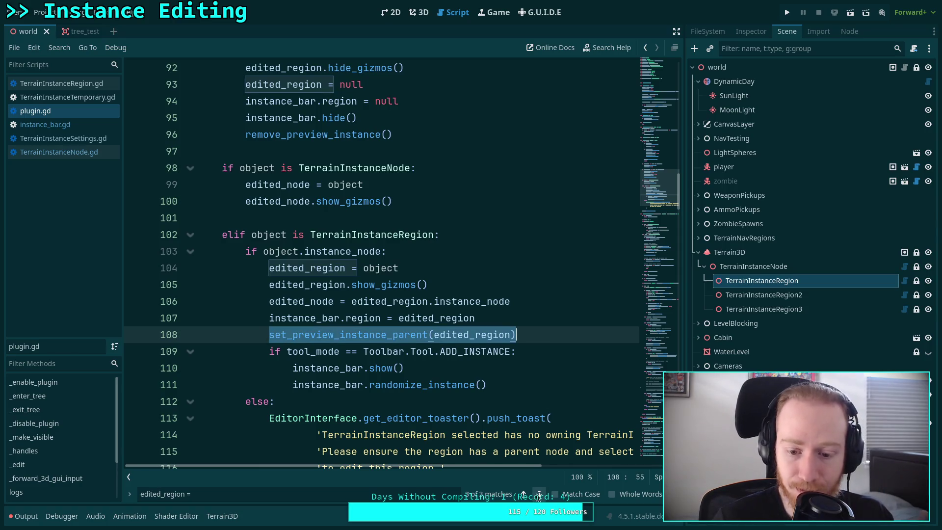
scroll(646, 210, "down", 3)
left_click(650, 396)
mouse_move(650, 396)
left_mouse_down()
mouse_move(651, 385)
mouse_move(654, 422)
mouse_move(643, 246)
left_mouse_up()
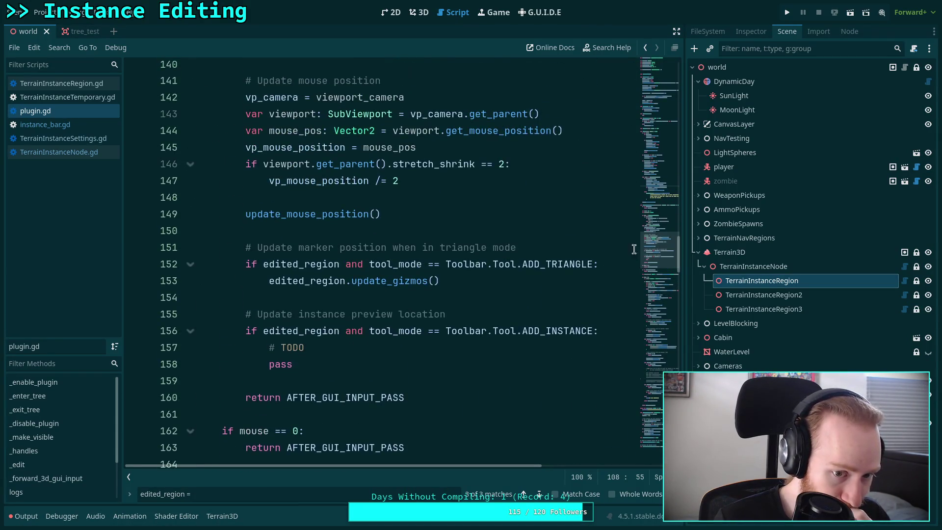
left_click_drag(314, 348, 270, 347)
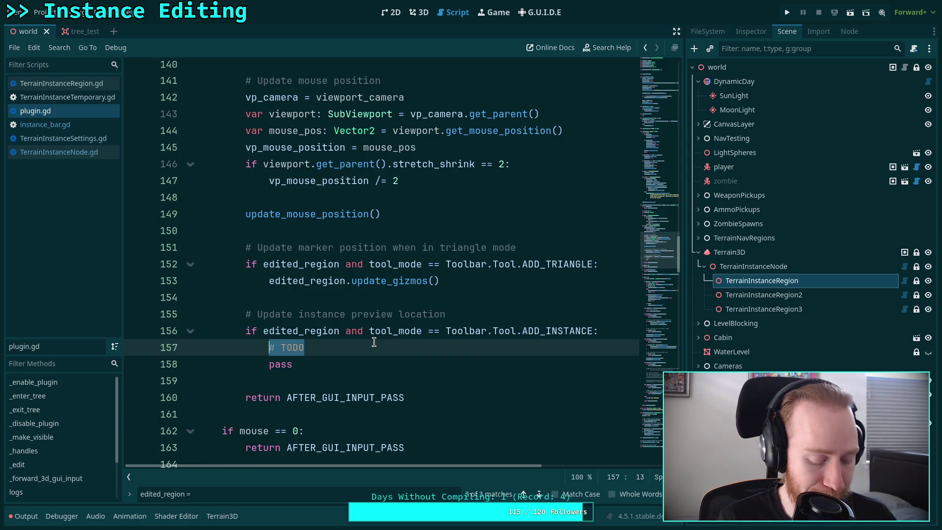
mouse_move(294, 364)
left_mouse_down()
mouse_move(211, 347)
mouse_move(275, 347)
left_mouse_up()
Step: Write instance_preview.global_position = mouse_position in the preview branch and save plugin.gd
type("inst")
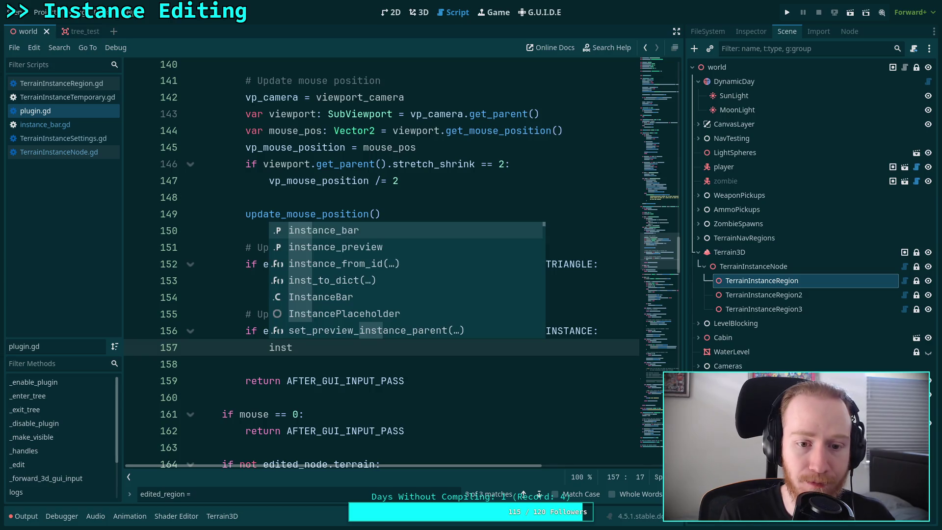
key("Down")
key("Return")
type(".glo")
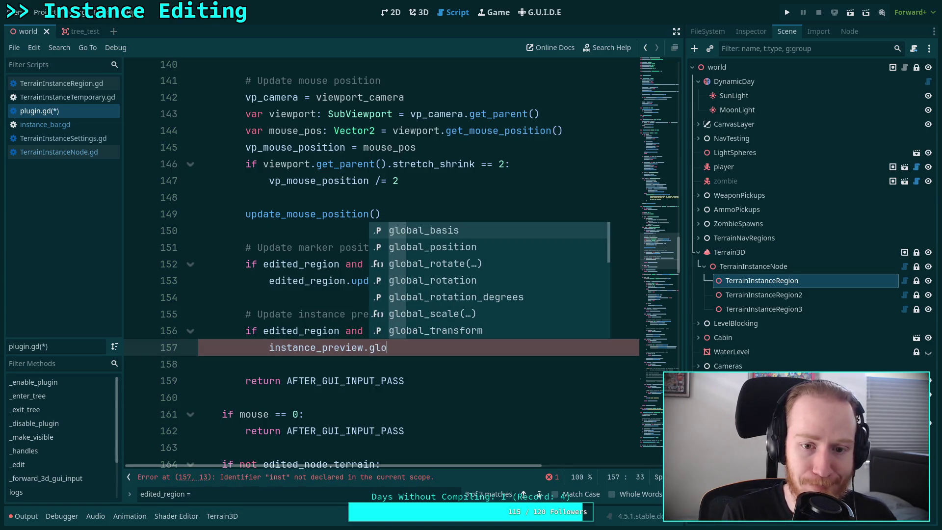
key("Down")
key("Down")
key("Down")
key("Down")
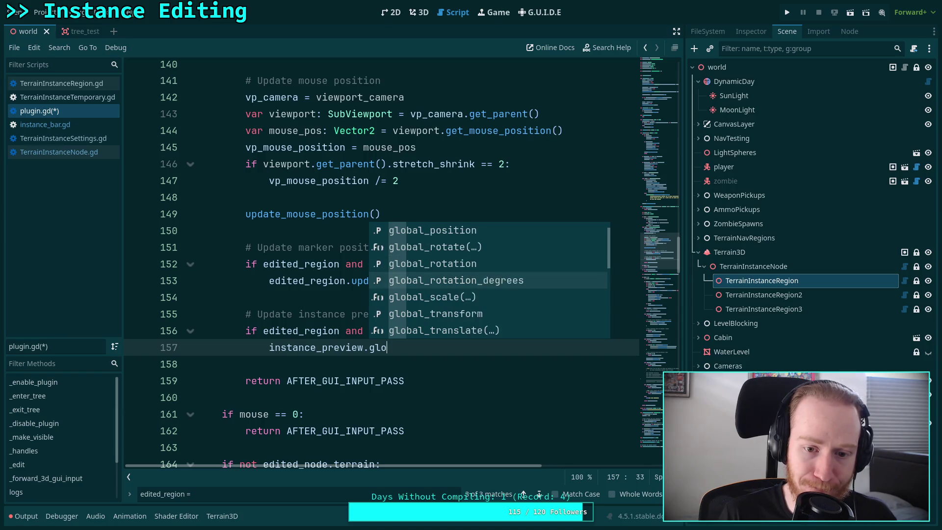
key("Up")
key("Up")
key("Up")
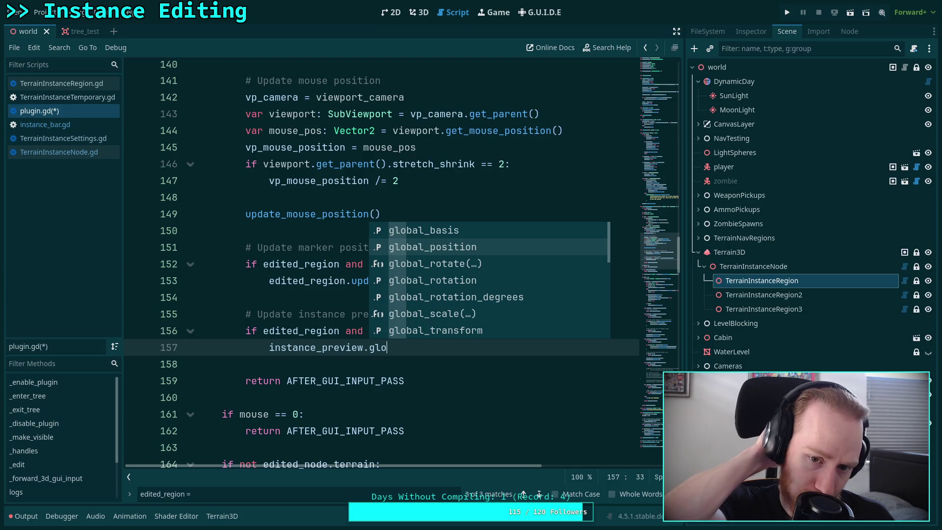
key("Return")
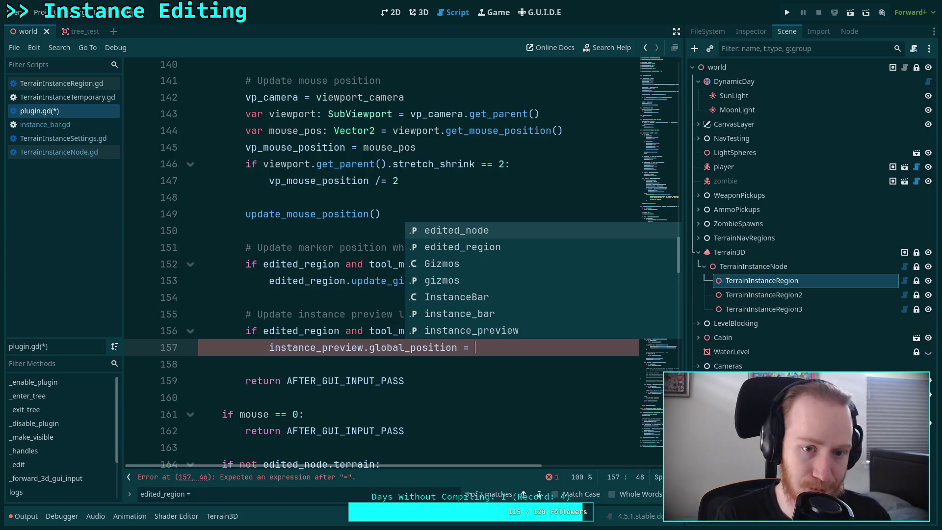
type("mouse")
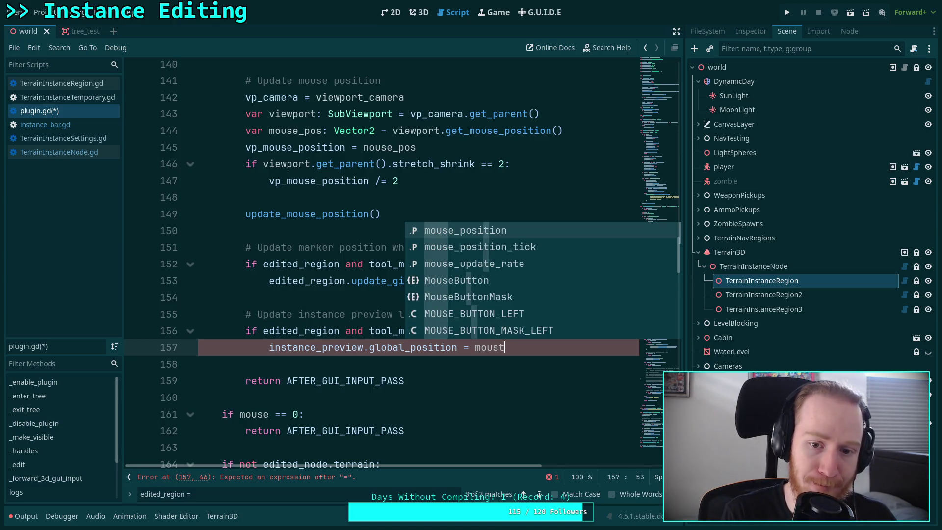
key("Return")
key("ctrl+s")
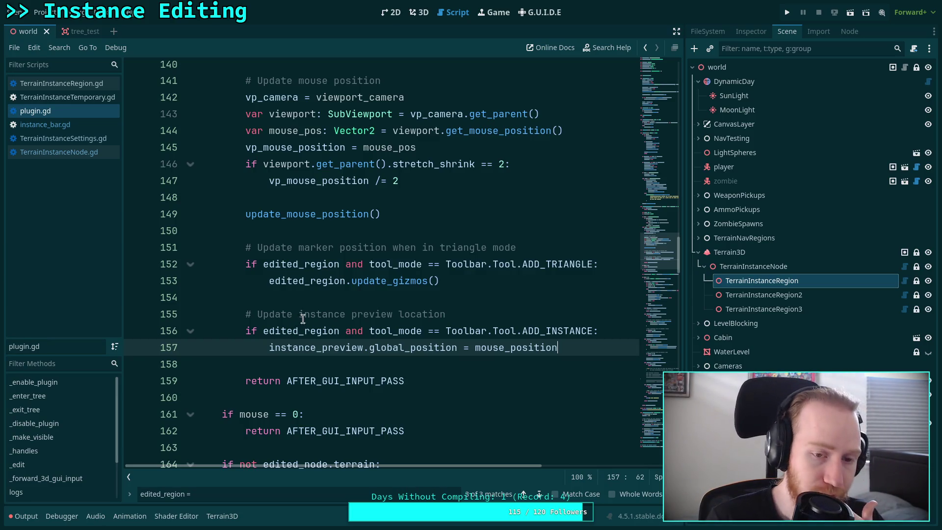
Step: Open TerrainInstanceTemporary.gd from the script list
left_click(319, 364)
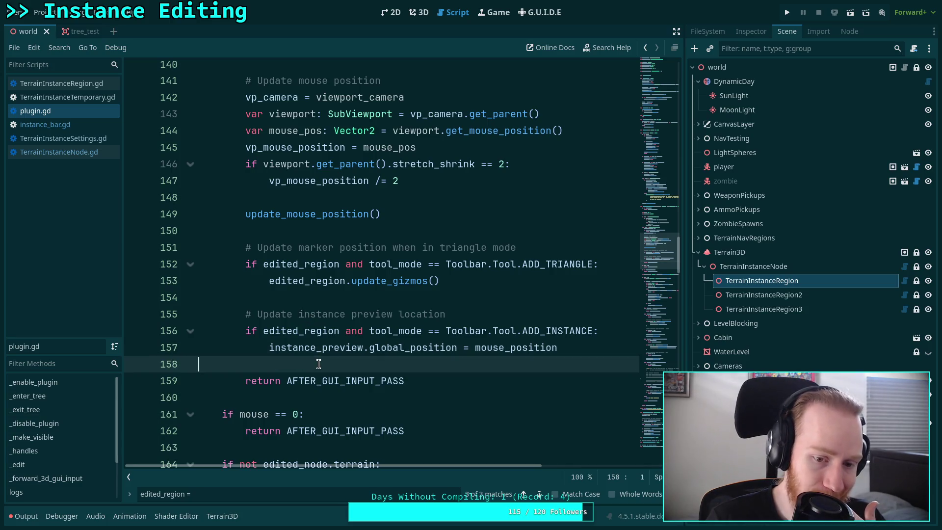
scroll(321, 361, "up", 2)
scroll(321, 361, "down", 2)
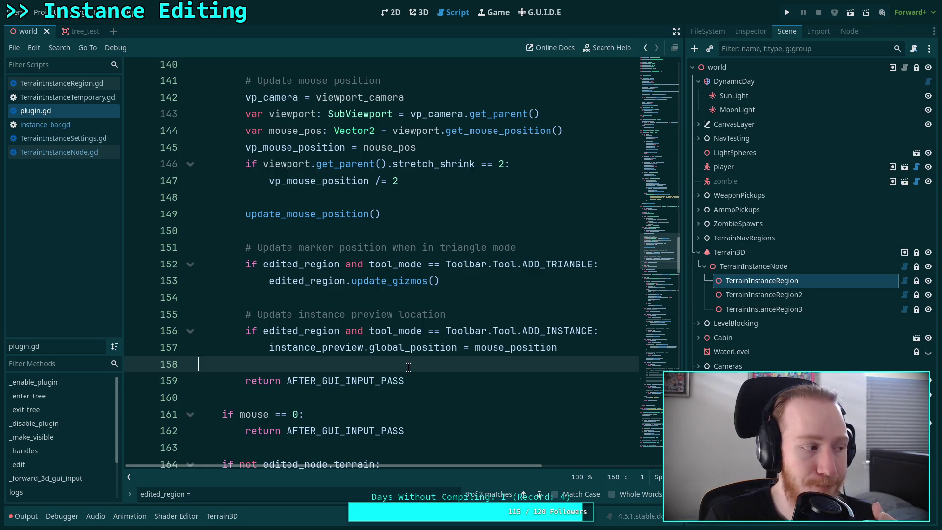
left_click(91, 97)
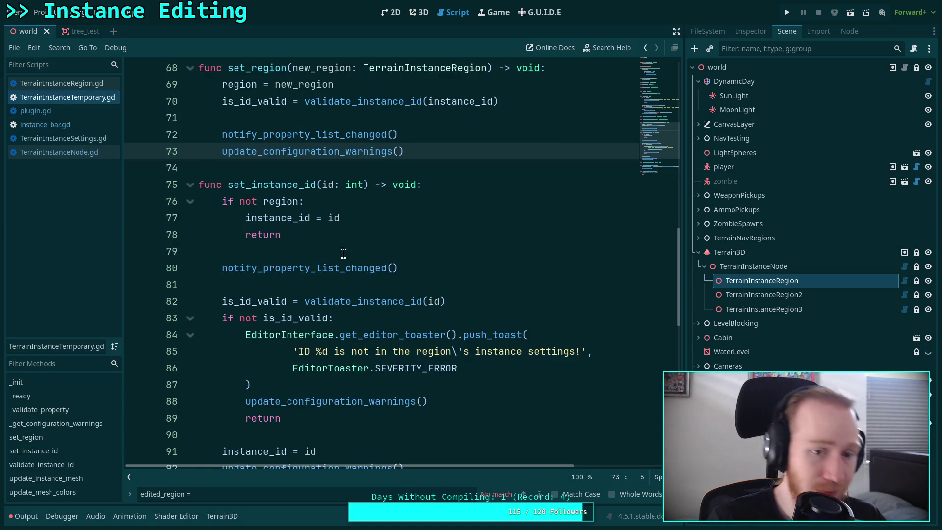
scroll(411, 282, "up", 15)
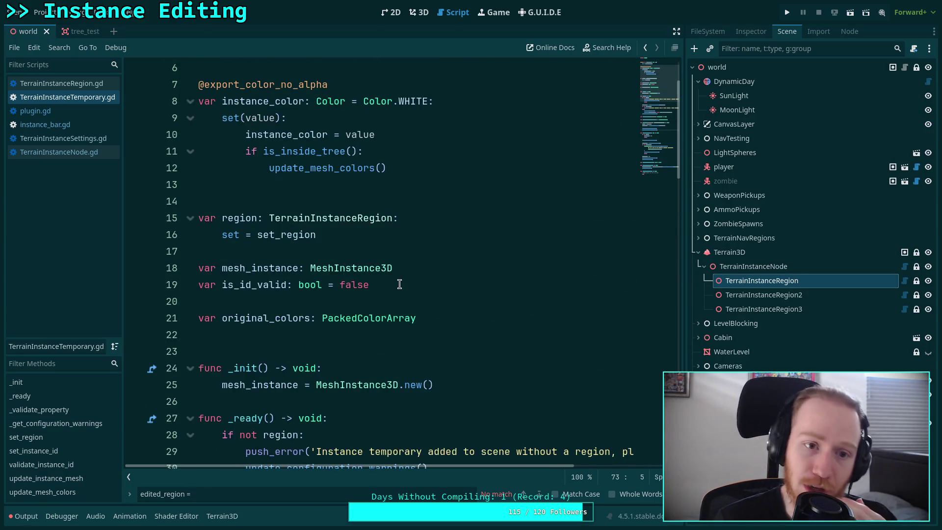
scroll(412, 283, "up", 2)
left_click(432, 251)
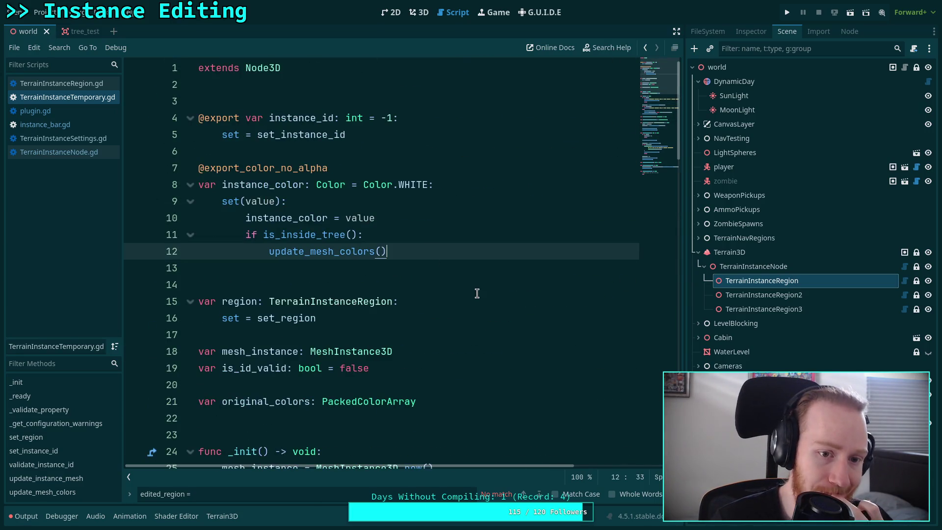
left_click(436, 150)
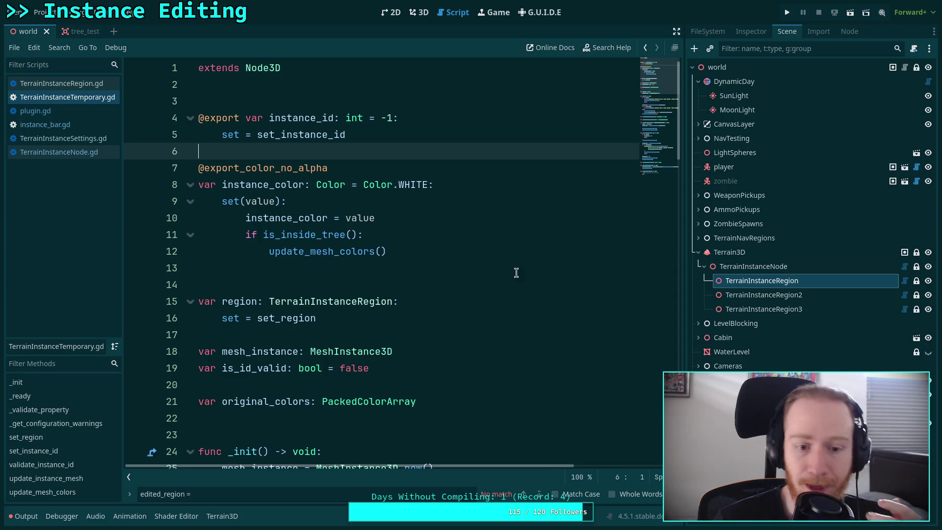
left_click(453, 253)
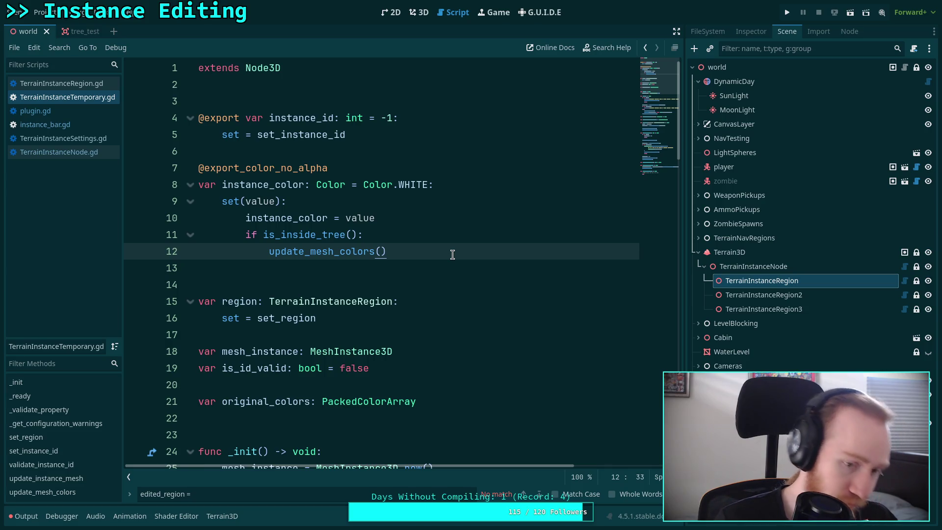
key("Return")
key("Return")
type("var instane")
type("e_high")
key("BackSpace")
key("BackSpace")
key("BackSpace")
type("eug")
key("BackSpace")
key("BackSpace")
type("igh")
key("BackSpace")
key("BackSpace")
type("ght: ")
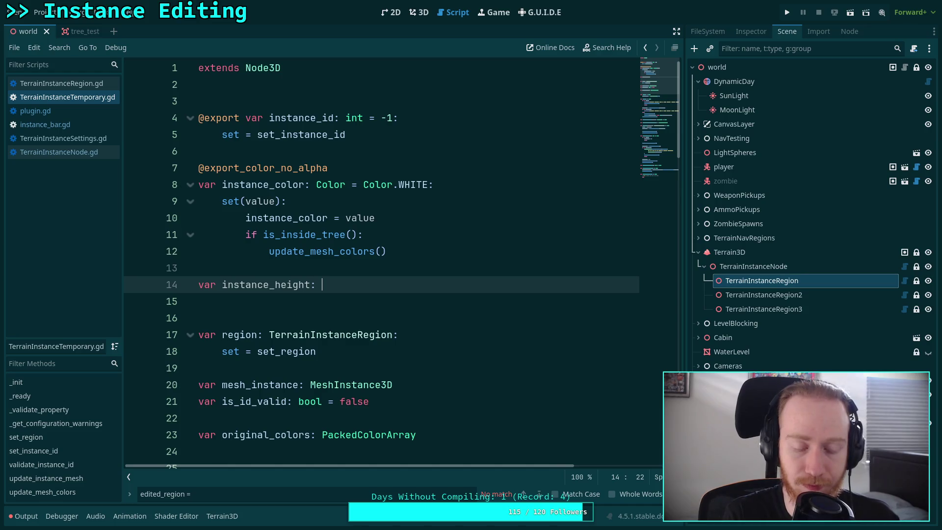
type("float")
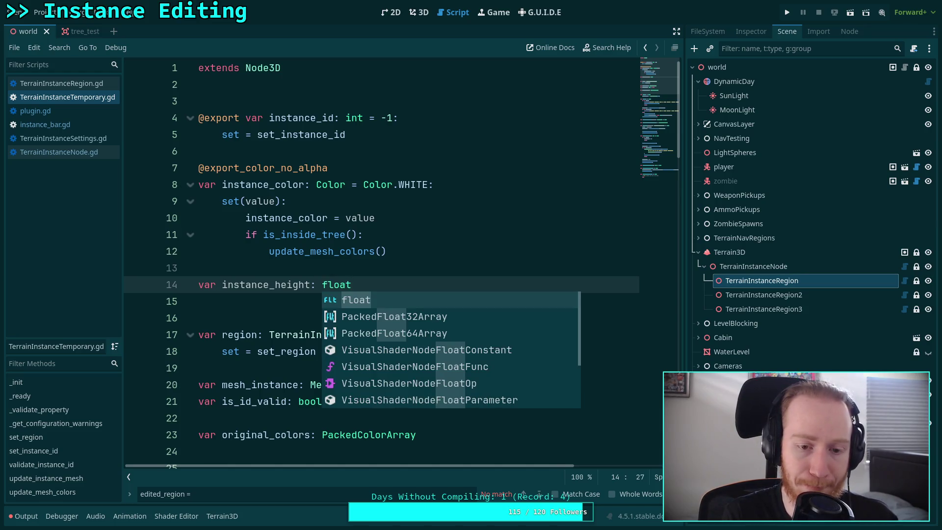
left_click(376, 264)
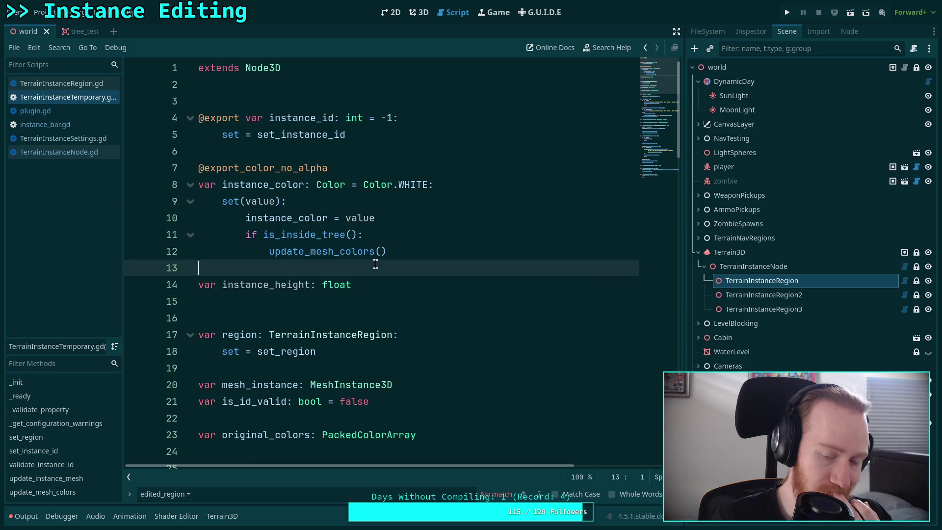
left_click(414, 284)
type("= 0.0")
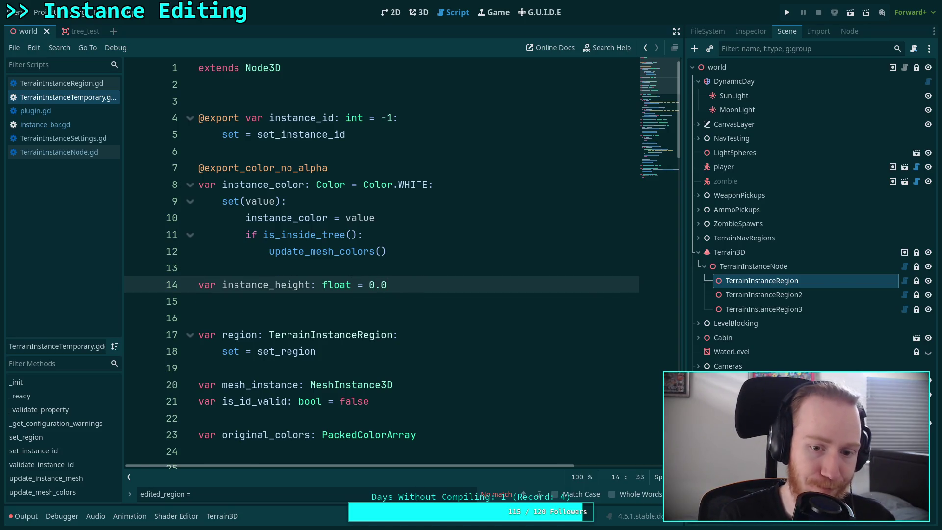
key("ctrl+s")
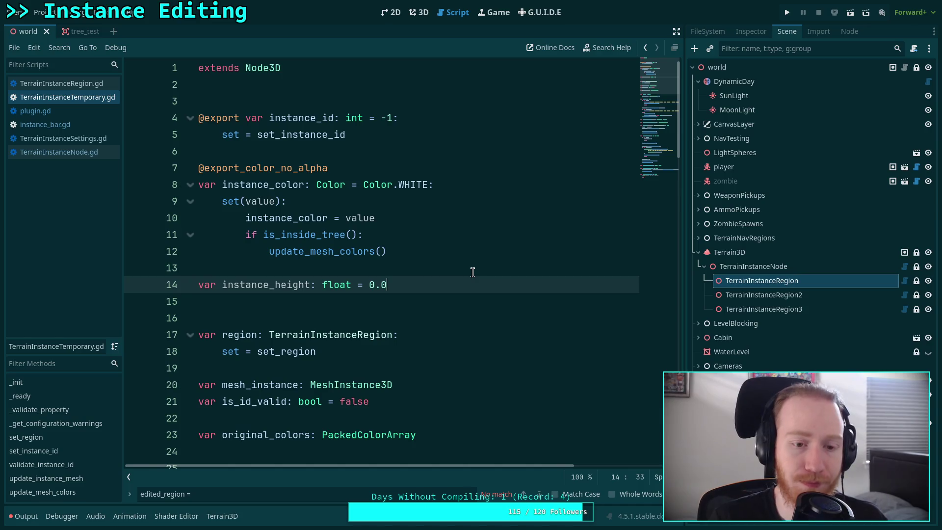
key("Return")
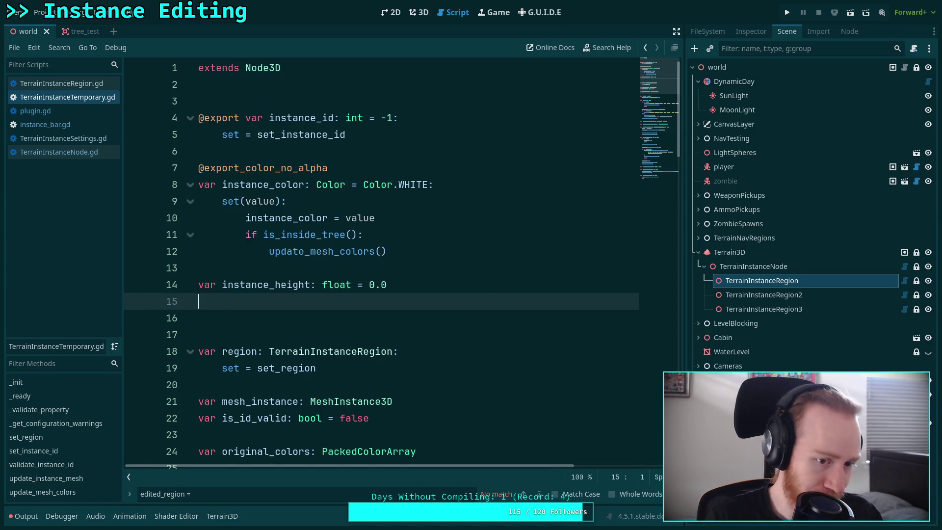
type("var instance_")
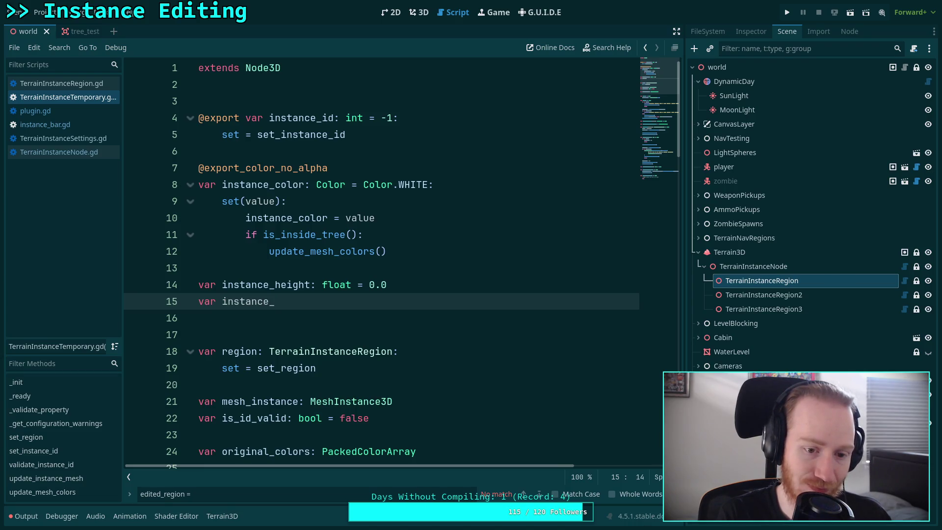
type("position")
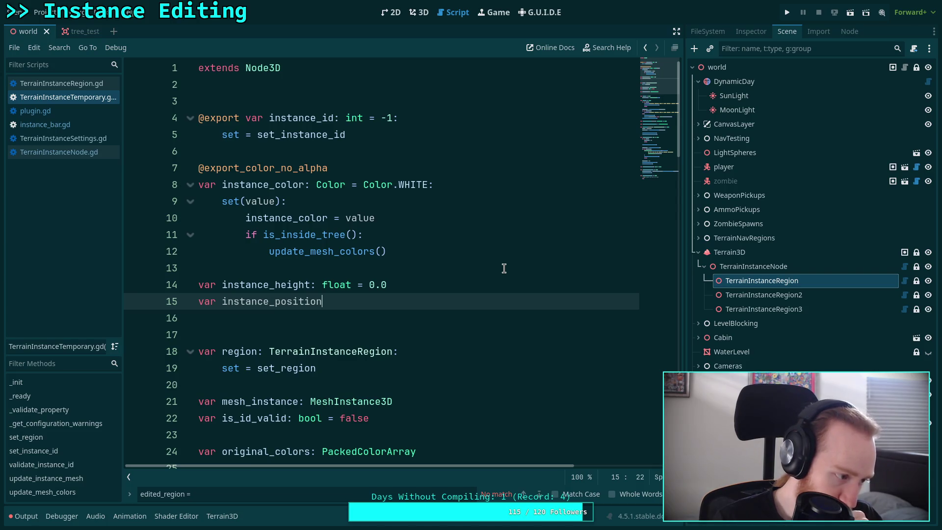
left_click_drag(361, 295, 206, 268)
key("BackSpace")
key("BackSpace")
key("ctrl+s")
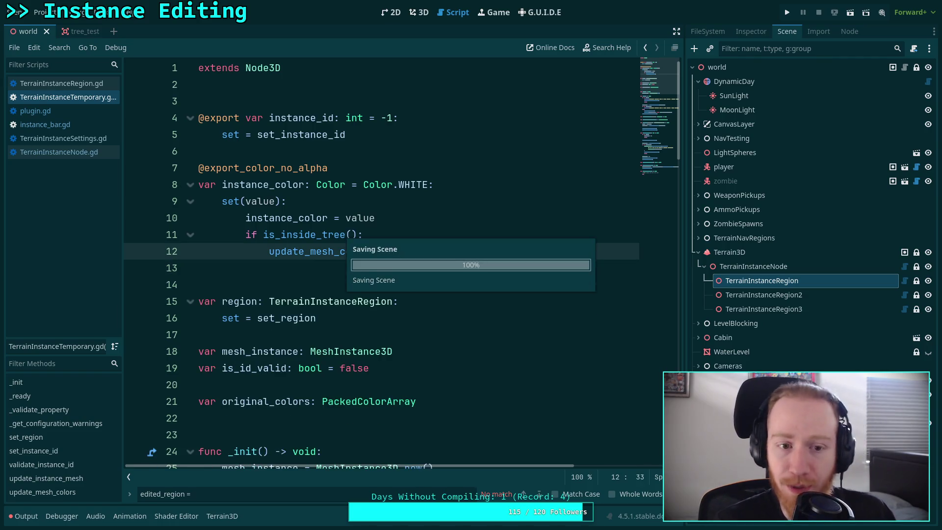
Step: In plugin.gd, delete 'global_position = mouse_position' from line 157, then return to TerrainInstanceTemporary.gd
left_click(84, 111)
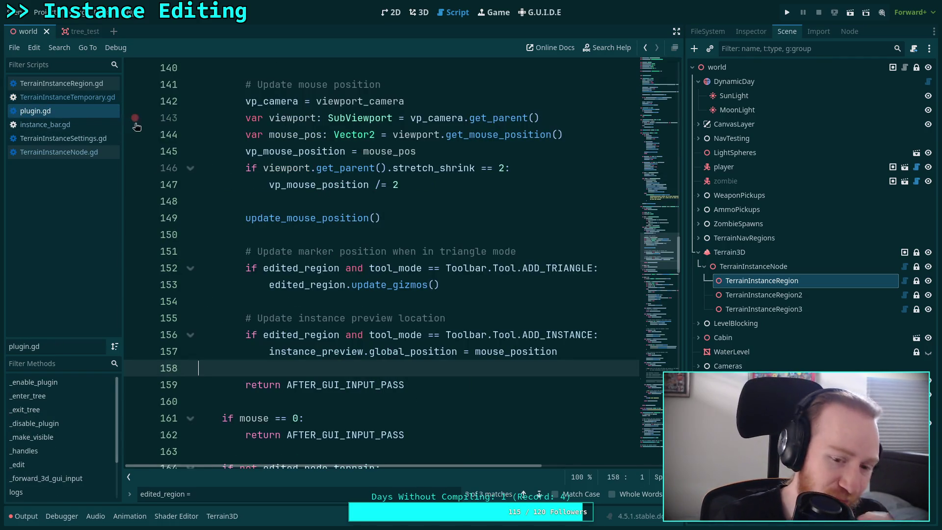
left_click(584, 349)
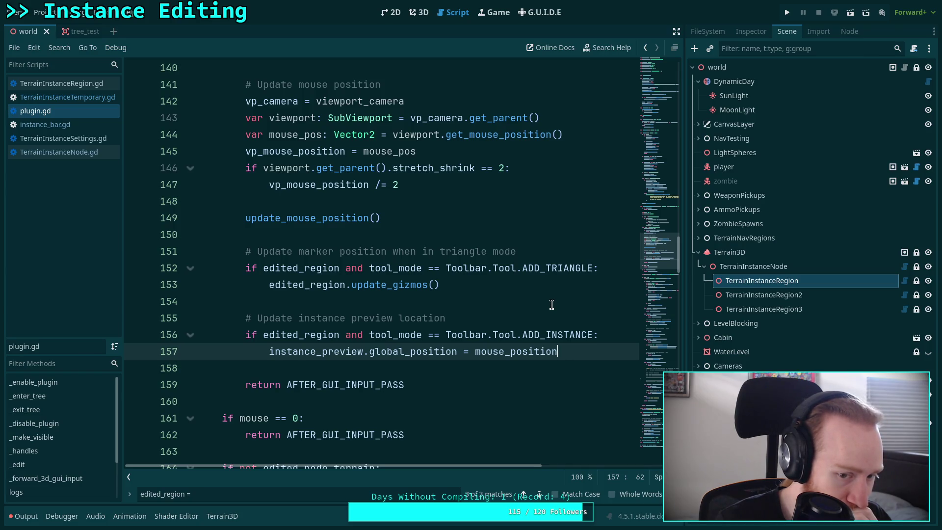
mouse_move(560, 351)
left_mouse_down()
mouse_move(382, 351)
mouse_move(562, 351)
left_mouse_up()
left_click(369, 351)
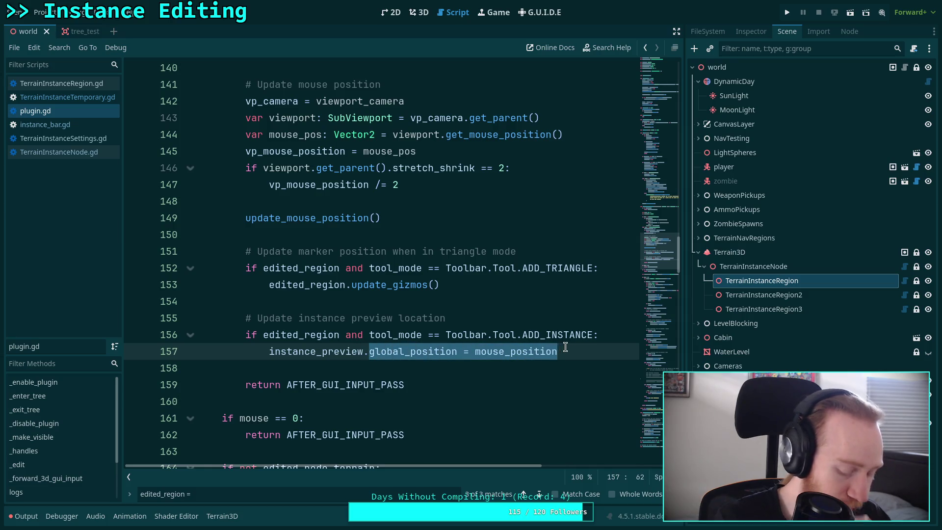
key("BackSpace")
type("pos")
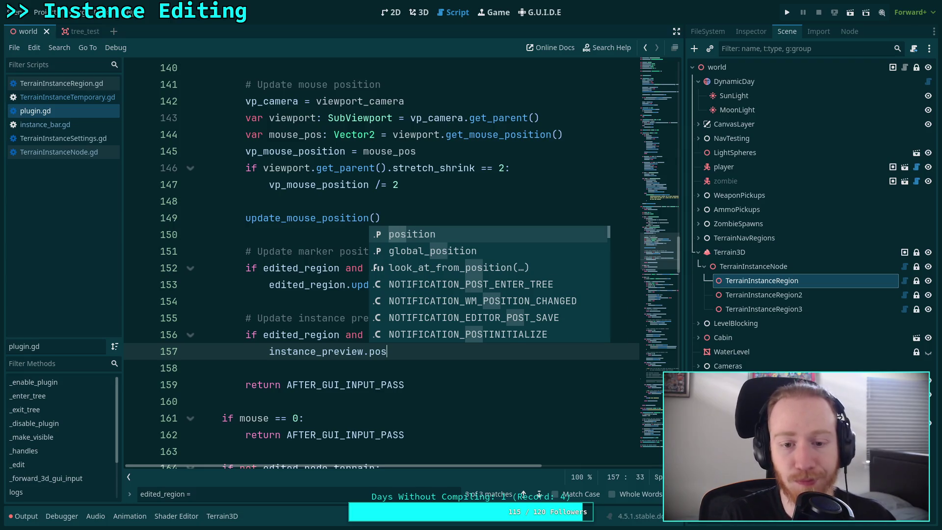
key("BackSpace")
key("BackSpace")
key("BackSpace")
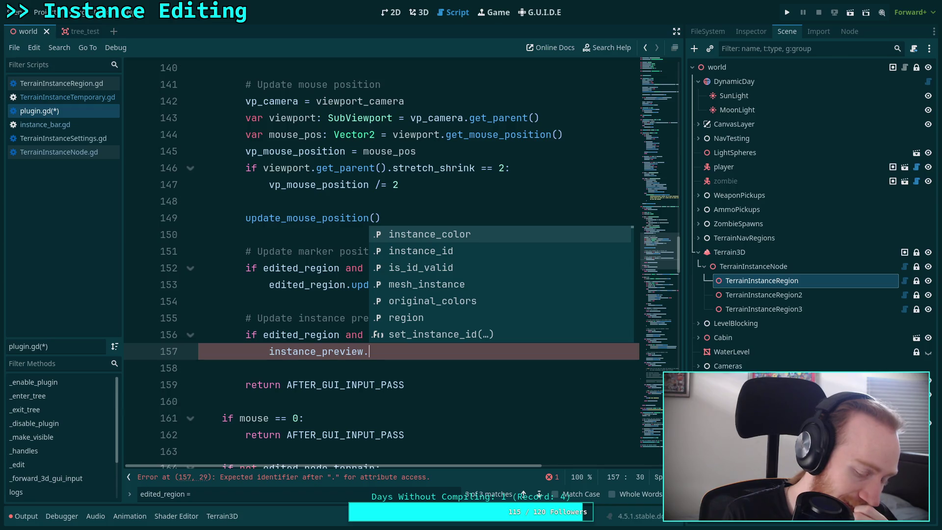
left_click(102, 99)
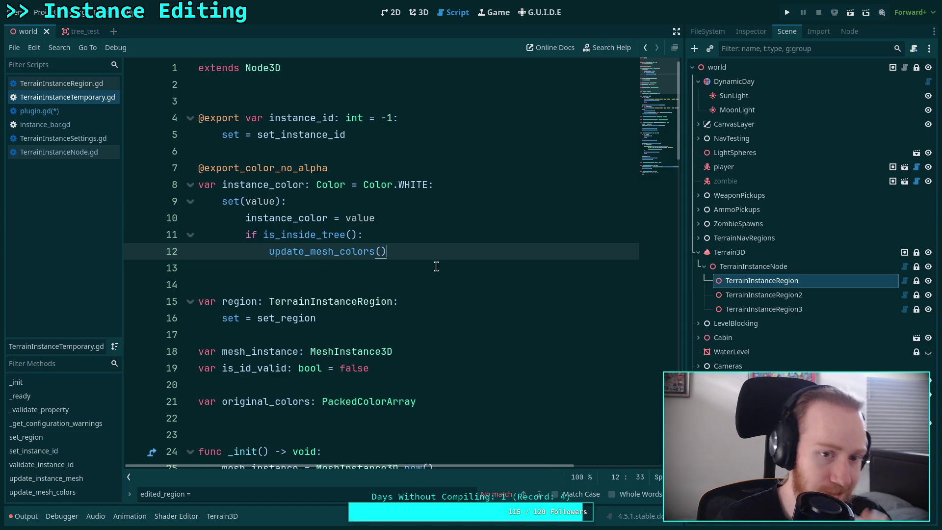
Step: Below the instance_color setter, declare var instance_position: Vector3 = Vector3.ZERO
key("Return")
key("Return")
key("BackSpace")
key("BackSpace")
key("BackSpace")
type("var instance_")
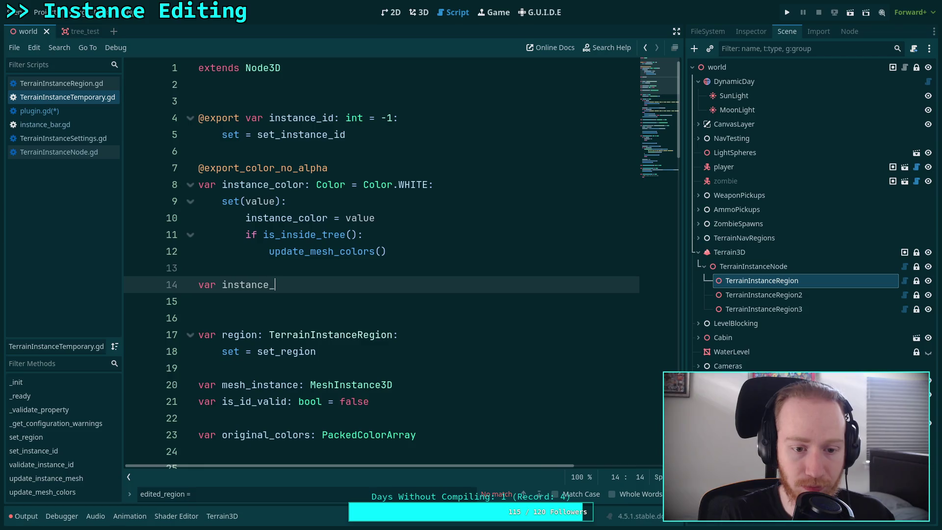
type("p")
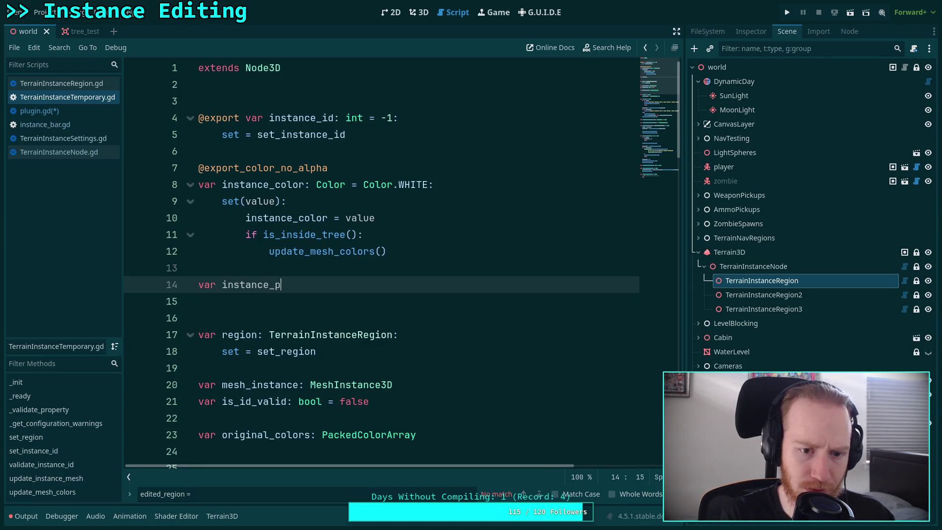
type("osition: Vector2")
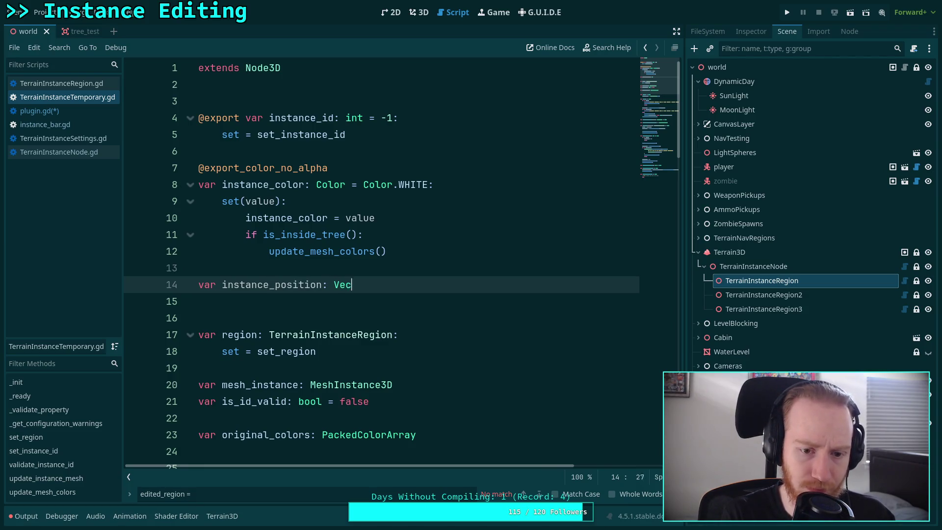
key("BackSpace")
type("3")
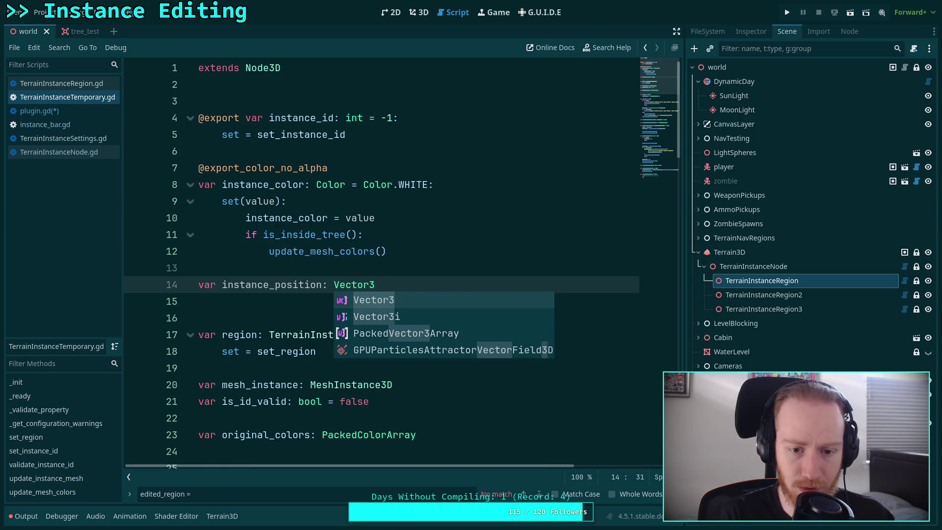
type(" =")
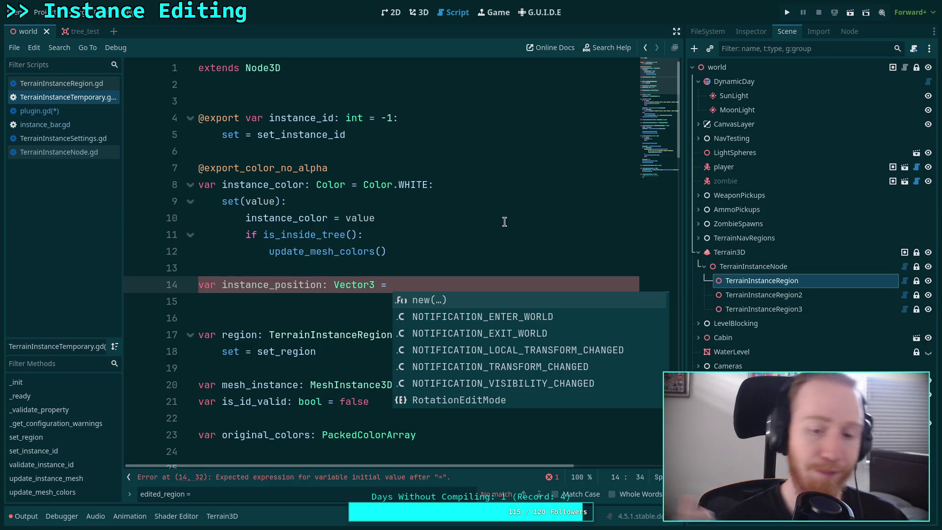
type("Vector2")
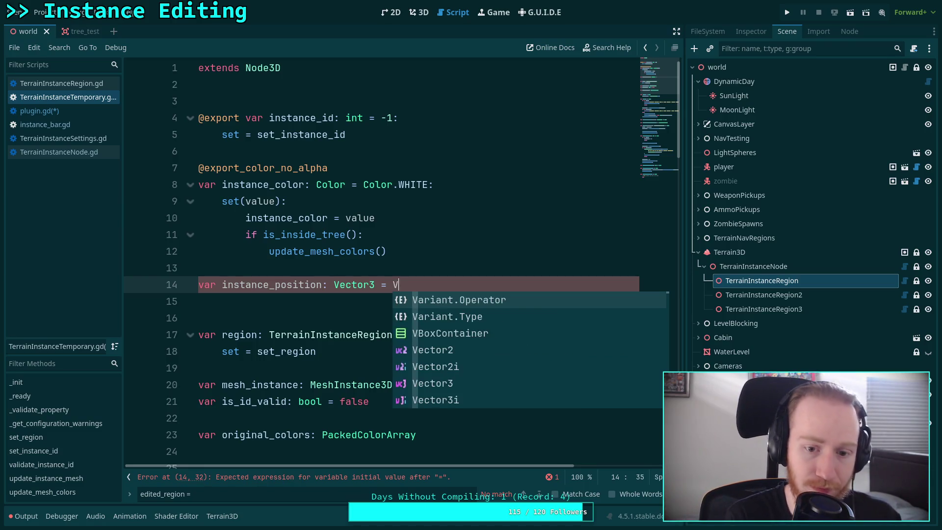
key("BackSpace")
type("3.ZERO")
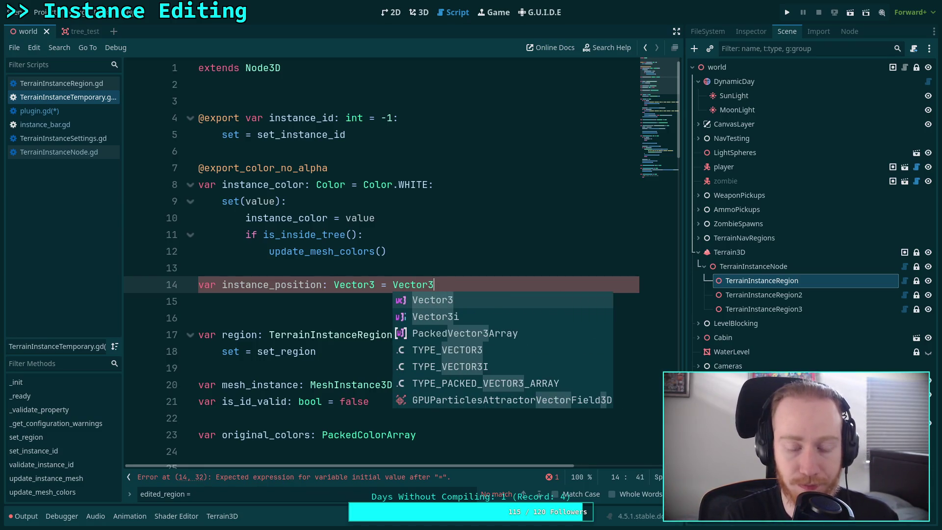
Step: Add var instance_height: float = 0.0 and start a setter block for instance_position
key("Return")
type("var instance_height: ")
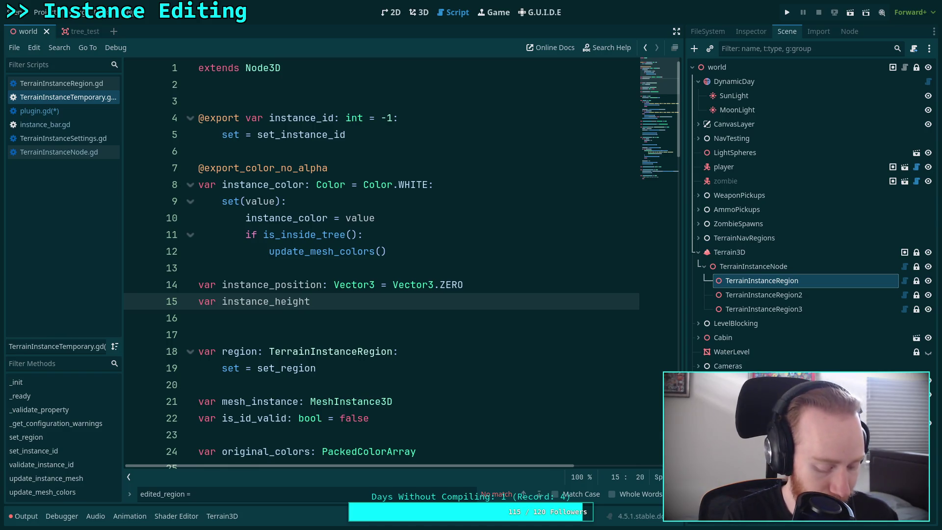
type("float = 0.0")
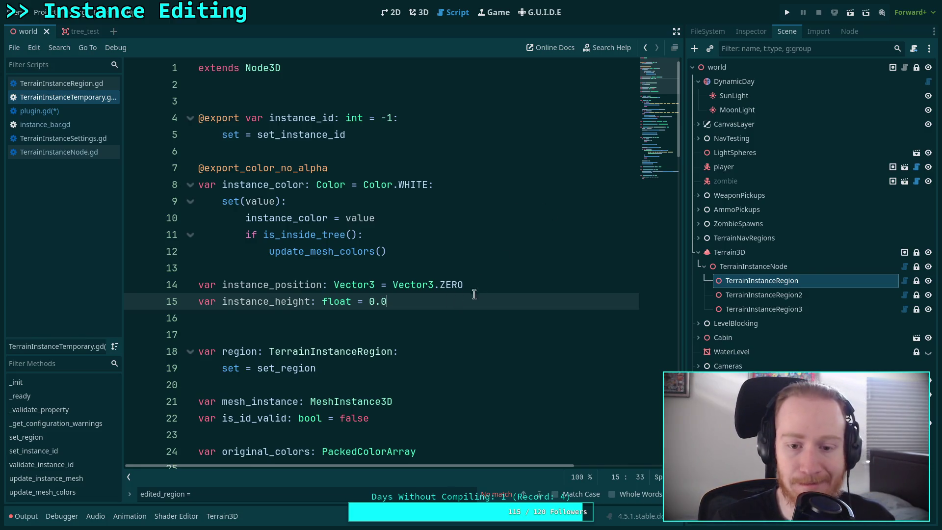
left_click(500, 282)
type(":")
key("Return")
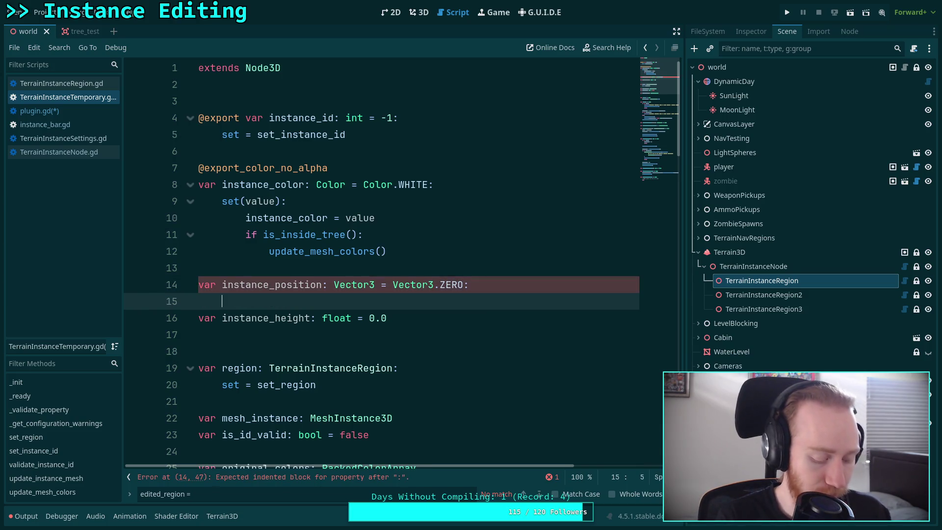
Step: Begin the instance_position setter: store value, then add an is_inside_tree() check
type("set(value):")
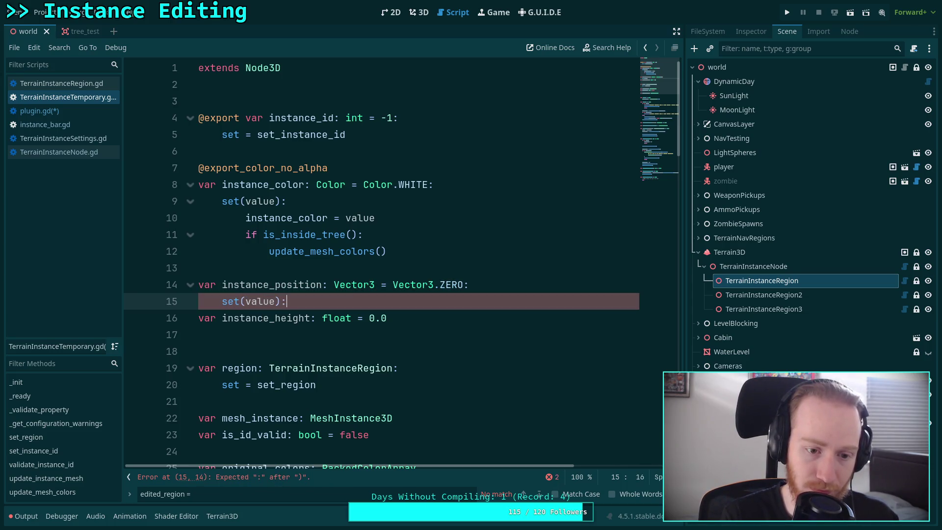
key("Return")
type("instance_position = ")
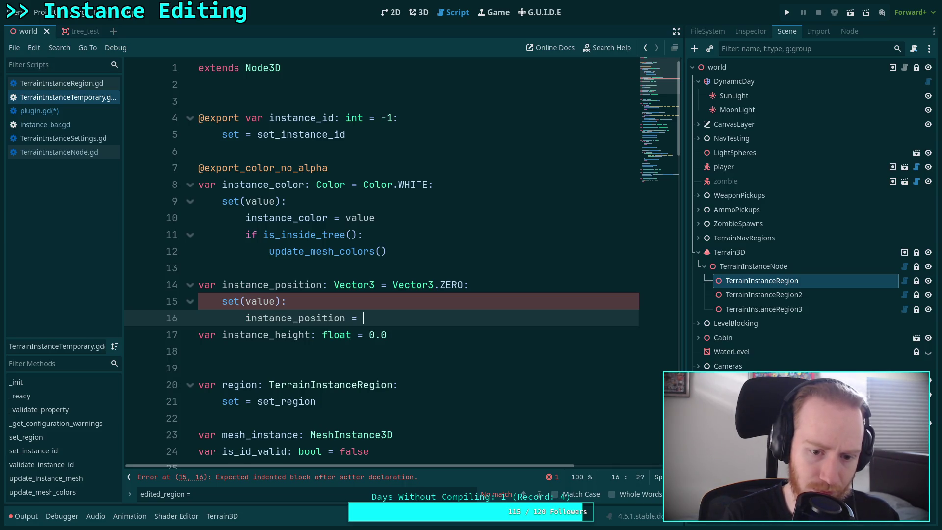
type("value")
key("Return")
key("Return")
type("global")
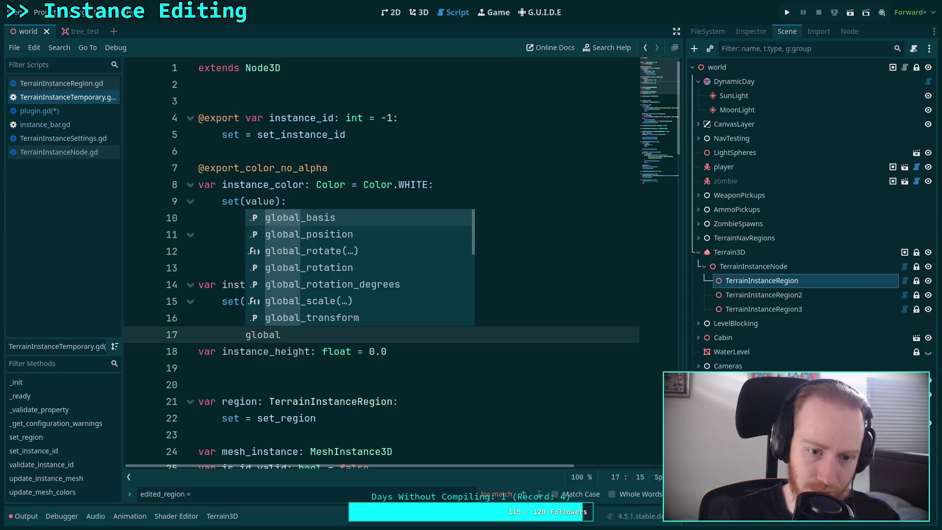
key("BackSpace")
key("BackSpace")
key("BackSpace")
type("if is_in")
key("Return")
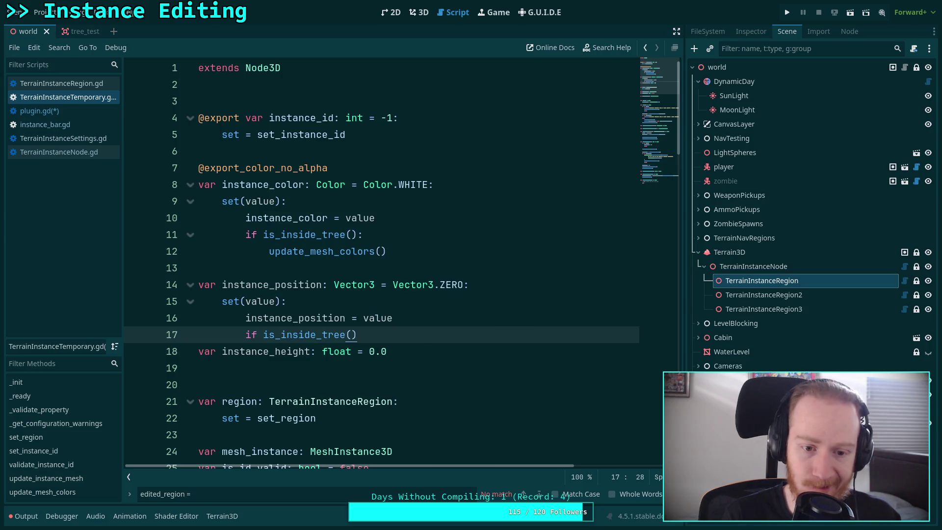
type(":")
key("Return")
Step: Inside the check, set global_position to instance_position and add instance_height to its y
type("global_")
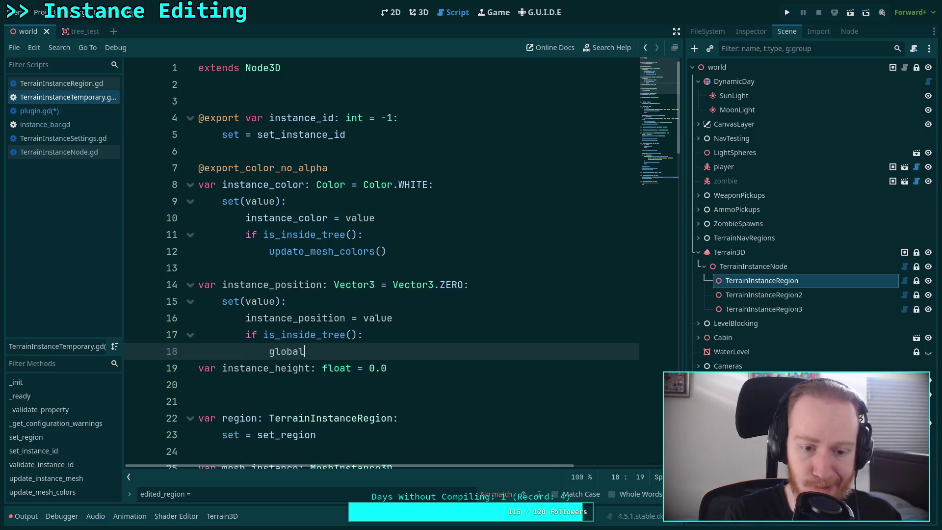
key("Down")
key("Return")
type(".")
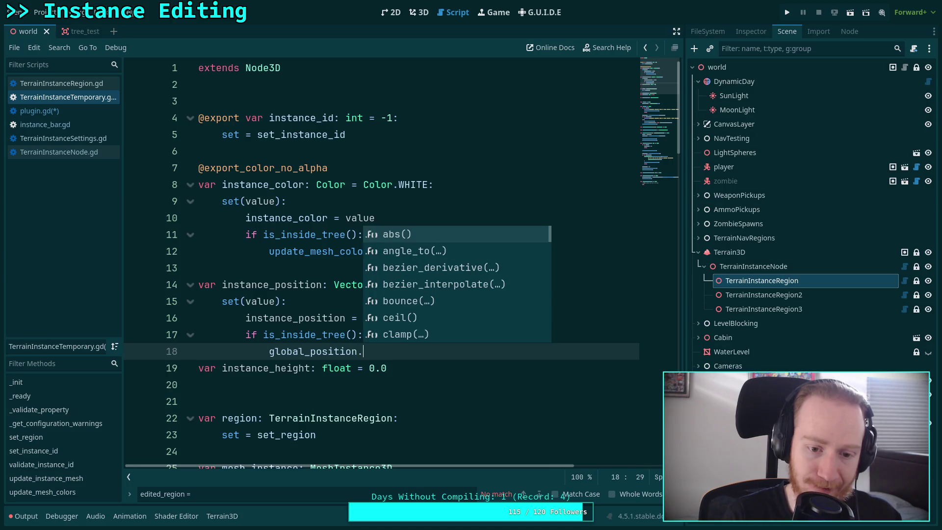
key("BackSpace")
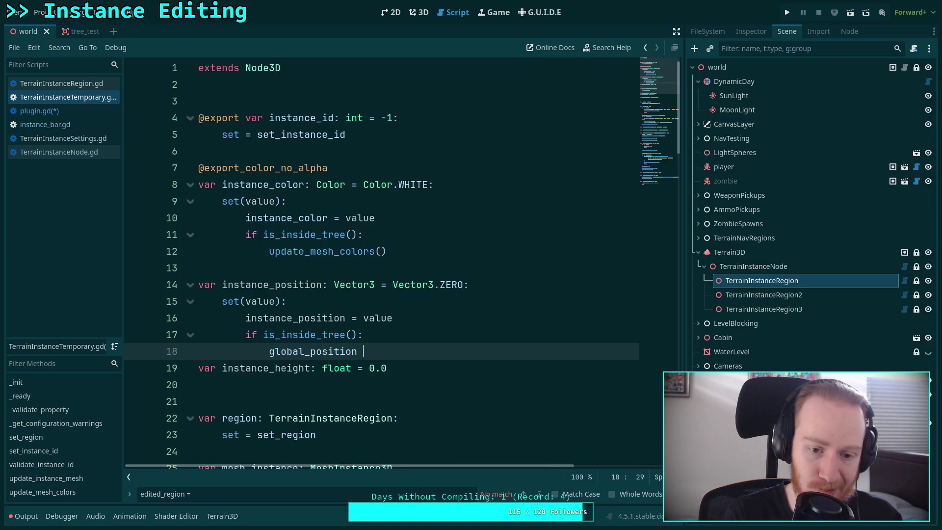
type("= inst")
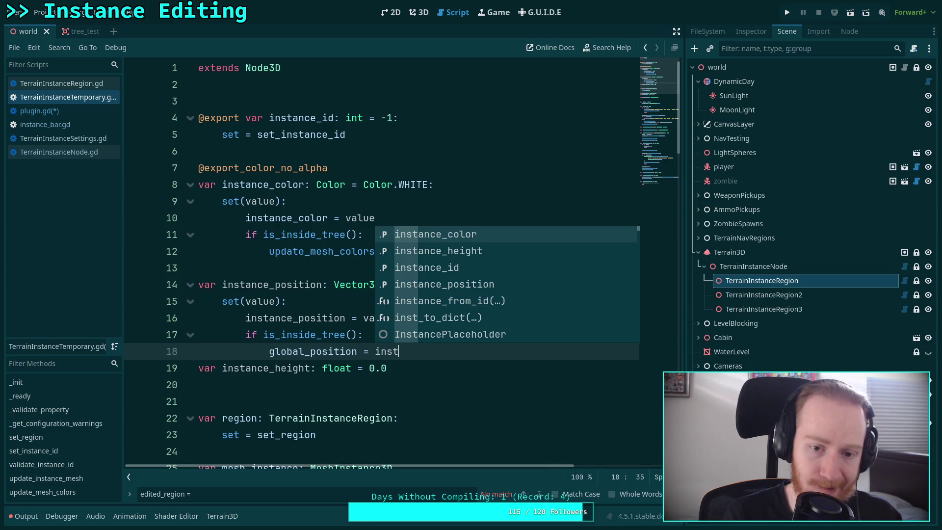
key("Down")
key("Down")
key("Down")
key("Return")
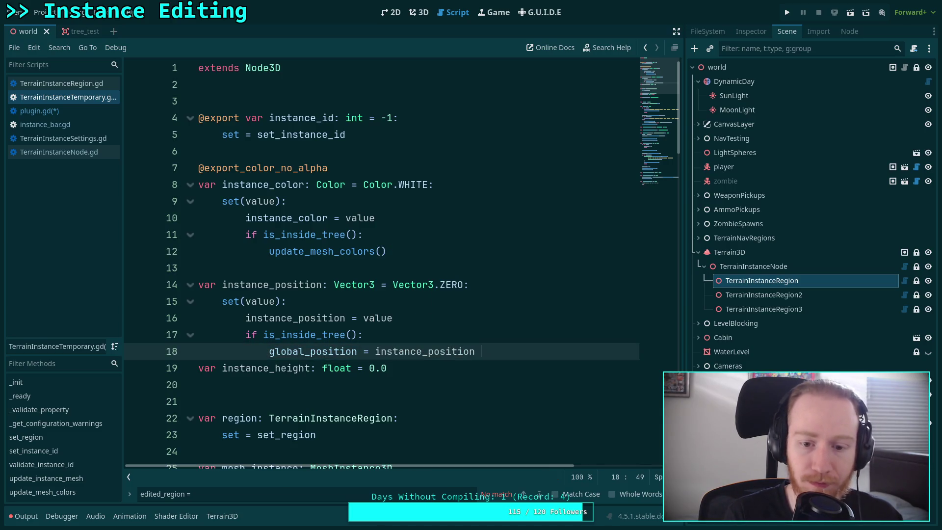
type("+")
key("BackSpace")
key("BackSpace")
key("Return")
type("glob")
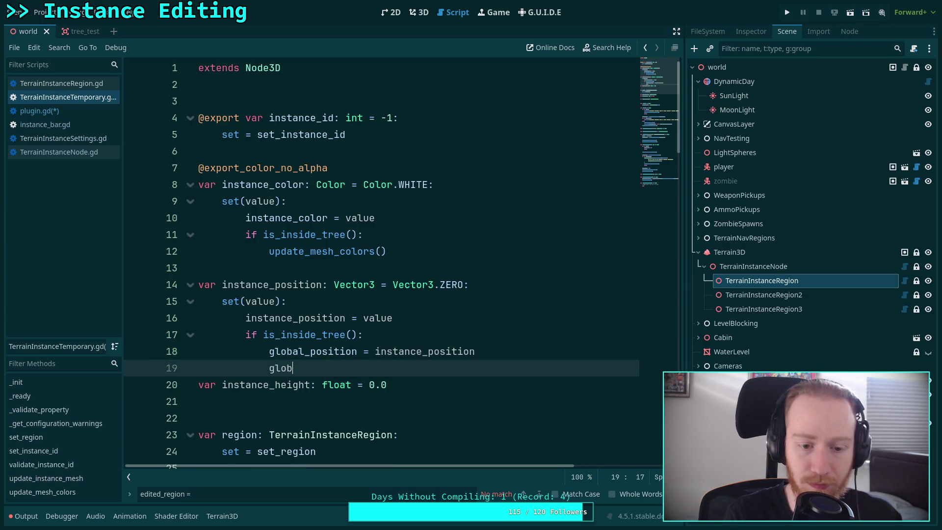
key("Down")
key("Return")
type(".y")
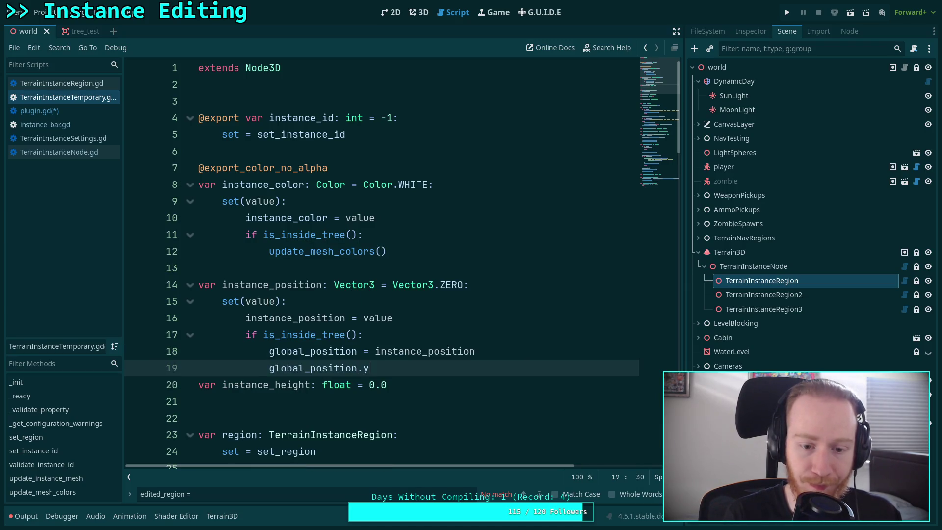
type(" += inst")
key("Down")
key("Return")
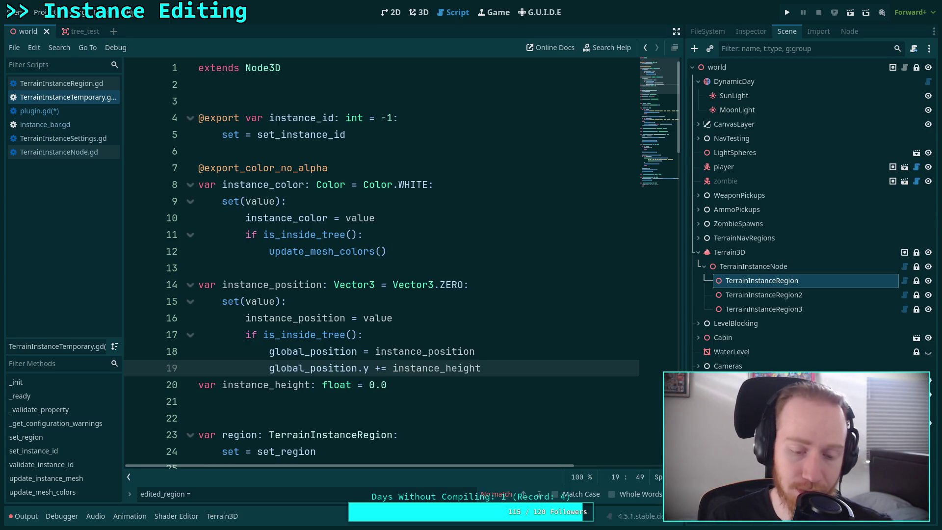
Step: Add an instance_height setter that stores value and, inside the tree, resets global_position to instance_position
left_click(477, 389)
type(":")
key("Return")
type("set(v")
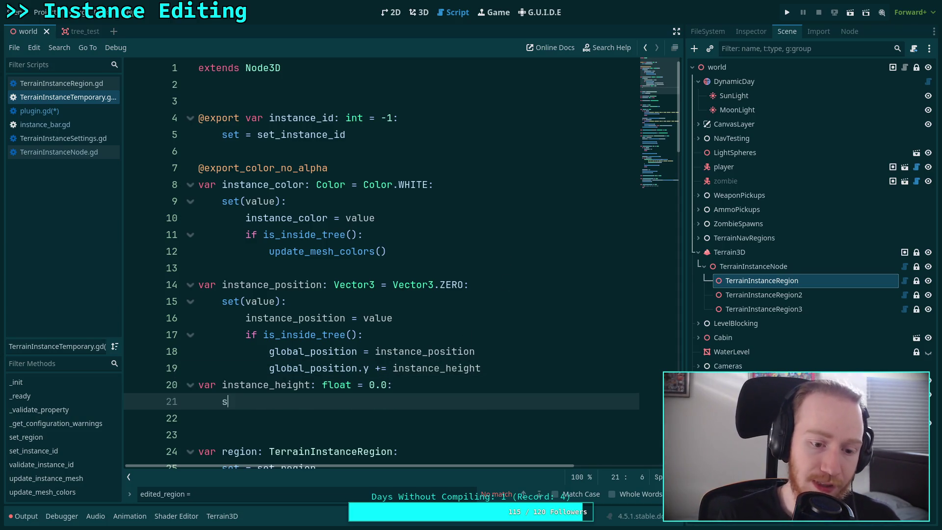
type("alue)")
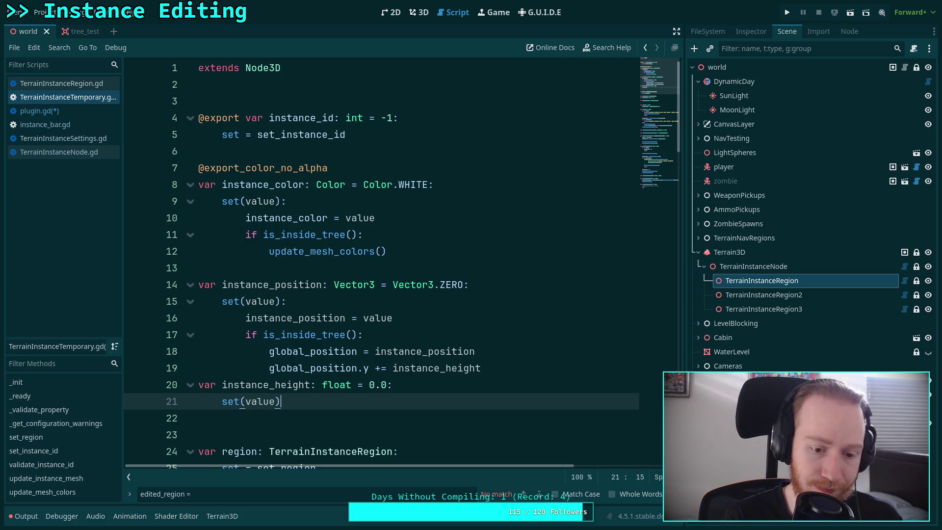
type(":")
key("Return")
type("instance_")
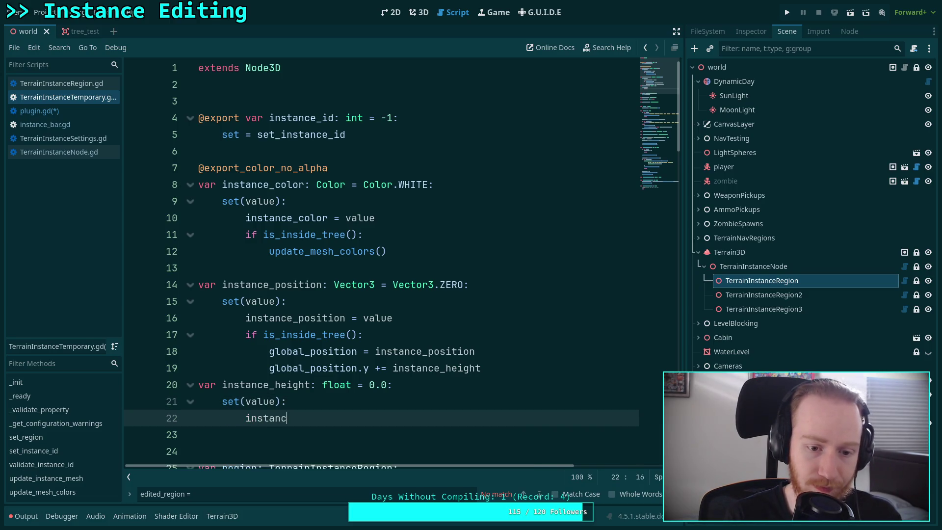
key("Return")
type("value")
key("Return")
type("if i")
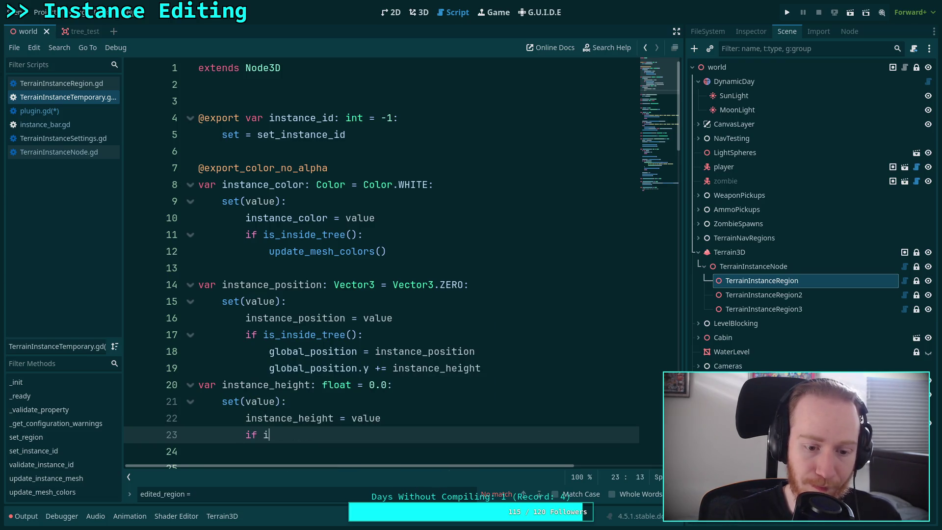
type("s_in")
key("Return")
type(":")
key("Return")
type("glo")
key("Down")
key("Return")
type("instance_position")
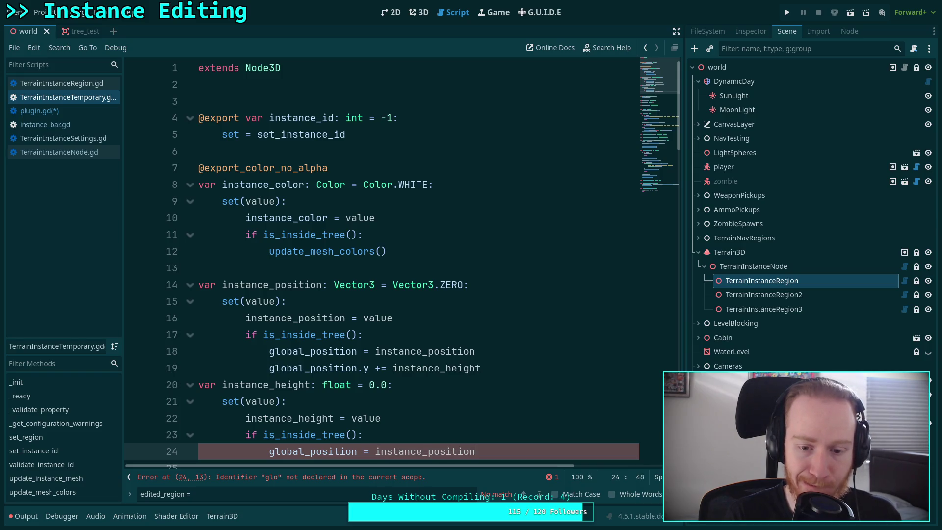
key("Return")
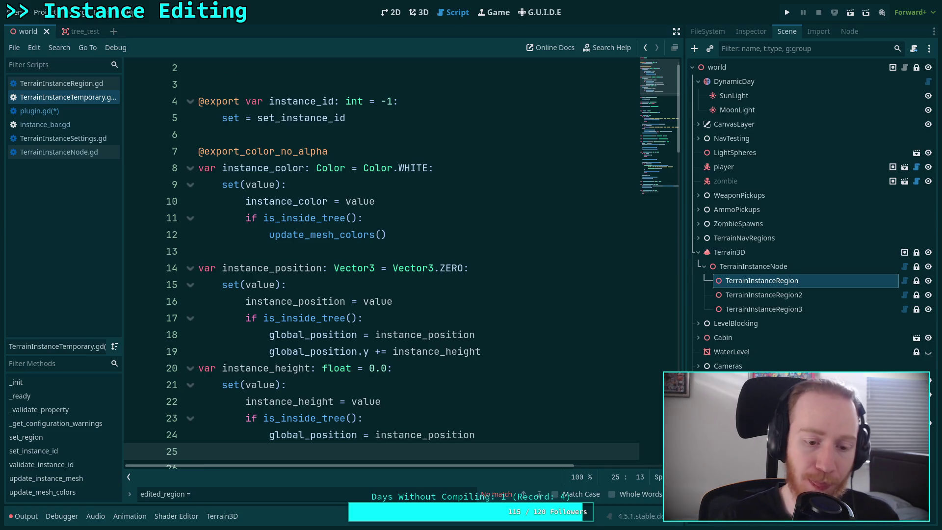
Step: Finish the height setter with global_position.y += instance_height and save the script
scroll(475, 352, "down", 1)
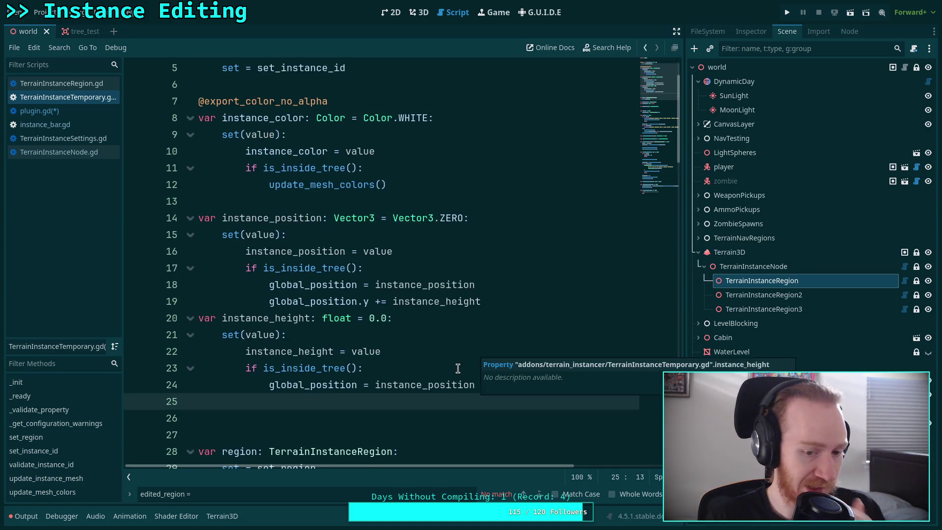
scroll(458, 368, "down", 8)
scroll(452, 349, "up", 8)
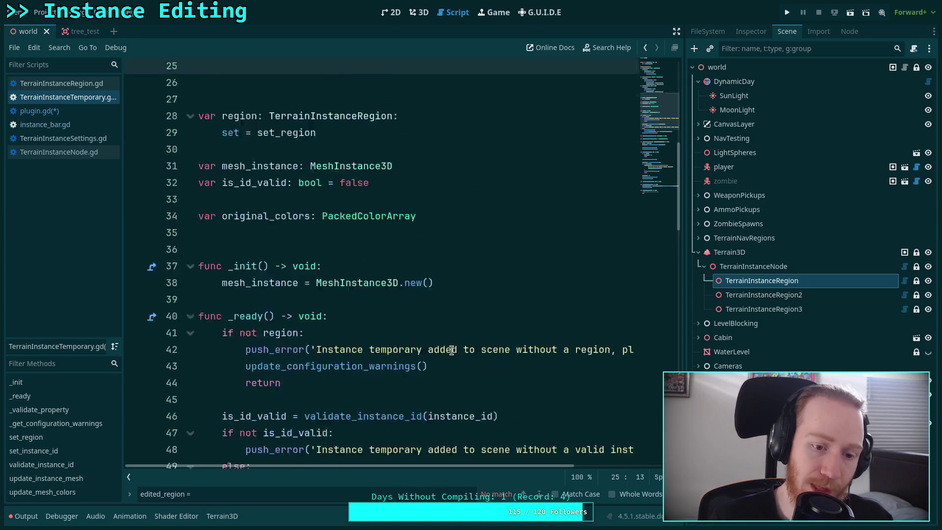
type("glo")
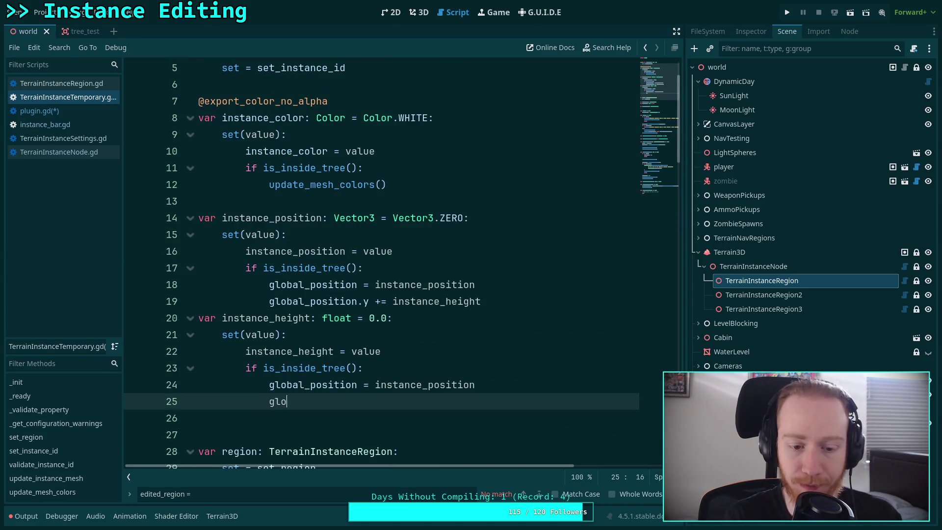
type("bal_po")
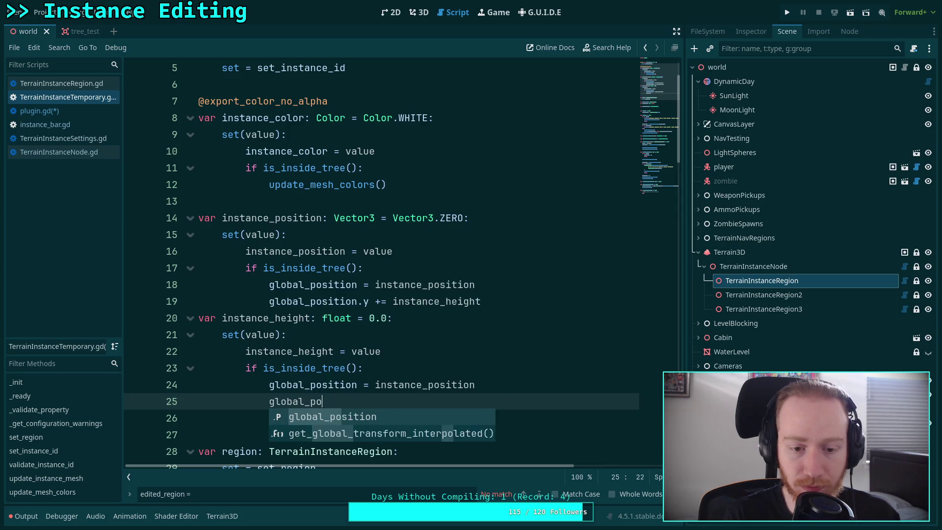
type("sition.y += instance_heigh")
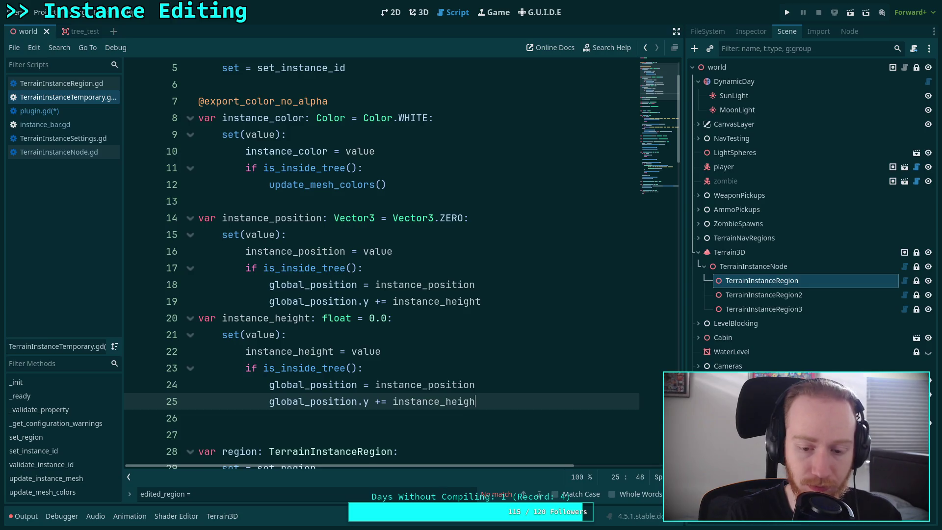
type("t")
key("ctrl+s")
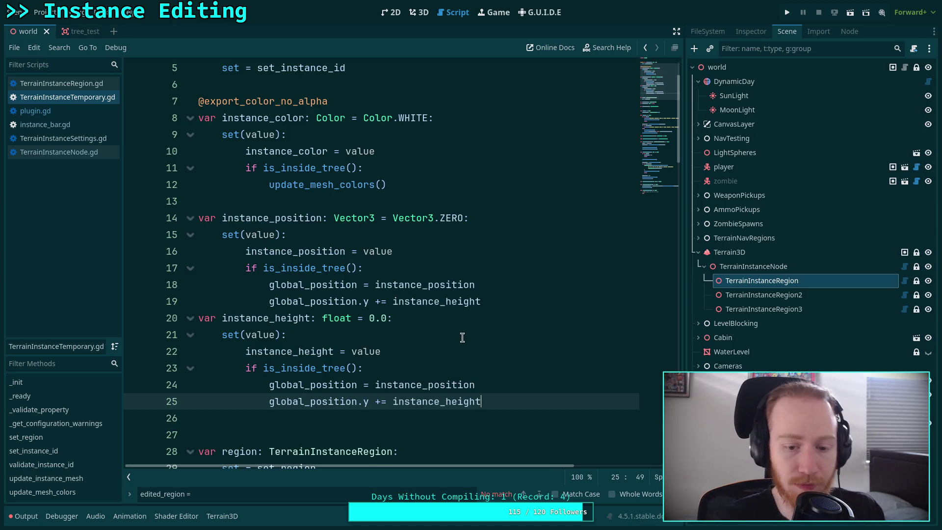
left_click(447, 328)
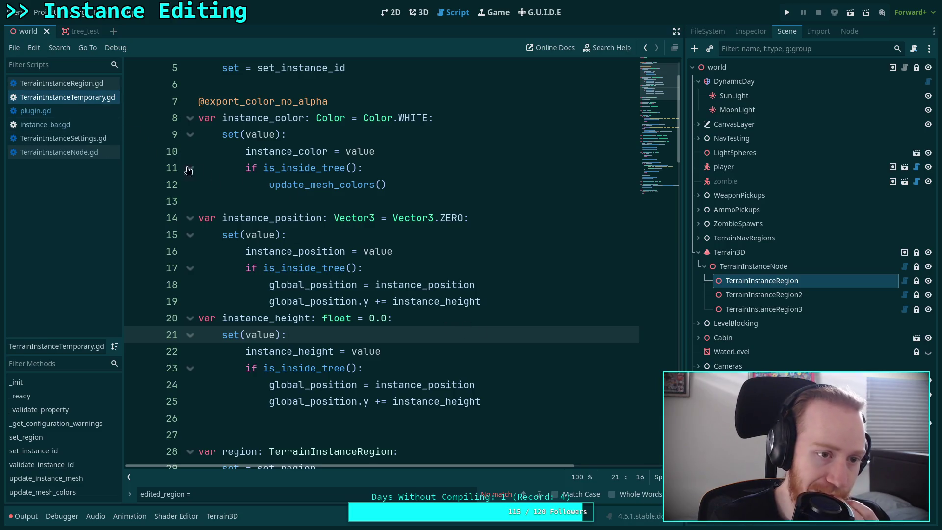
key("ctrl+s")
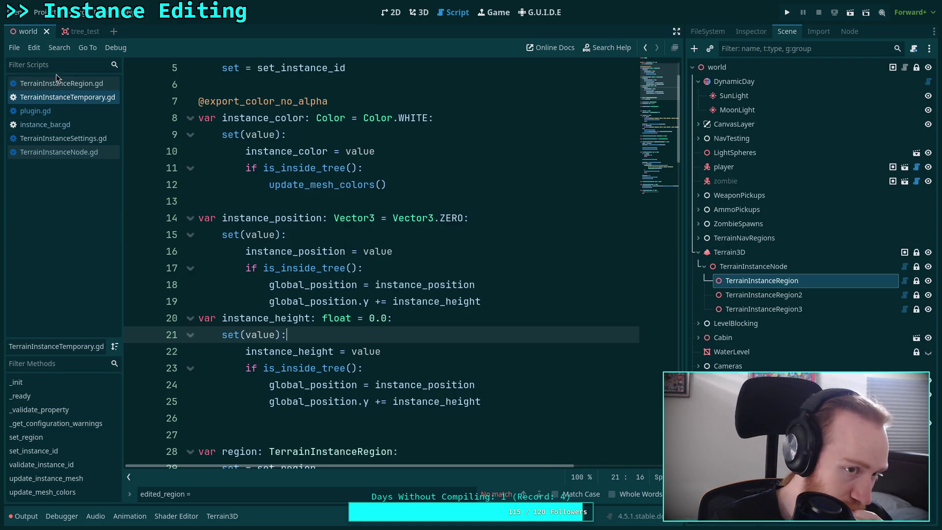
left_click(93, 84)
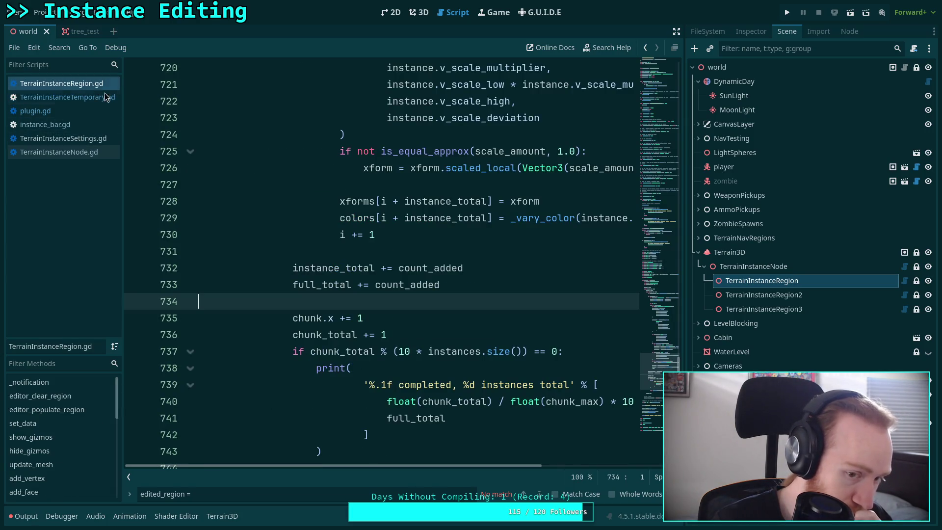
Step: In plugin.gd, complete line 157 as instance_preview.instance_position = mouse_position and save
left_click(71, 112)
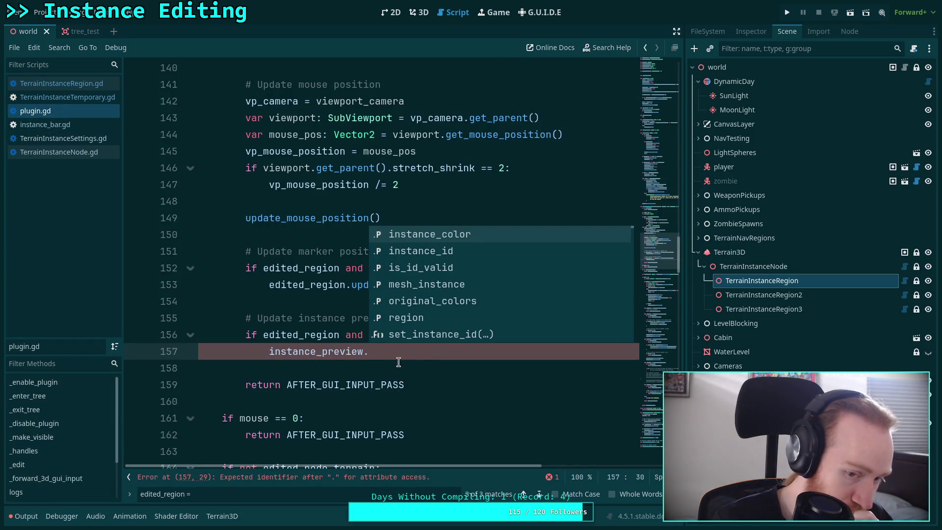
type("instance_")
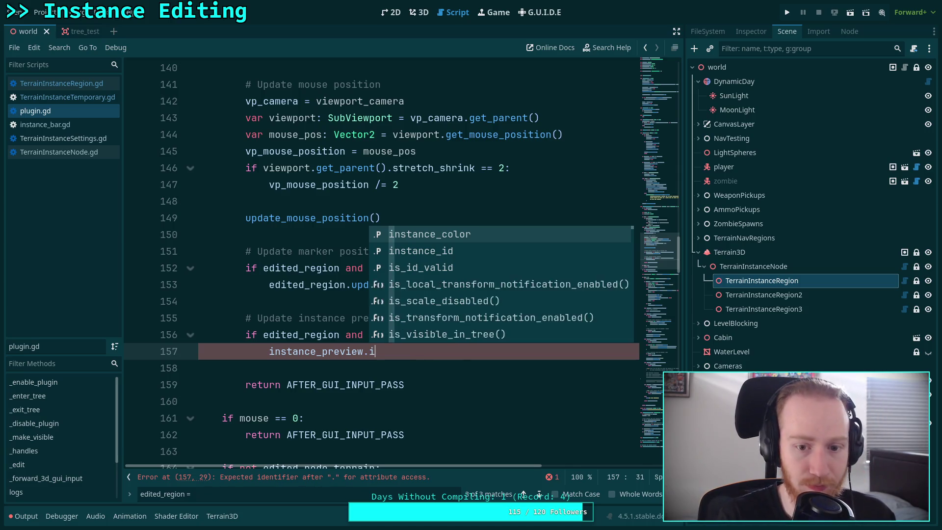
type("p")
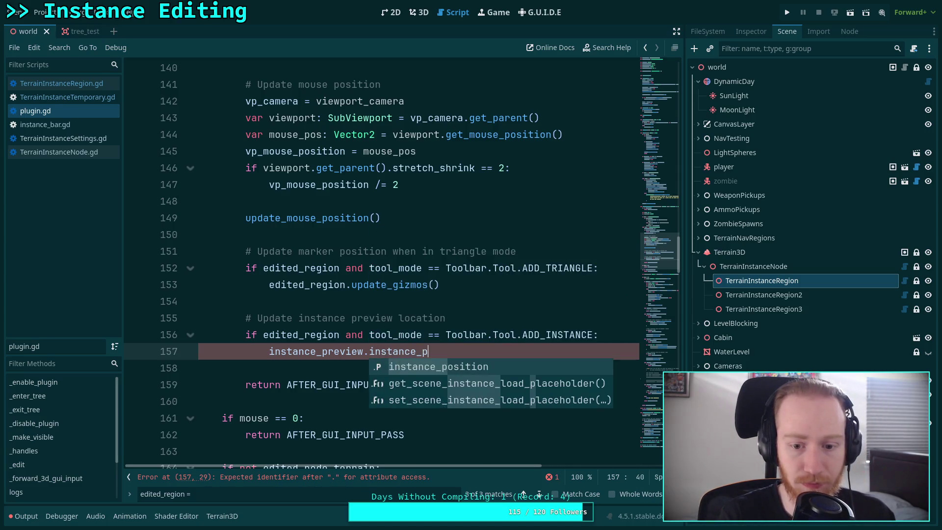
key("Return")
type("= mous")
key("Return")
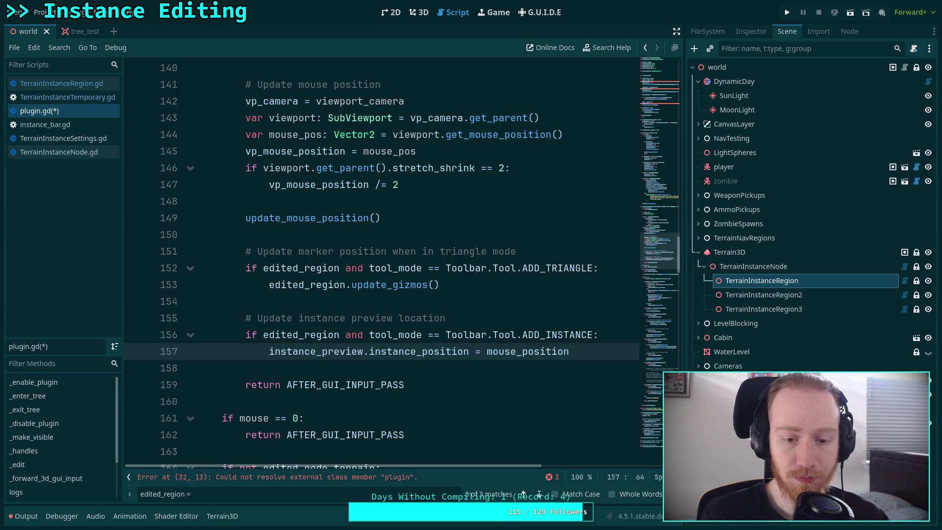
key("ctrl+s")
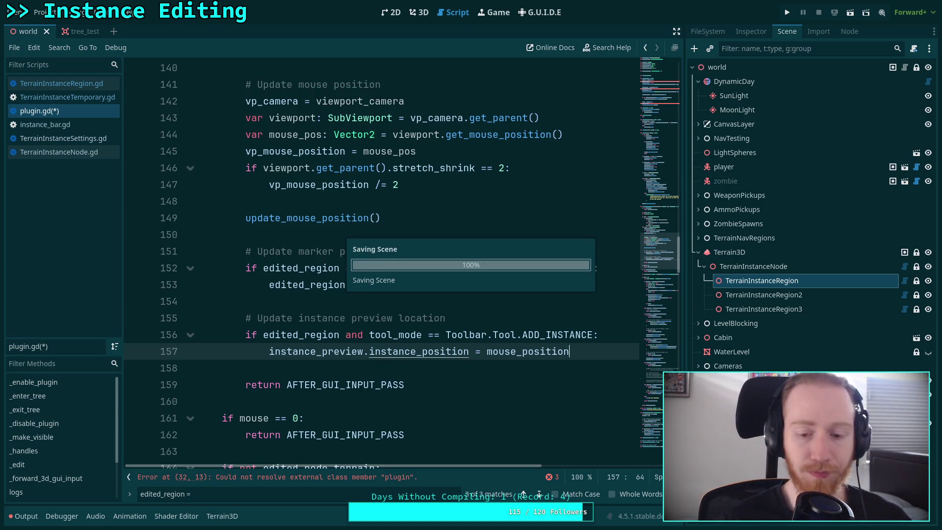
Step: Break the line 152 condition after edited_region onto a new line
left_click(417, 369)
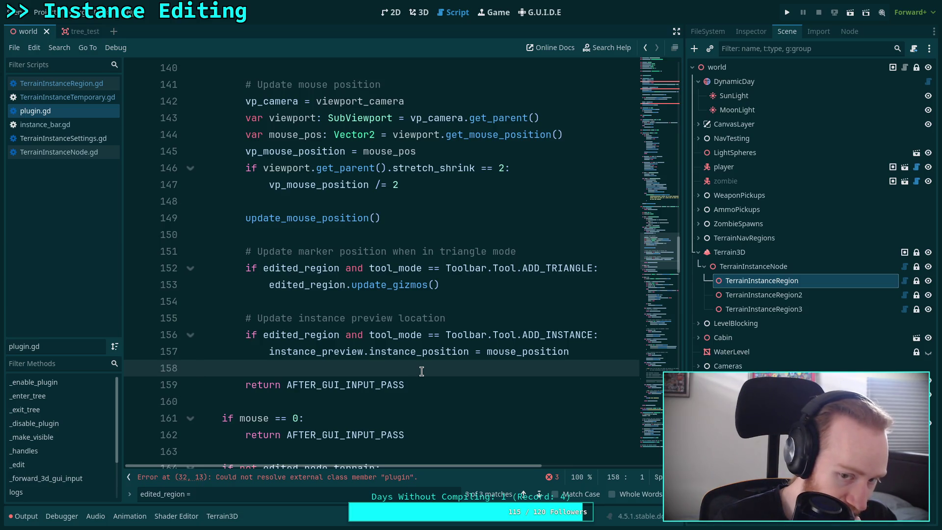
mouse_move(477, 341)
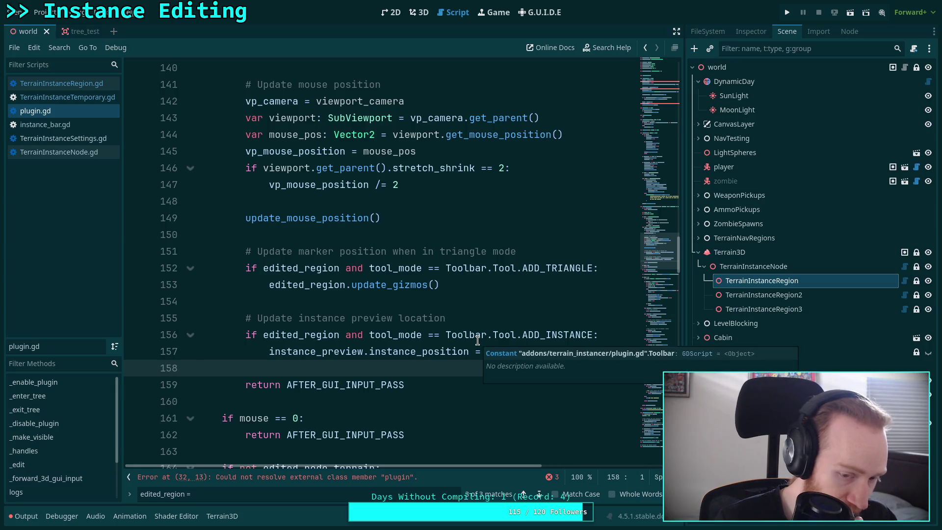
left_click(341, 269)
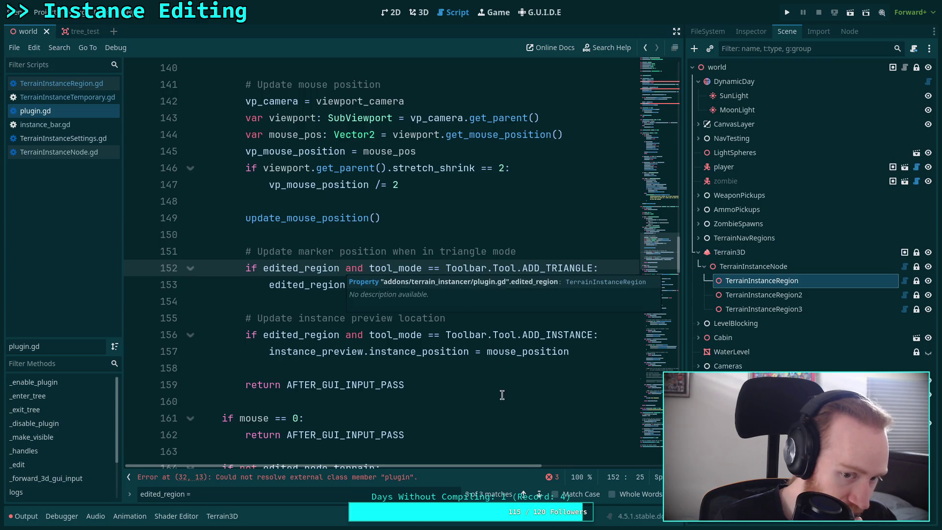
type(":")
key("Return")
Step: Nest the ADD_TRIANGLE check under 'if edited_region:' and turn the ADD_INSTANCE check into an indented elif
key("BackSpace")
key("BackSpace")
key("BackSpace")
type("if")
key("Escape")
key("Down")
key("Home")
key("Tab")
left_click_drag(363, 351, 258, 352)
key("BackSpace")
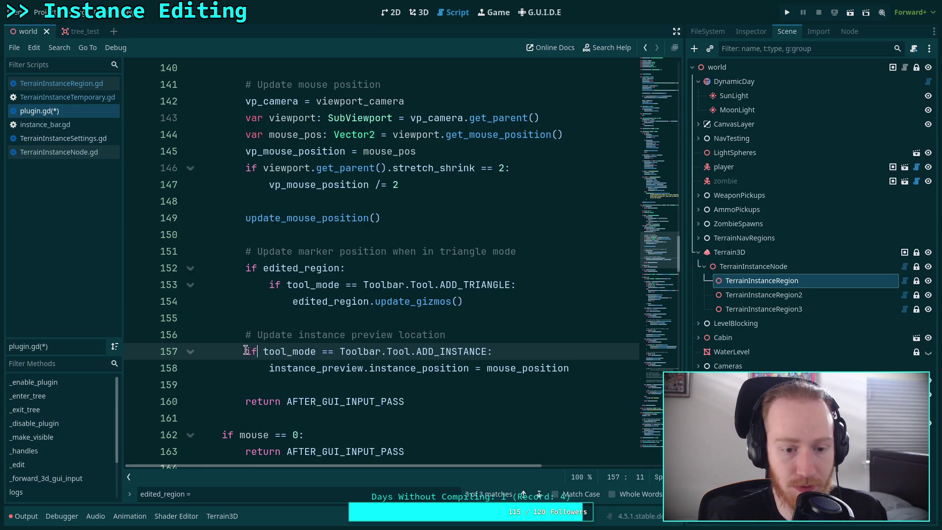
left_click(246, 351)
type("el")
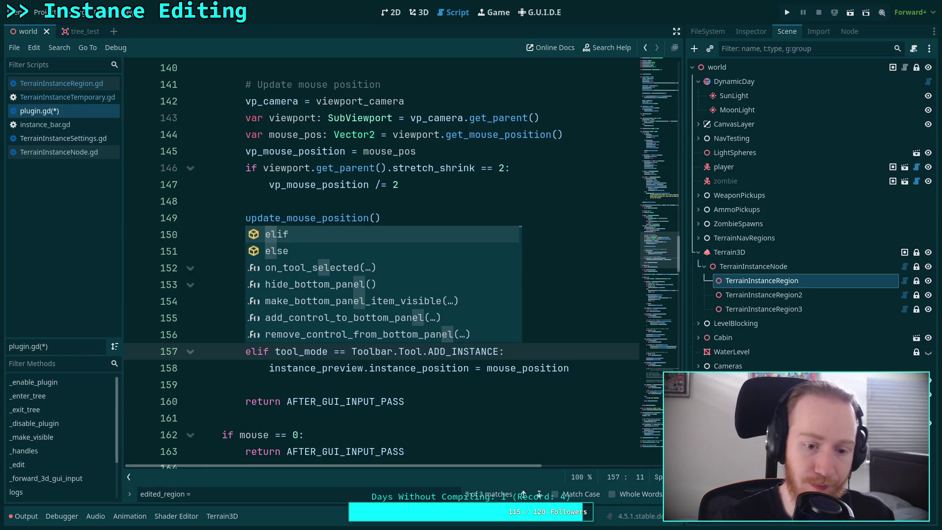
key("Escape")
left_click_drag(202, 351, 596, 369)
key("Tab")
left_click(311, 319)
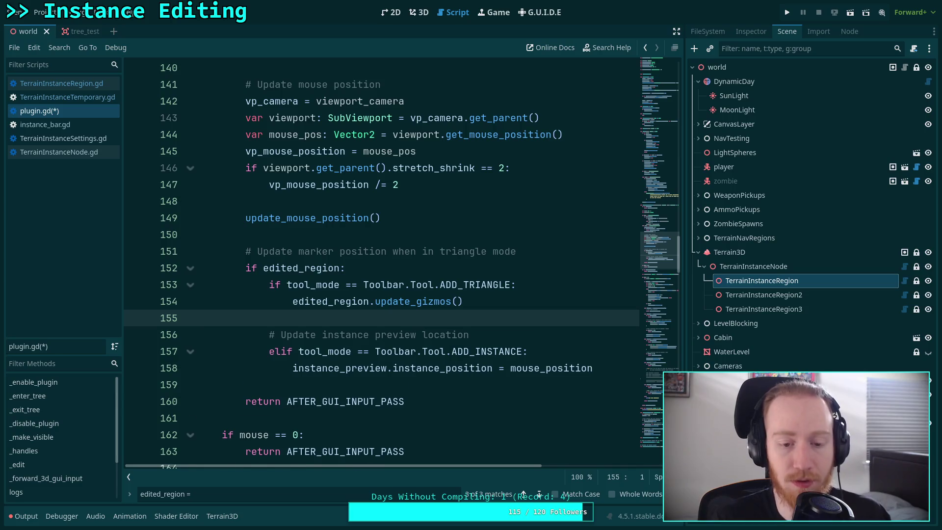
key("BackSpace")
Step: Move and indent the triangle mode comment, add a blank line after update_gizmos, and save plugin.gd
left_click(358, 252)
key("alt+Down")
left_click(246, 268)
key("Tab")
left_click(492, 317)
left_click(530, 304)
key("Return")
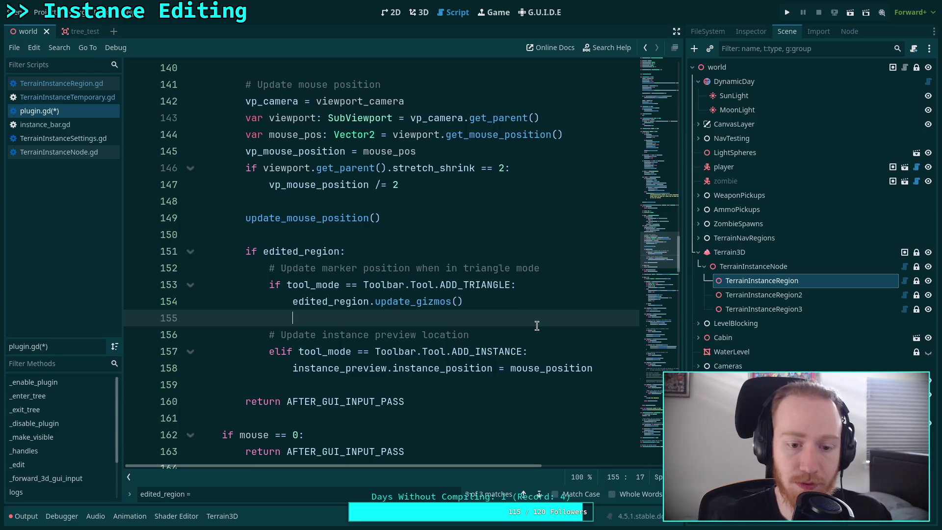
left_click(568, 368)
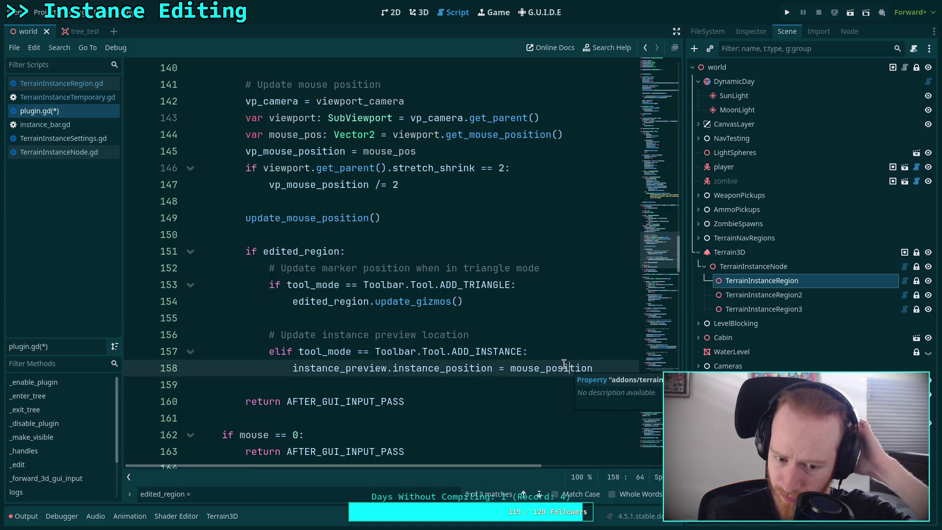
left_click(567, 324)
key("ctrl+s")
Step: Scroll to the click branch and remove the # from lines 235–239
scroll(515, 336, "down", 4)
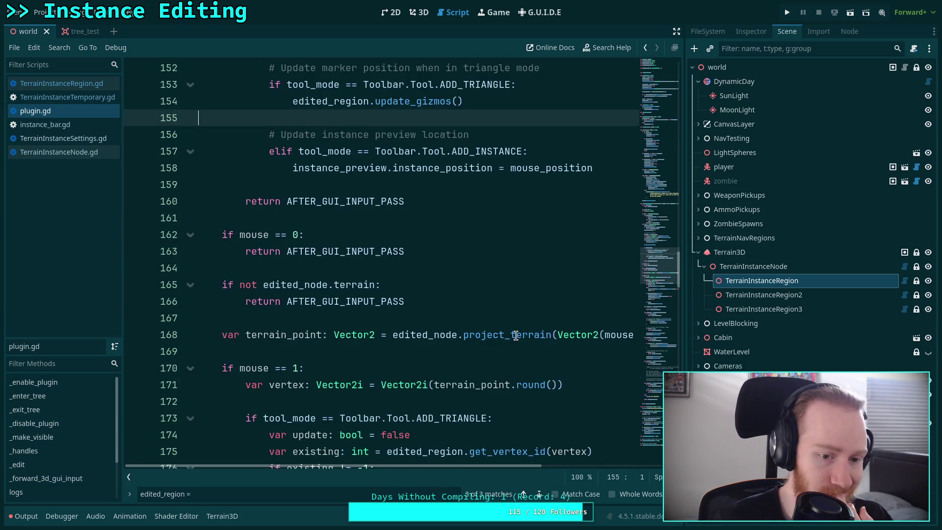
scroll(516, 336, "down", 11)
scroll(473, 323, "down", 11)
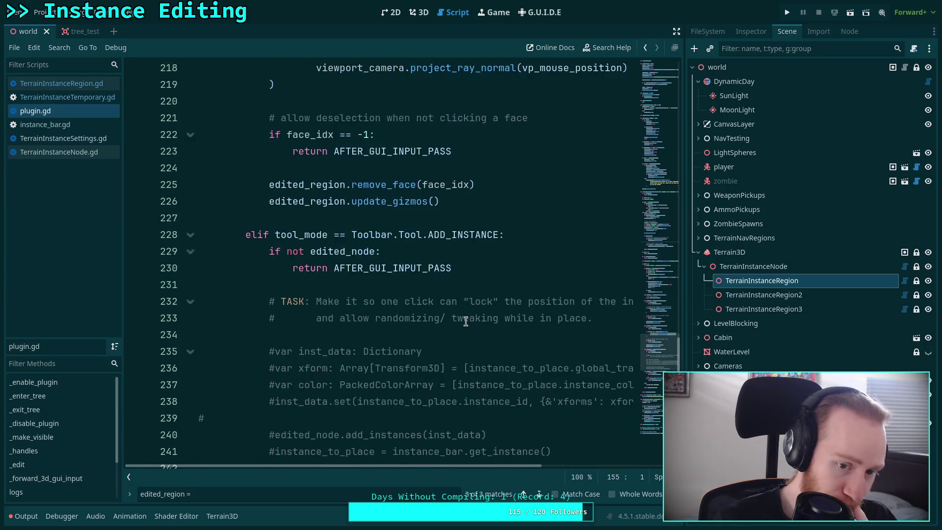
scroll(466, 322, "down", 2)
left_click(129, 477)
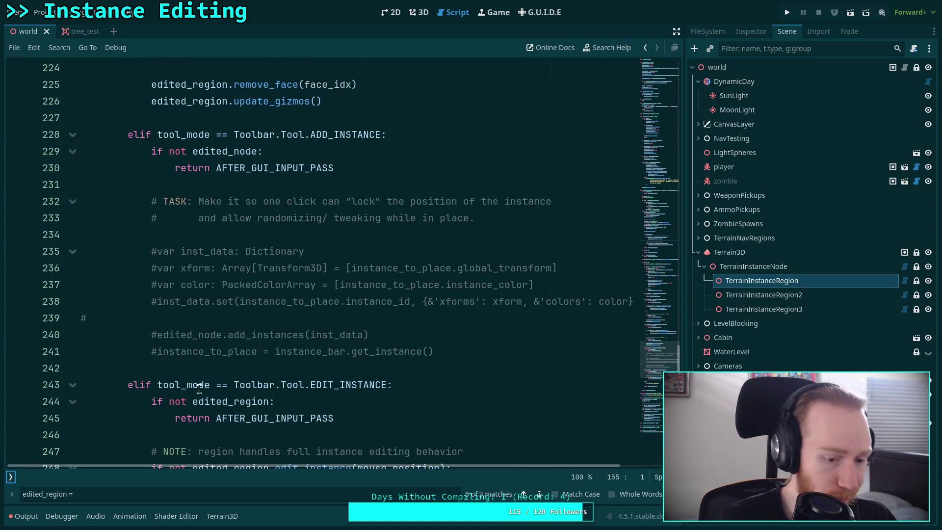
key("Escape")
scroll(319, 348, "up", 1)
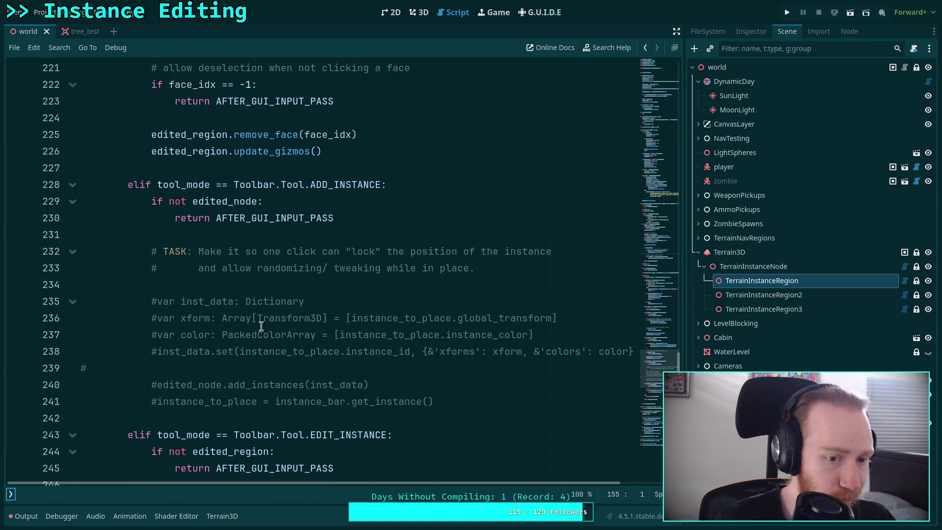
left_click(150, 301)
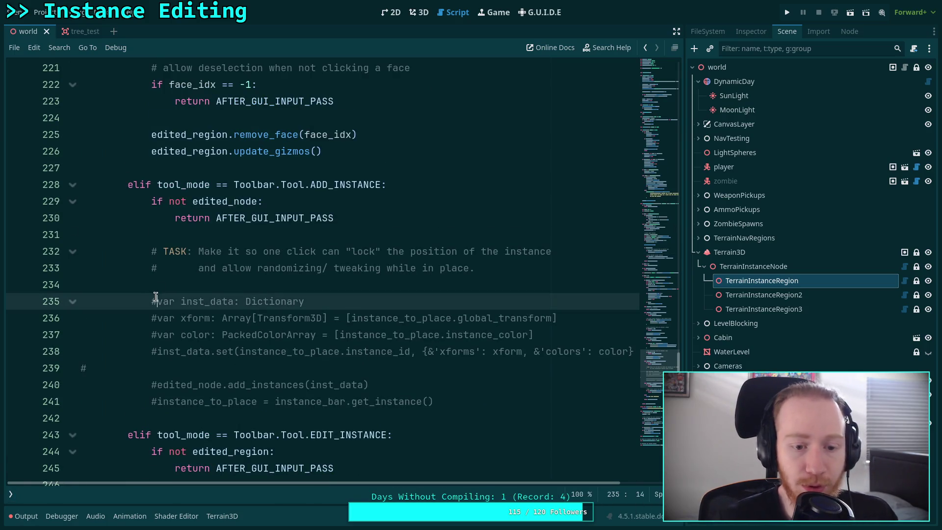
key("BackSpace")
left_click(157, 317)
key("BackSpace")
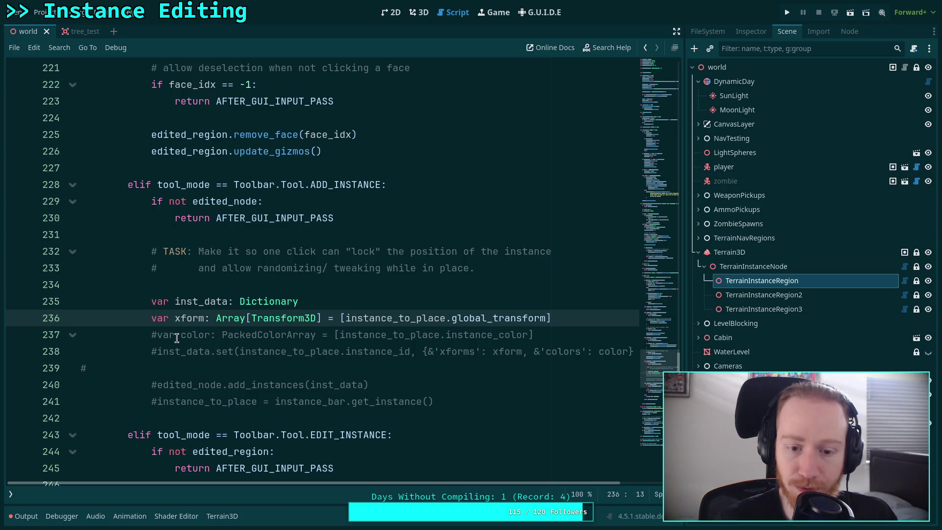
key("BackSpace")
left_click(155, 351)
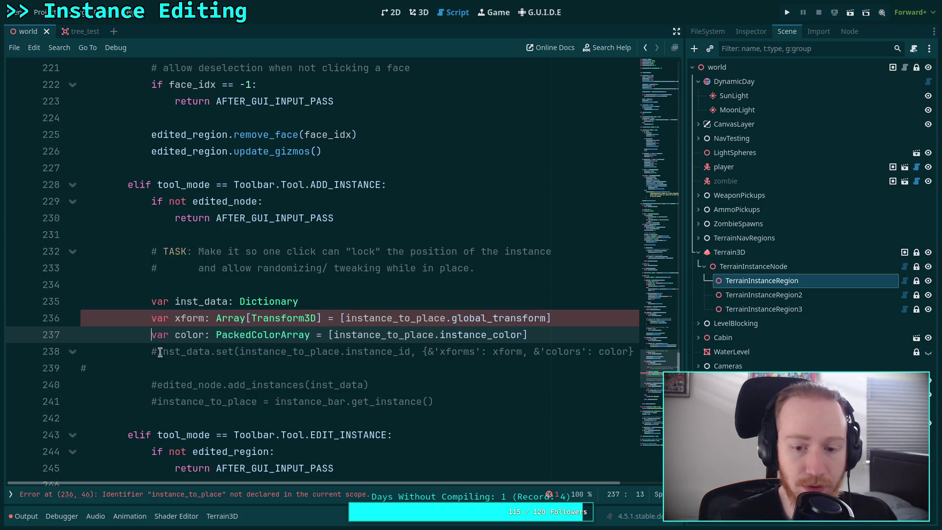
key("BackSpace")
left_click(128, 372)
key("BackSpace")
Step: Replace instance_to_place with instance_preview on lines 236–238
double_click(370, 319)
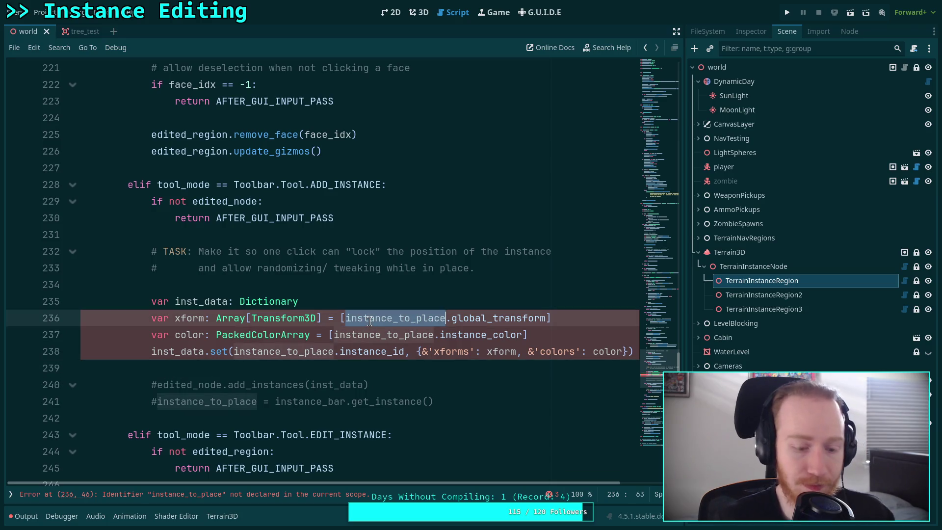
type("instance_pr")
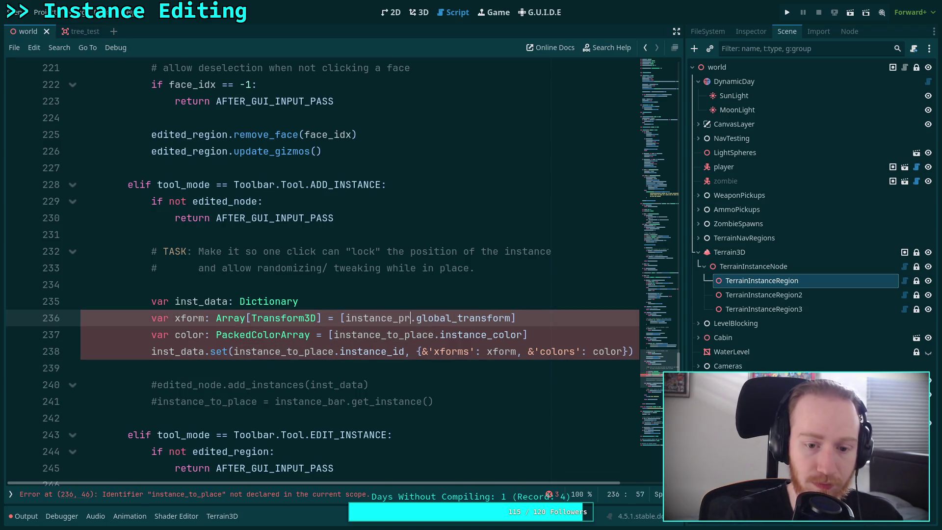
key("Return")
double_click(427, 318)
right_click(427, 318)
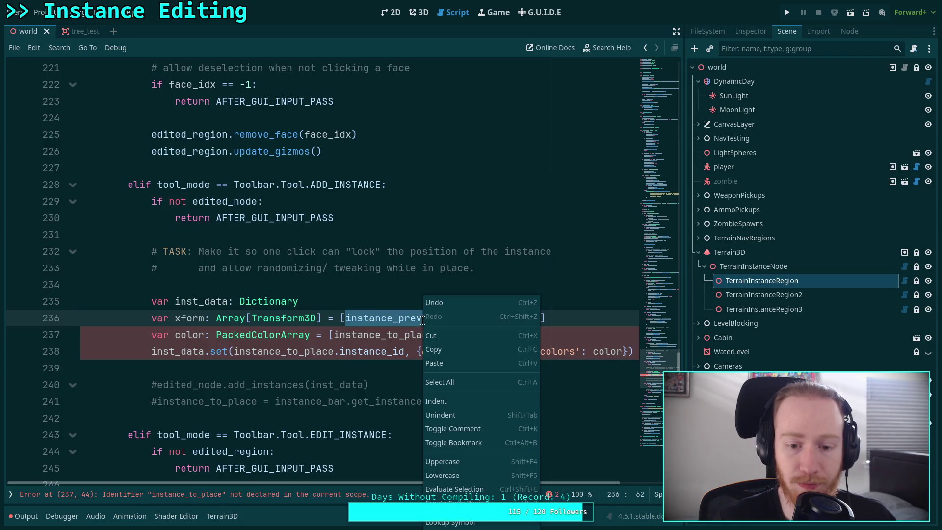
left_click(430, 350)
double_click(380, 335)
right_click(381, 335)
left_click(393, 380)
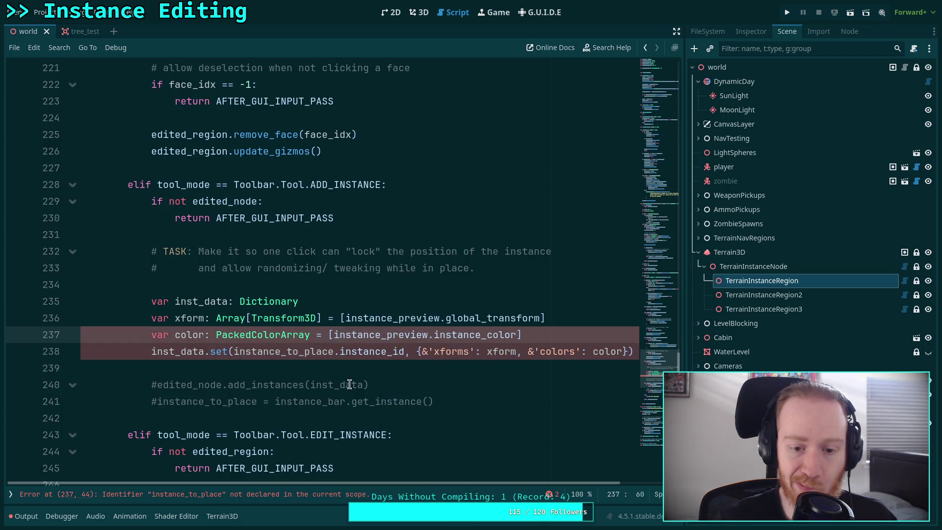
double_click(271, 351)
right_click(271, 351)
left_click(299, 379)
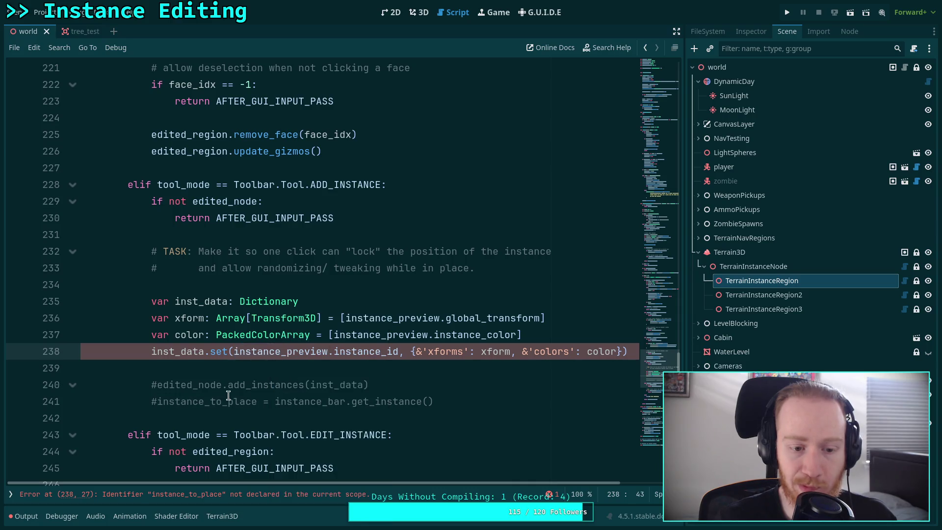
Step: Uncomment lines 240 and 241 with Ctrl+K and select line 241 for replacement
left_click(152, 385)
key("ctrl+k")
left_click(151, 401)
key("ctrl+k")
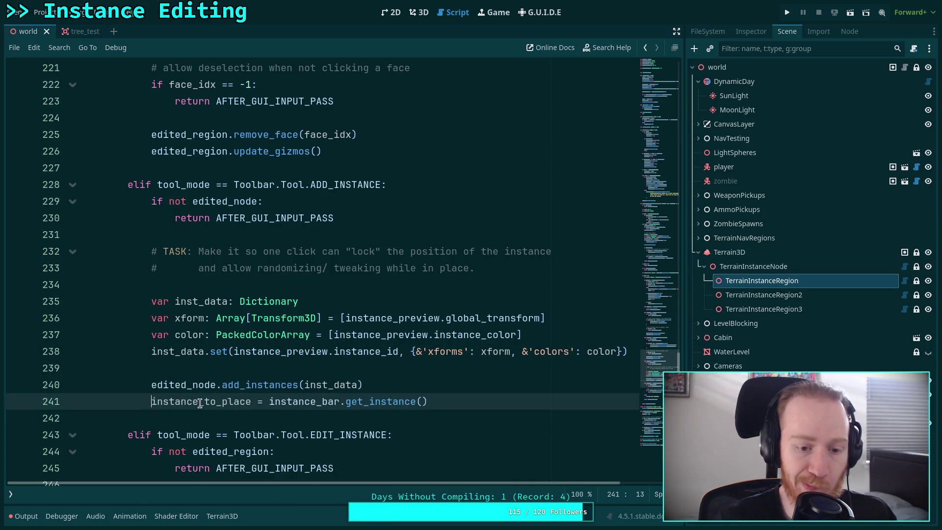
double_click(216, 401)
left_click_drag(428, 402, 452, 388)
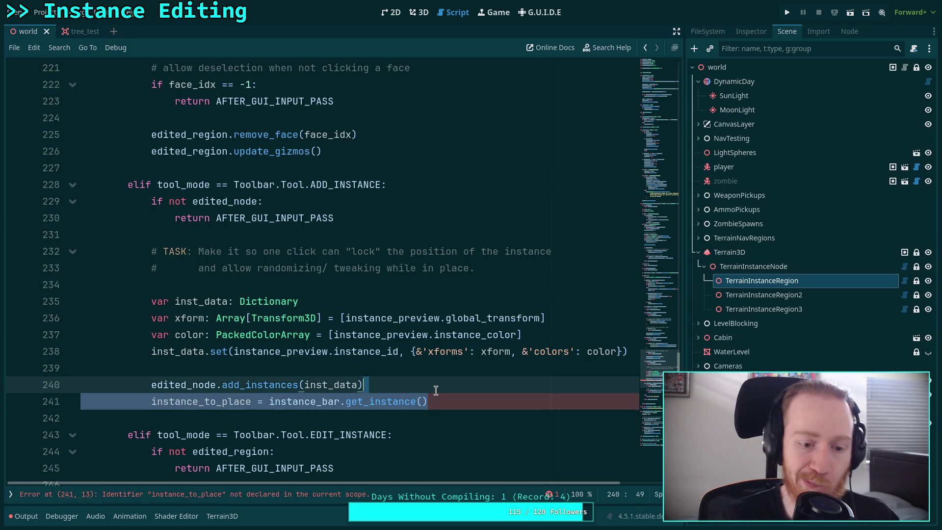
Step: Retype line 241 as instance_bar.randomize_instance() and save plugin.gd
key("Return")
type("inst")
key("BackSpace")
key("BackSpace")
key("BackSpace")
key("Return")
type(".rand")
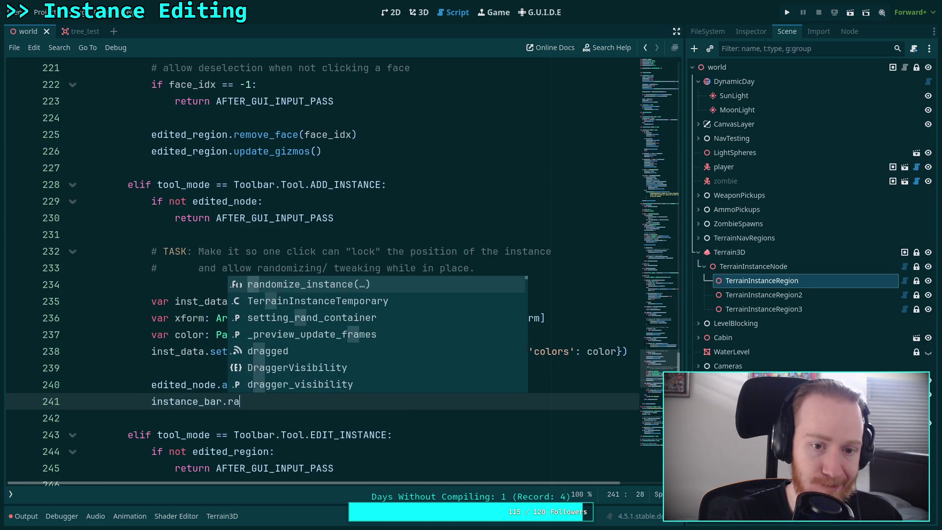
key("Return")
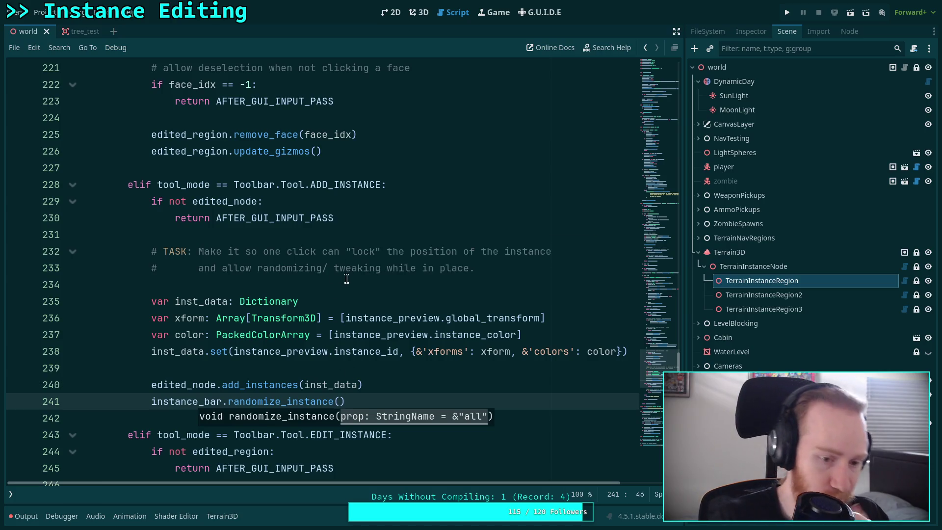
left_click(404, 371)
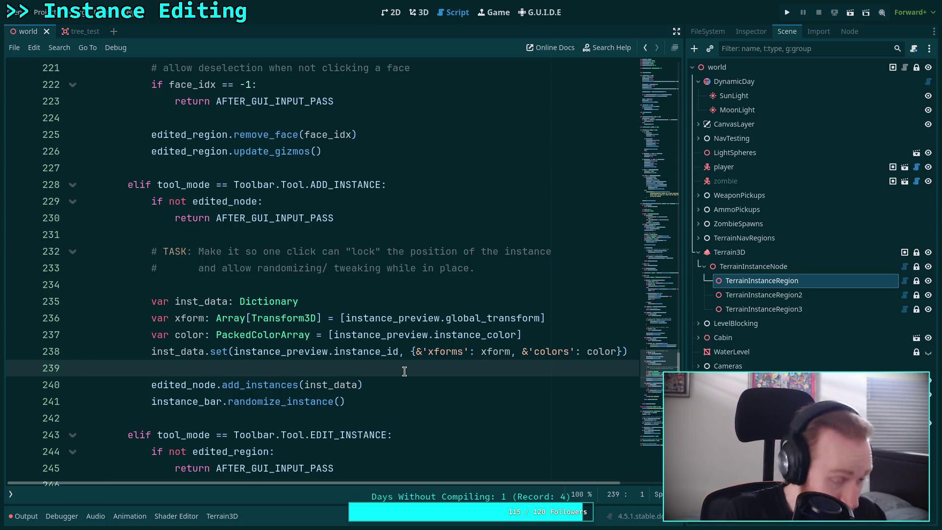
left_click(287, 281)
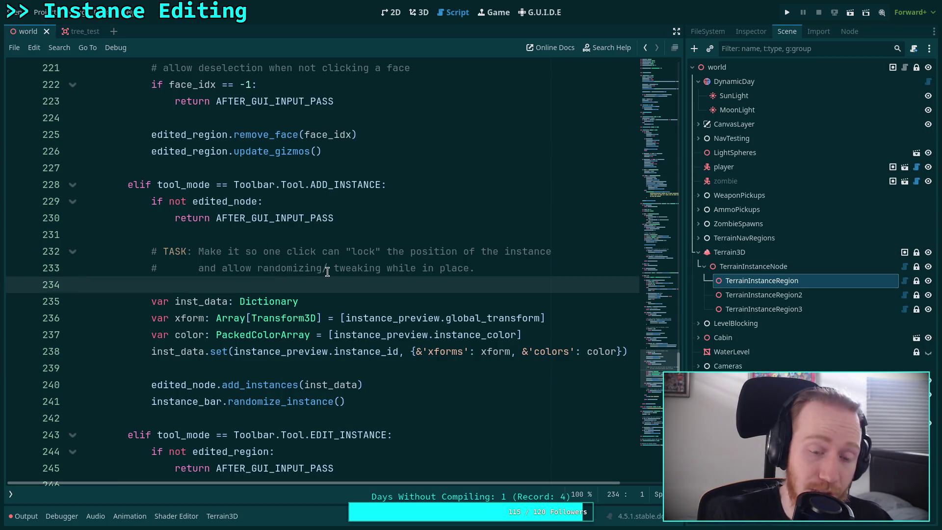
key("ctrl+s")
scroll(394, 279, "down", 14)
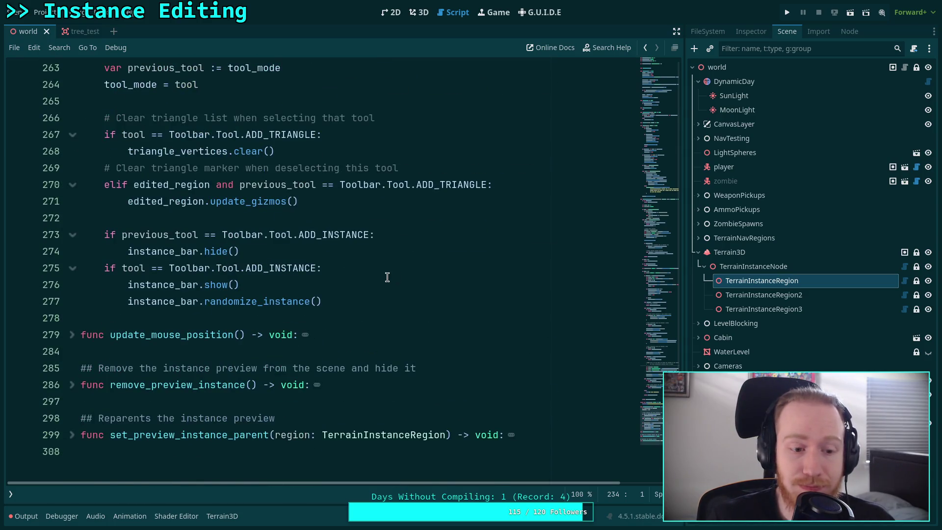
scroll(387, 278, "up", 1)
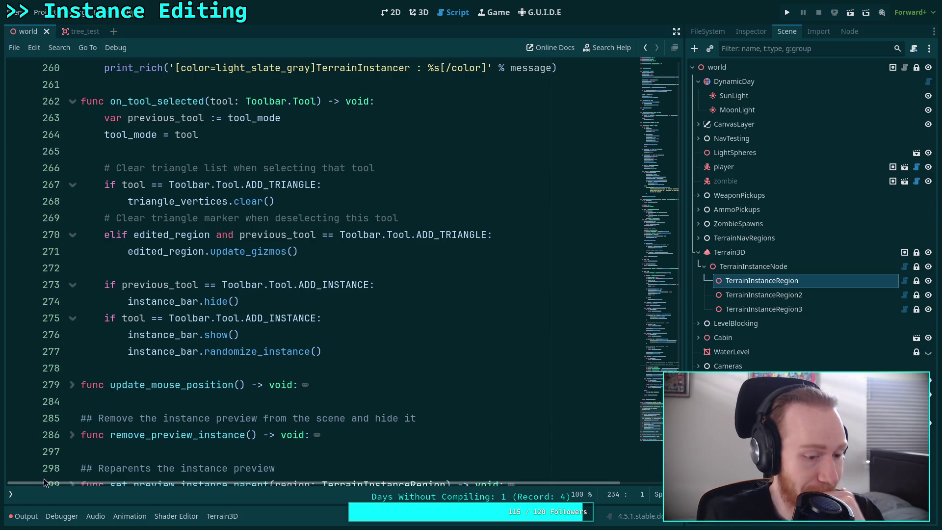
Step: Show the script list and switch from TerrainInstanceTemporary.gd to instance_bar.gd
left_click(16, 496)
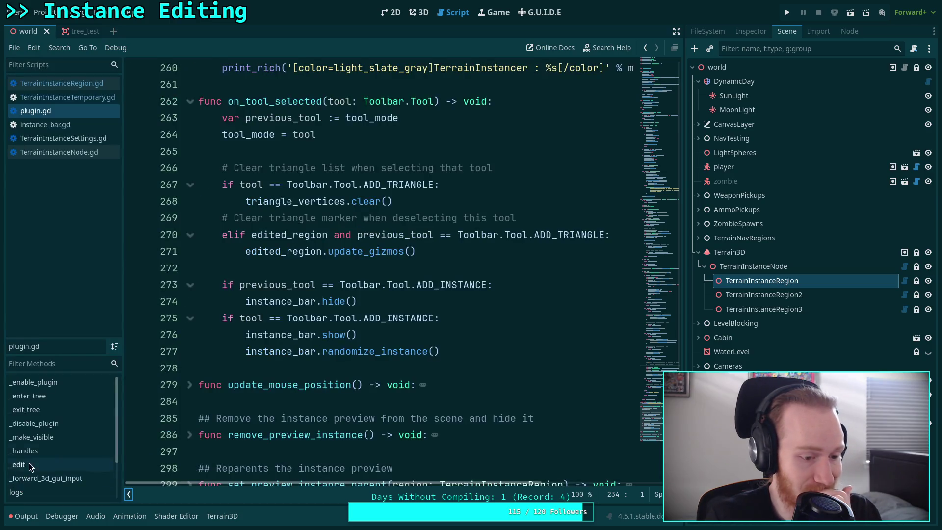
left_click(103, 97)
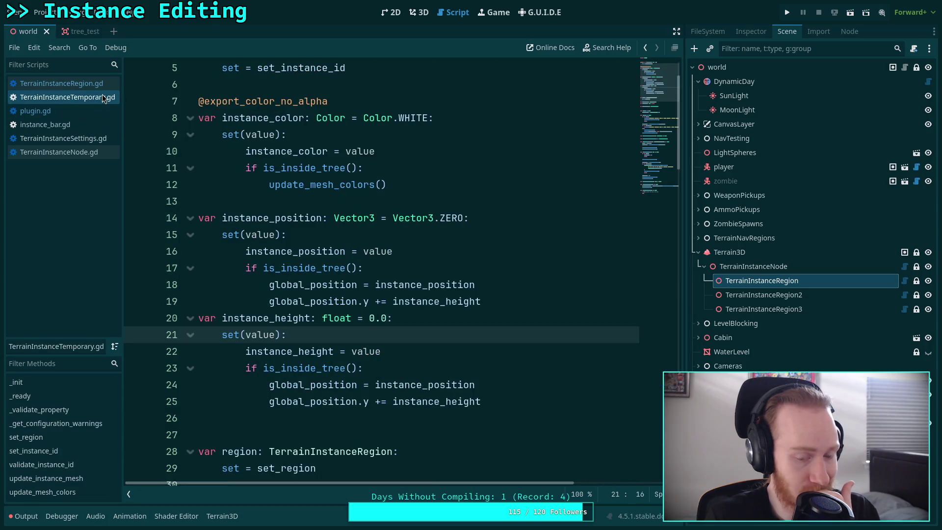
left_click(90, 124)
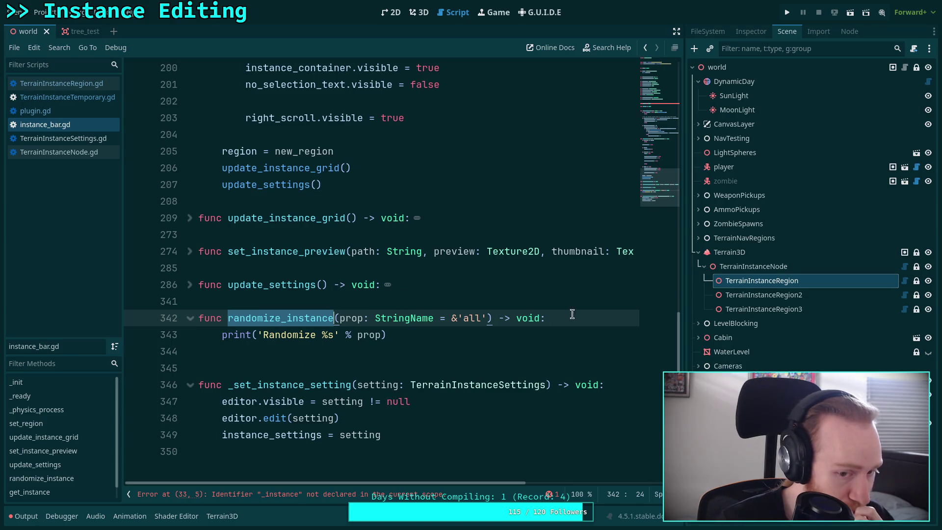
left_click(592, 316)
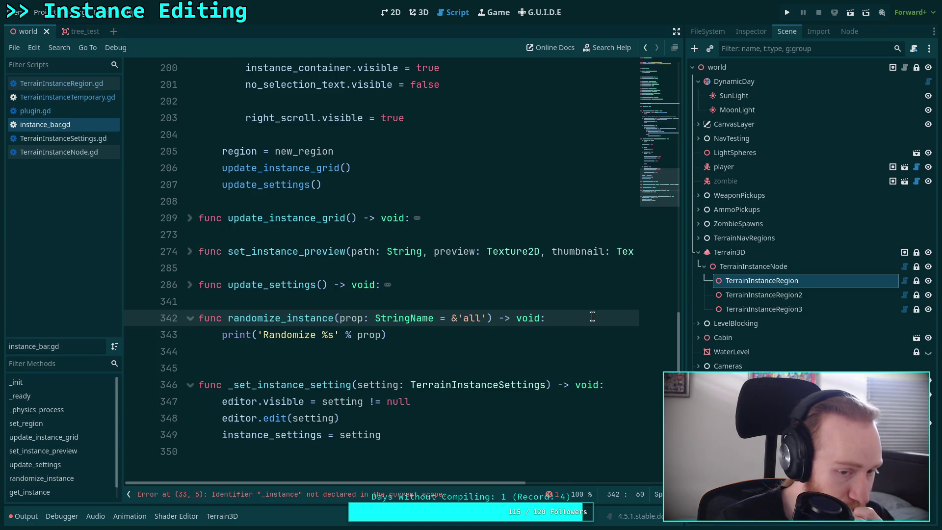
Step: Unfold set_instance_preview and select its function name
scroll(589, 317, "up", 3)
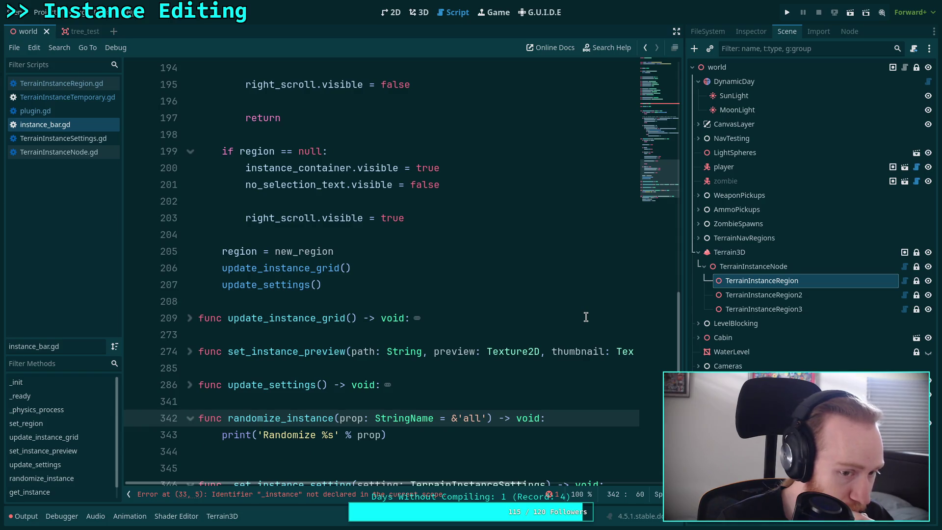
scroll(585, 316, "up", 6)
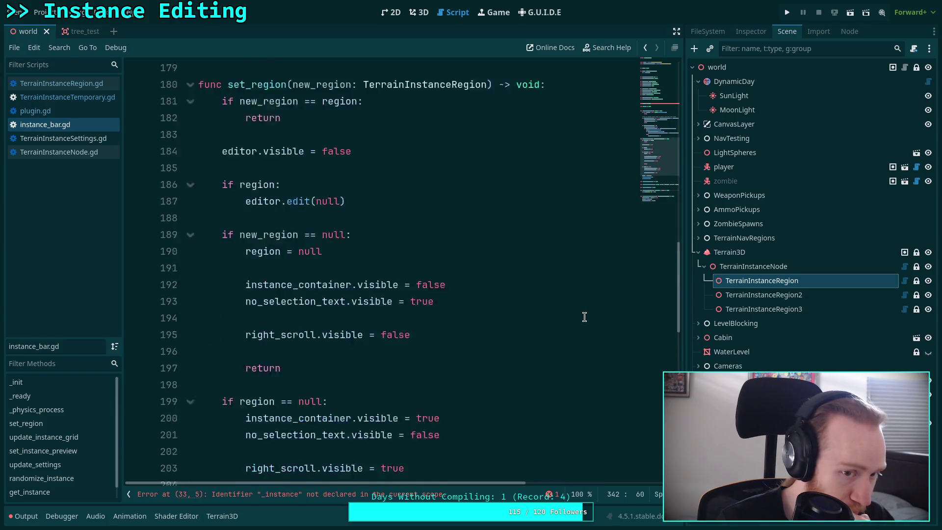
scroll(585, 316, "down", 6)
scroll(584, 316, "down", 1)
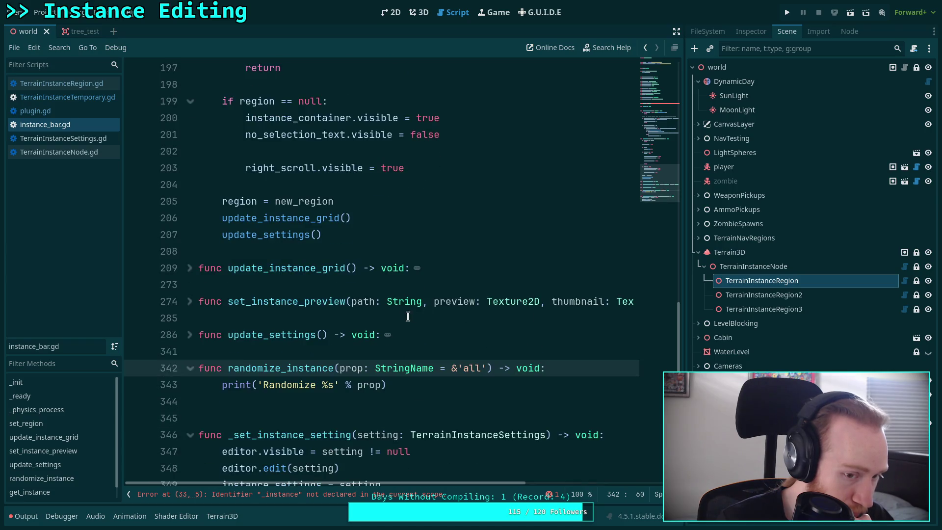
left_click(189, 302)
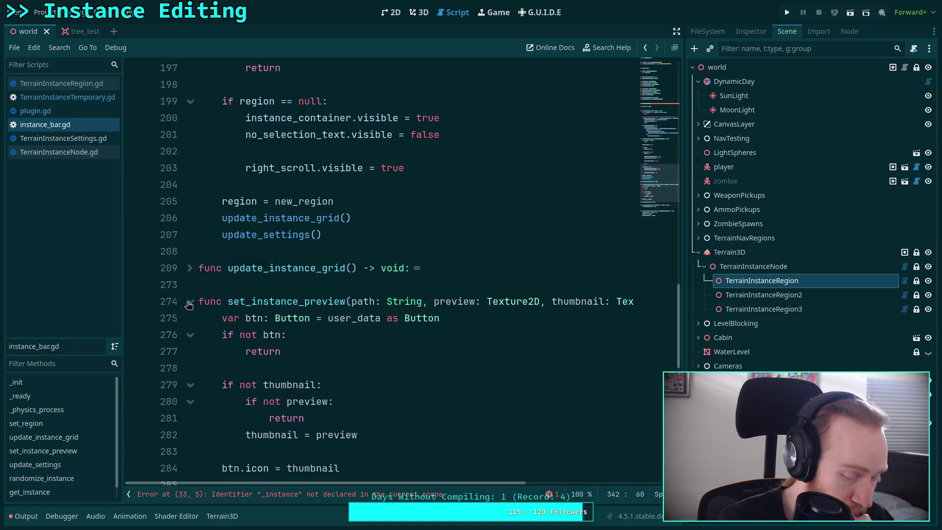
scroll(190, 302, "down", 6)
scroll(189, 301, "up", 4)
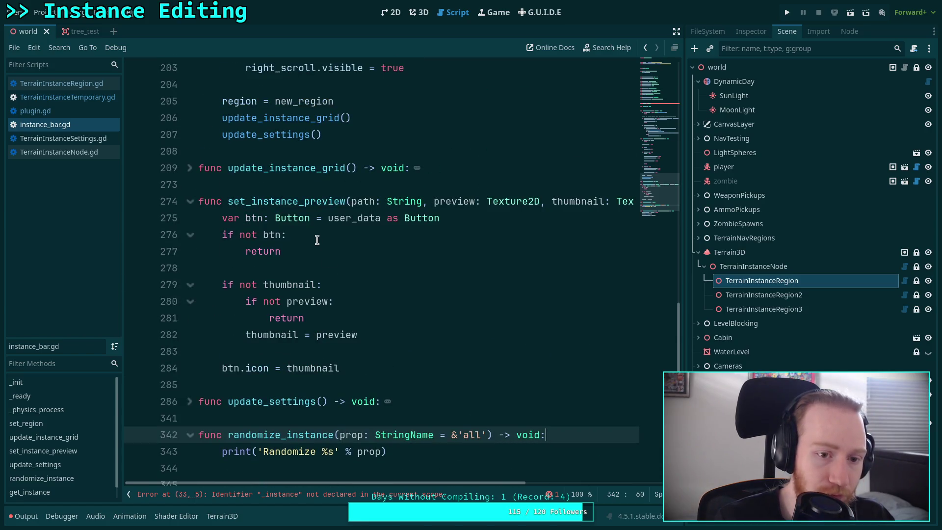
double_click(252, 203)
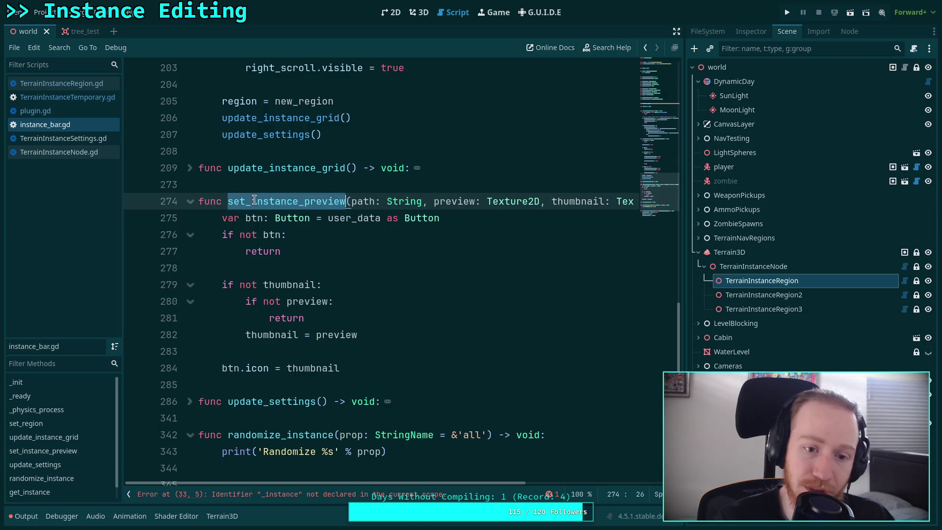
Step: Rename the set_instance_preview function to set_instance_thumbnail
left_click(263, 206)
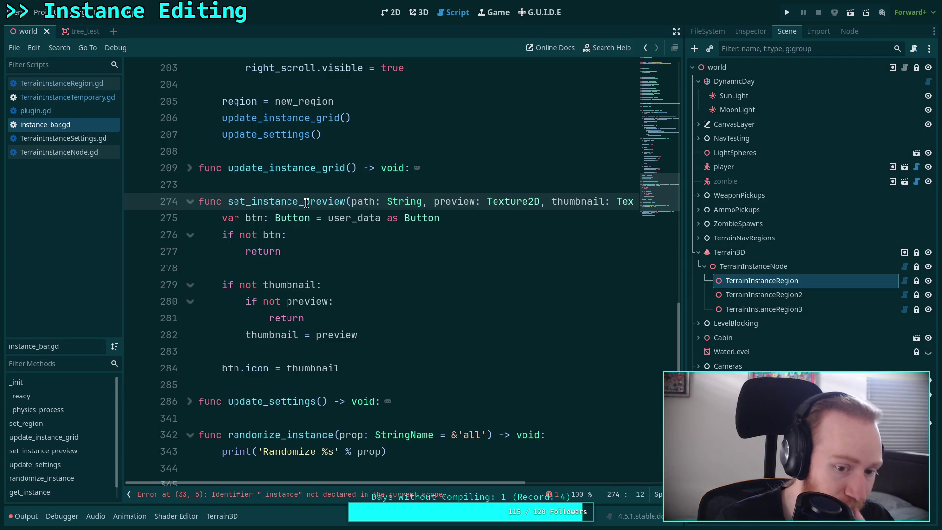
left_click_drag(305, 203, 345, 198)
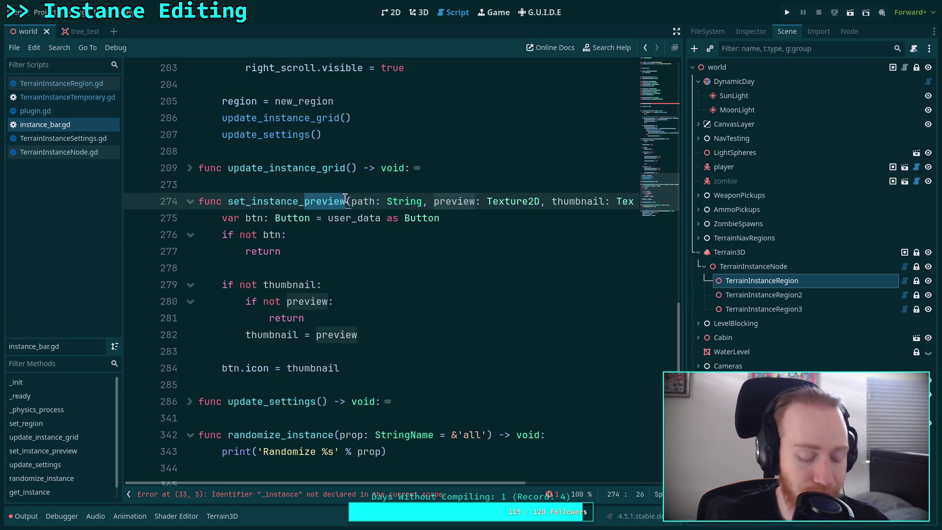
type("thumbna")
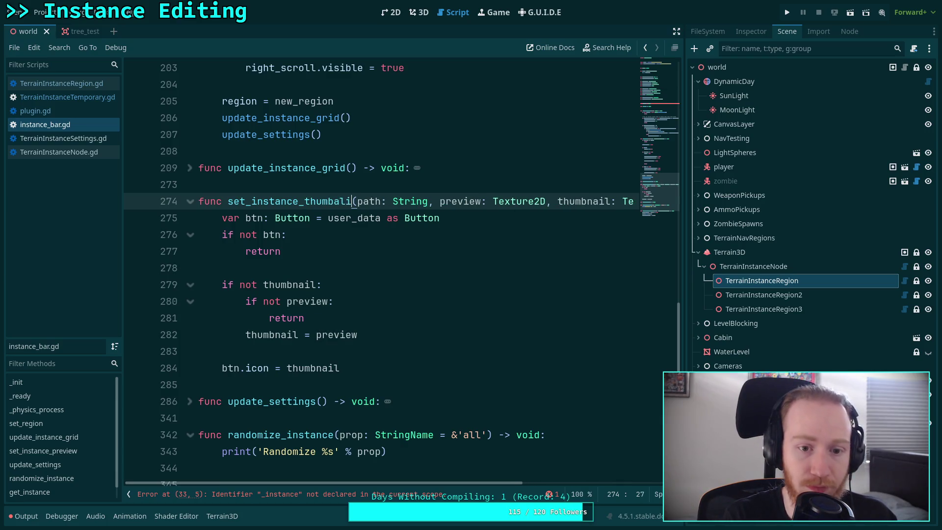
type("il")
double_click(290, 197)
right_click(290, 196)
left_click(299, 263)
Step: Expand _init and delete its erroneous _instance line
scroll(299, 263, "up", 20)
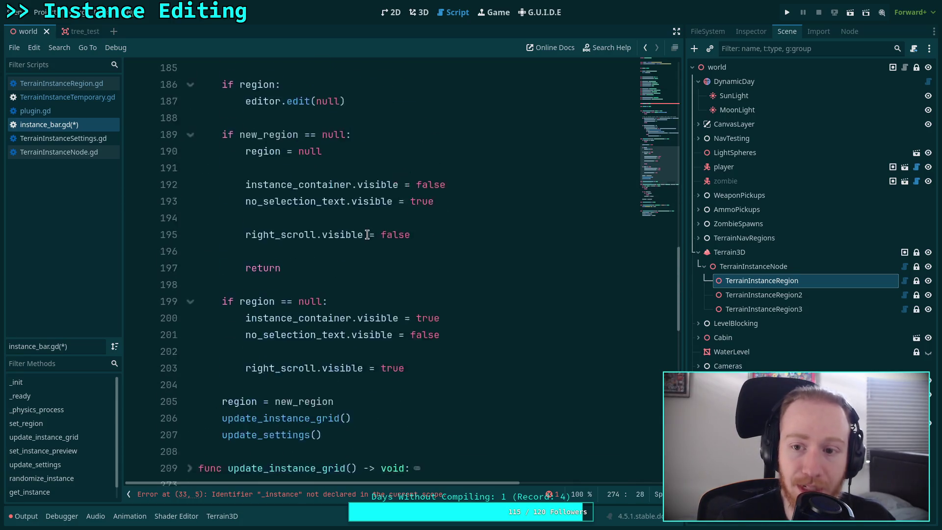
left_click(192, 237)
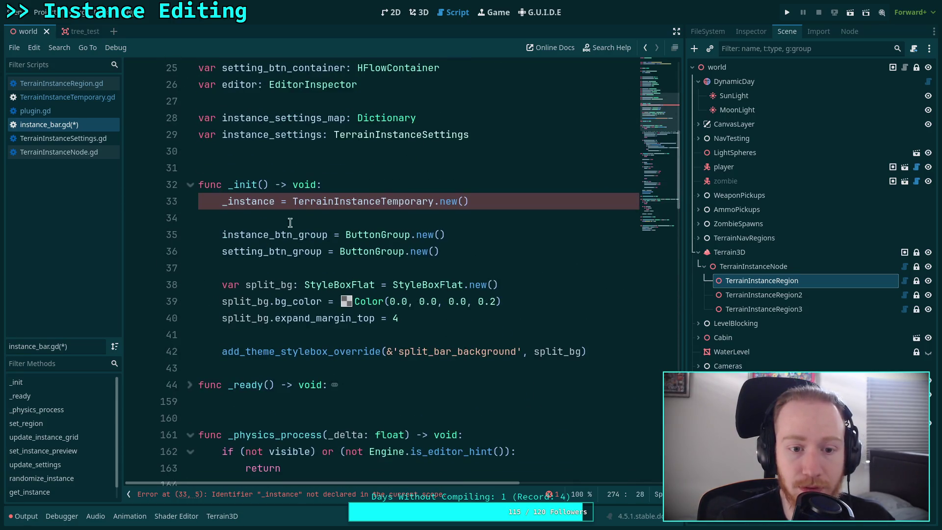
triple_click(364, 212)
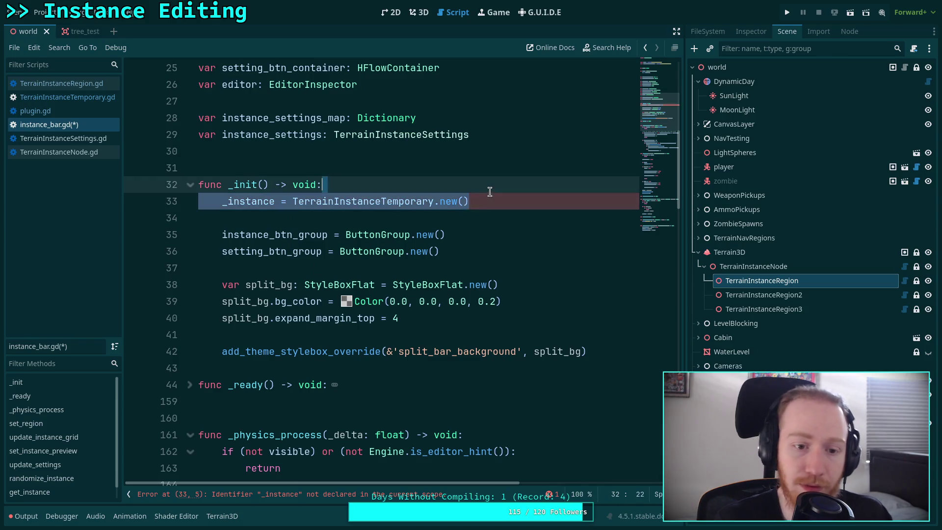
key("BackSpace")
key("BackSpace")
Step: Change the callback string to 'set_instance_thumbnail' and save the script
scroll(378, 246, "down", 7)
scroll(378, 246, "down", 15)
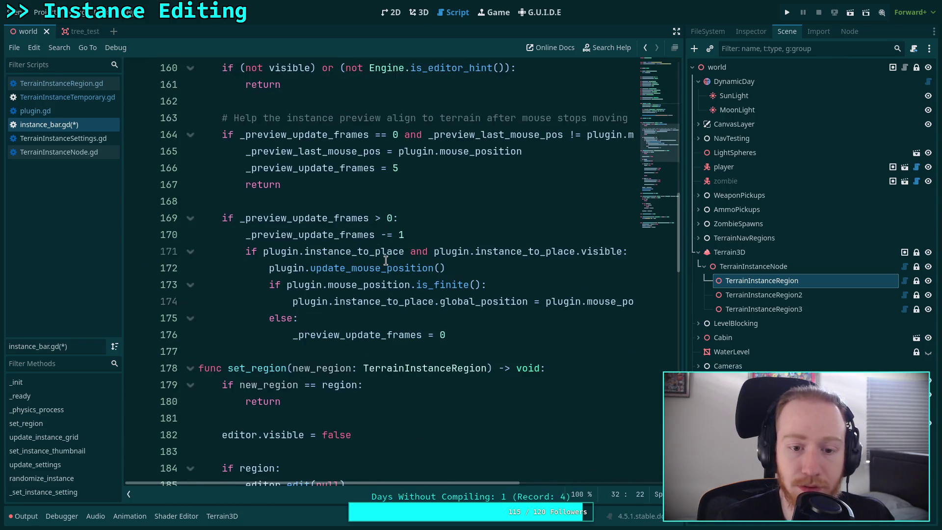
scroll(245, 255, "up", 2)
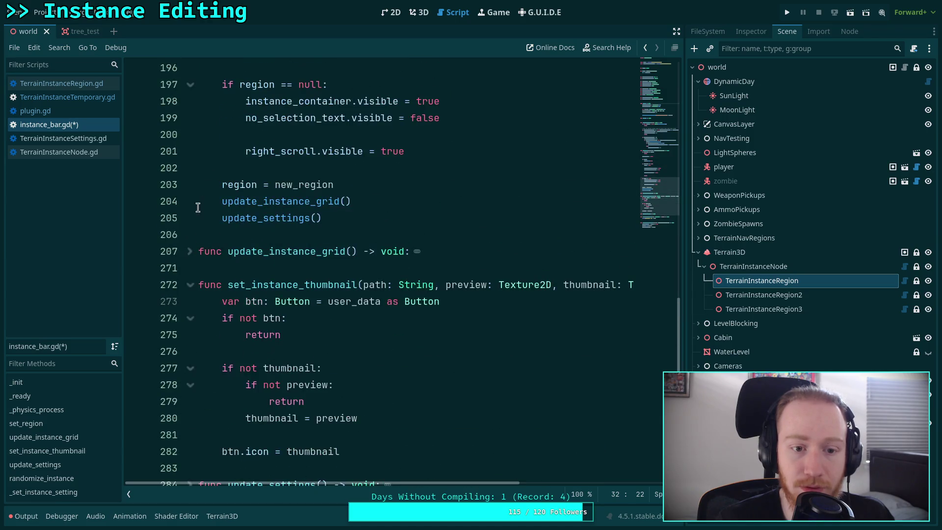
left_click(190, 250)
scroll(327, 279, "down", 7)
scroll(326, 279, "down", 6)
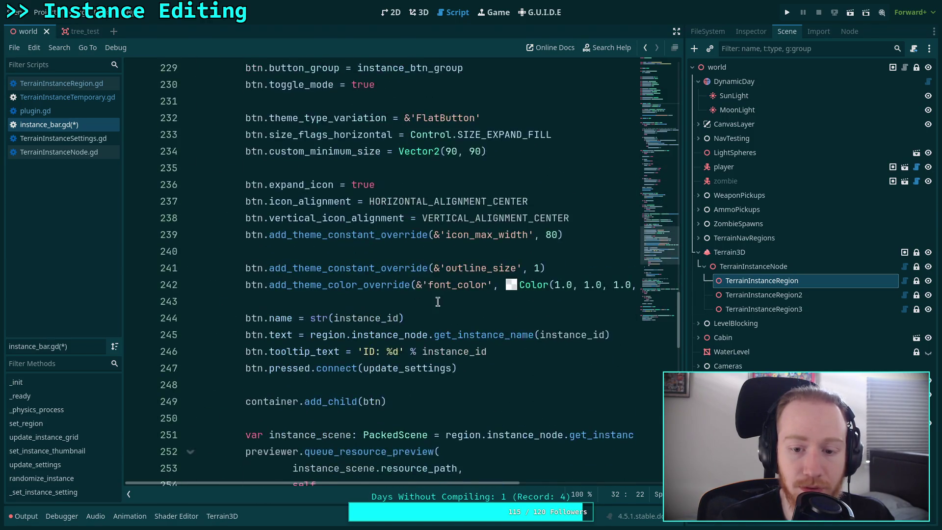
scroll(407, 339, "down", 3)
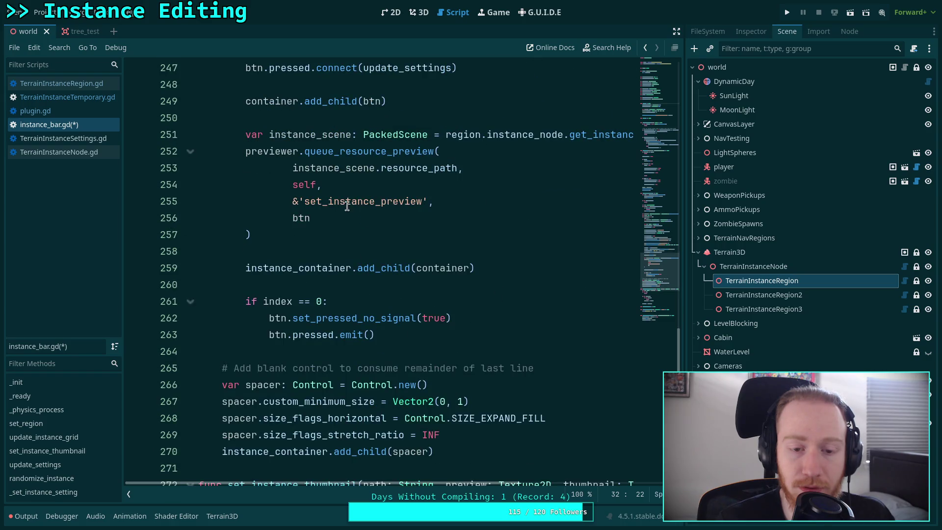
left_click_drag(381, 206, 422, 206)
type("thumbnail")
key("Down")
type("btn")
left_click(318, 251)
scroll(318, 248, "down", 2)
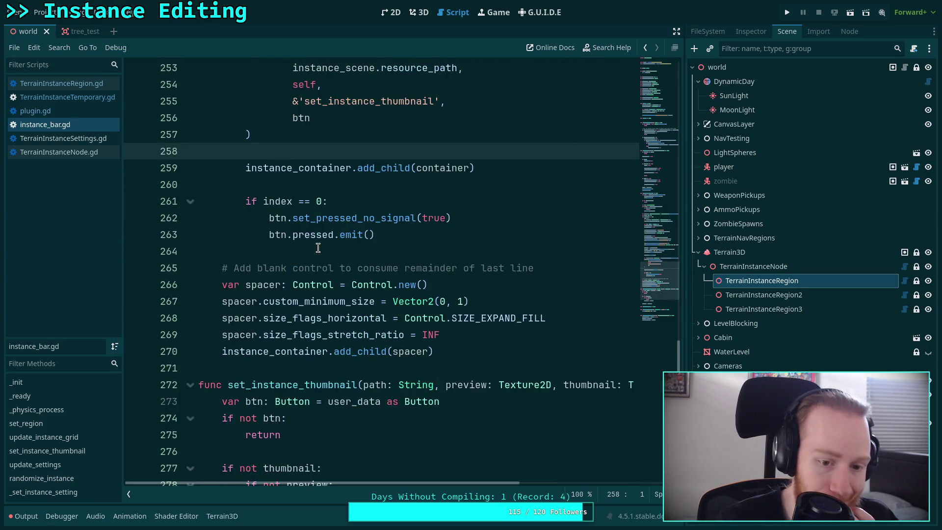
scroll(318, 247, "up", 18)
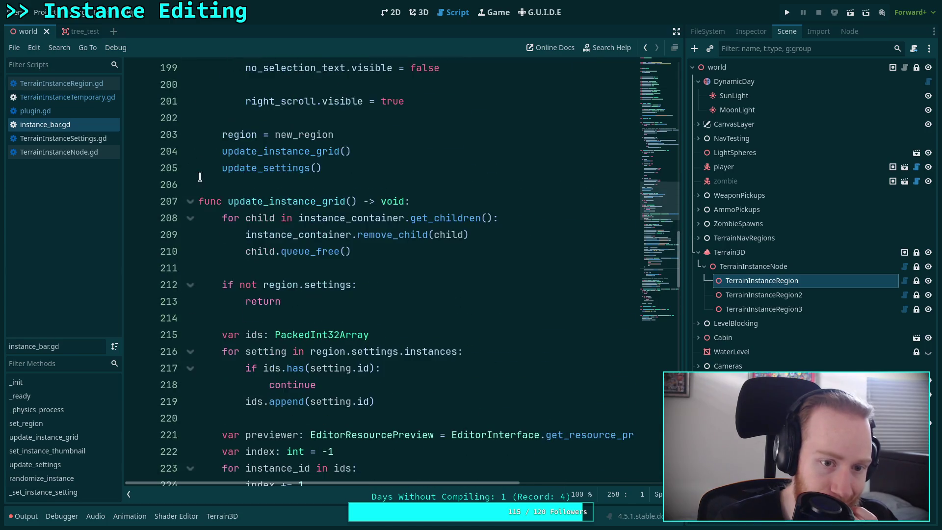
left_click(190, 201)
scroll(255, 246, "down", 3)
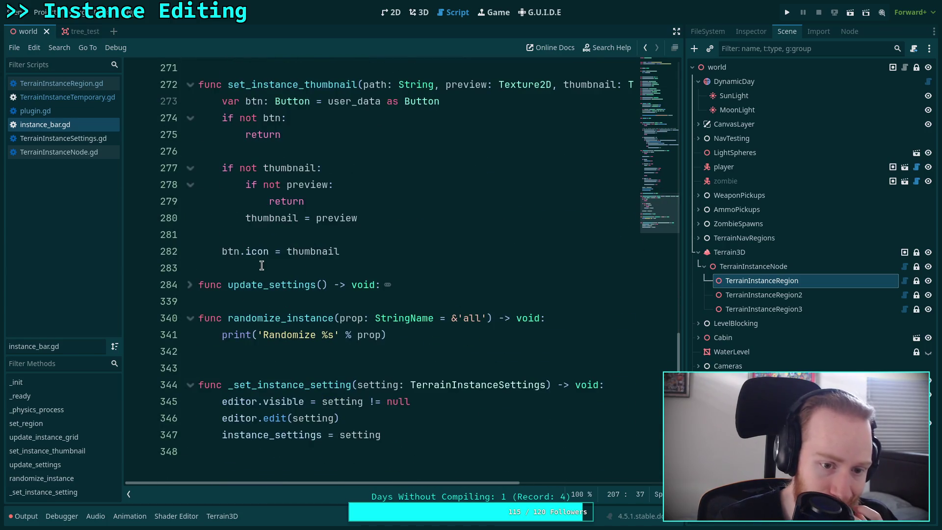
left_click(190, 285)
scroll(232, 271, "down", 2)
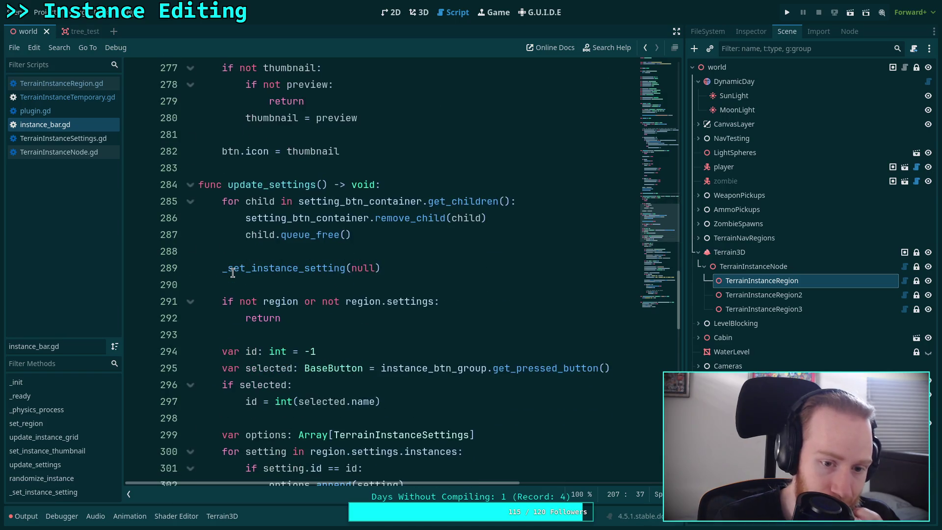
scroll(232, 273, "down", 5)
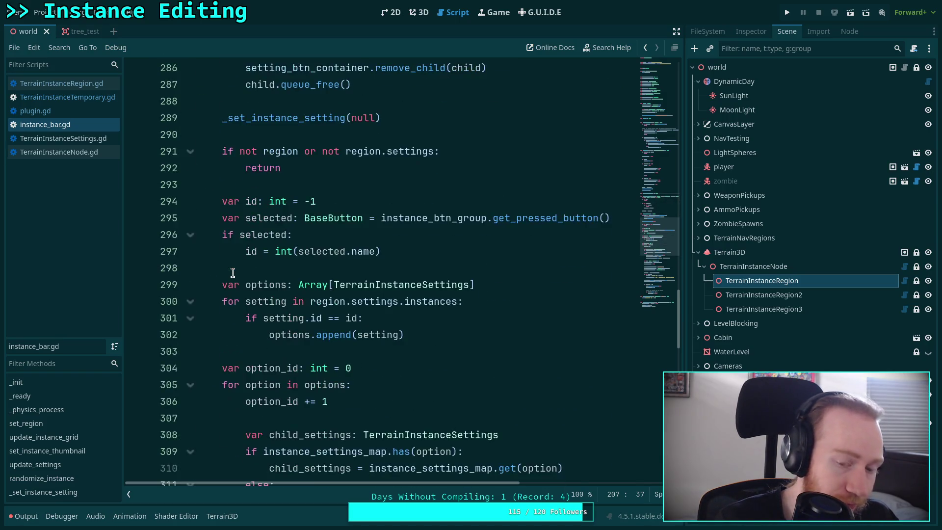
scroll(232, 273, "up", 4)
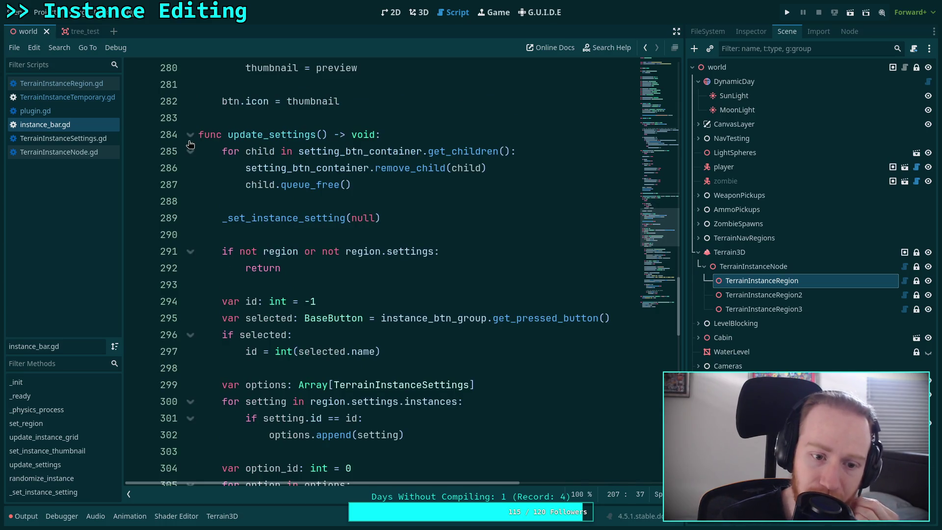
left_click(377, 318)
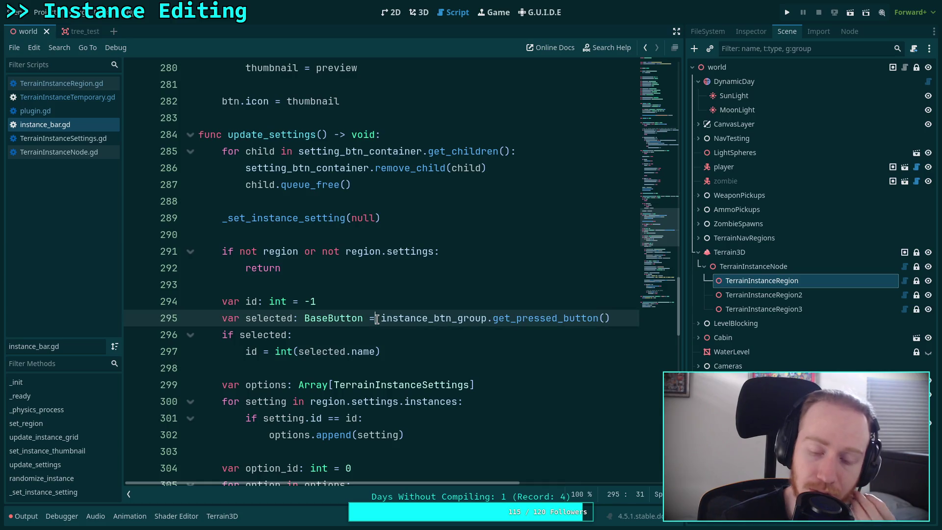
double_click(267, 318)
scroll(265, 312, "up", 4)
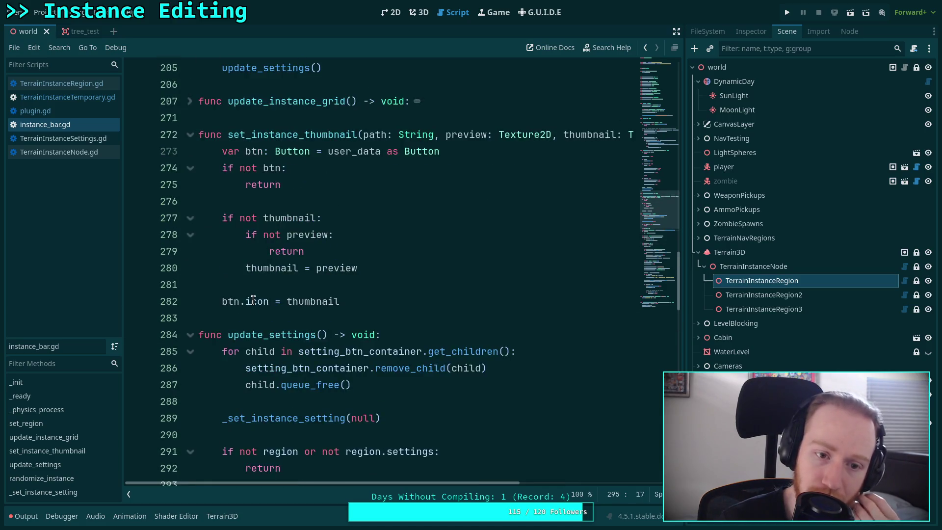
scroll(253, 301, "up", 3)
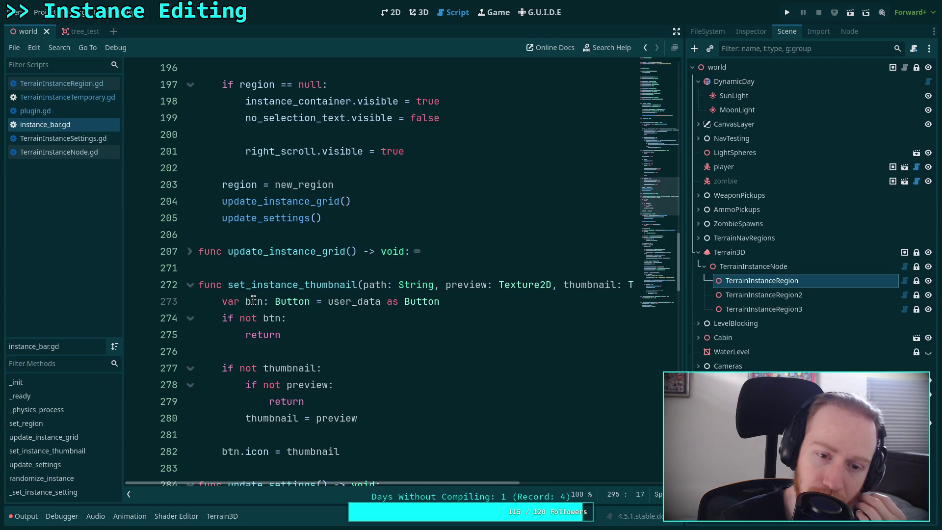
scroll(253, 300, "up", 3)
scroll(253, 300, "up", 9)
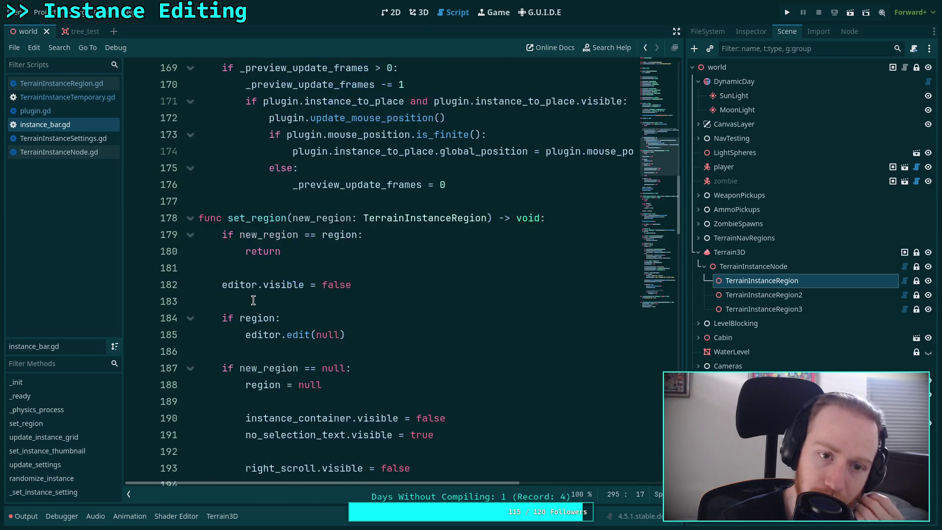
scroll(253, 301, "up", 5)
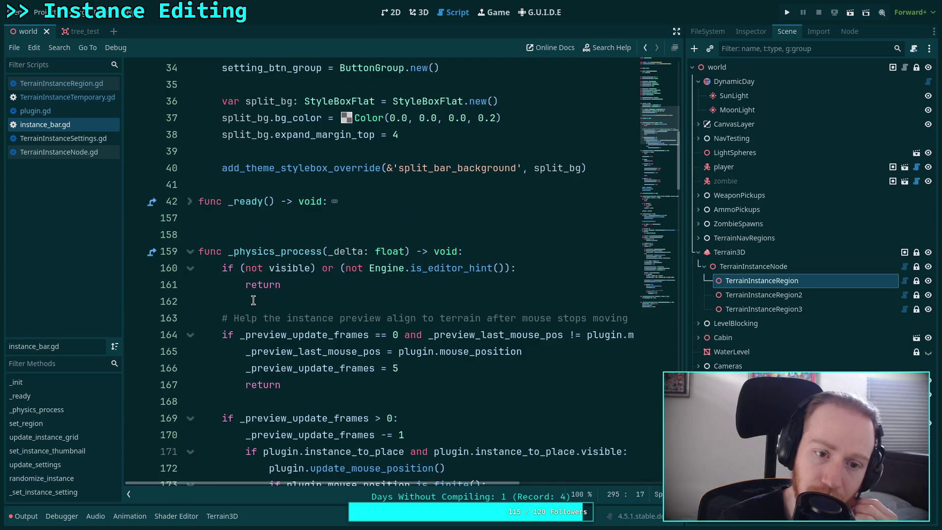
left_click(193, 351)
scroll(198, 338, "down", 14)
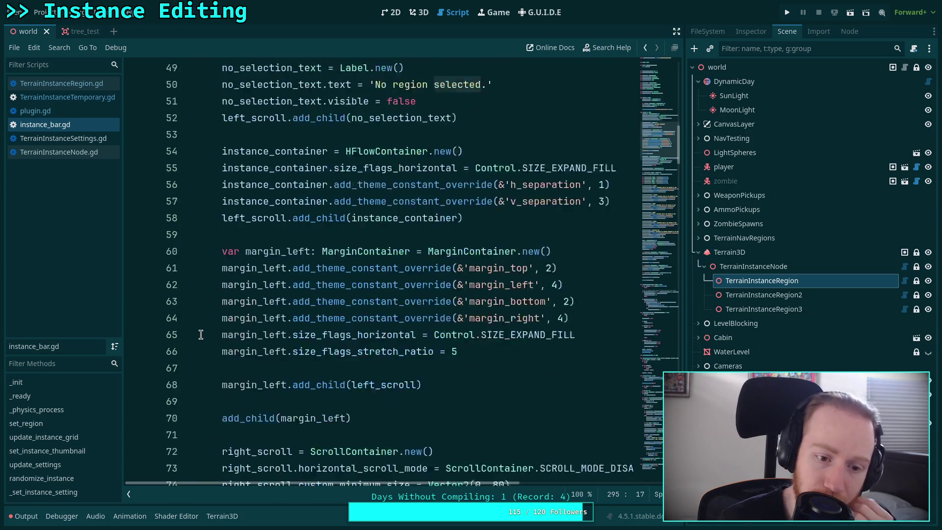
scroll(201, 334, "down", 8)
scroll(199, 314, "up", 17)
scroll(192, 251, "up", 4)
left_click(191, 301)
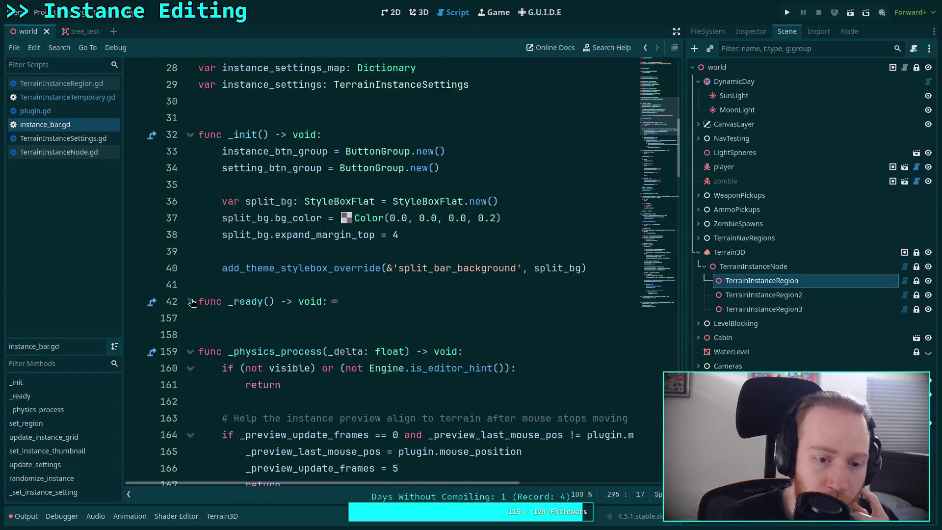
scroll(192, 294, "down", 10)
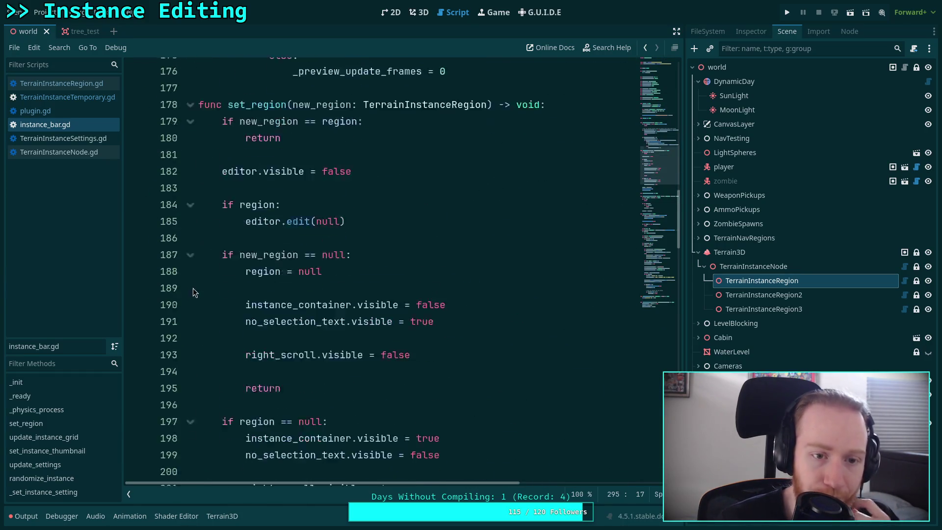
left_click(190, 168)
left_click(194, 203)
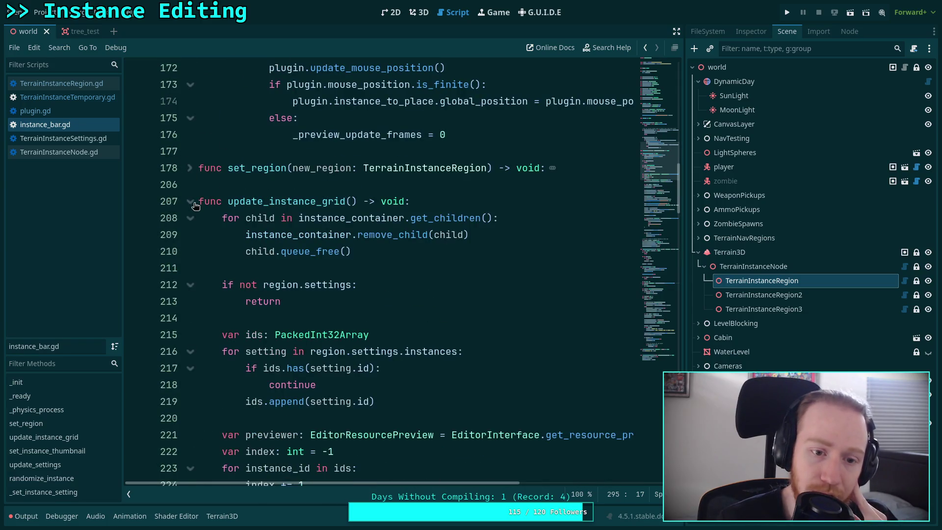
scroll(206, 231, "down", 12)
scroll(289, 272, "down", 5)
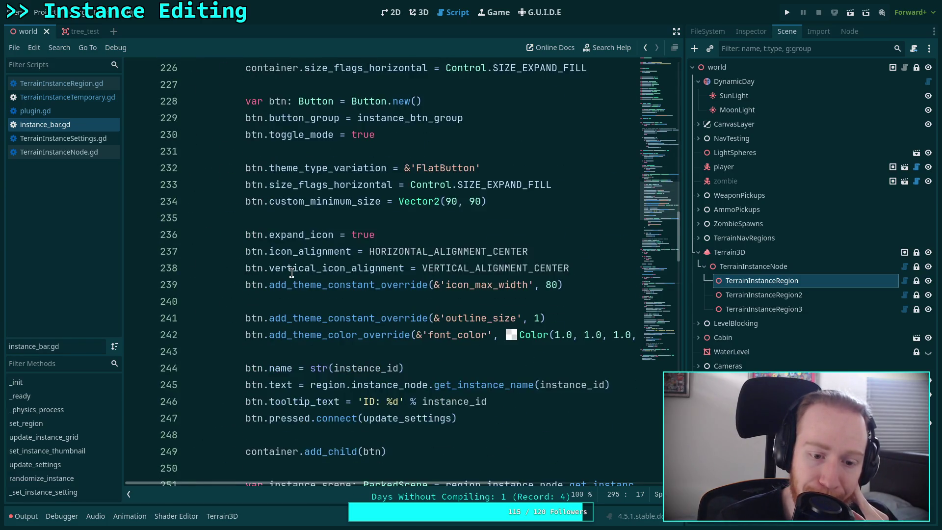
double_click(403, 268)
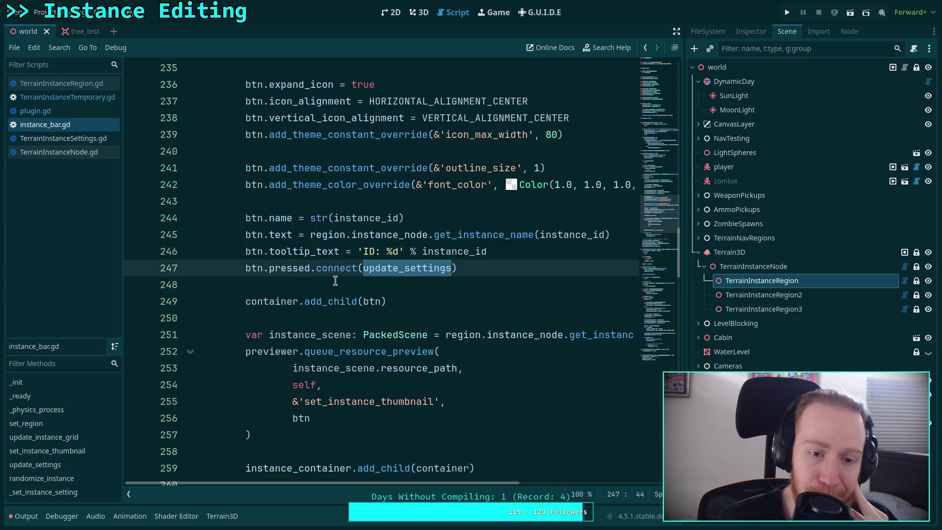
scroll(294, 245, "up", 10)
left_click(190, 102)
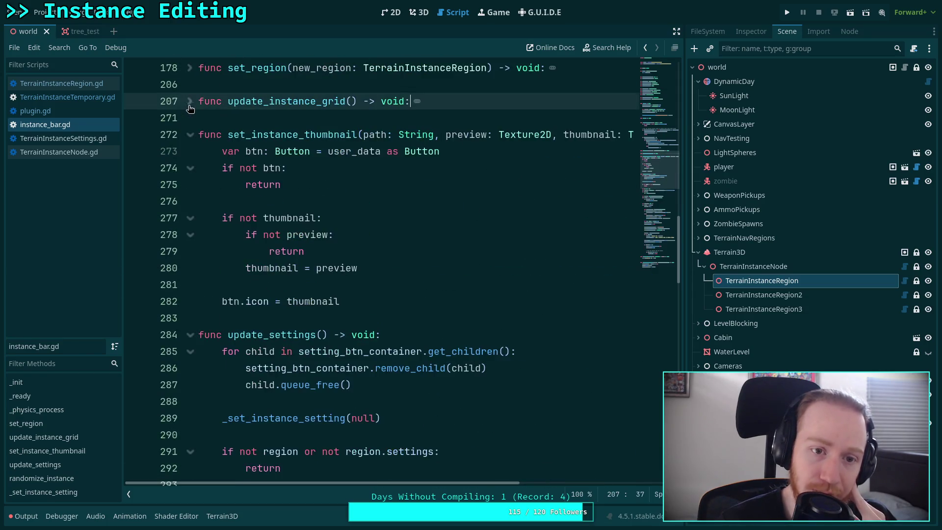
scroll(289, 230, "down", 4)
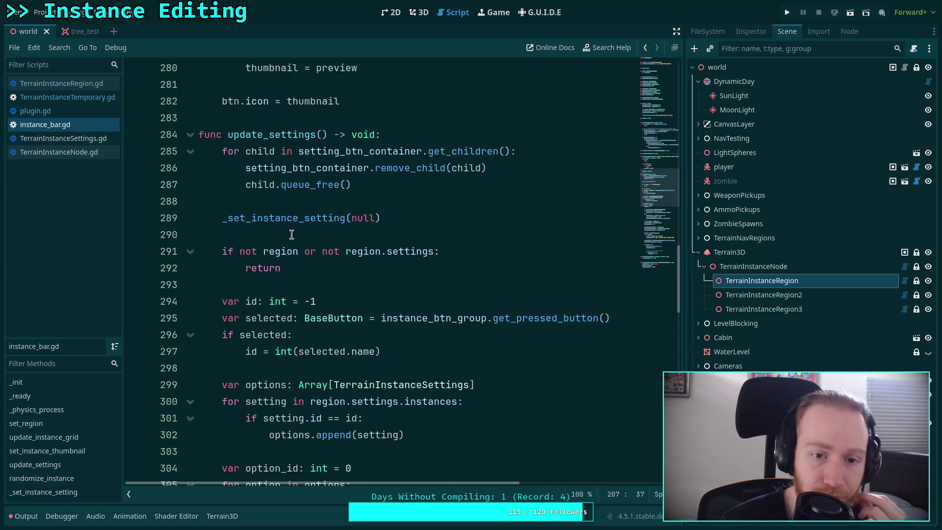
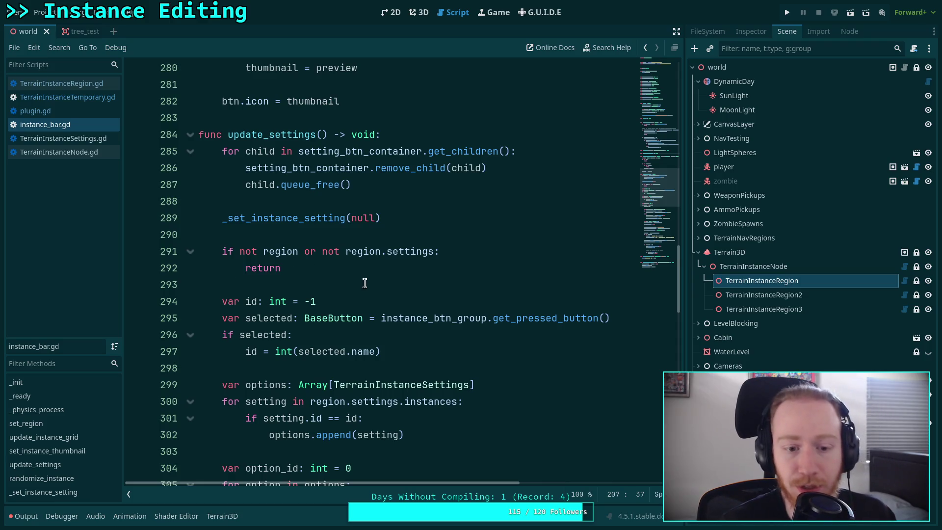
Step: Inspect the id variable on line 297 of instance_bar.gd
scroll(314, 258, "down", 2)
double_click(255, 253)
left_click(428, 257)
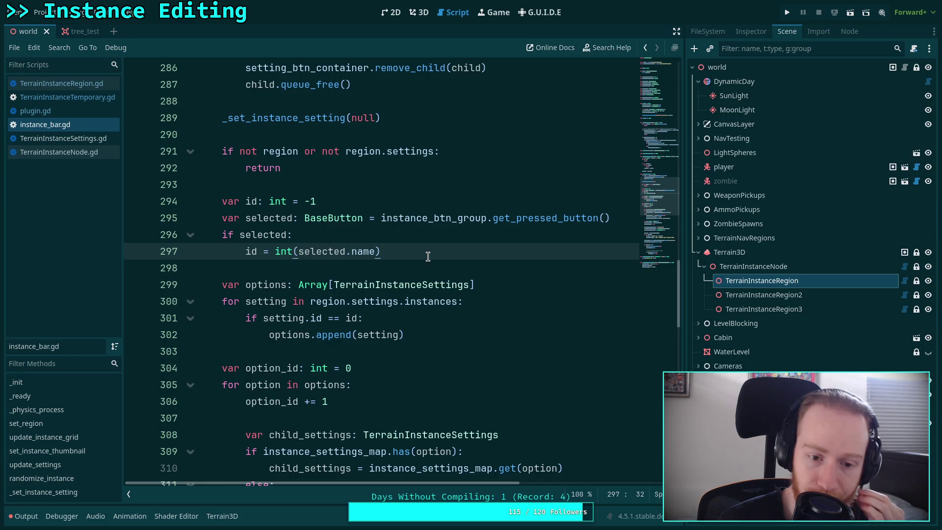
Step: Unfold update_instance_grid and place the caret at the end of the 'if index == 0' line
scroll(428, 257, "down", 10)
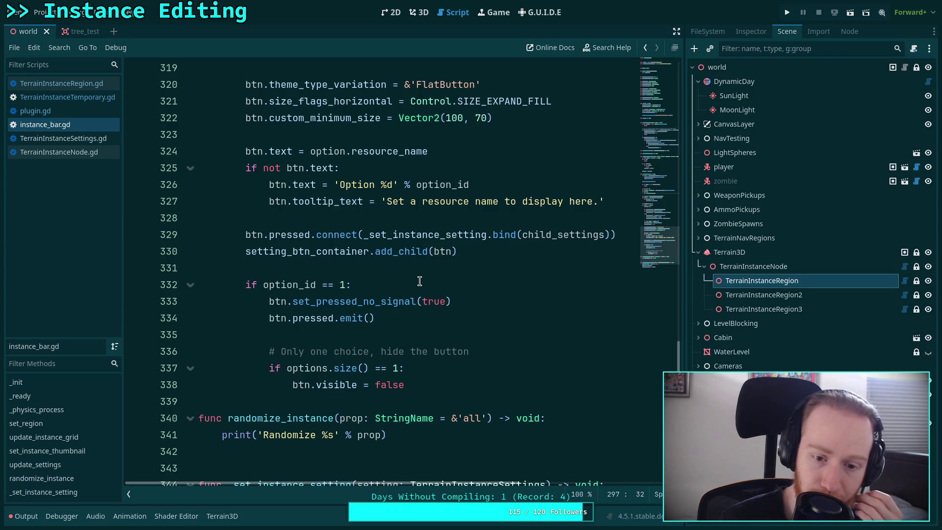
scroll(420, 281, "up", 10)
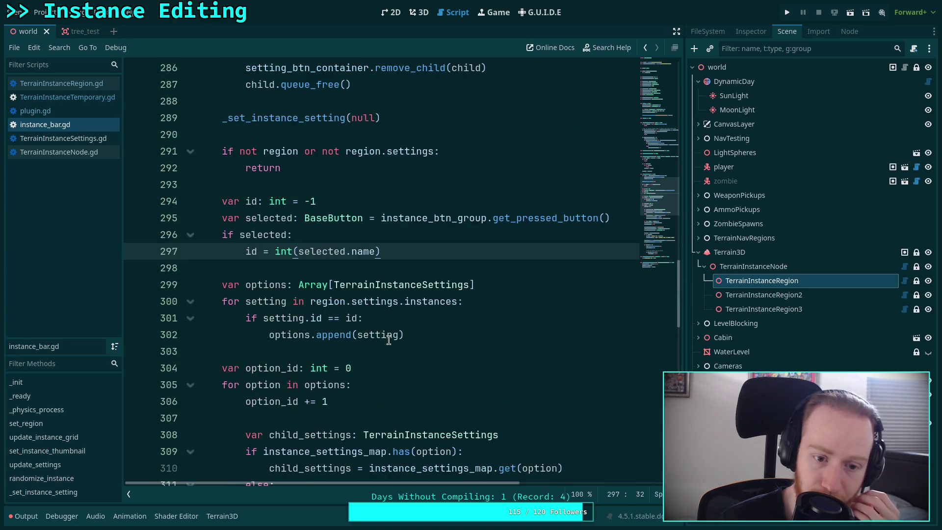
scroll(388, 340, "up", 7)
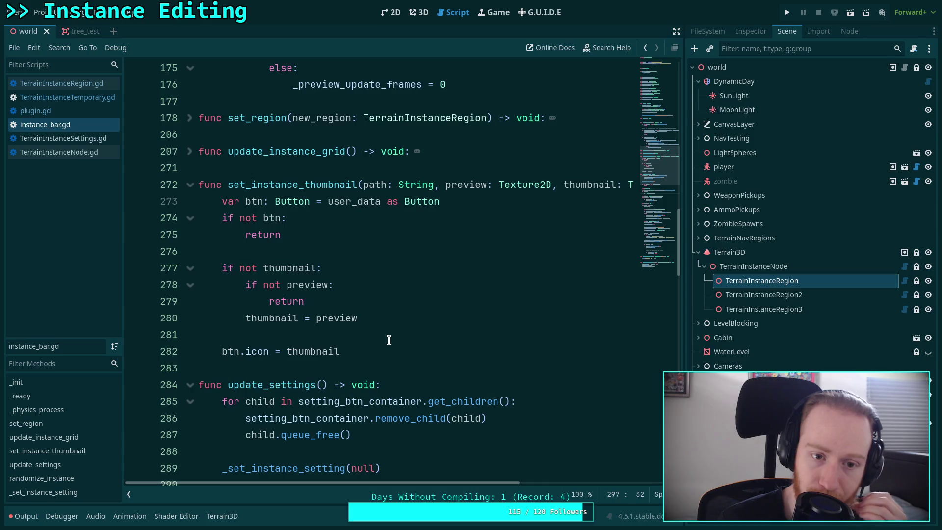
scroll(389, 340, "up", 3)
scroll(389, 339, "up", 1)
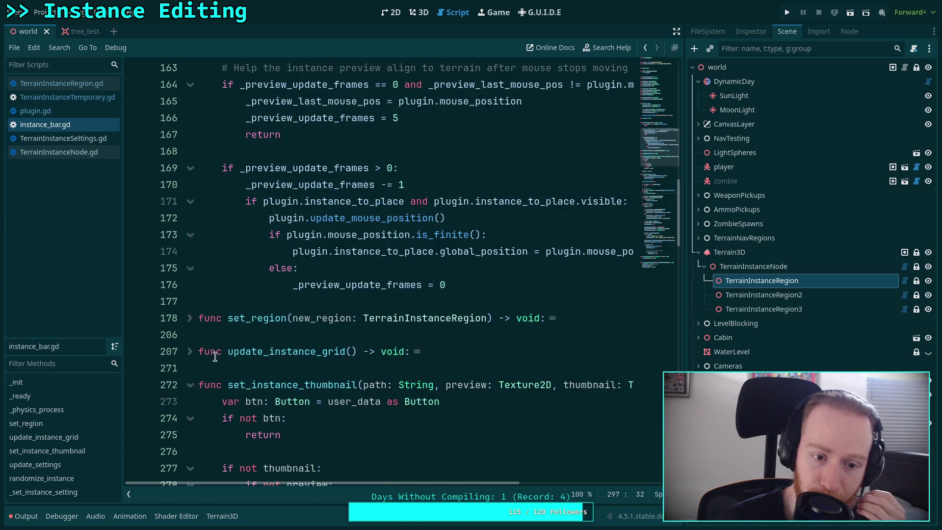
scroll(203, 351, "down", 5)
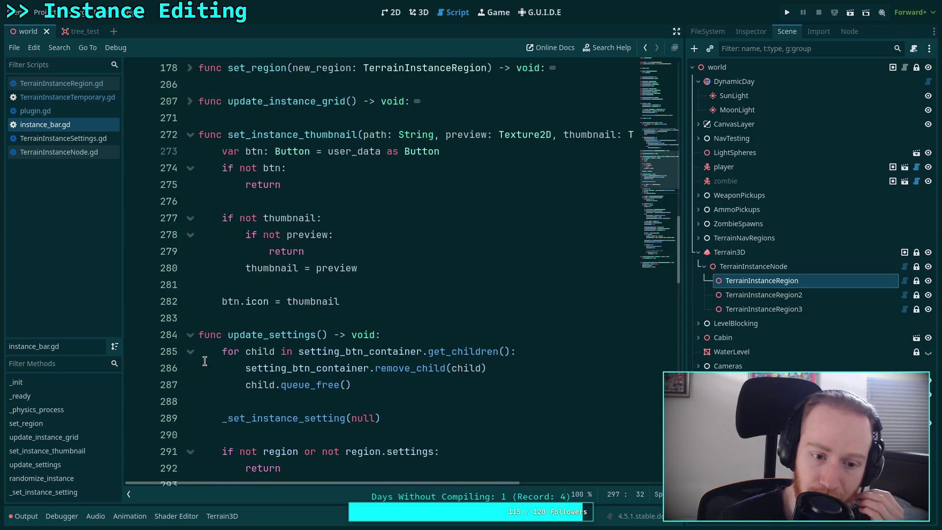
left_click(181, 104)
scroll(324, 280, "down", 4)
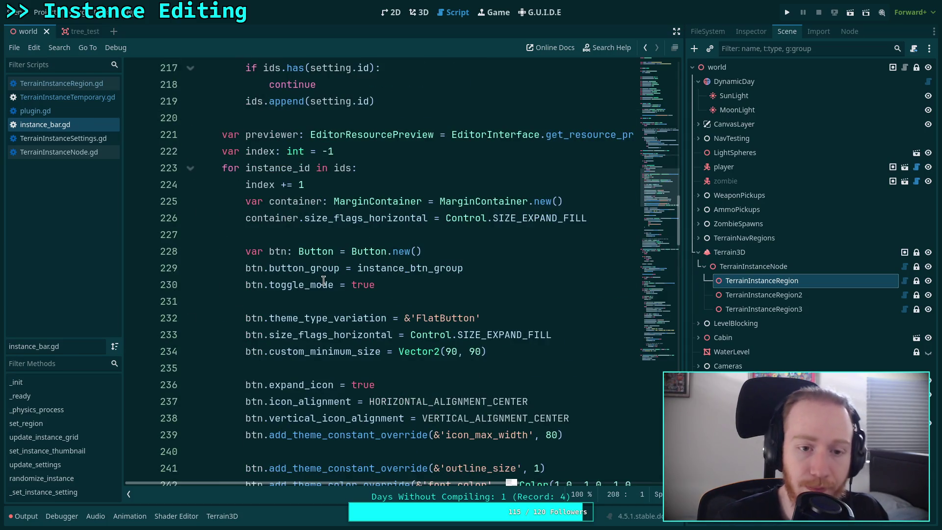
scroll(324, 281, "down", 11)
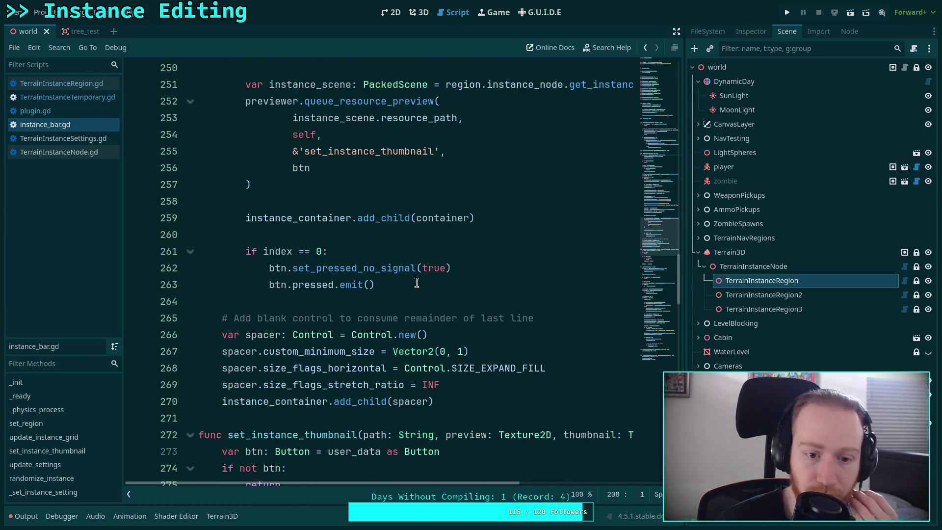
left_click(417, 257)
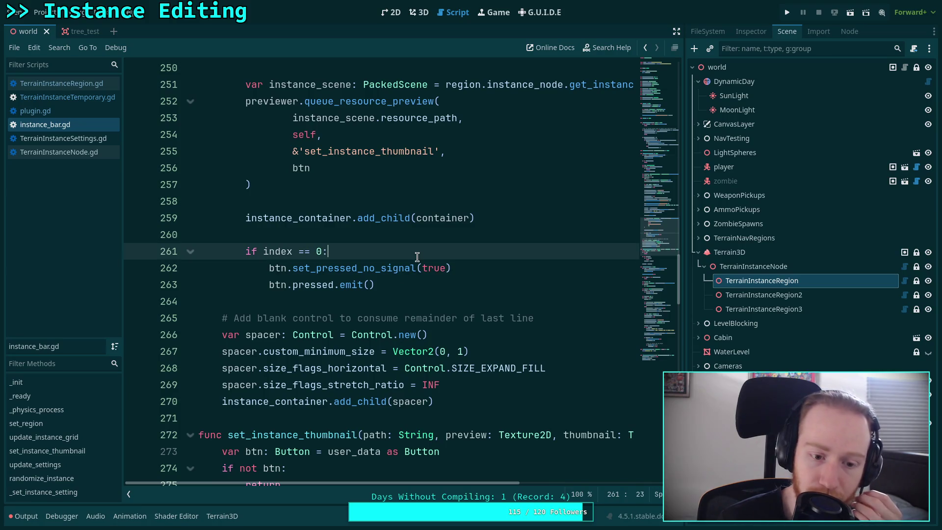
key("Return")
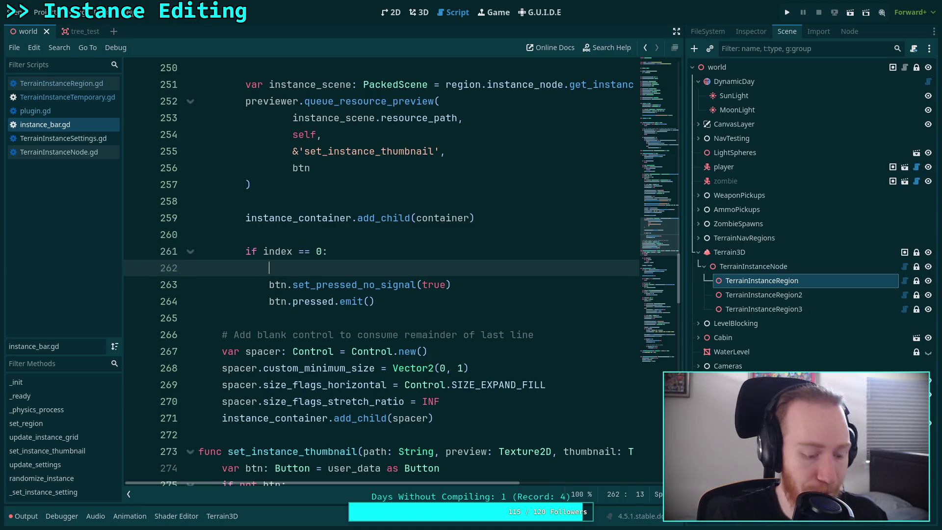
type("plug")
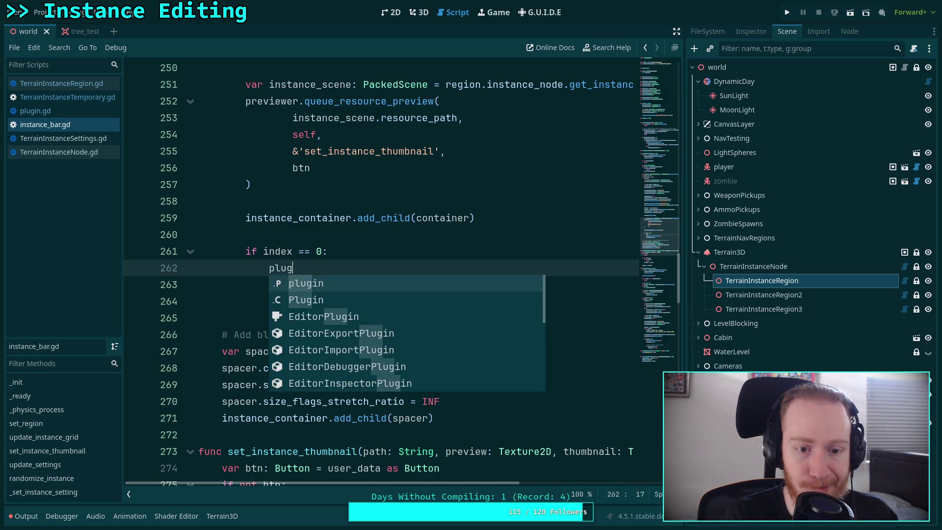
type("in.instance_preview.")
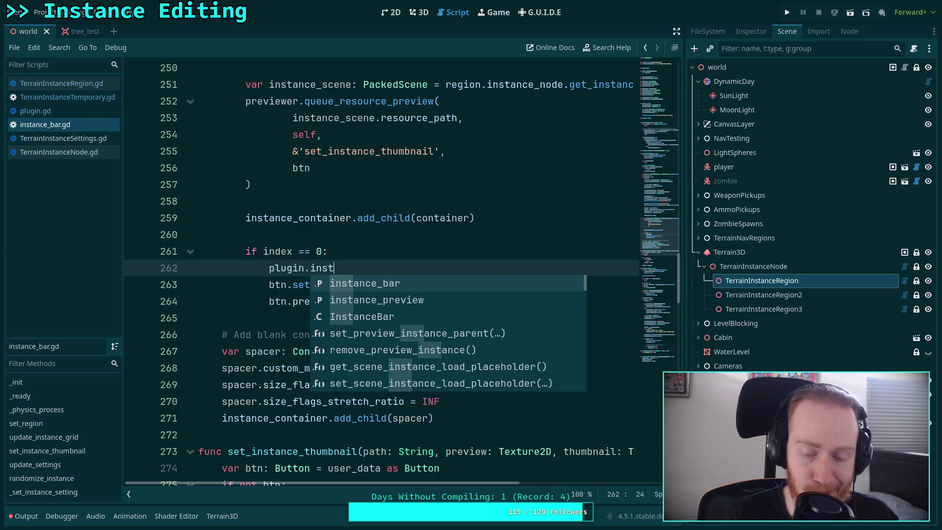
key("Return")
type(".")
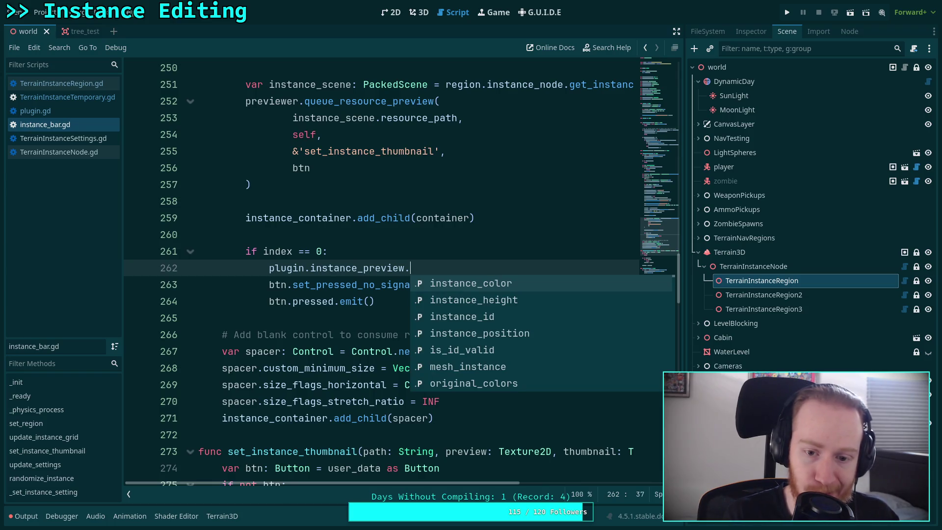
key("Down")
key("Down")
key("Return")
type("=")
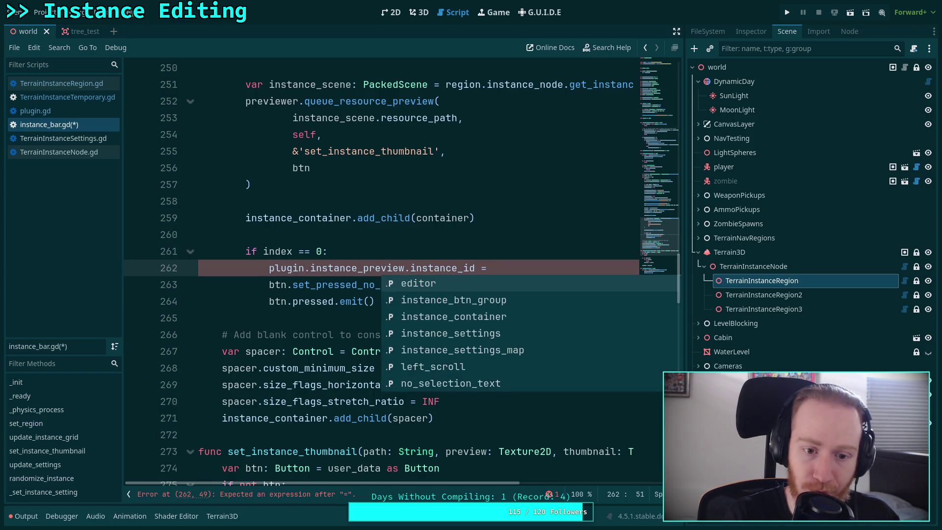
key("Escape")
scroll(389, 290, "up", 12)
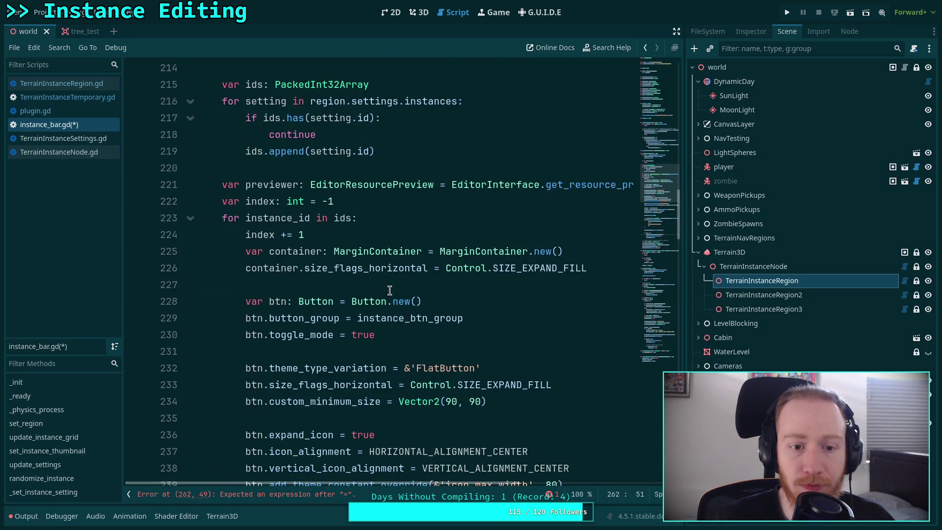
scroll(390, 290, "down", 11)
type("instance_preview.instance_id = inst")
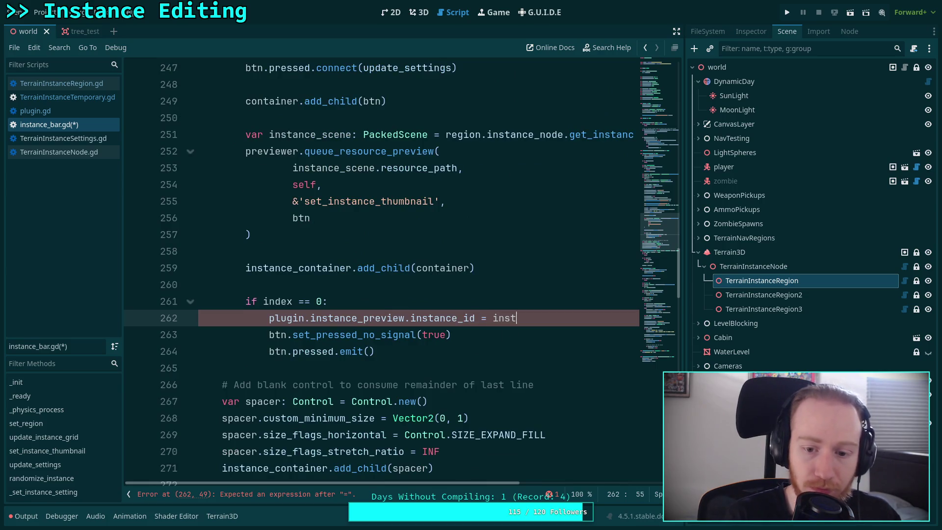
key("Down")
key("Down")
key("Down")
key("Return")
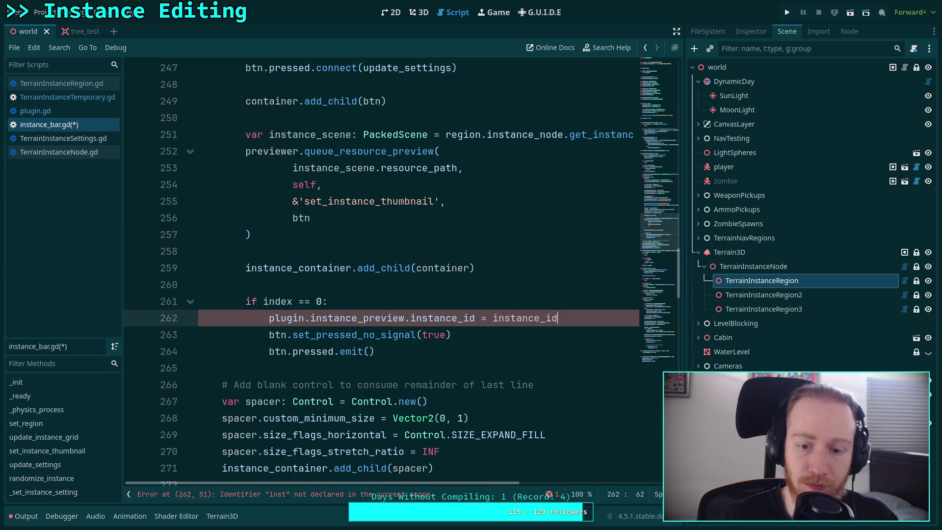
scroll(499, 337, "down", 1)
scroll(497, 337, "up", 3)
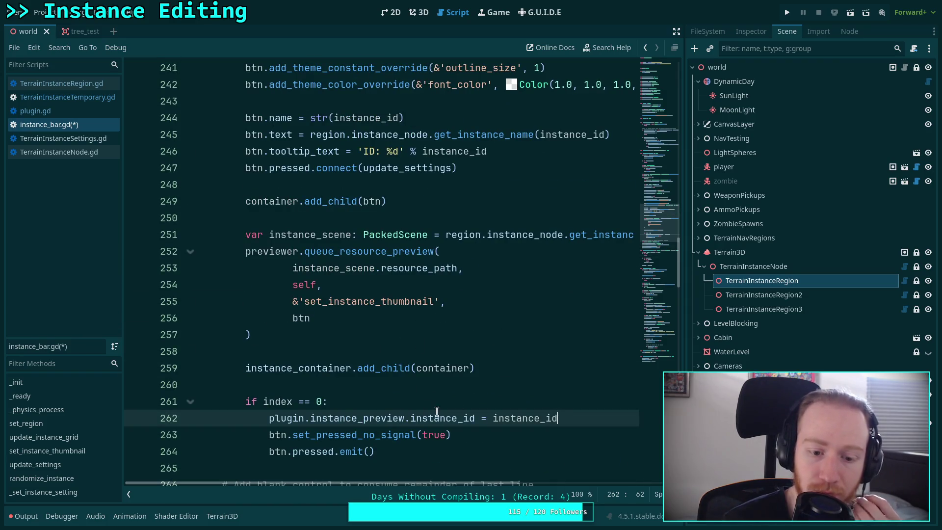
left_click_drag(565, 419, 266, 422)
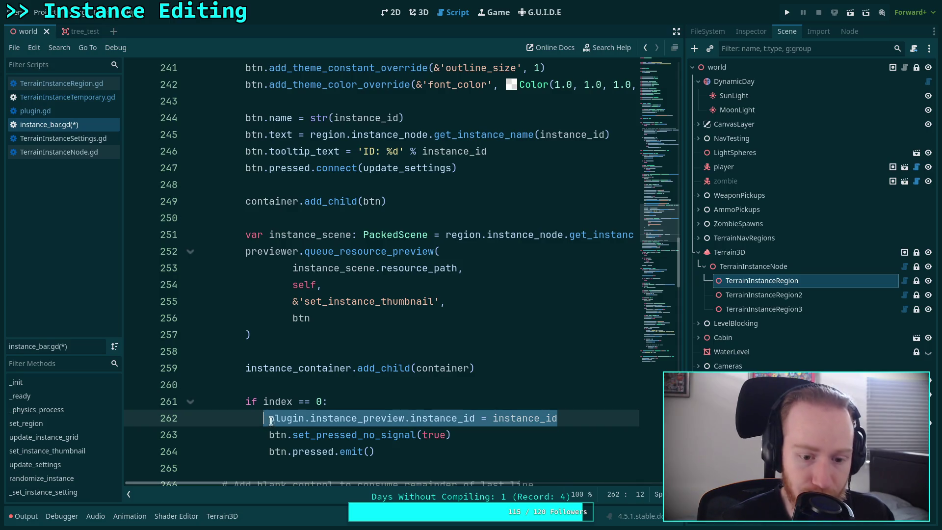
left_click(570, 421)
left_click_drag(570, 411, 269, 418)
key("ctrl+c")
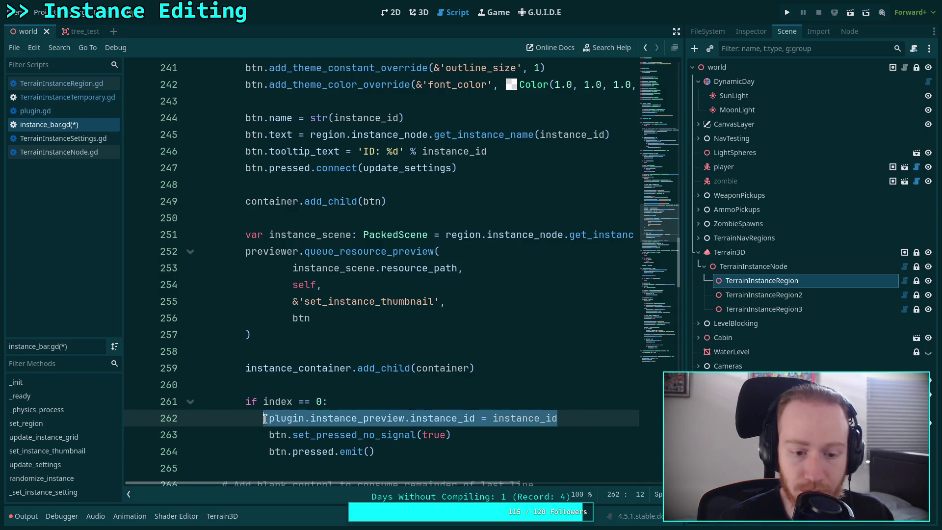
key("BackSpace")
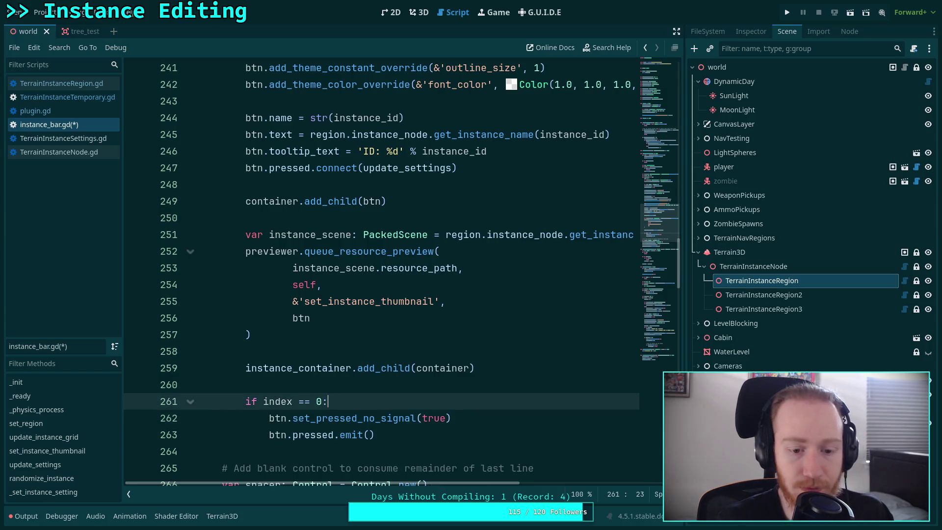
key("BackSpace")
key("BackSpace")
key("BackSpace")
scroll(216, 220, "up", 20)
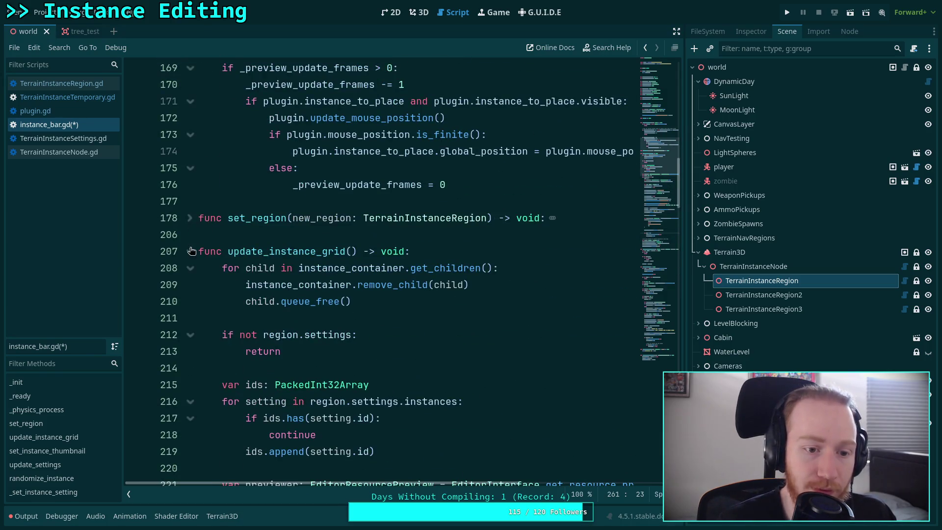
Step: Fold the update_instance_grid and set_instance_thumbnail functions
left_click(189, 251)
scroll(229, 263, "down", 4)
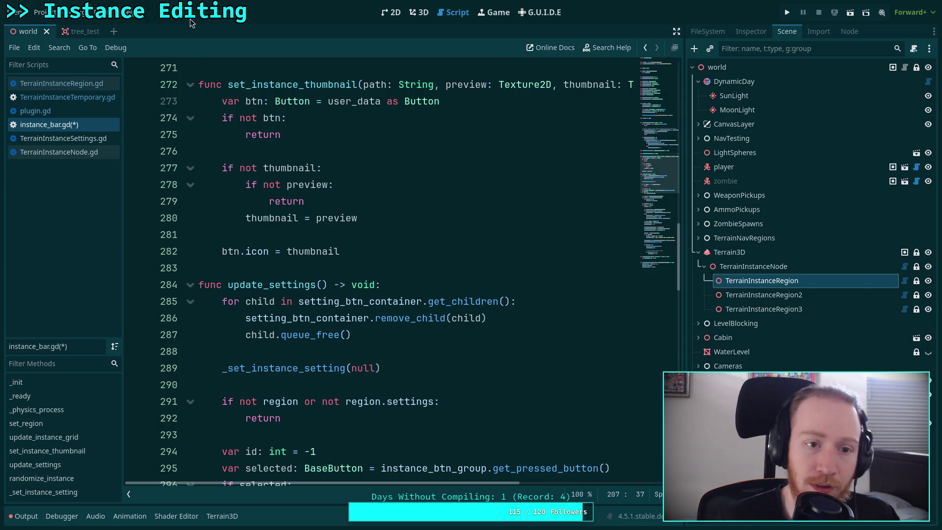
left_click(190, 84)
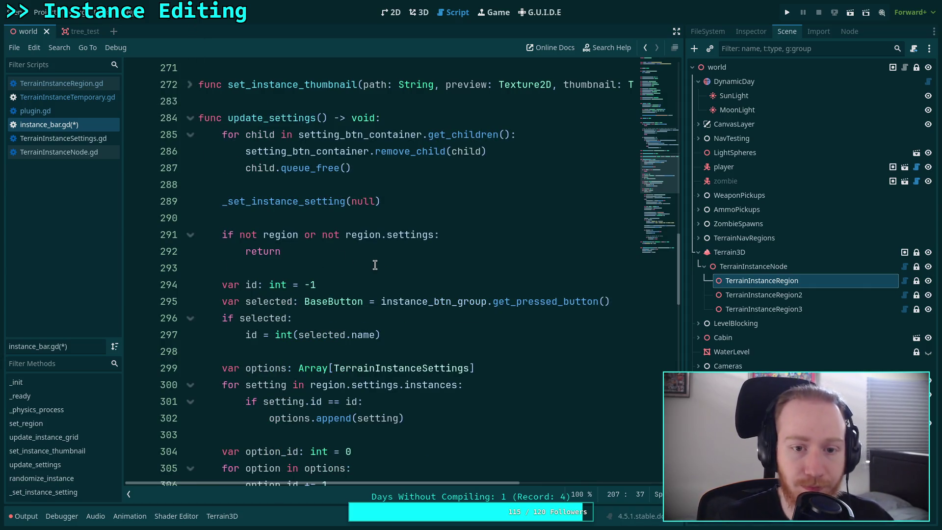
scroll(373, 274, "down", 5)
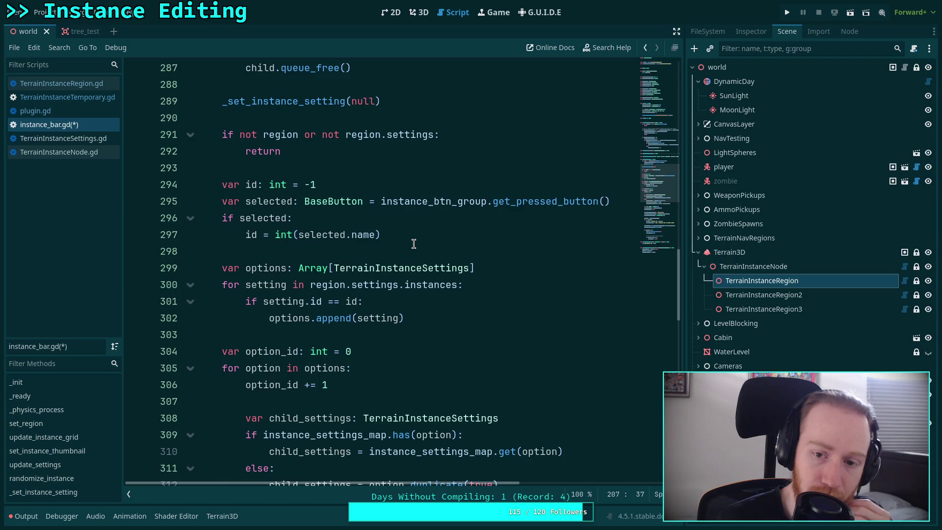
scroll(414, 243, "down", 1)
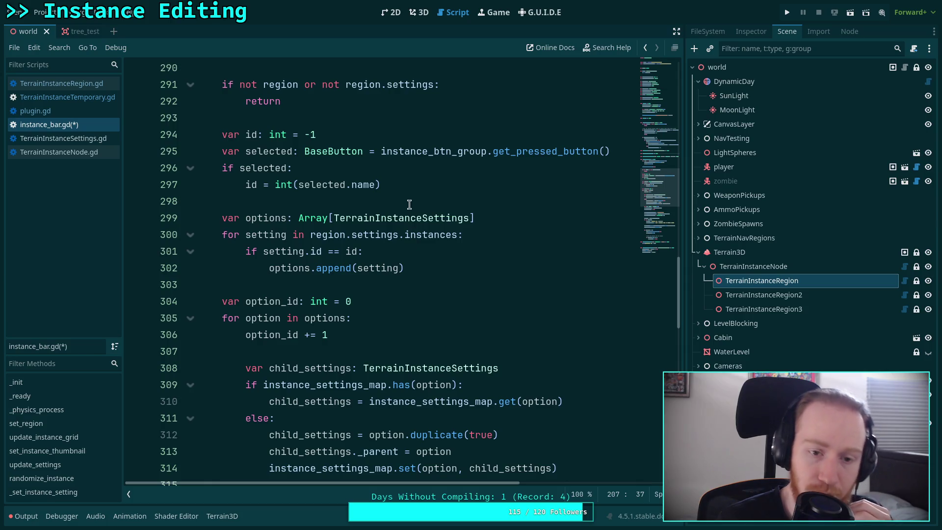
Step: Paste the preview assignment after line 297 as plugin.instance_preview.instance_id = id
left_click(424, 185)
key("Return")
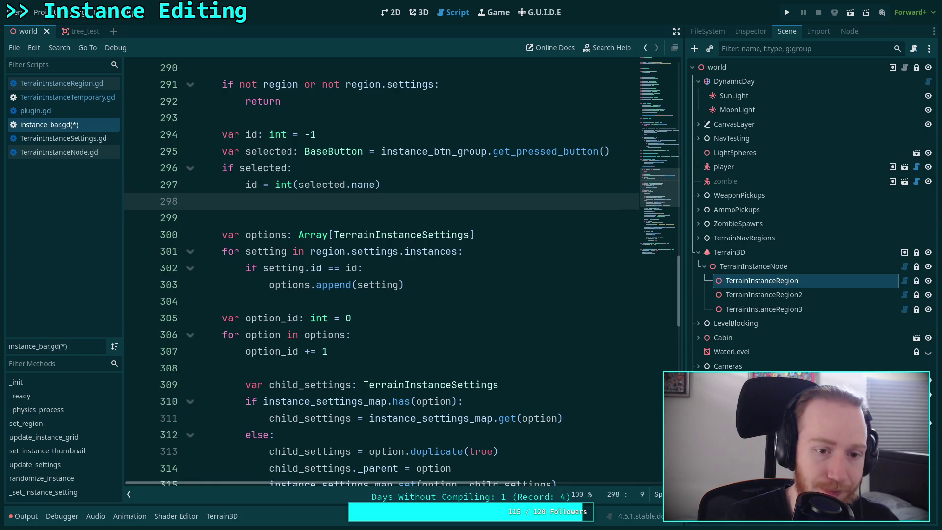
key("ctrl+v")
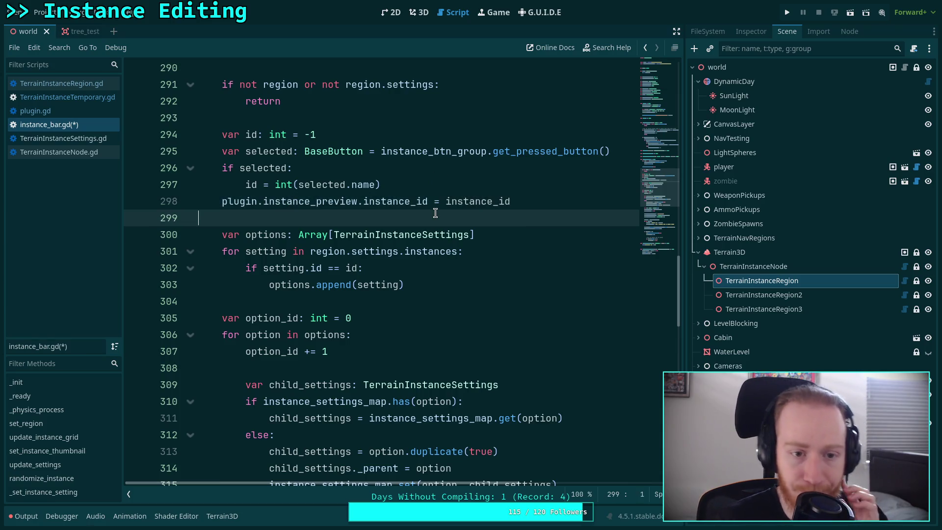
key("Down")
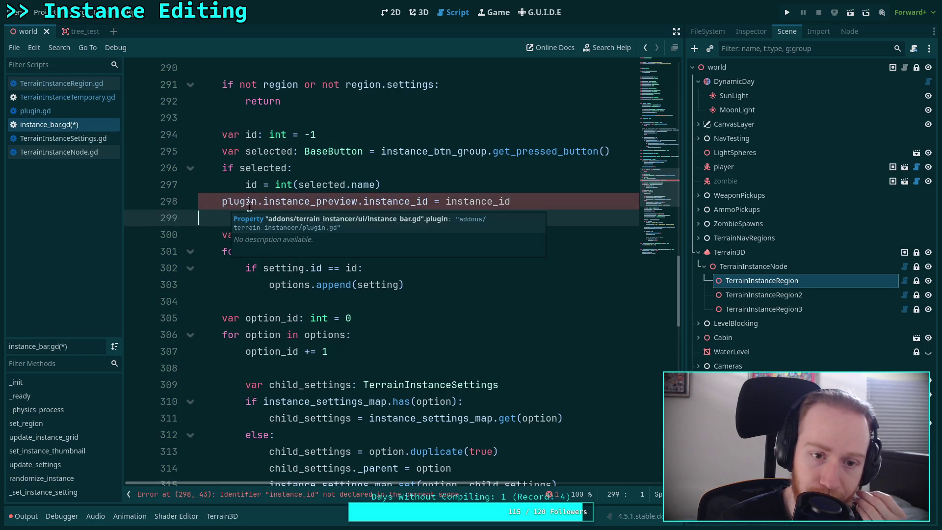
double_click(500, 202)
type("id")
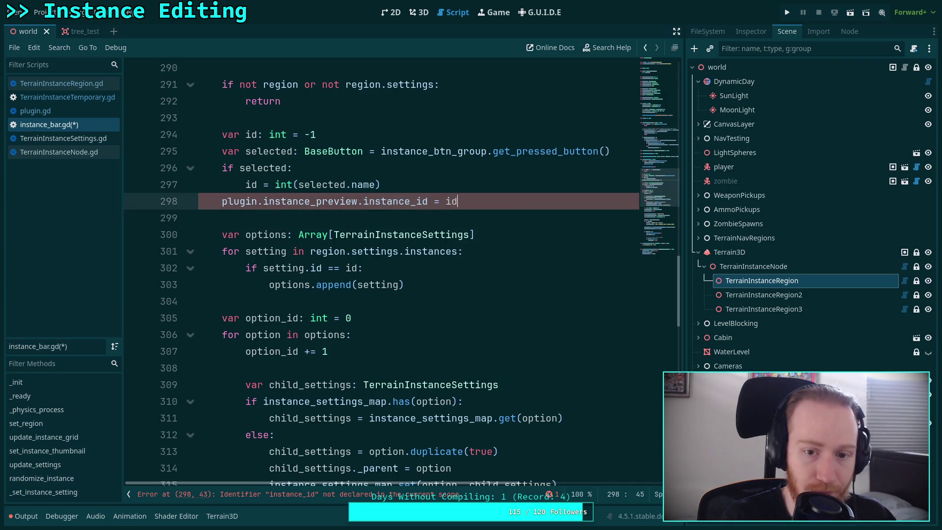
left_click(357, 217)
scroll(358, 217, "down", 2)
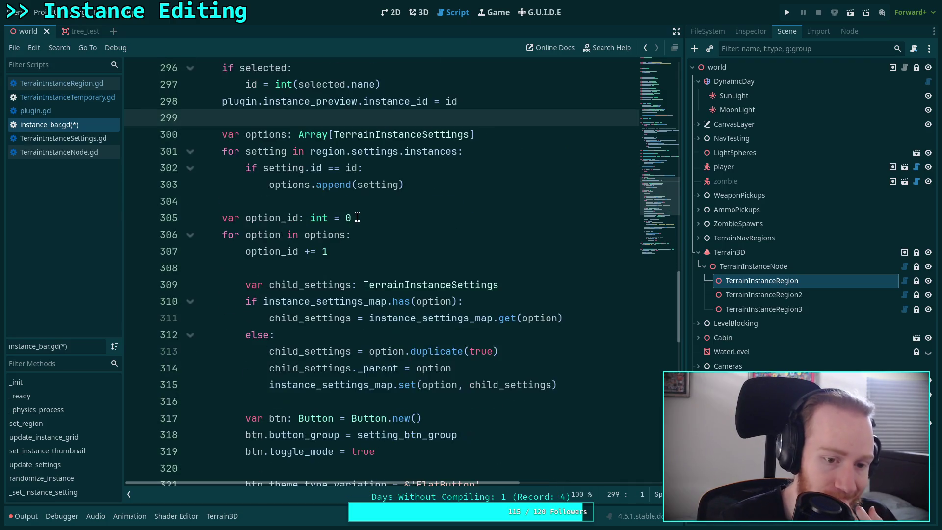
scroll(361, 234, "down", 10)
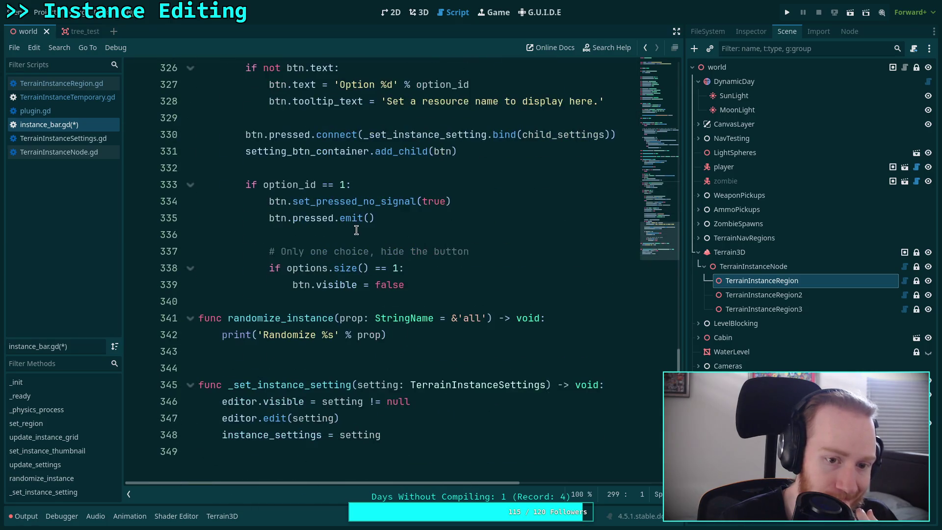
scroll(356, 230, "up", 10)
scroll(357, 230, "down", 9)
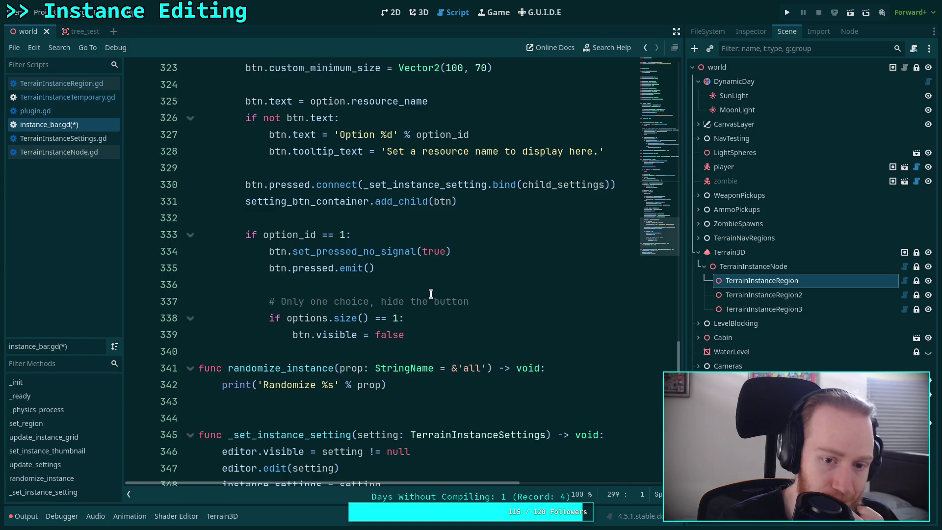
scroll(431, 293, "up", 2)
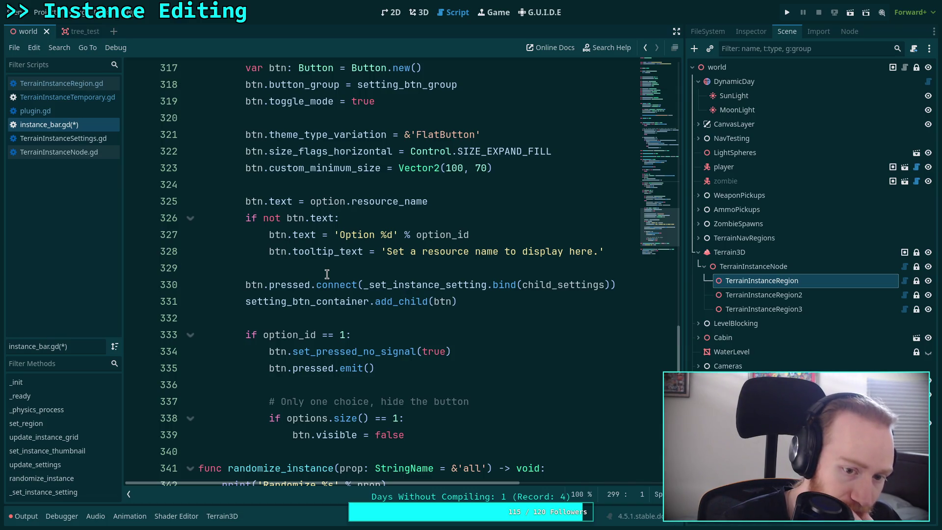
double_click(408, 283)
scroll(408, 283, "down", 4)
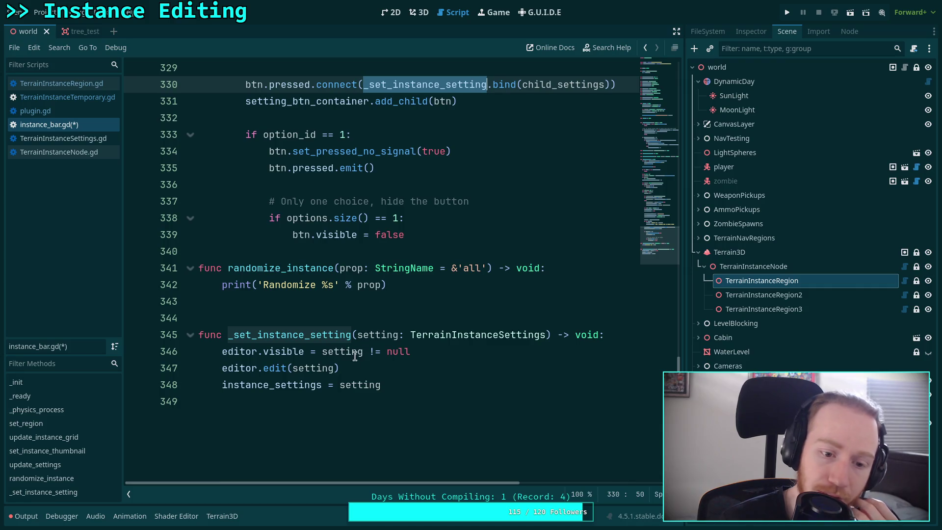
Step: Rename _set_instance_setting to set_instance_setting in its definition and connect call
left_click(234, 335)
key("BackSpace")
left_click(374, 84)
key("BackSpace")
key("BackSpace")
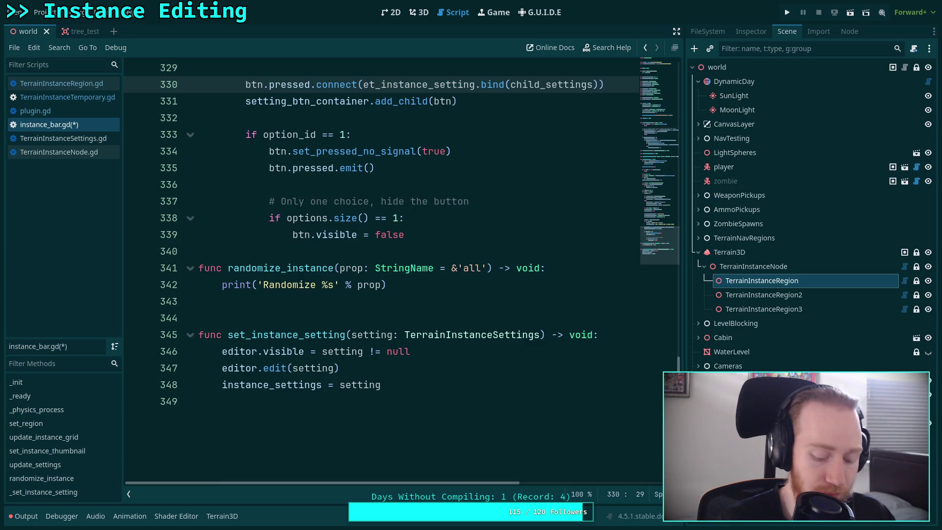
type("s")
Step: Move randomize_instance below set_instance_setting and tidy the blank separator lines
left_click_drag(246, 268, 247, 299)
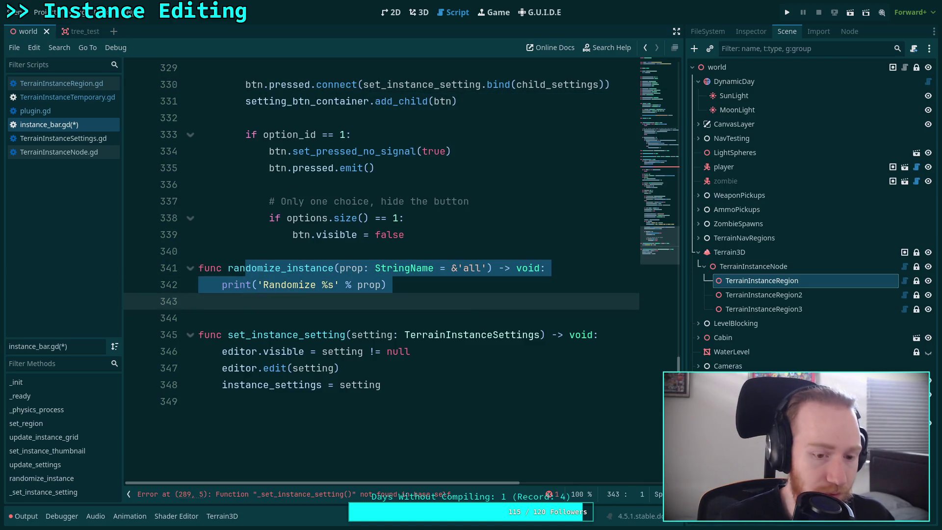
key("alt+Down")
key("alt+Down")
key("alt+Down")
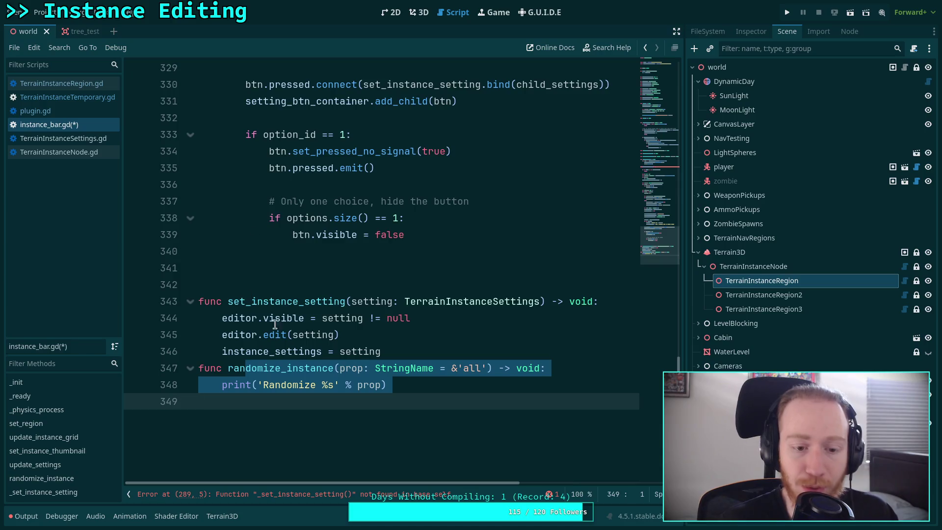
left_click(293, 279)
key("alt+Down")
key("alt+Down")
key("alt+Down")
key("alt+Down")
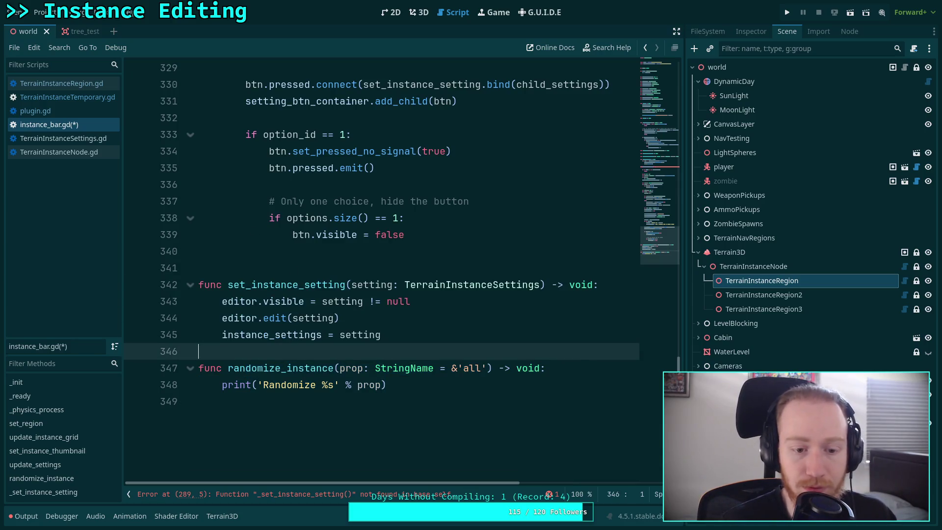
left_click(294, 251)
key("BackSpace")
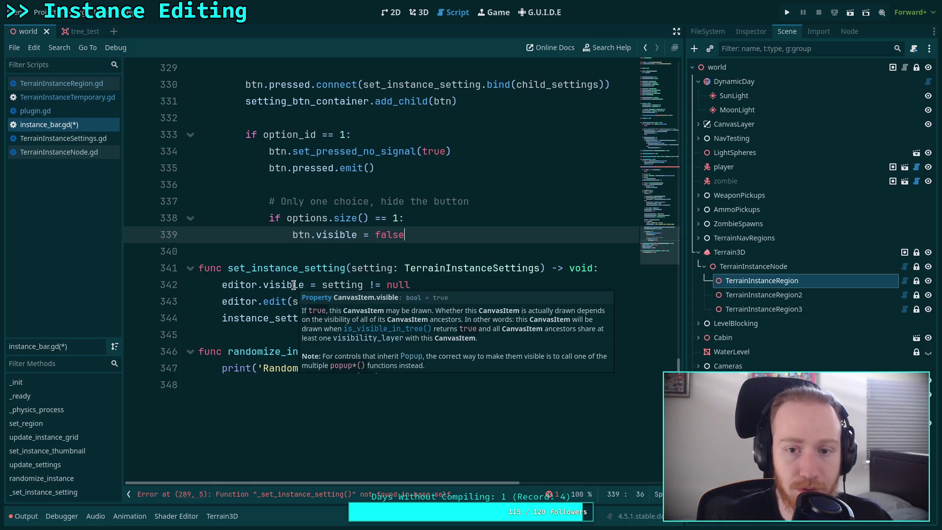
Step: End set_instance_setting with a randomize_instance() call
left_click(441, 322)
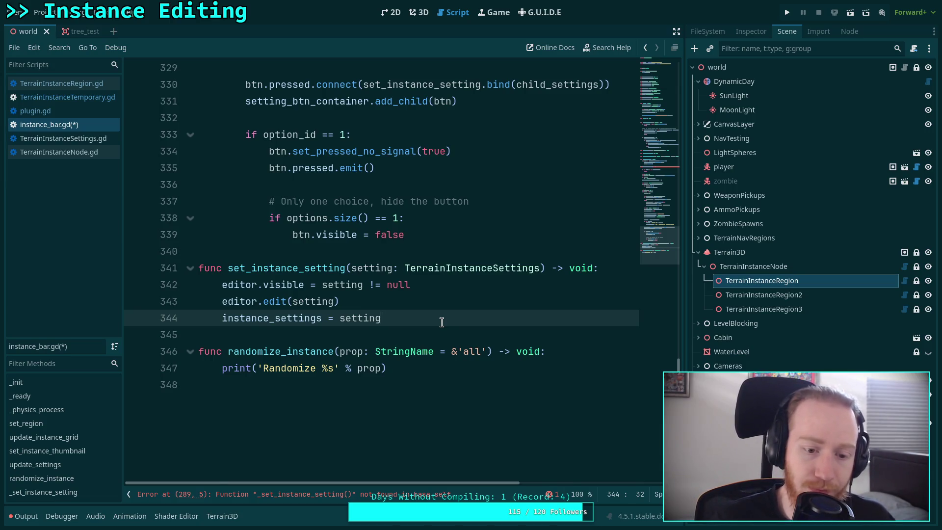
key("Return")
type("rand")
key("Return")
left_click(487, 403)
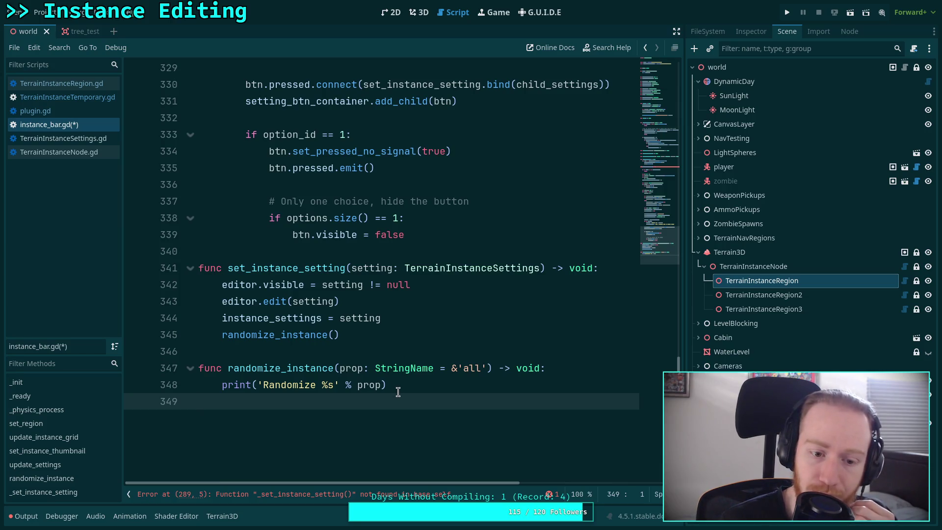
Step: Fix line 289 to call set_instance_setting(null) and save the script
key("ctrl+s")
scroll(228, 261, "up", 15)
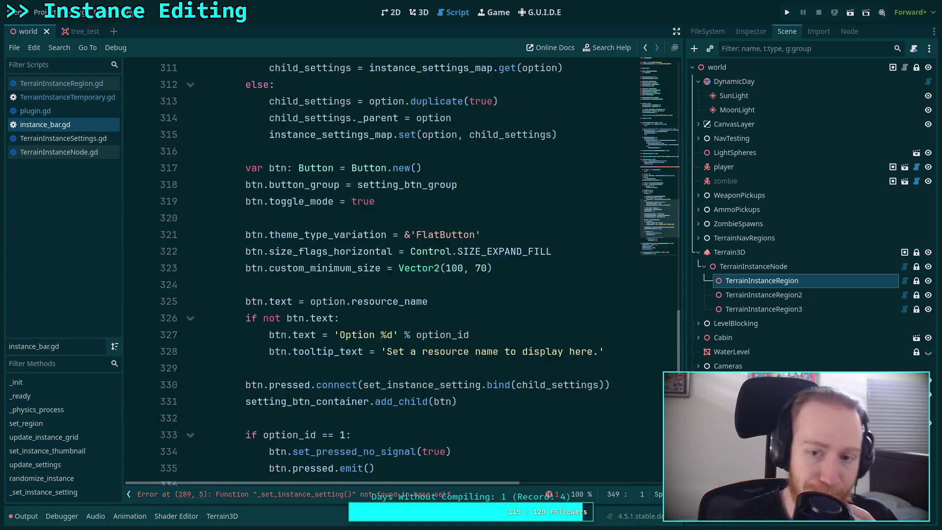
left_click(228, 253)
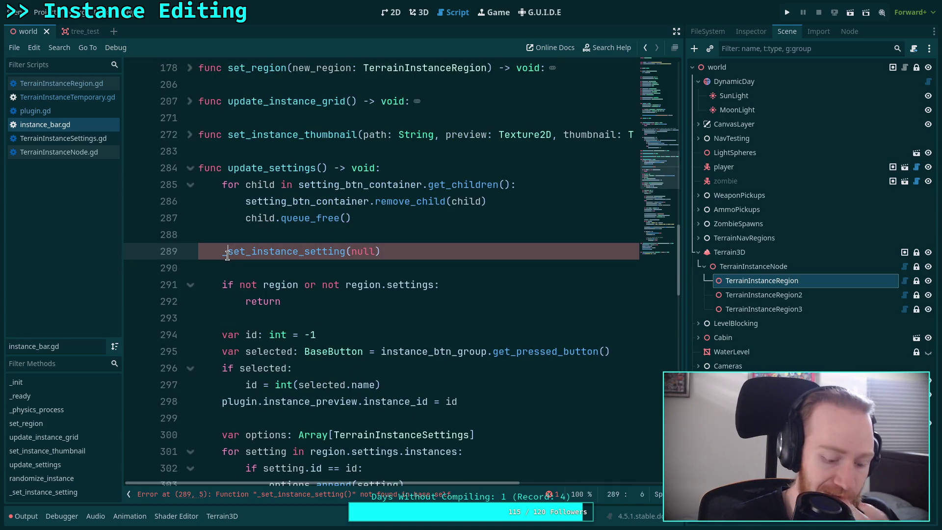
key("BackSpace")
key("ctrl+minus")
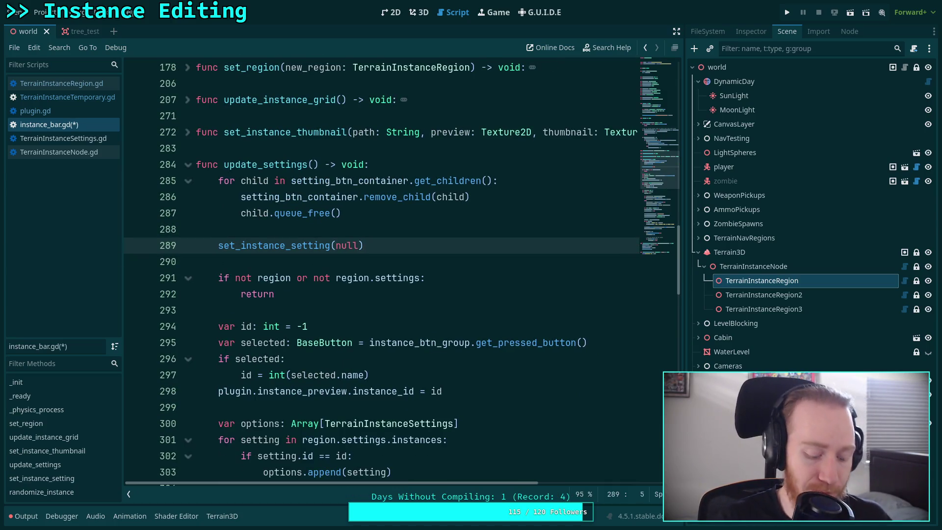
key("ctrl+s")
Step: Insert an 'if not instance_settings' condition before the randomize_instance() call
scroll(296, 354, "down", 13)
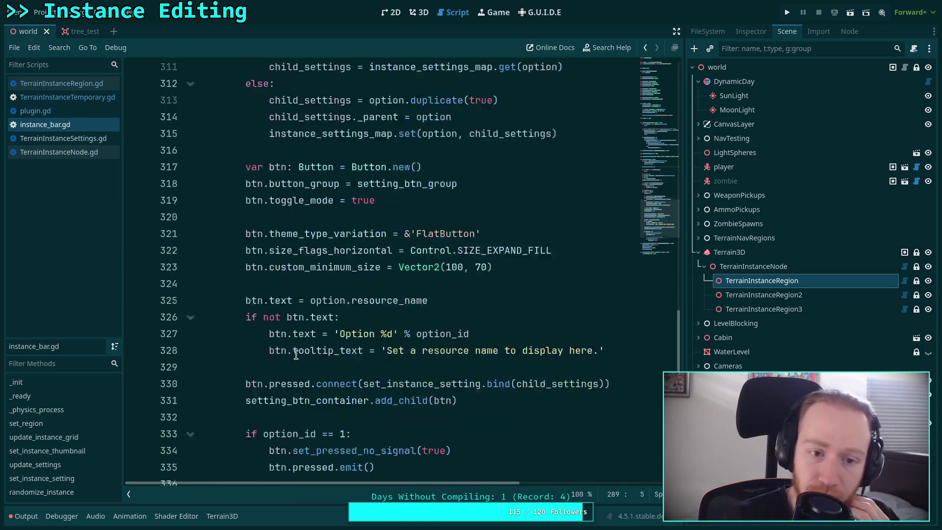
scroll(296, 355, "down", 5)
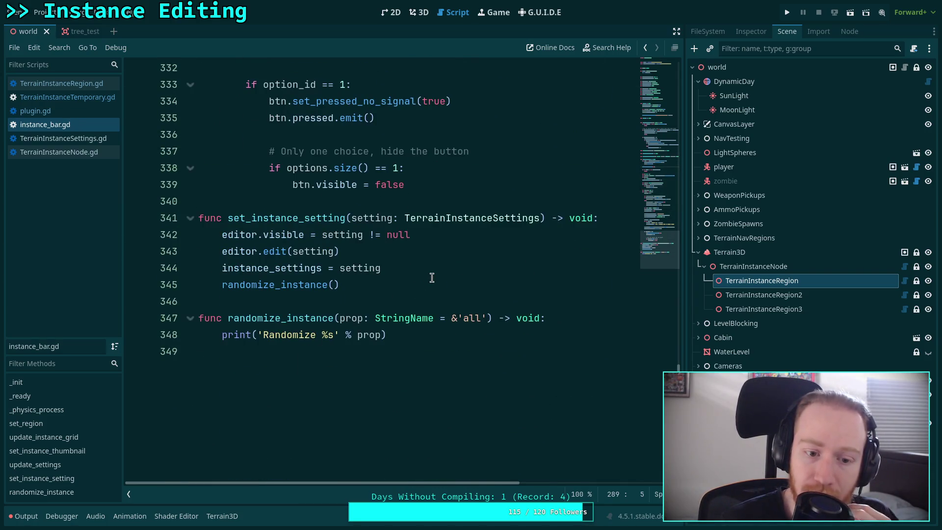
left_click(432, 278)
left_click(437, 269)
key("Return")
type("if setti")
key("BackSpace")
key("BackSpace")
key("BackSpace")
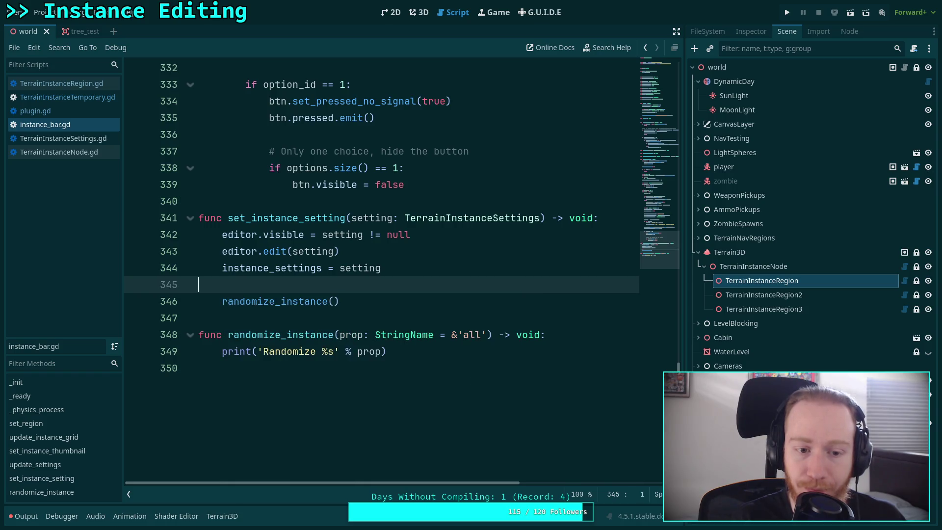
key("BackSpace")
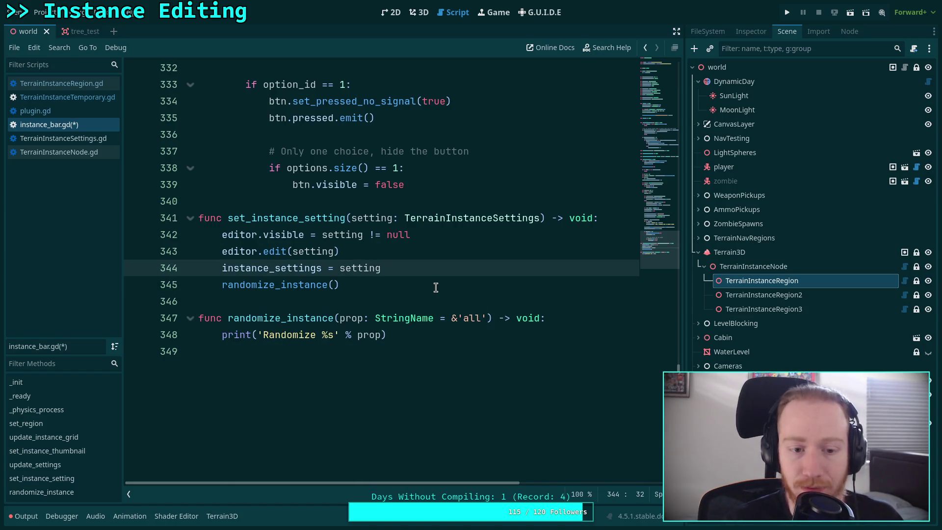
key("Return")
type("if not inst")
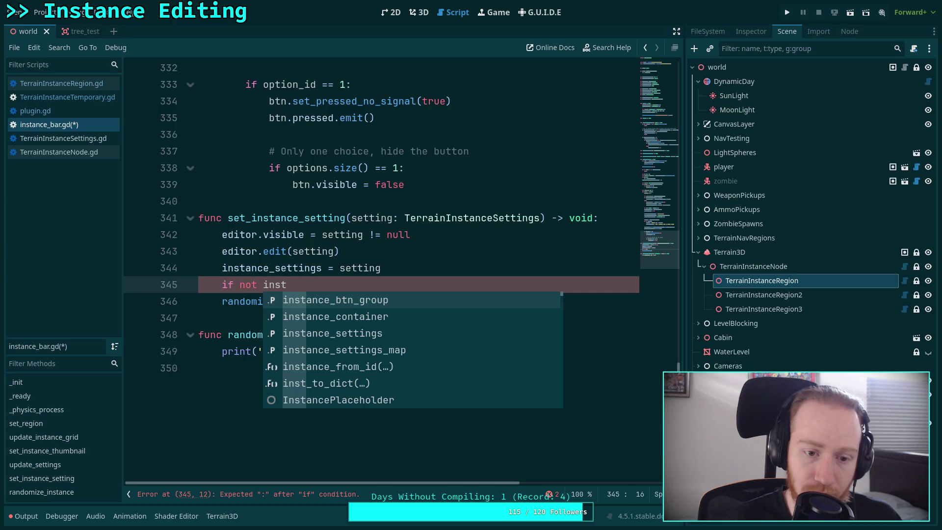
key("Down")
key("Down")
key("Return")
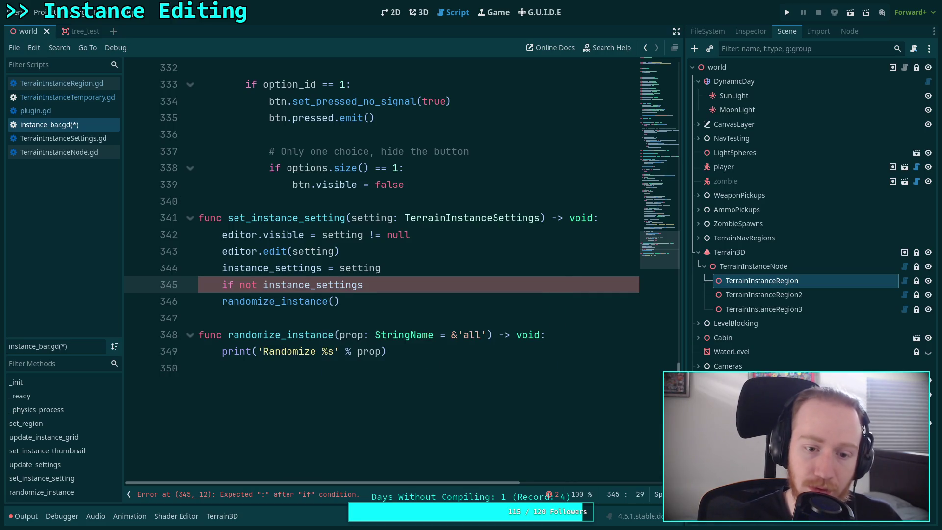
Step: Make it 'if instance_settings:', indent randomize_instance() under it, and save
double_click(249, 285)
key("BackSpace")
key("BackSpace")
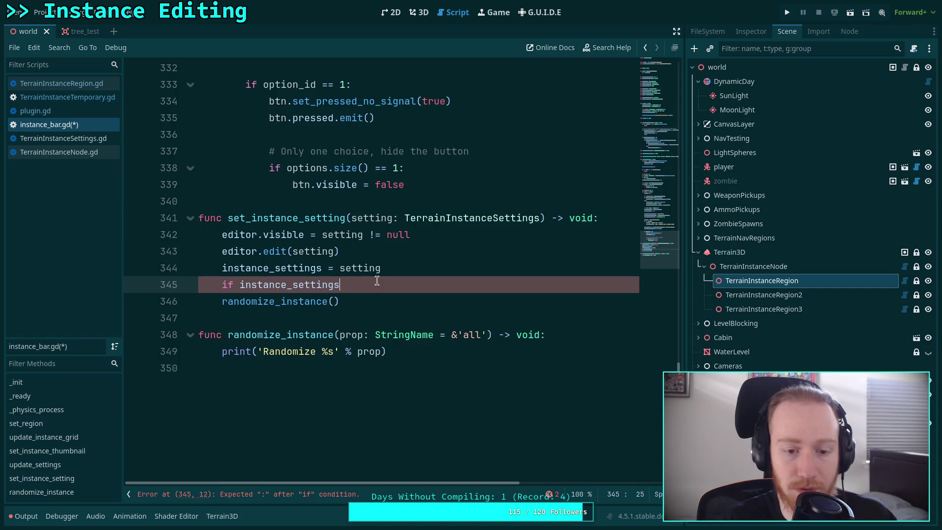
left_click(377, 281)
type(":")
left_click(221, 301)
key("Tab")
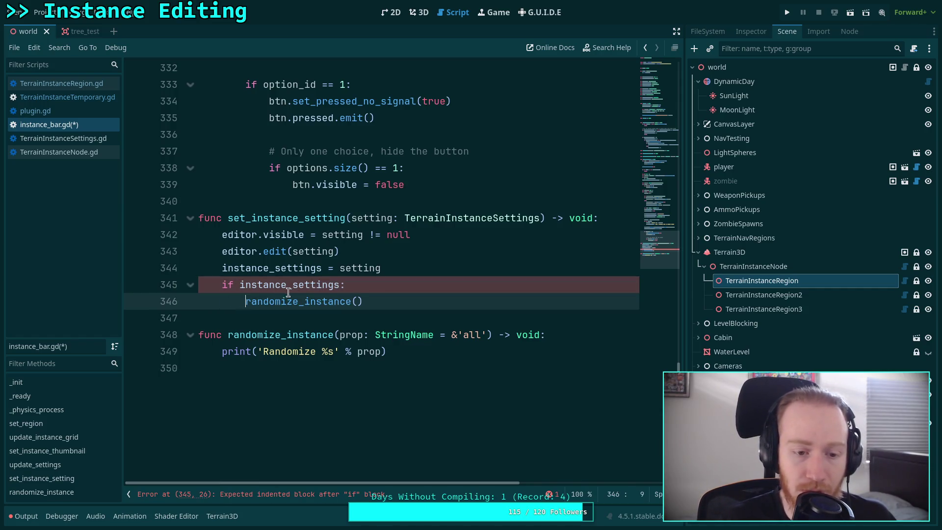
key("ctrl+s")
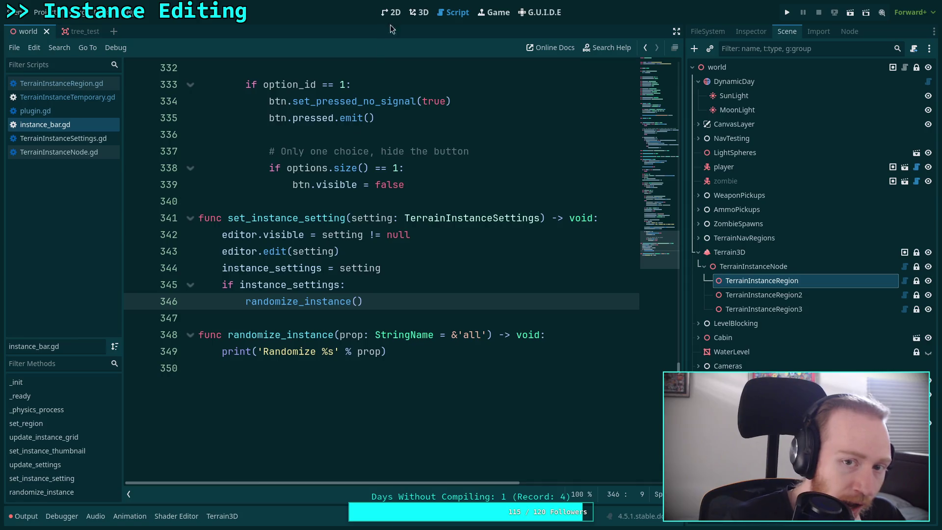
left_click(417, 16)
Step: Toggle the Terrain Instancer plugin off and on in Project Settings > Plugins
left_click(755, 222)
left_click(762, 283)
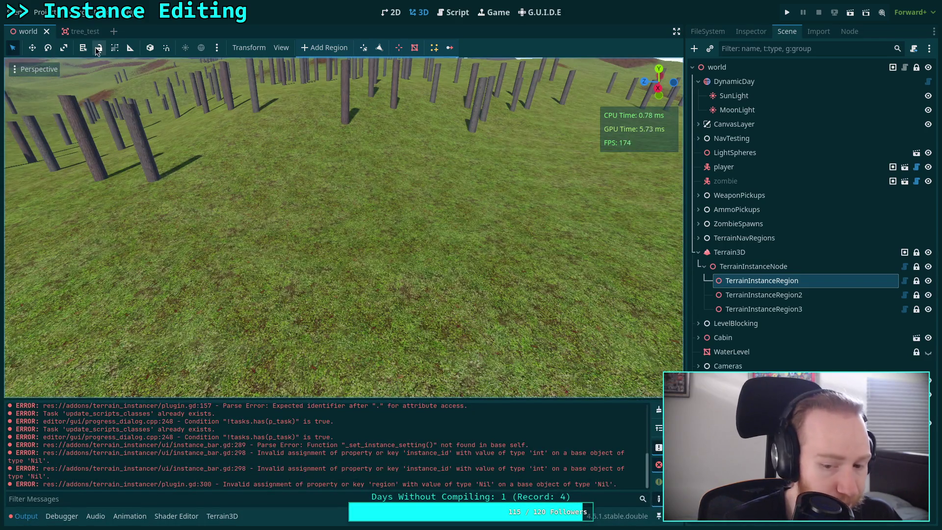
left_click(41, 11)
left_click(61, 28)
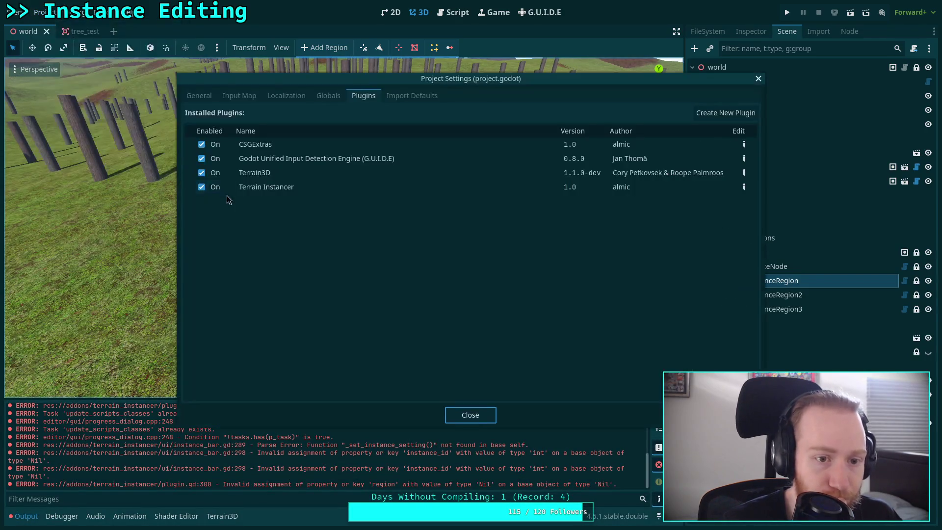
left_click(216, 190)
left_click(216, 191)
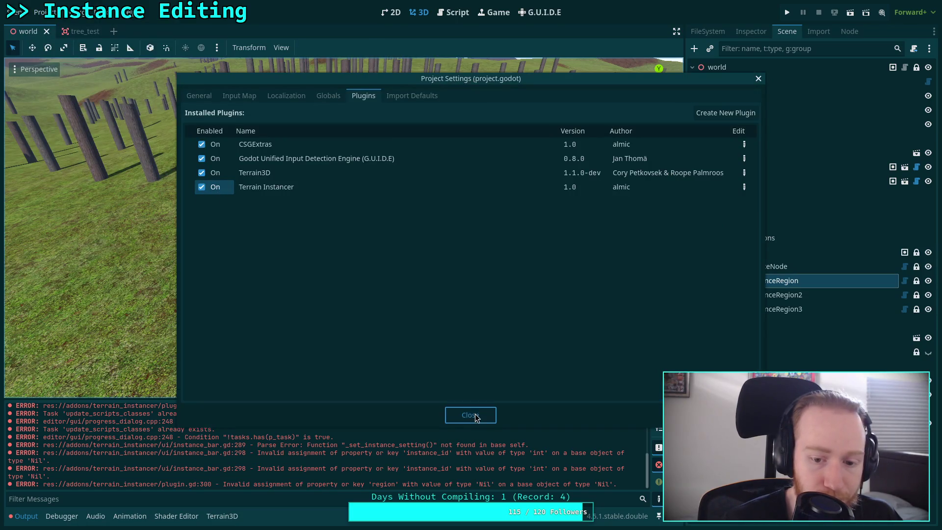
left_click(459, 413)
Step: Reselect TerrainInstanceRegion and activate the instance tool to show the instance bar
left_click(737, 209)
left_click(762, 281)
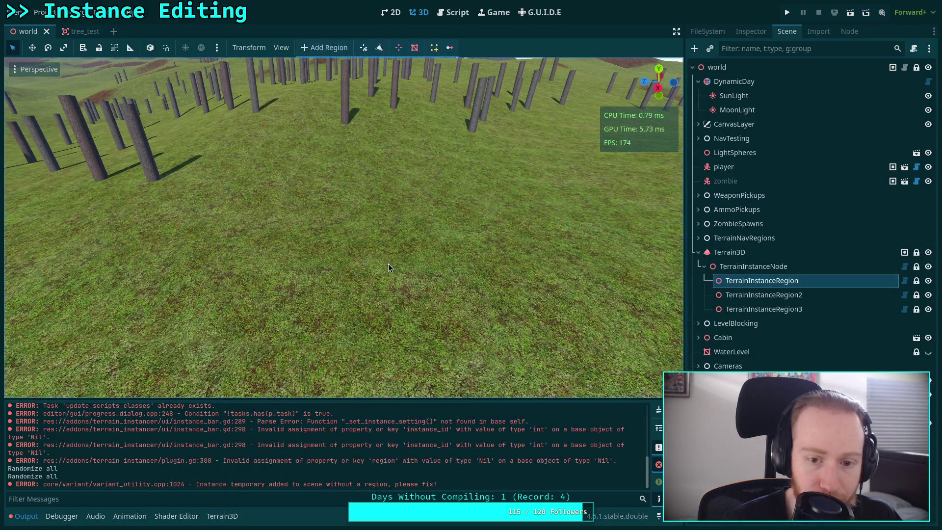
left_click(434, 48)
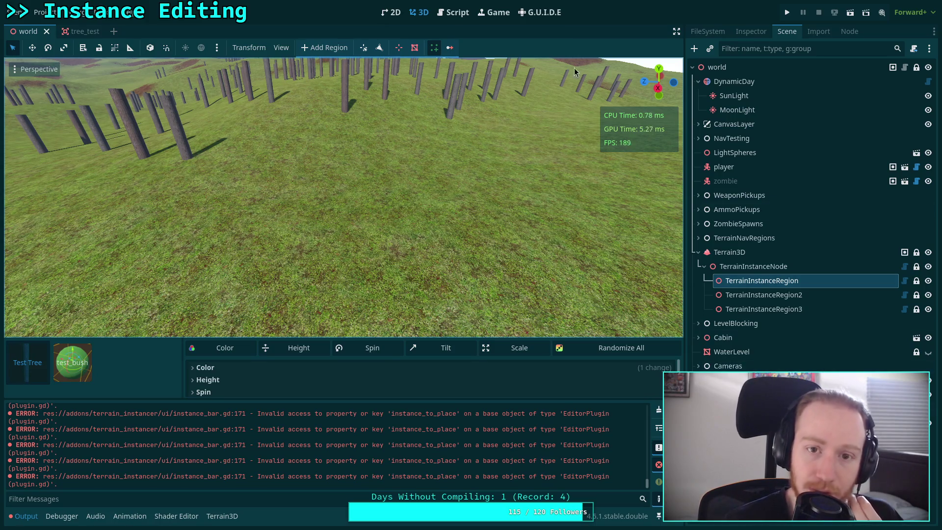
left_click(454, 12)
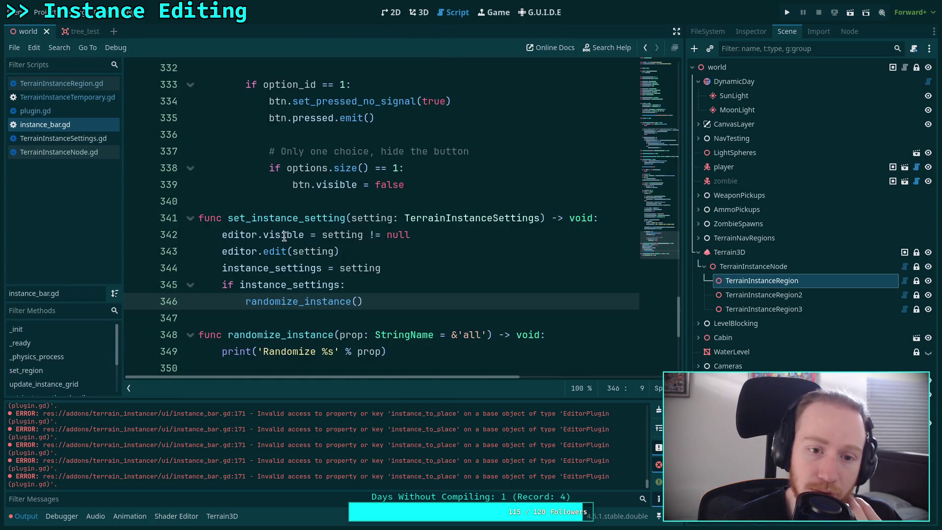
Step: Replace both instance_to_place references on line 171 with instance_preview
scroll(279, 244, "up", 20)
scroll(279, 244, "up", 6)
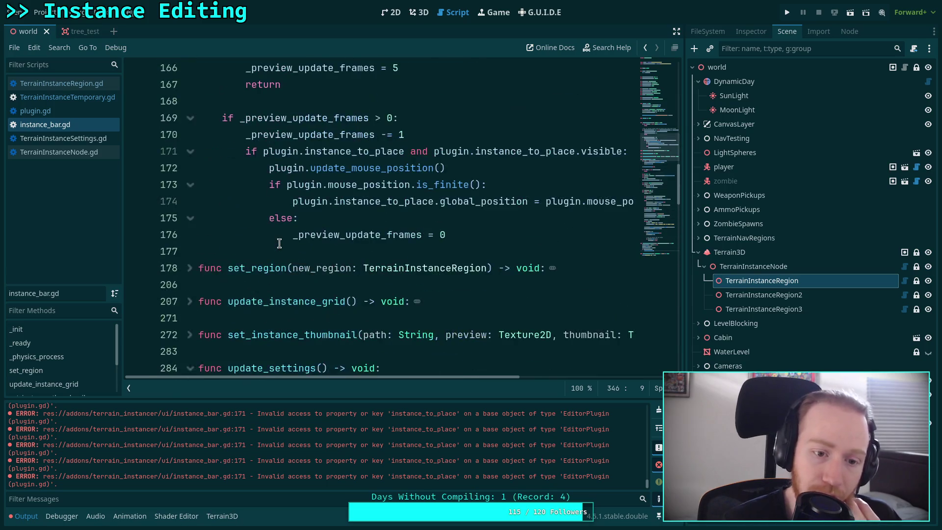
scroll(212, 262, "up", 3)
scroll(213, 262, "down", 2)
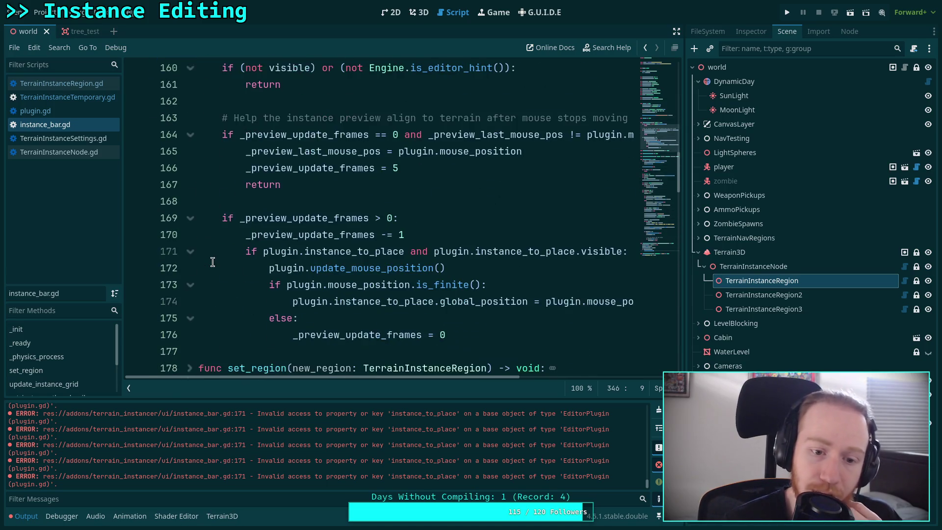
left_click_drag(356, 253, 415, 254)
type("pr")
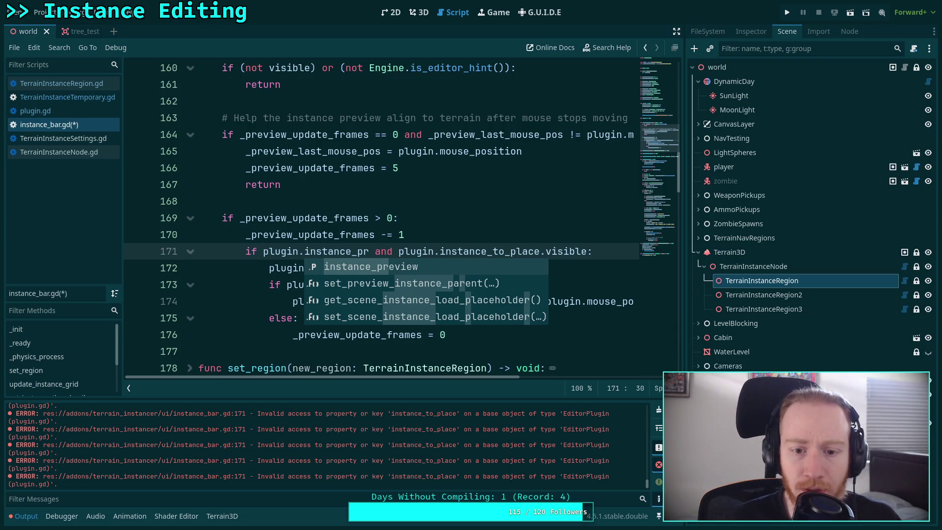
key("Return")
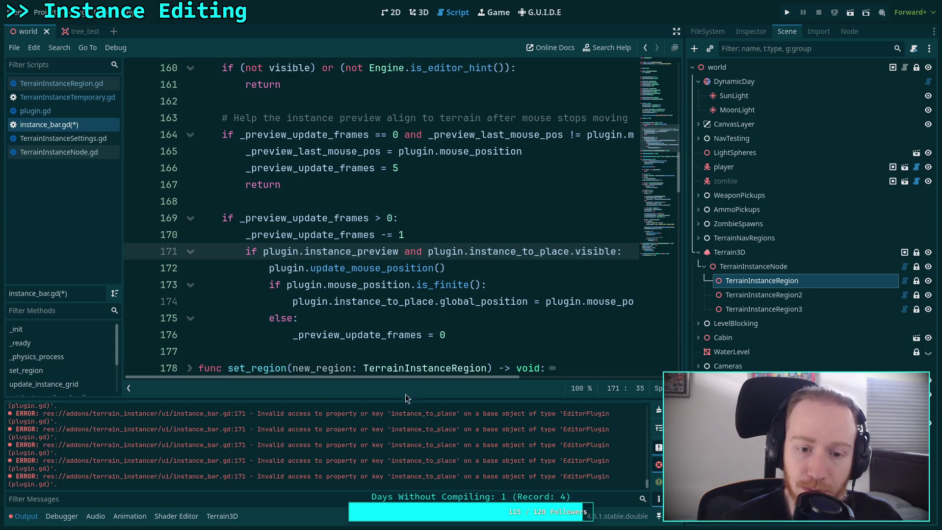
double_click(358, 251)
right_click(358, 251)
left_click(540, 256)
double_click(539, 256)
right_click(540, 257)
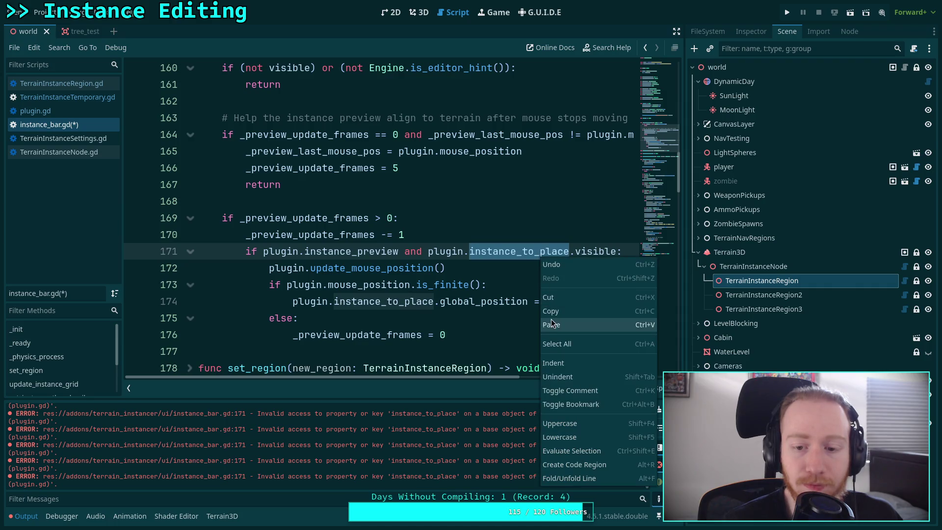
left_click(550, 327)
Step: On line 174, use instance_preview and instance_position instead of instance_to_place and global_position
double_click(396, 302)
right_click(397, 302)
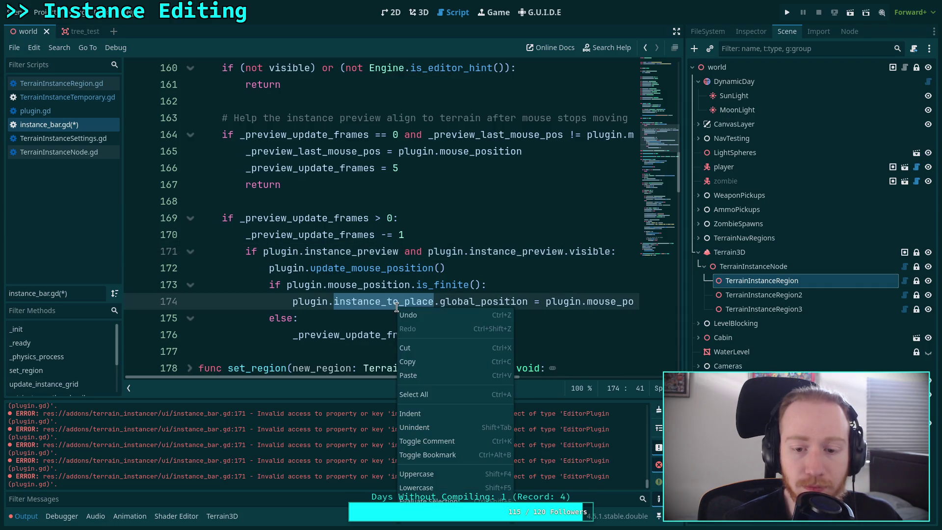
left_click(417, 373)
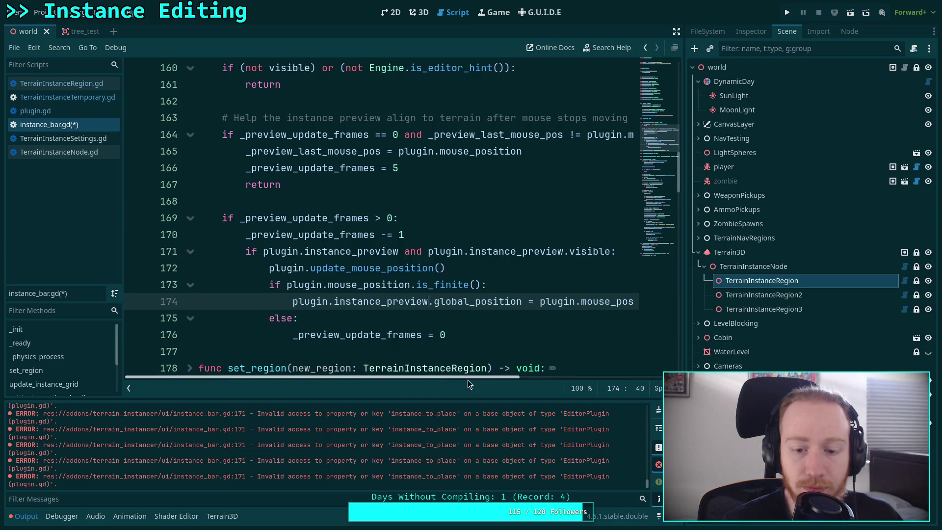
left_click_drag(467, 377, 547, 377)
left_click(368, 302)
double_click(368, 302)
type("inst")
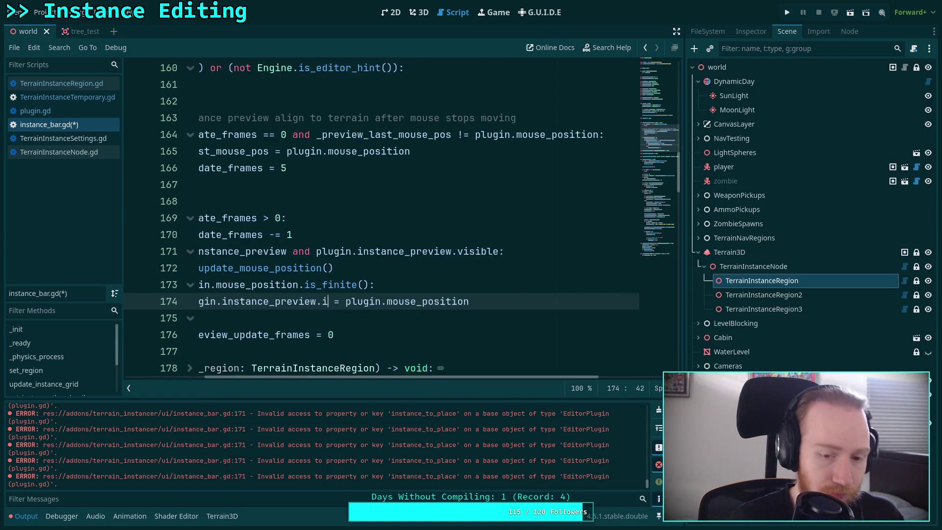
key("Down")
key("Down")
key("Down")
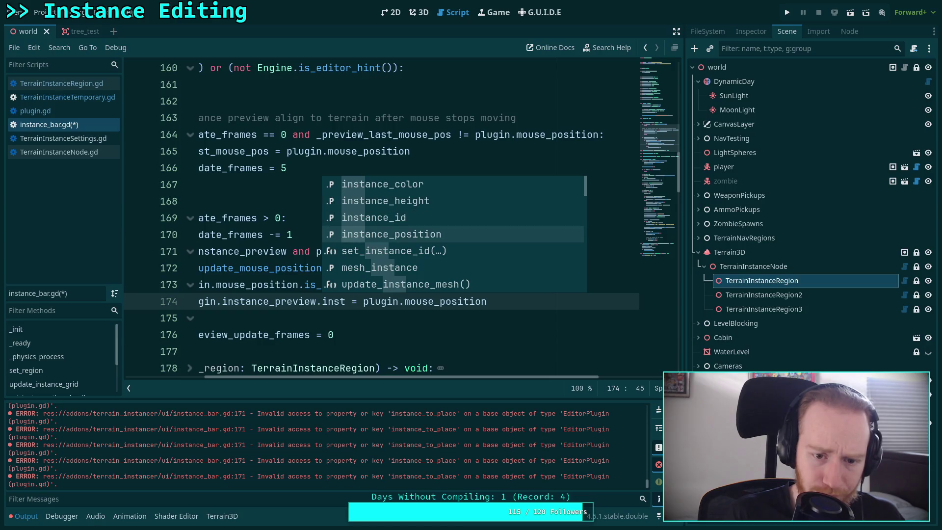
key("Return")
Step: Save the script, return to the 3D view, and clear the output log
key("ctrl+s")
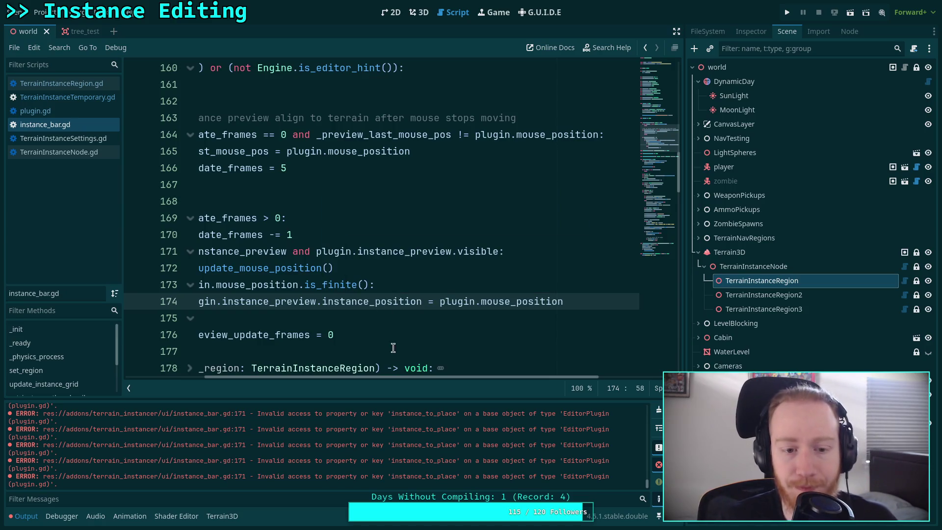
left_click_drag(410, 377, 330, 377)
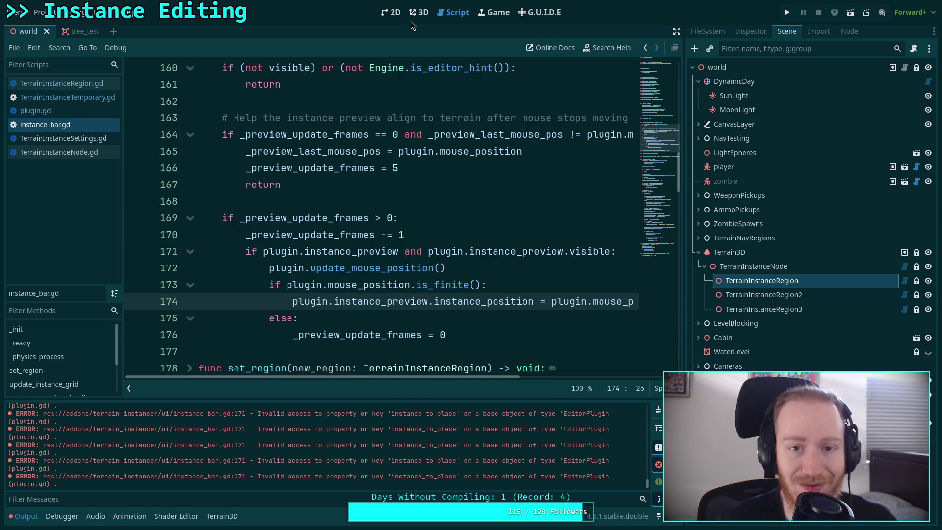
left_click(419, 15)
left_click(659, 410)
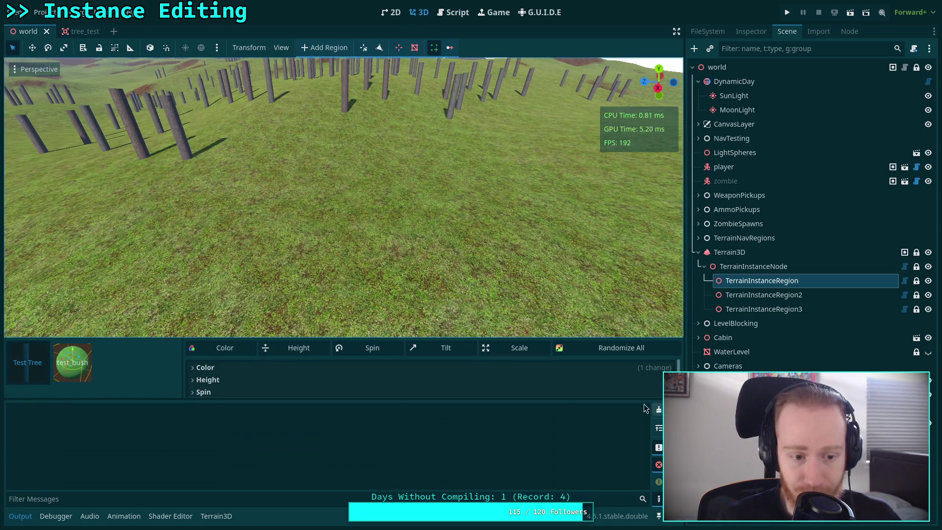
Step: Reload the Terrain Instancer plugin by unchecking and rechecking it in Project Settings > Plugins
left_click(44, 12)
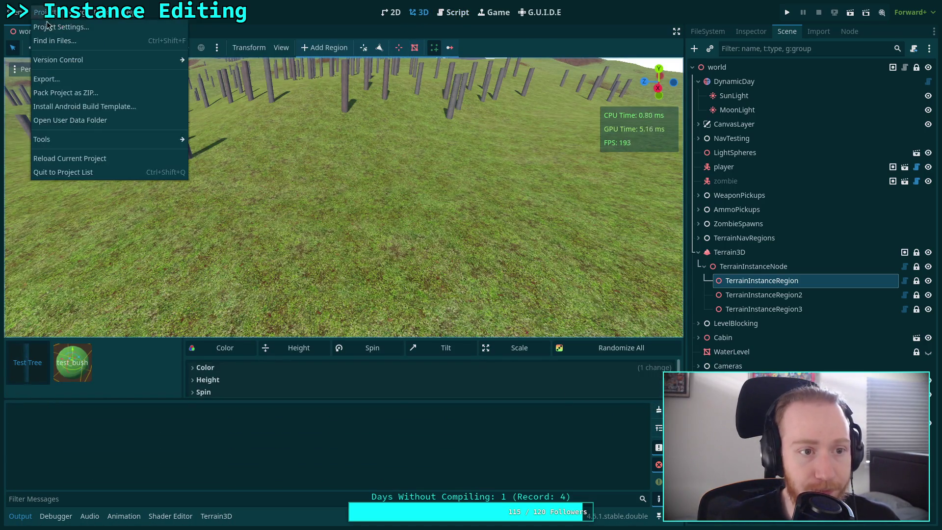
left_click(50, 28)
left_click(204, 189)
left_click(204, 188)
left_click(466, 415)
Step: Reselect TerrainInstanceRegion and choose the add-instance tool to bring back the instance bar
left_click(767, 224)
left_click(762, 280)
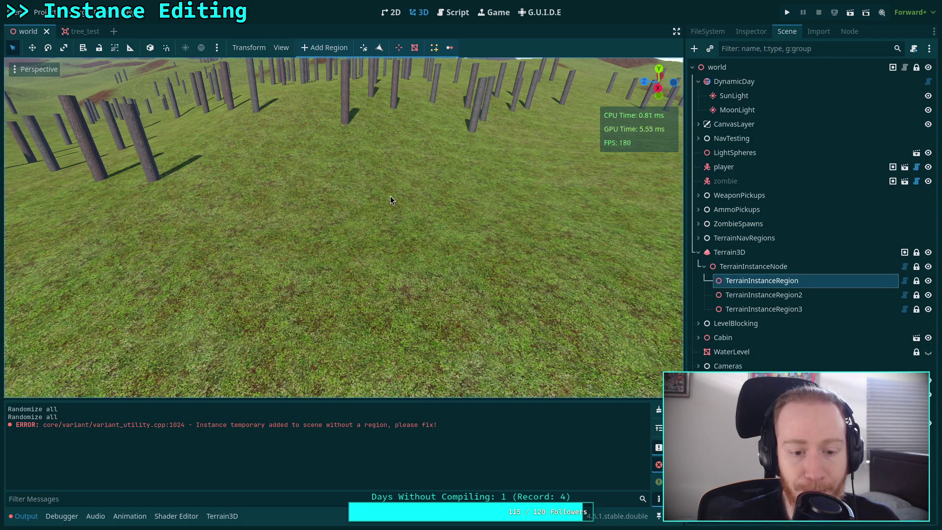
left_click(434, 48)
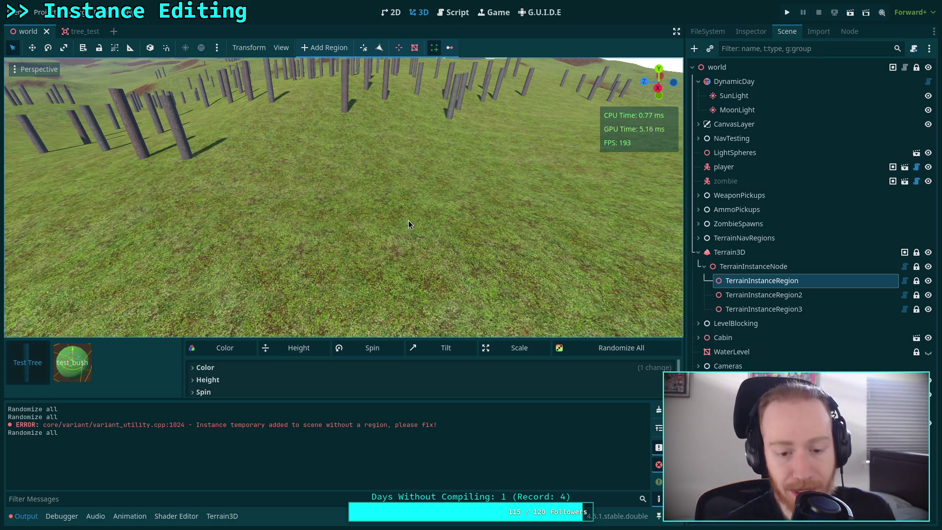
left_click(448, 13)
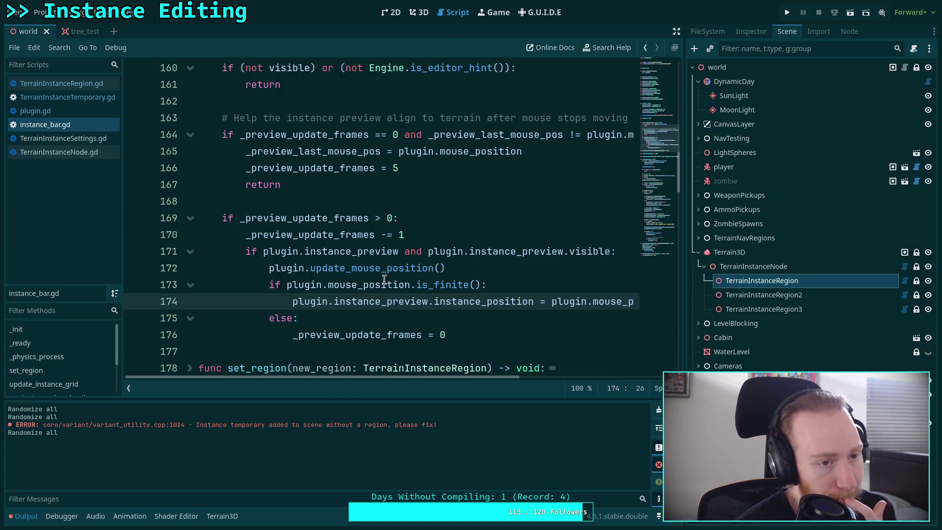
Step: Search instance_bar.gd for add_child and step through its matches
left_click(463, 251)
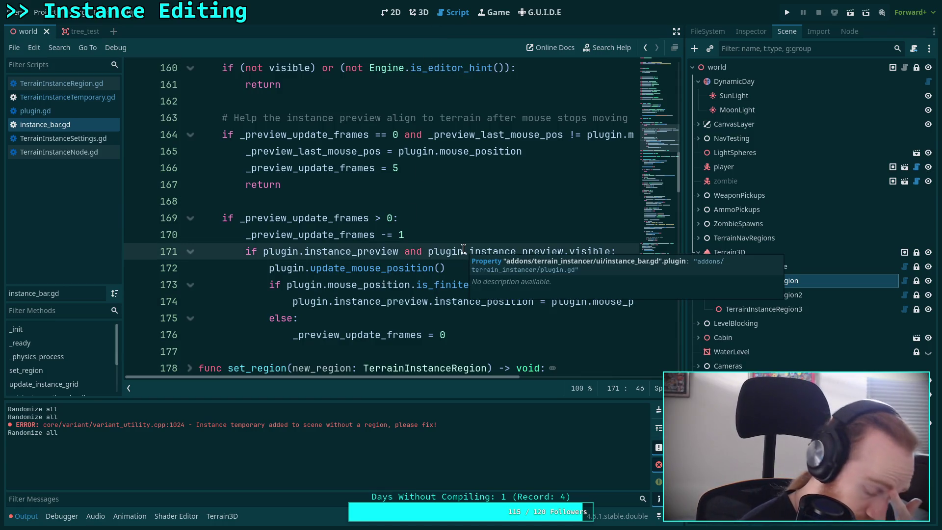
key("ctrl+f")
type("add_child")
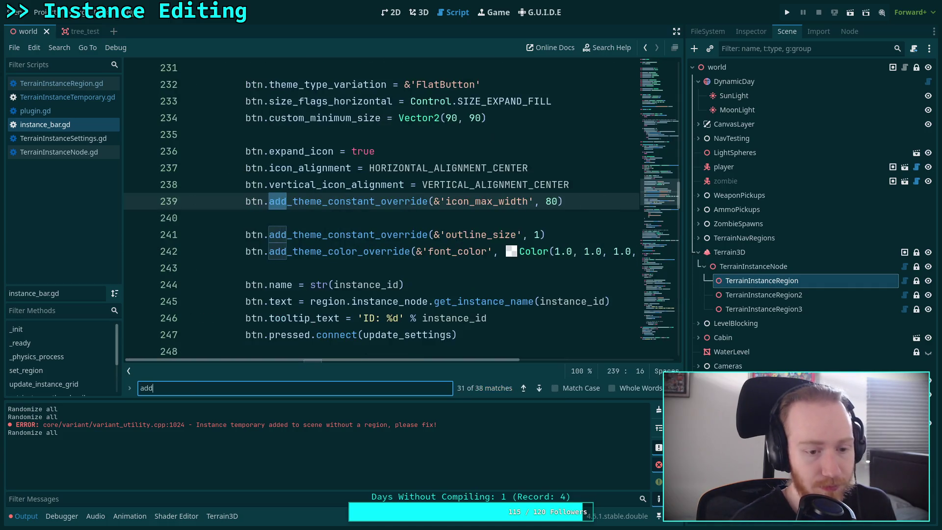
key("Return")
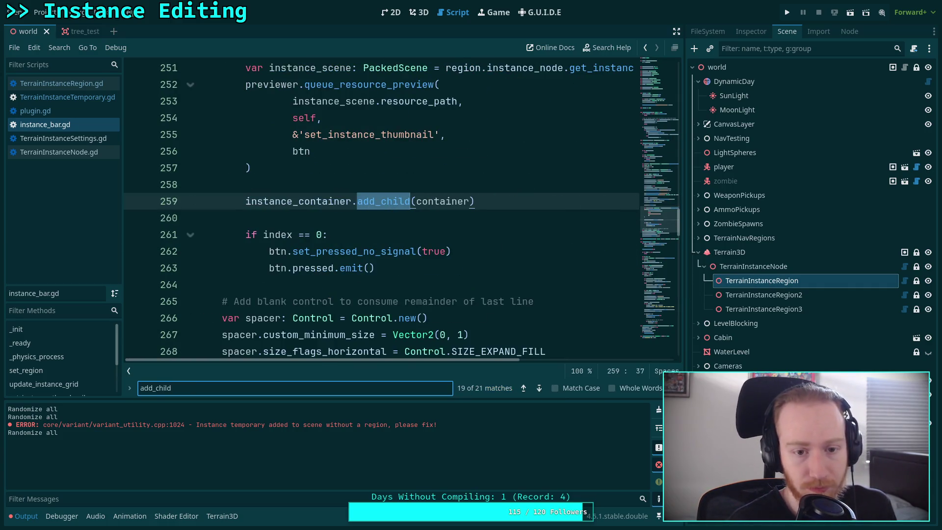
key("Return")
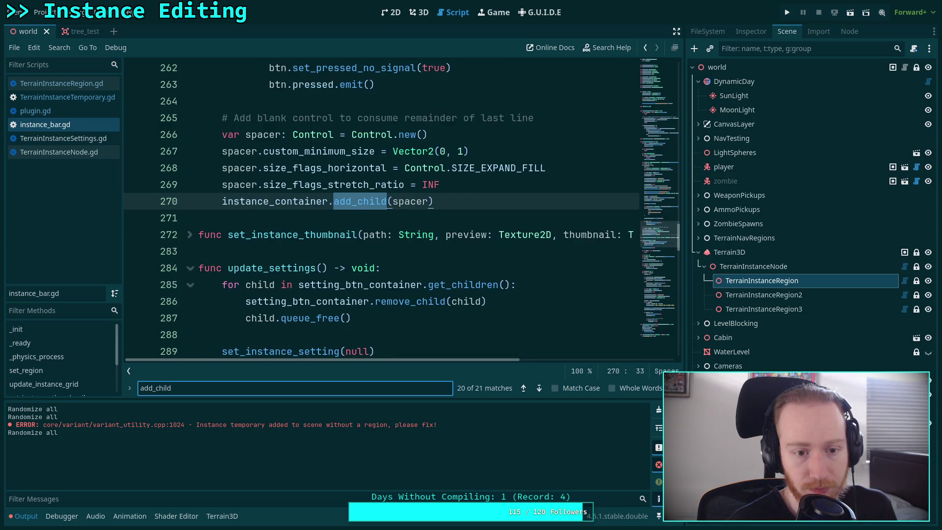
key("Return")
key("Return")
key("BackSpace")
key("BackSpace")
key("BackSpace")
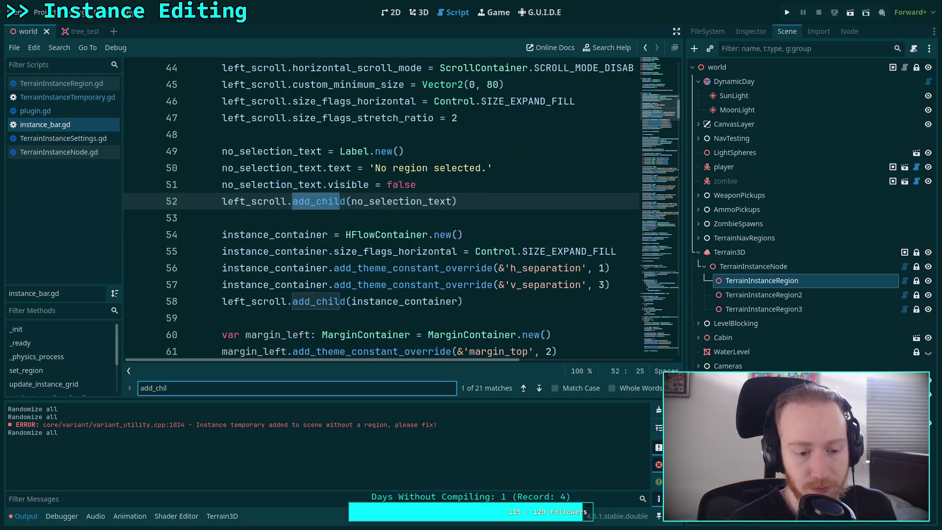
Step: Search for instance_preview and cycle through its matches in instance_bar.gd
type("instance_")
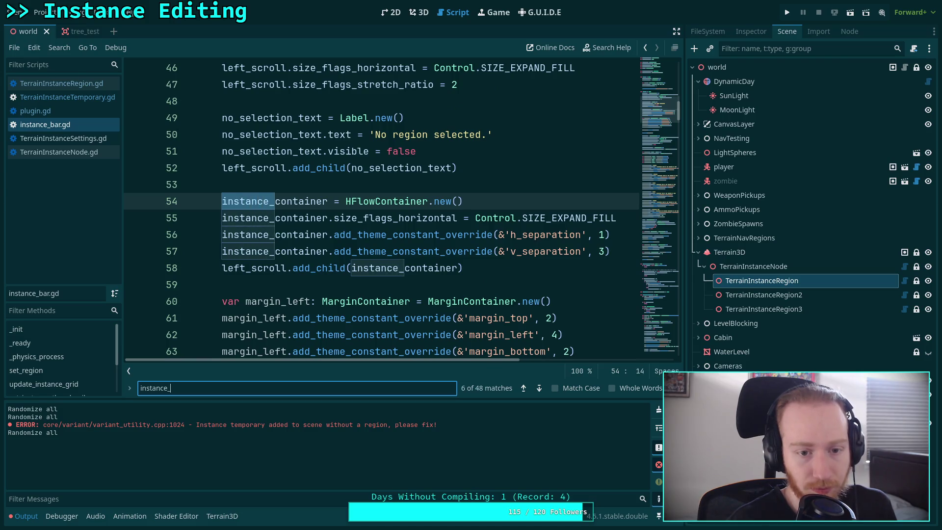
type("priev")
key("BackSpace")
type("eview")
key("Return")
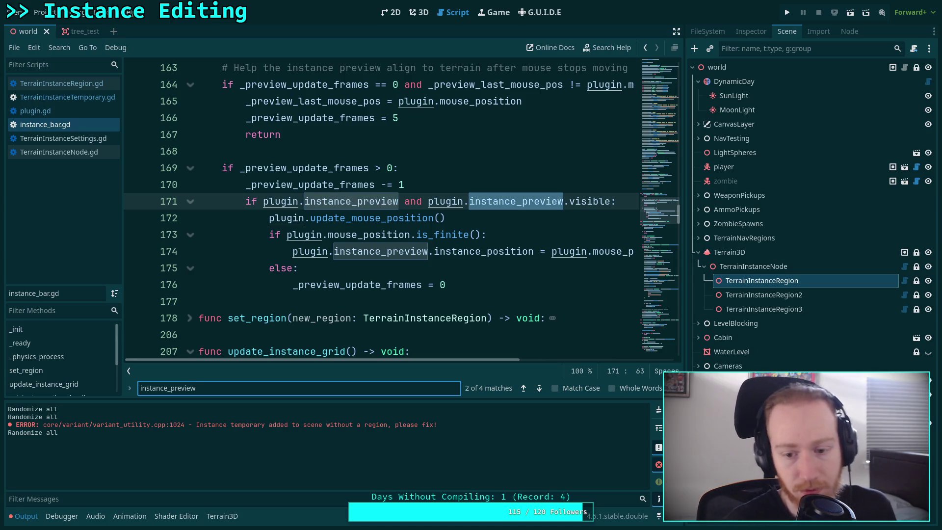
key("Return")
key("Return")
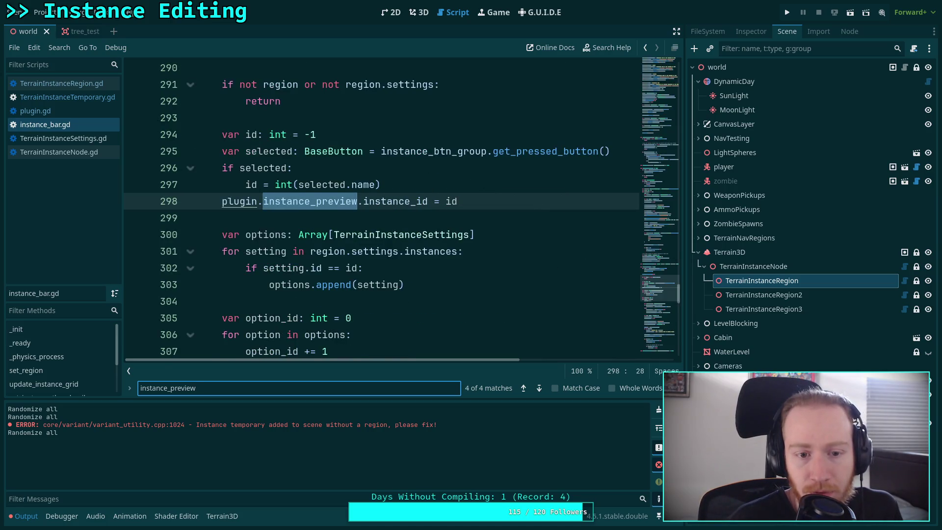
key("Return")
key("Return")
key("Return")
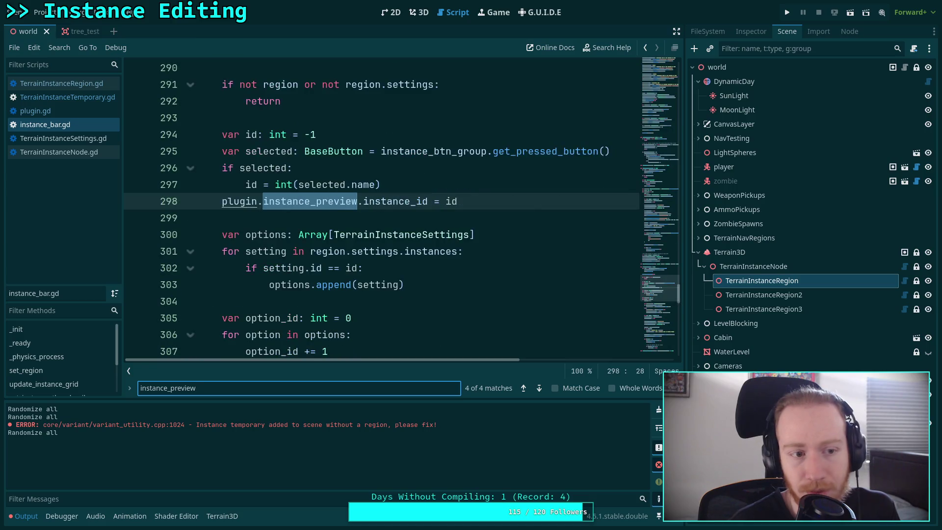
Step: Open plugin.gd and step through instance_preview matches to reach set_preview_instance_parent
left_click(79, 113)
left_click(199, 68)
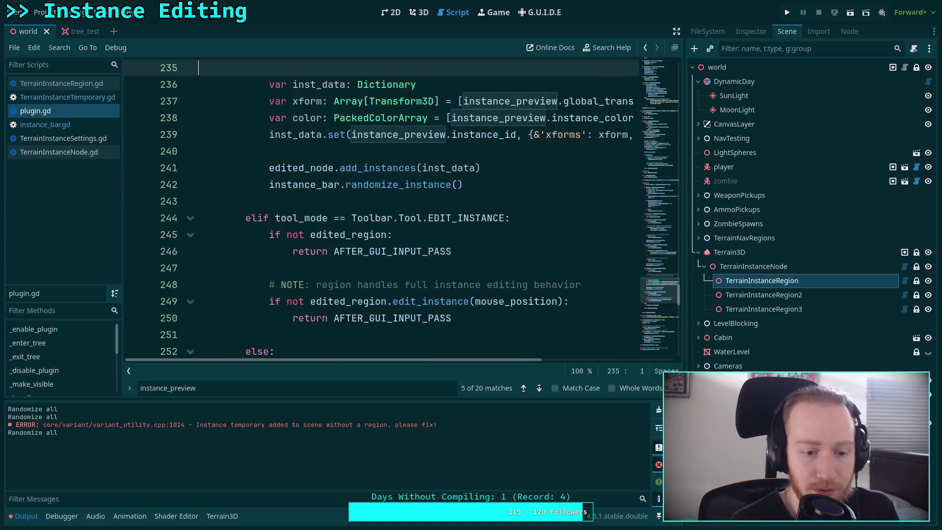
key("Up")
scroll(287, 343, "up", 3)
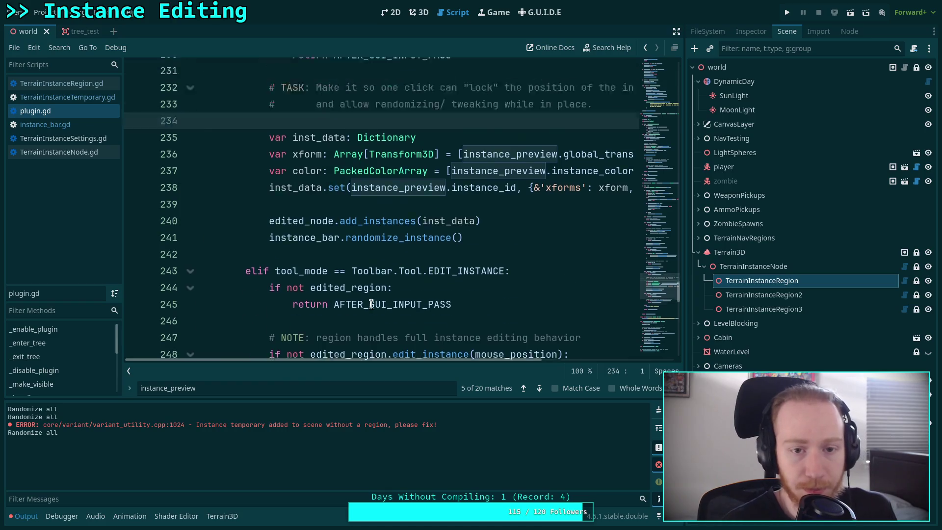
left_click(274, 393)
key("Return")
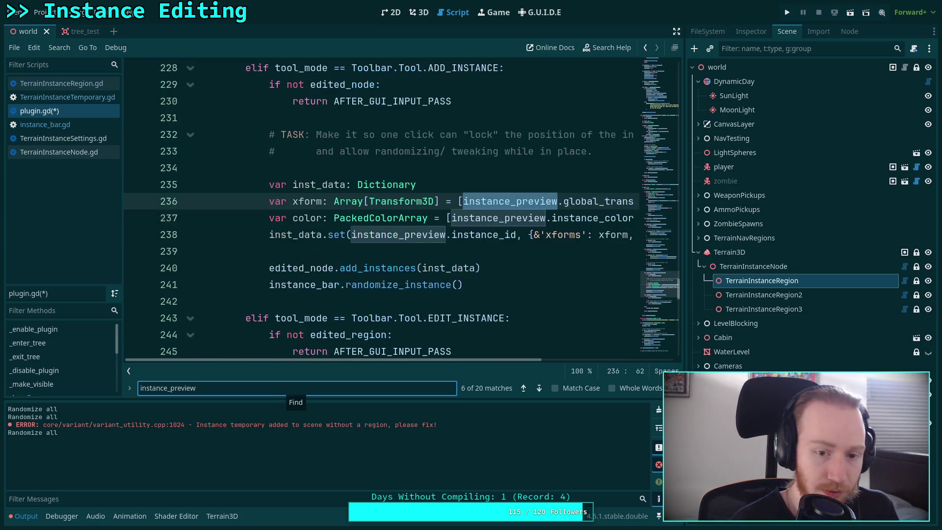
key("Return")
key("Return")
key("Return")
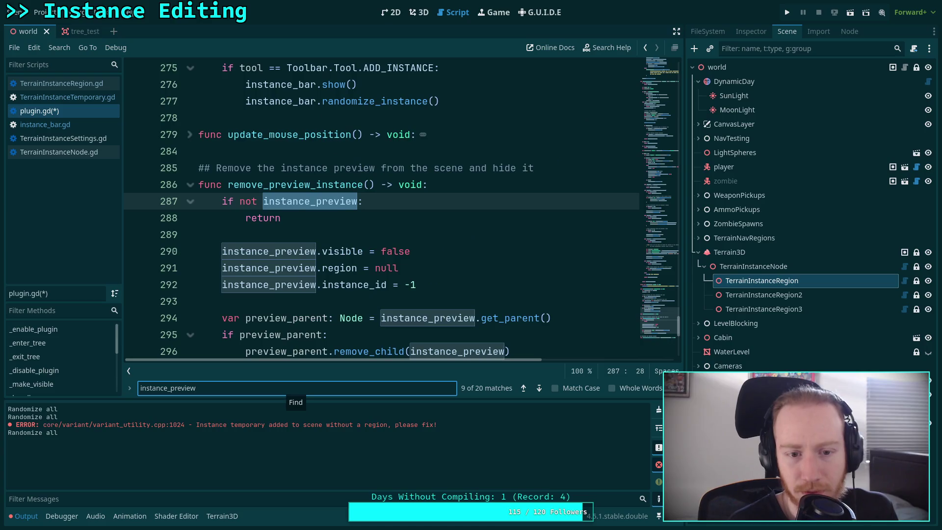
key("Return")
key("Return")
key("Return")
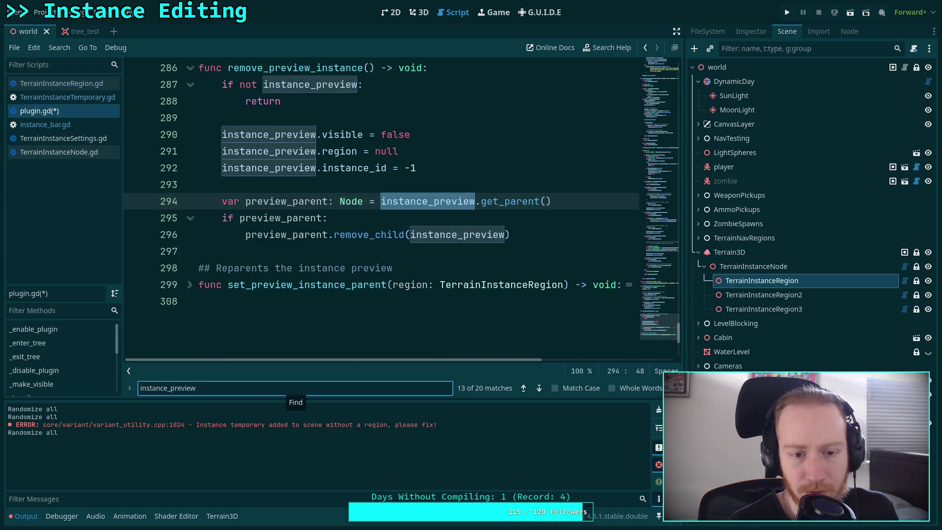
key("Return")
key("Return")
key("Return")
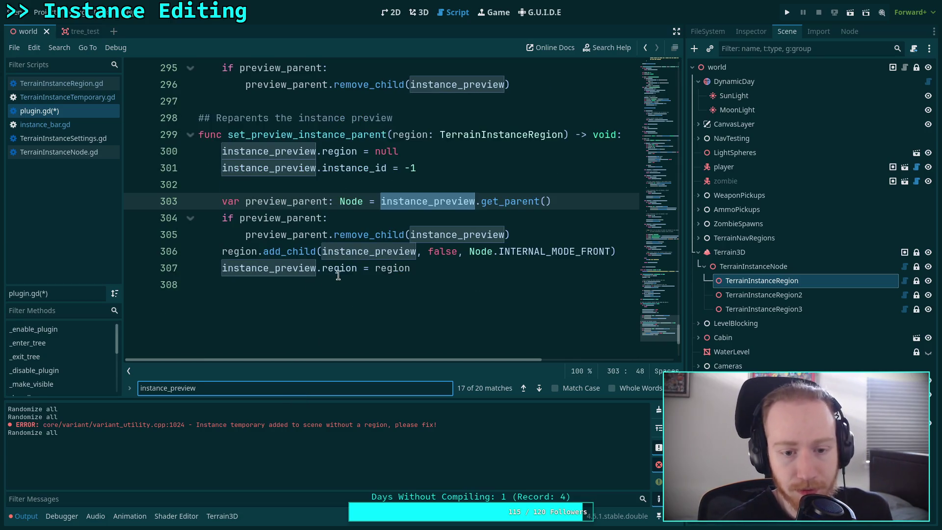
Step: Move 'instance_preview.region = region' up to sit right after the instance_id reset
left_click(340, 273)
key("alt+Up")
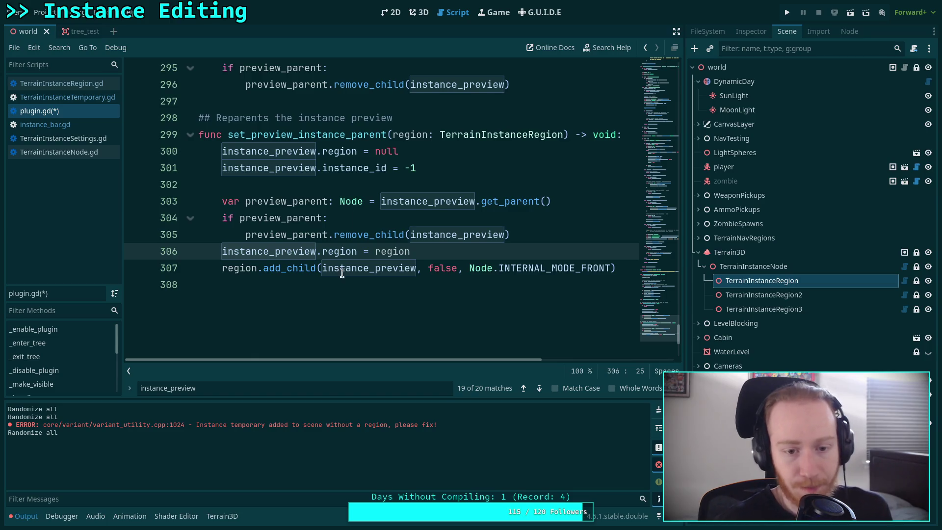
left_click(356, 151)
double_click(346, 169)
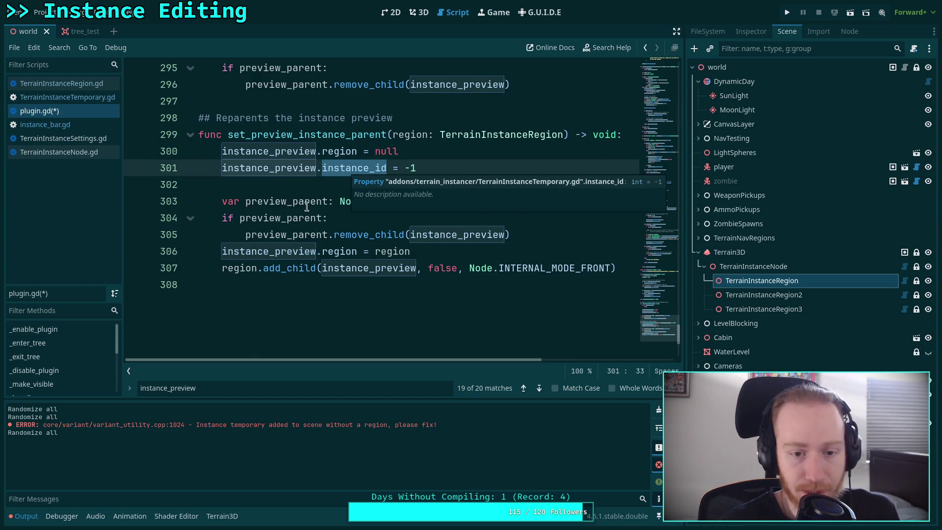
left_click(251, 252)
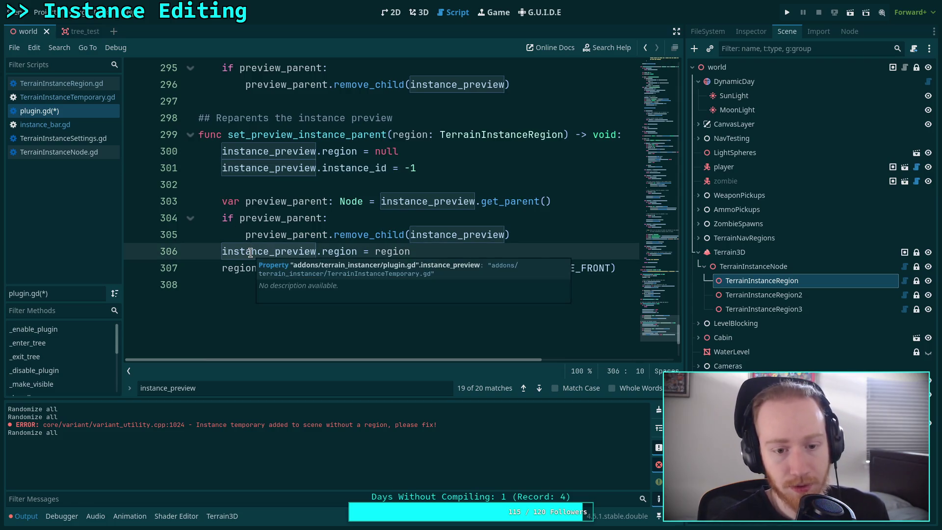
key("alt+Up")
key("alt+Up")
key("alt+Up")
Step: Add the comment '# Set region to null before clearing the instance ID' above the reset and save plugin.gd
left_click(218, 147)
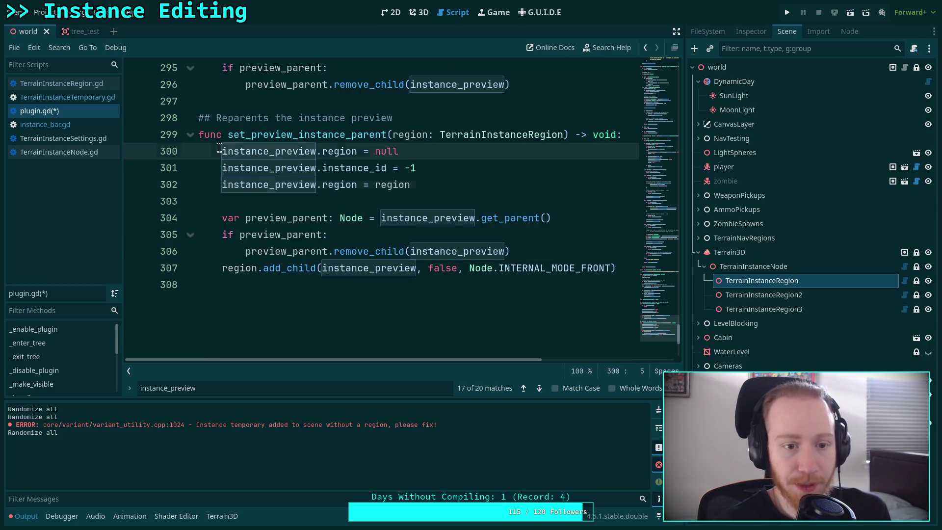
key("ctrl+shift+Return")
type("# Set ")
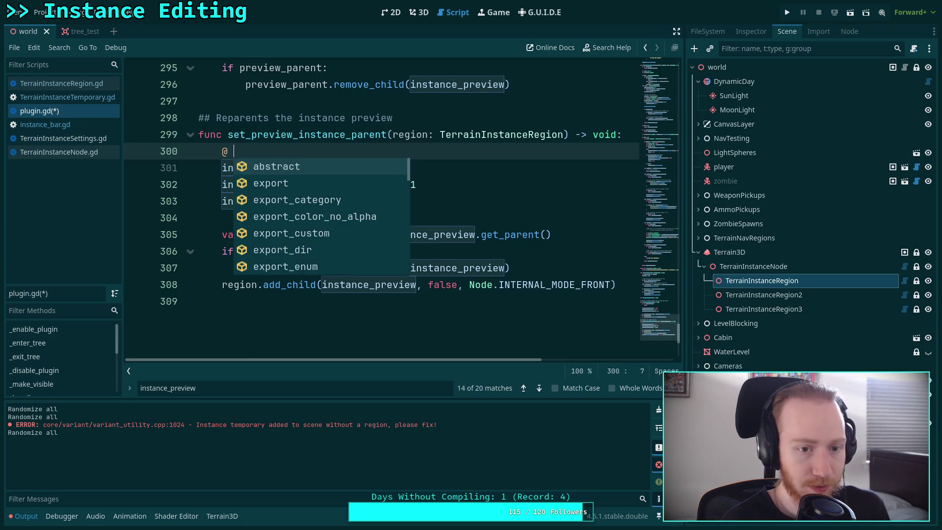
type("regi")
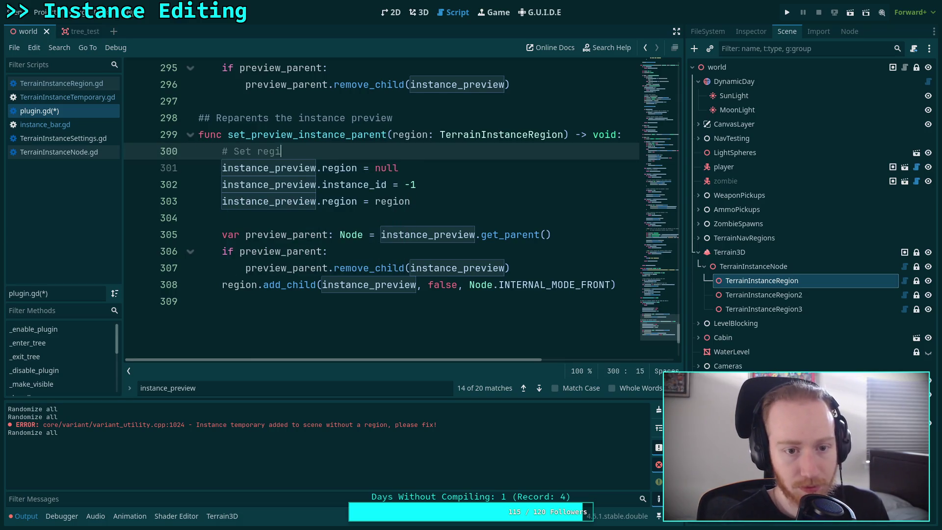
type("on to null bef")
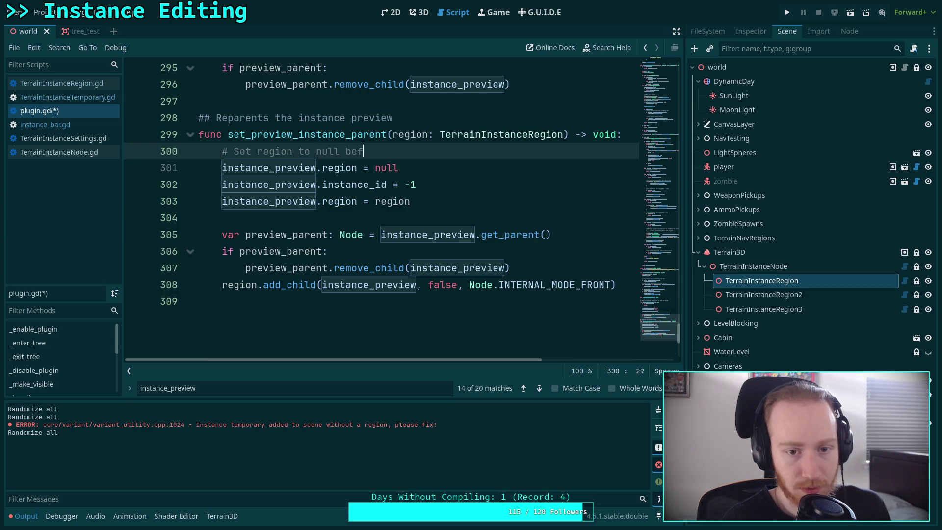
type("ore cleari")
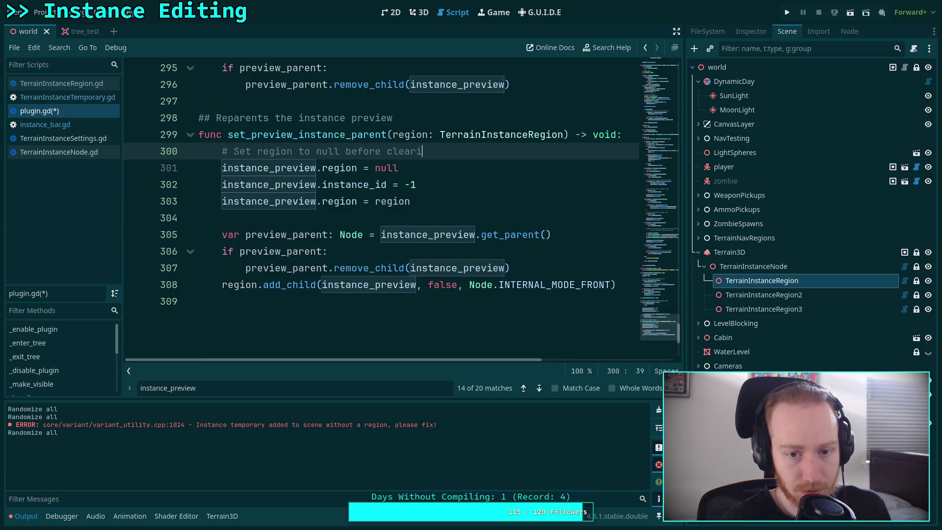
type("ng the in")
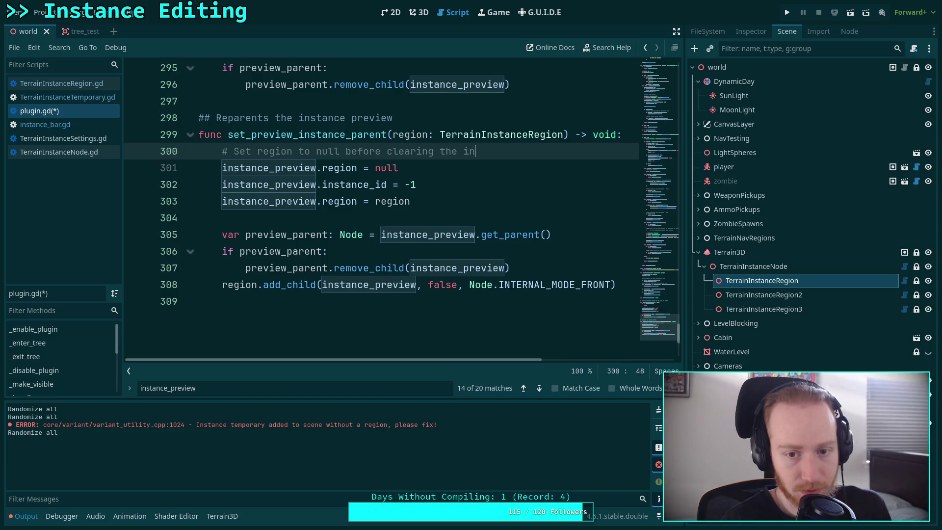
type("stance ID")
key("ctrl+s")
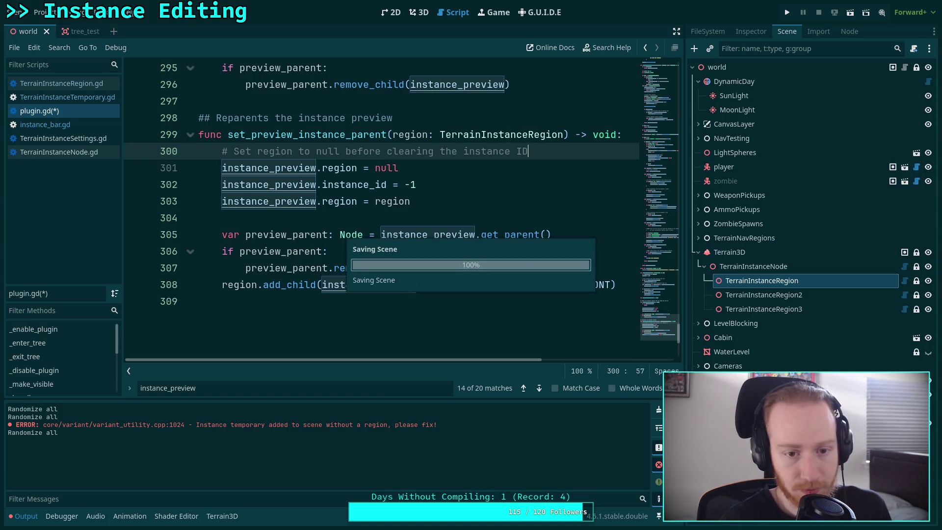
left_click(518, 344)
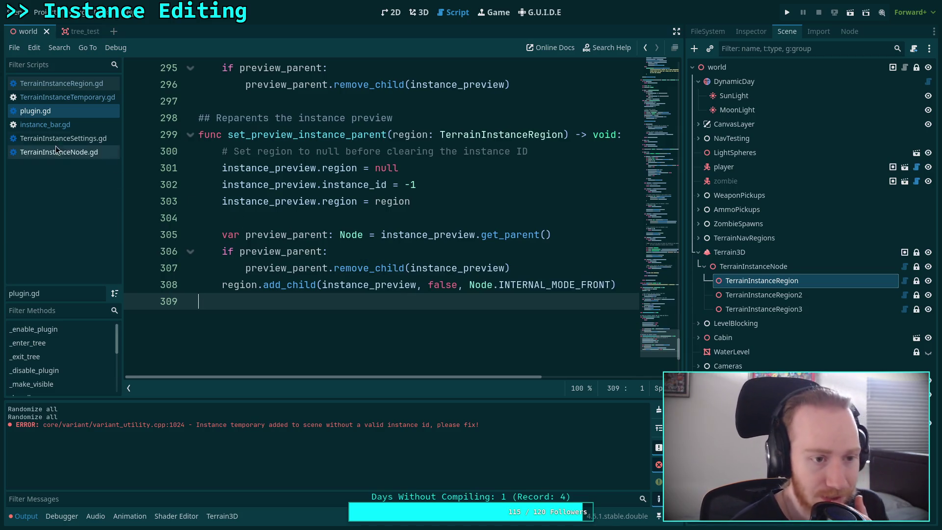
Step: Open TerrainInstanceTemporary.gd and select 'not' in _ready's instance_id check on line 47
left_click(69, 125)
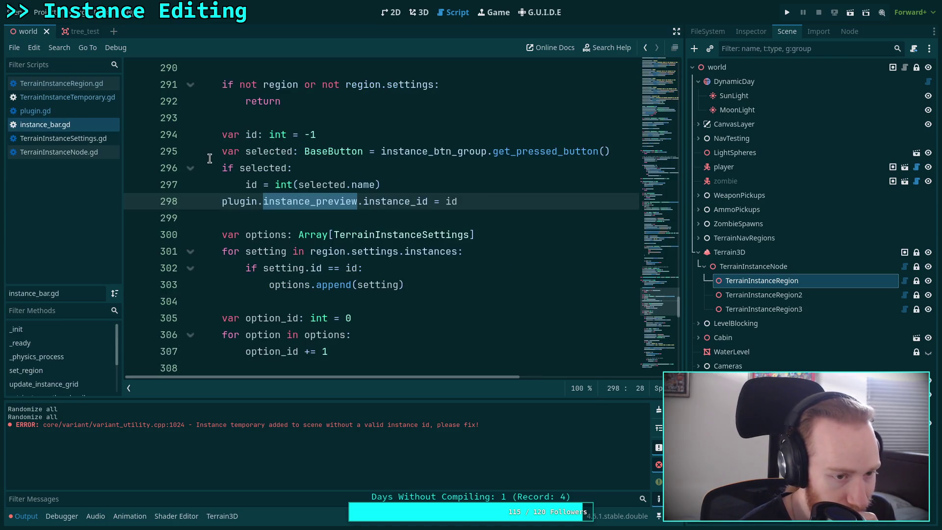
left_click(101, 99)
scroll(277, 192, "down", 3)
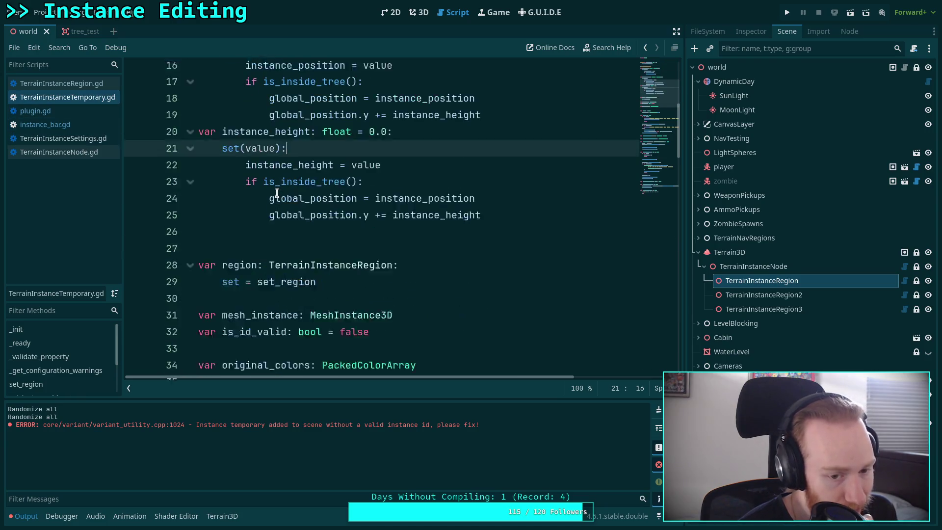
scroll(277, 192, "down", 8)
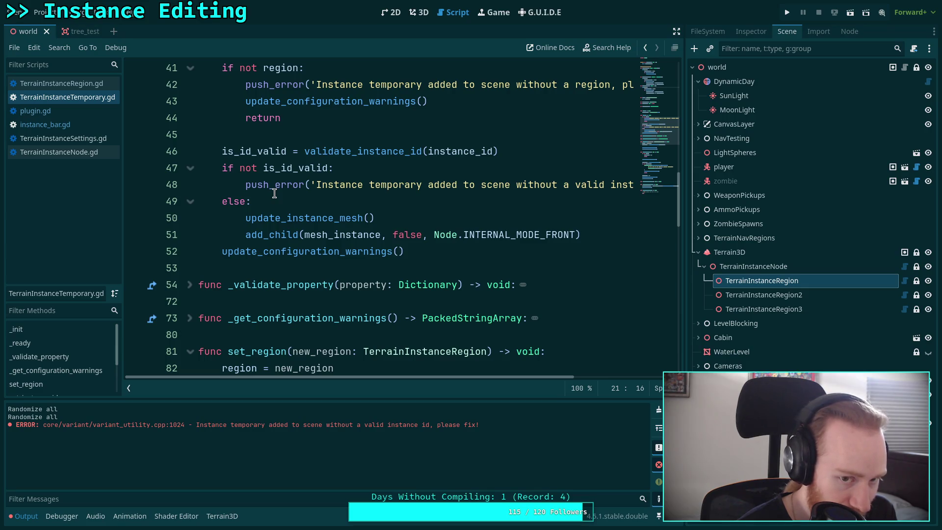
scroll(274, 193, "up", 2)
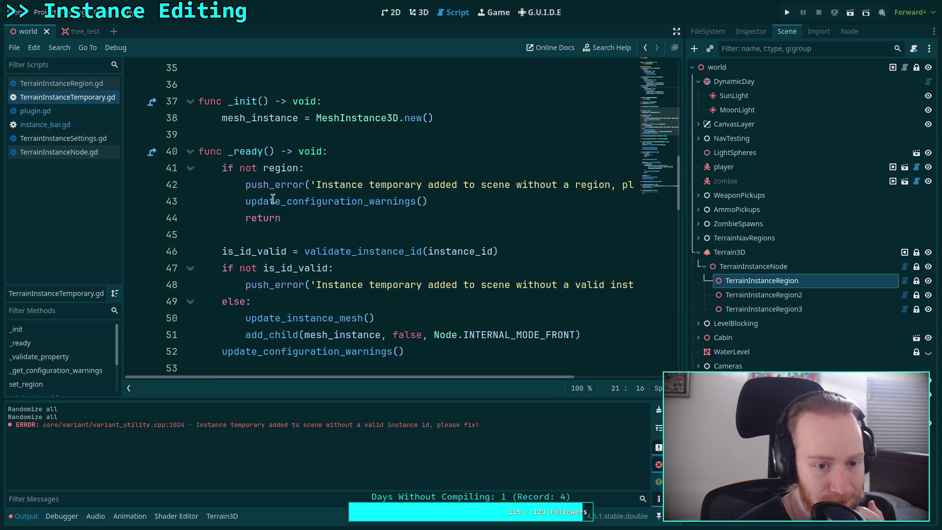
mouse_move(239, 271)
left_mouse_down()
mouse_move(270, 272)
mouse_move(261, 272)
left_mouse_up()
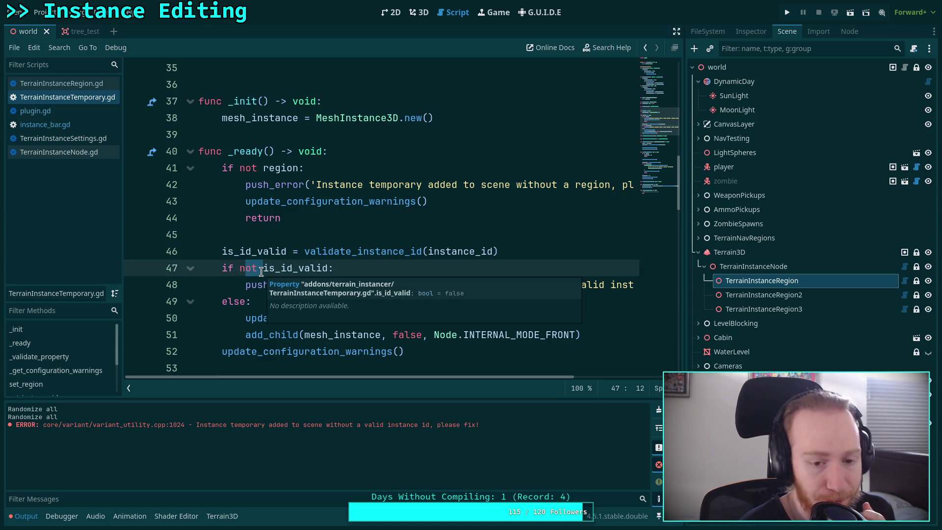
Step: Remove 'not' on line 47 so the check passes for a valid ID, and collapse the Output panel
key("BackSpace")
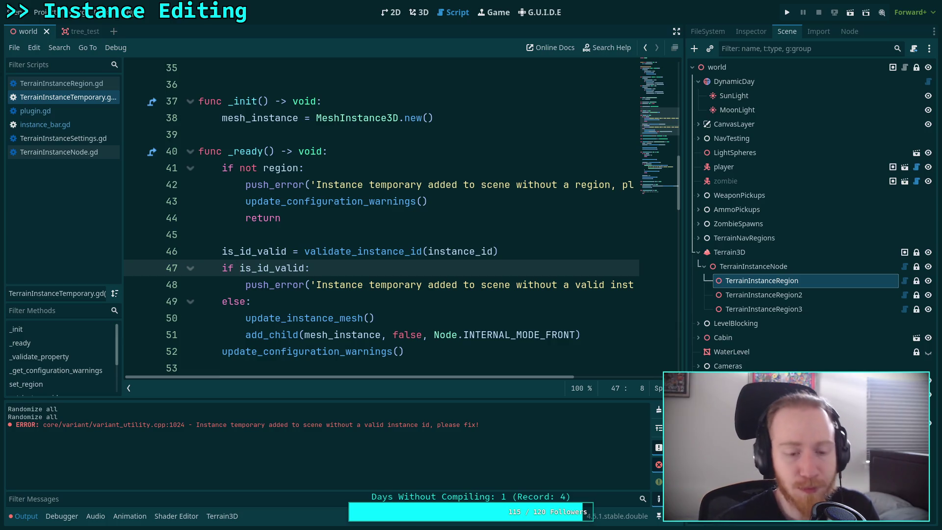
left_click(24, 517)
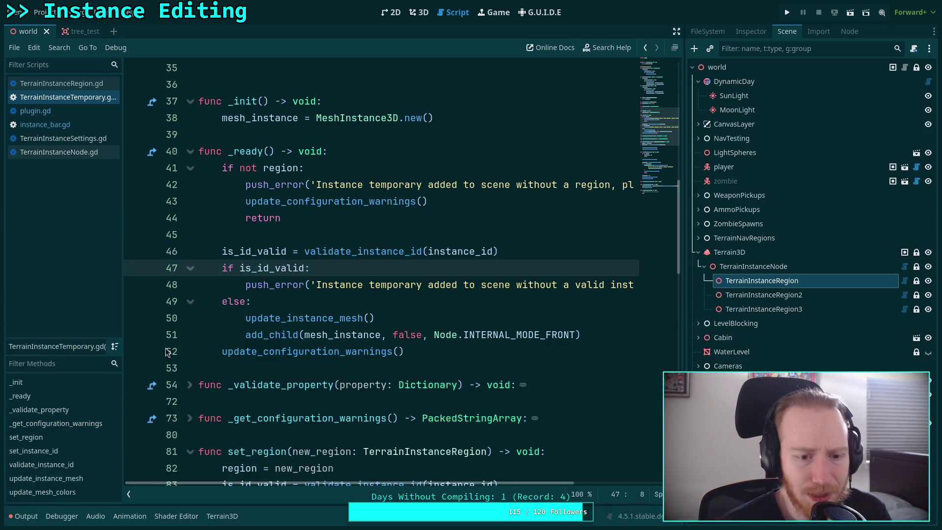
mouse_move(304, 271)
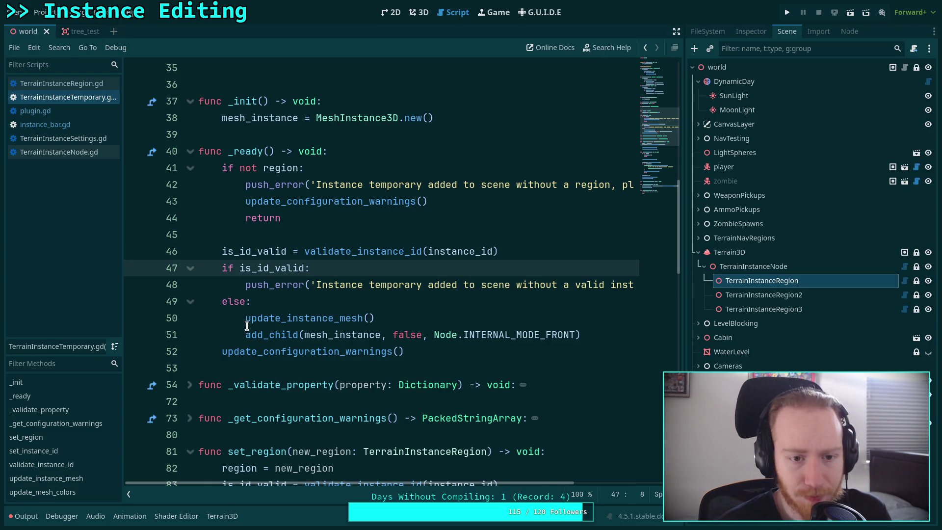
mouse_move(246, 327)
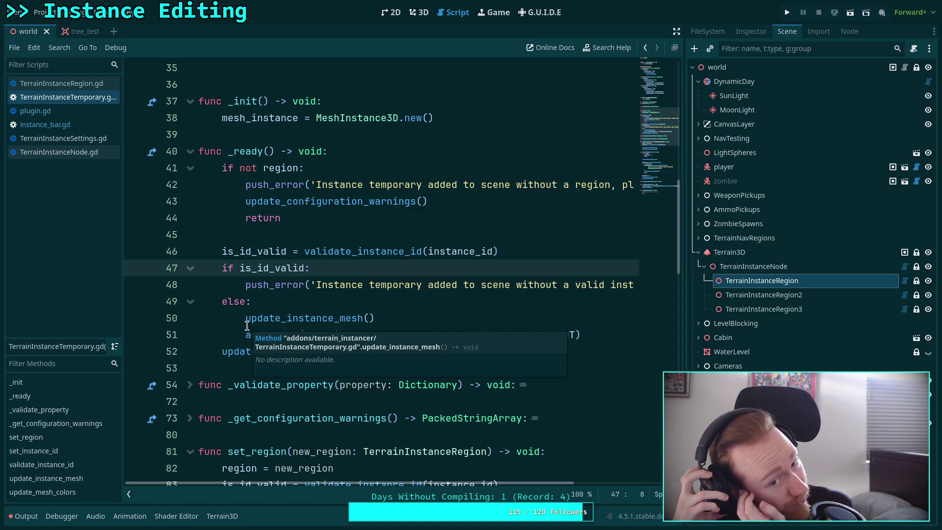
left_click(247, 325)
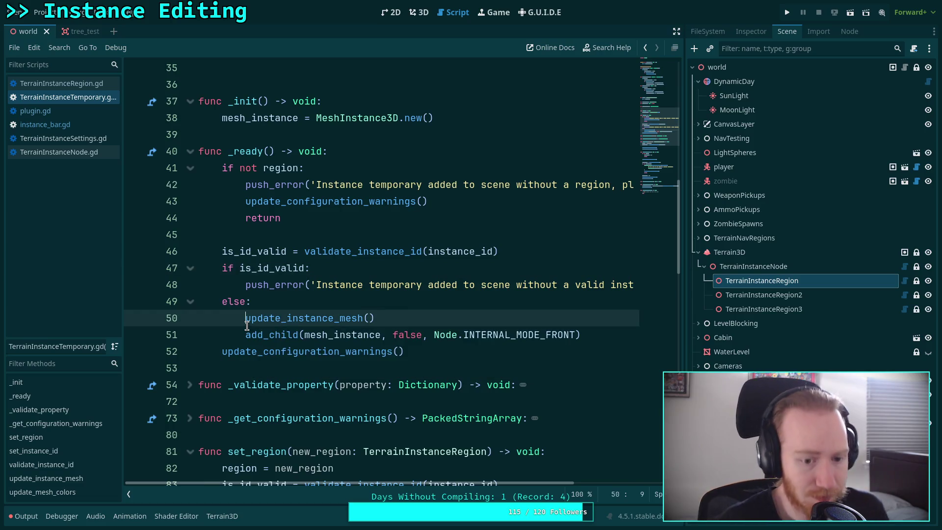
Step: Delete the add_child, push_error and else lines, leaving update_instance_mesh() under the if
left_click_drag(592, 333, 600, 320)
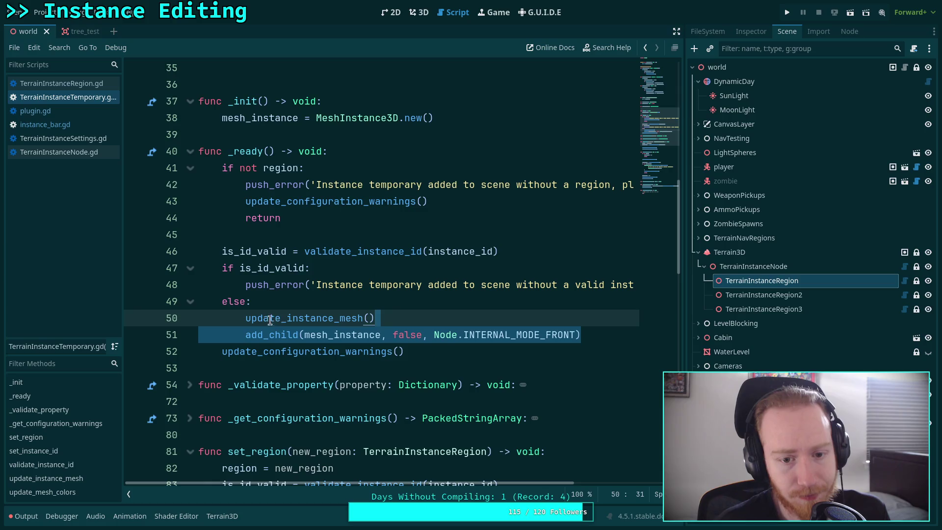
key("BackSpace")
key("Home")
key("shift+Up")
key("shift+Up")
key("BackSpace")
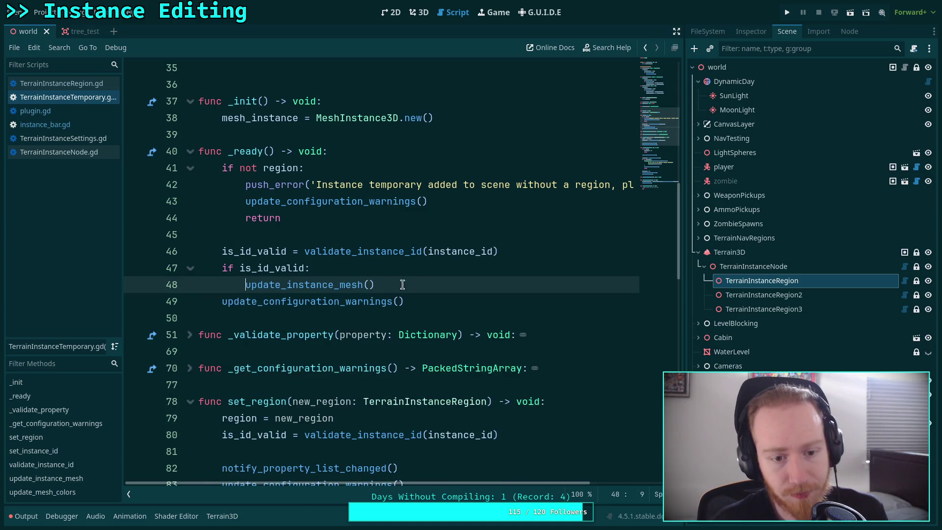
left_click(438, 280)
scroll(404, 324, "down", 6)
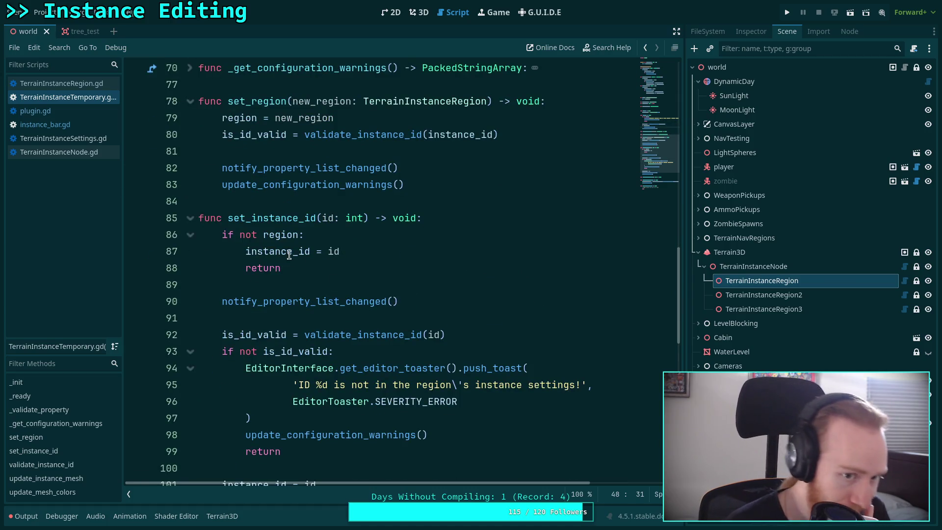
Step: Delete the push_toast error block in set_instance_id
scroll(293, 264, "up", 3)
scroll(293, 264, "down", 4)
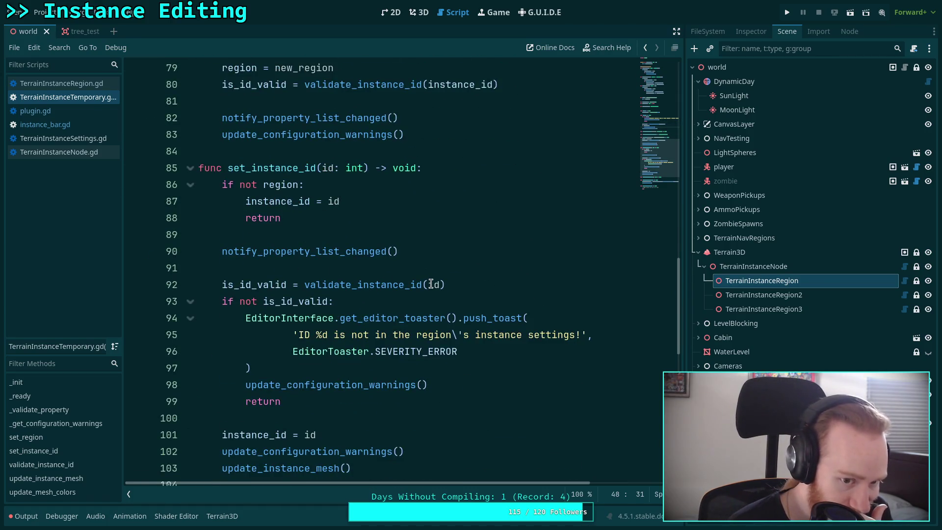
scroll(431, 284, "down", 2)
scroll(431, 284, "up", 4)
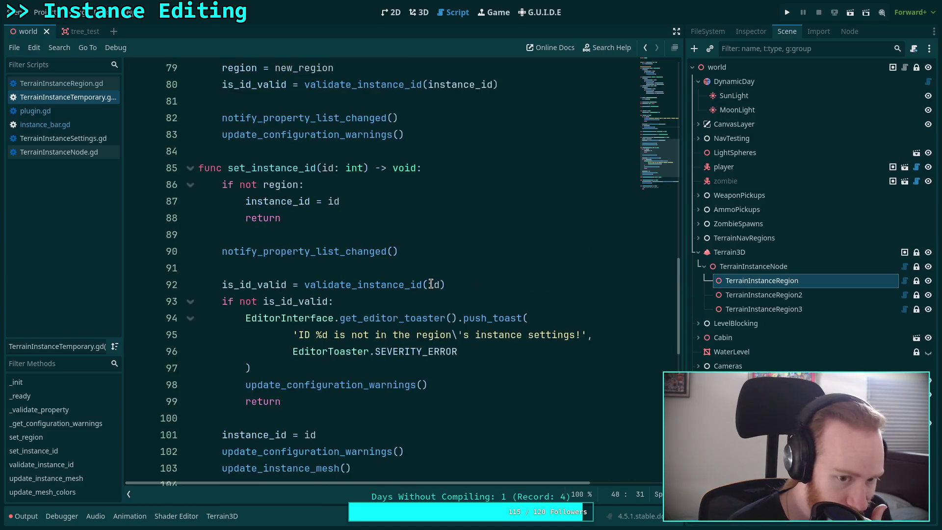
scroll(431, 284, "down", 3)
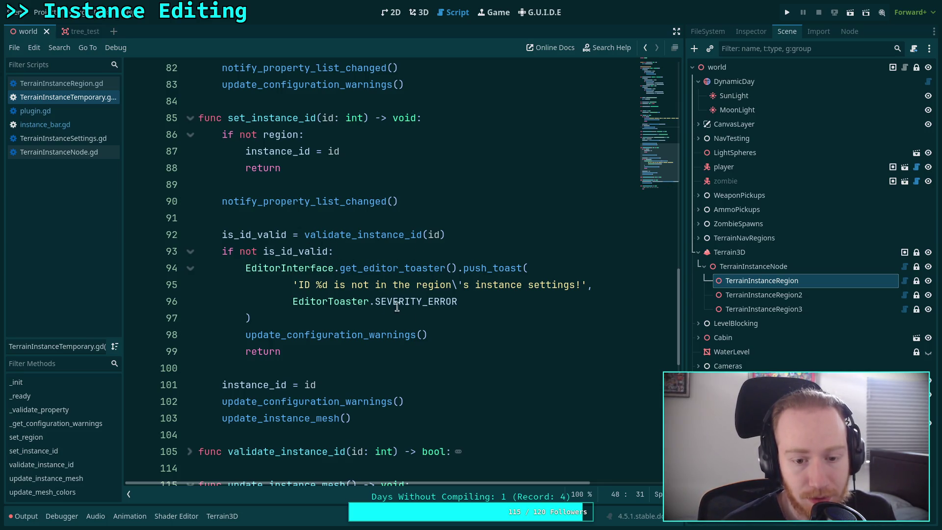
left_click(446, 319)
left_click_drag(446, 320, 449, 251)
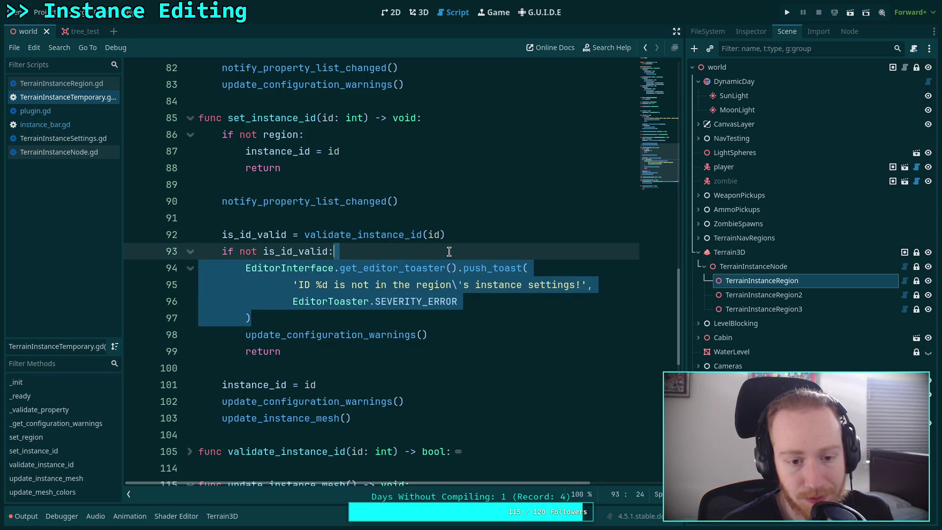
key("Delete")
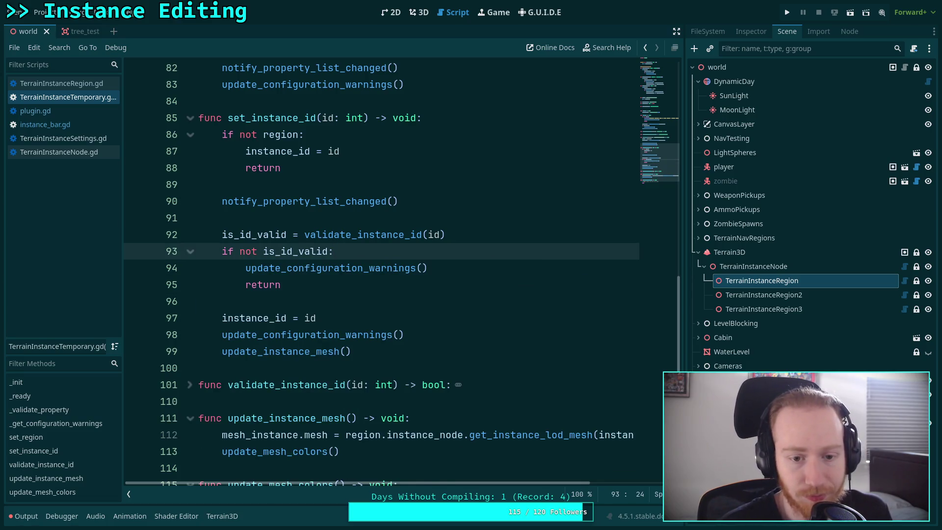
Step: Add 'is_id_valid = false' after 'instance_id = id' in the no-region branch
scroll(392, 250, "up", 1)
left_click(425, 253)
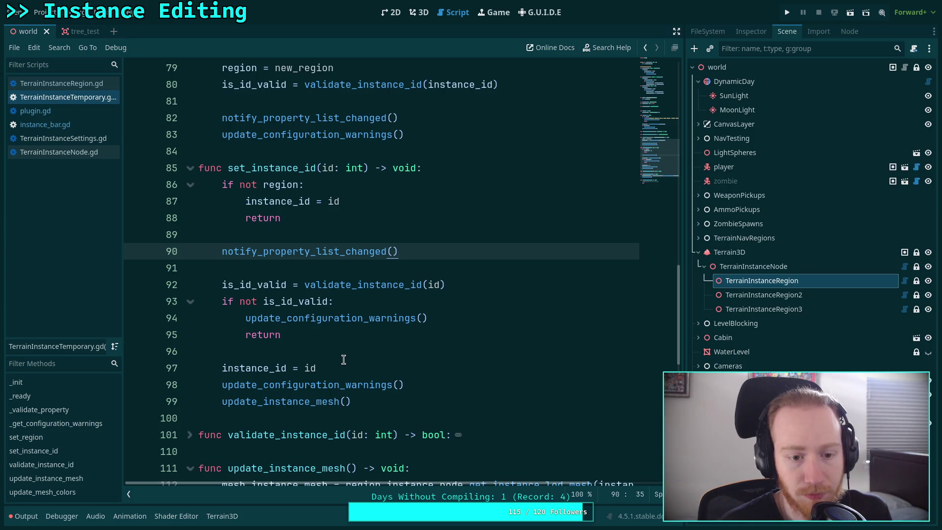
scroll(344, 360, "up", 4)
scroll(268, 327, "down", 2)
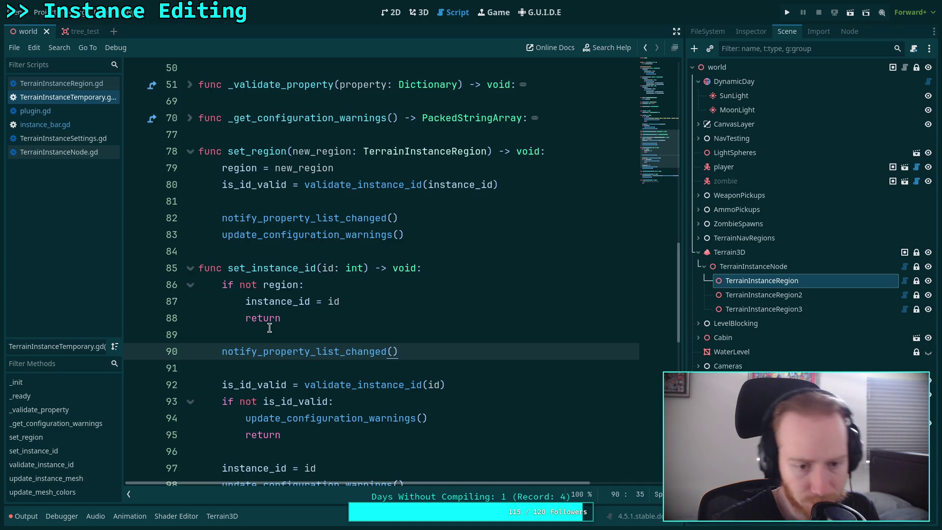
left_click(558, 186)
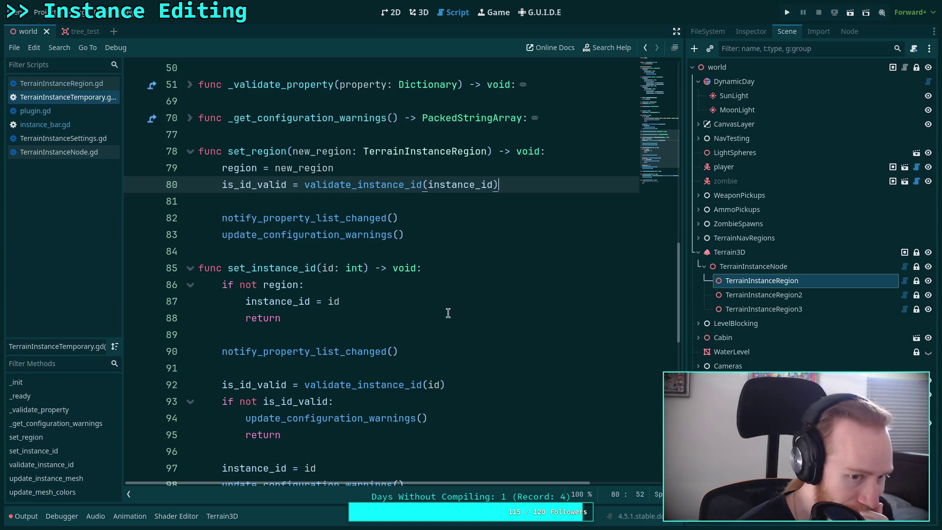
left_click(387, 314)
left_click(396, 303)
key("Return")
type("is")
key("Return")
type("= false")
key("Escape")
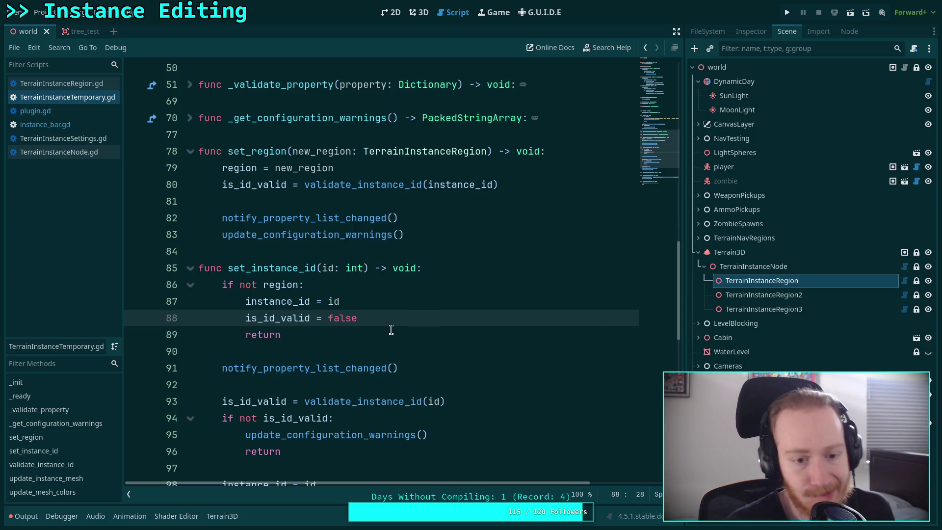
Step: Expand validate_instance_id and begin an 'if' on the first line of update_instance_mesh
left_click(364, 346)
scroll(363, 347, "down", 3)
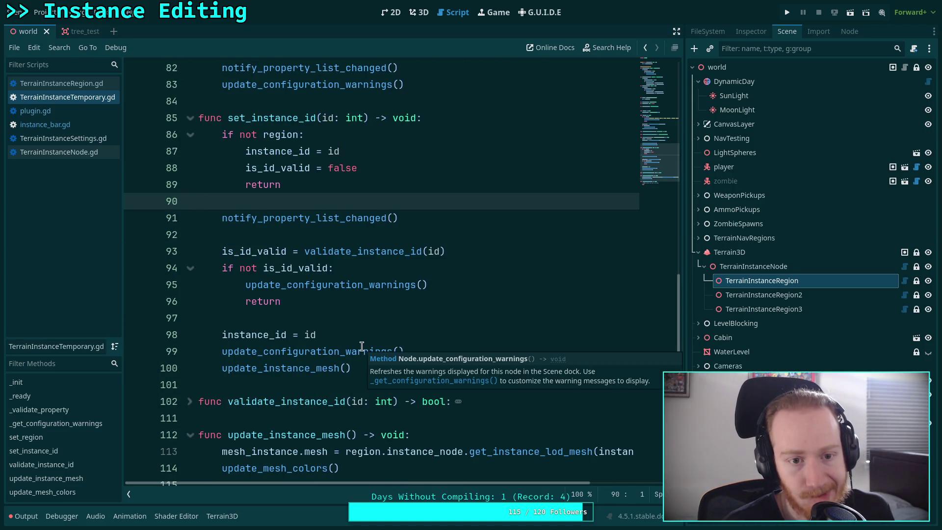
scroll(284, 336, "down", 1)
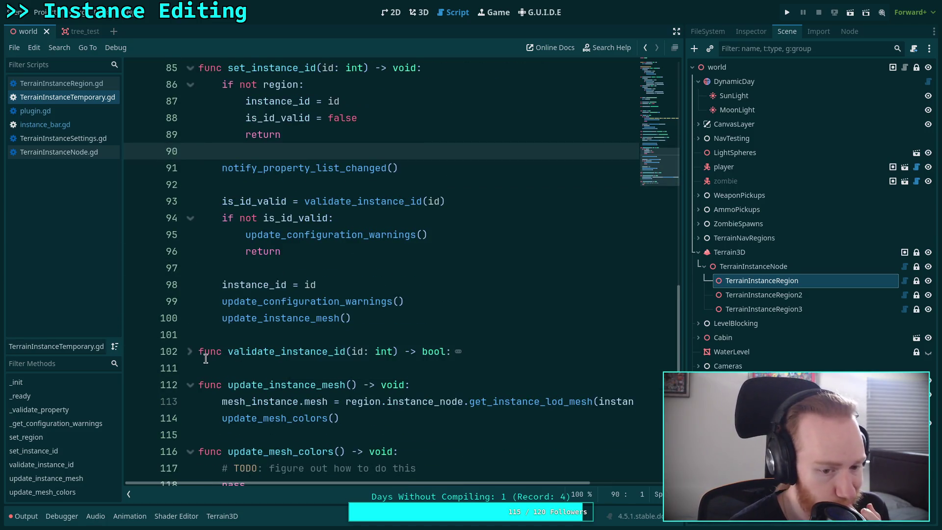
left_click(190, 352)
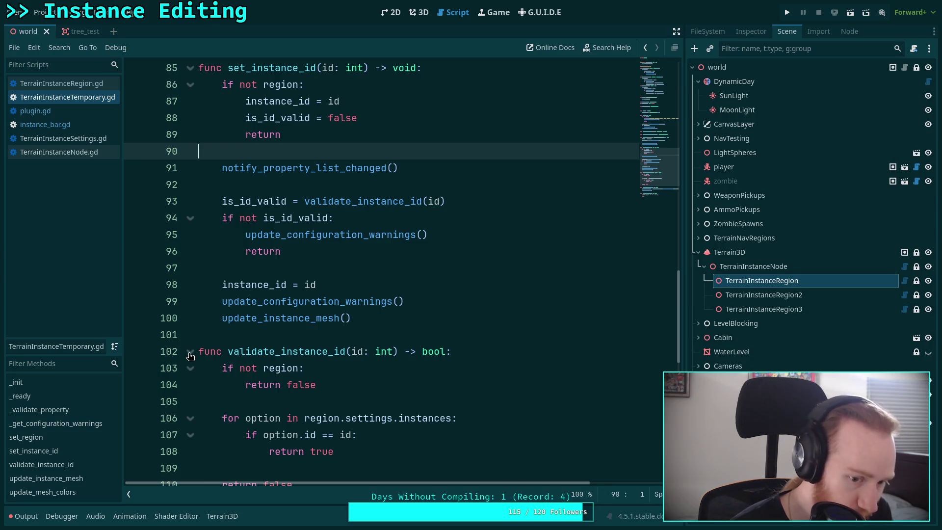
scroll(191, 356, "down", 3)
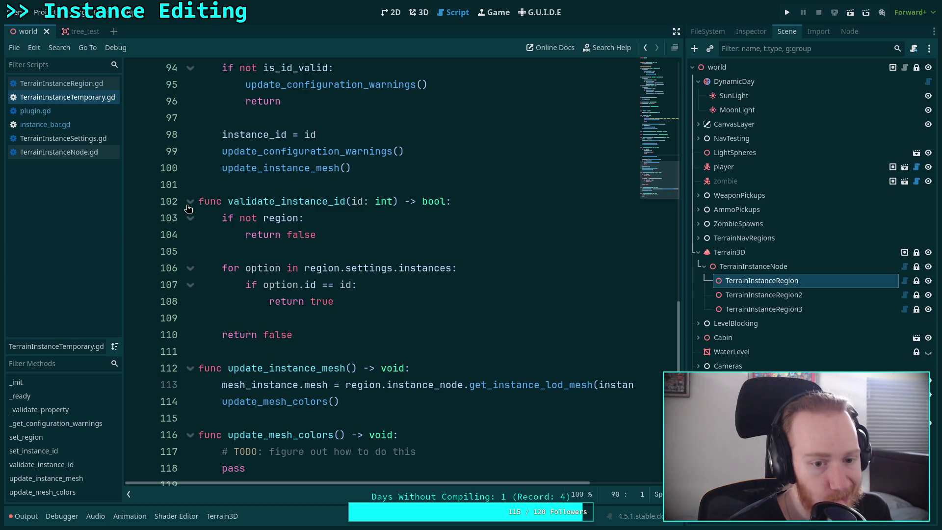
scroll(265, 240, "up", 5)
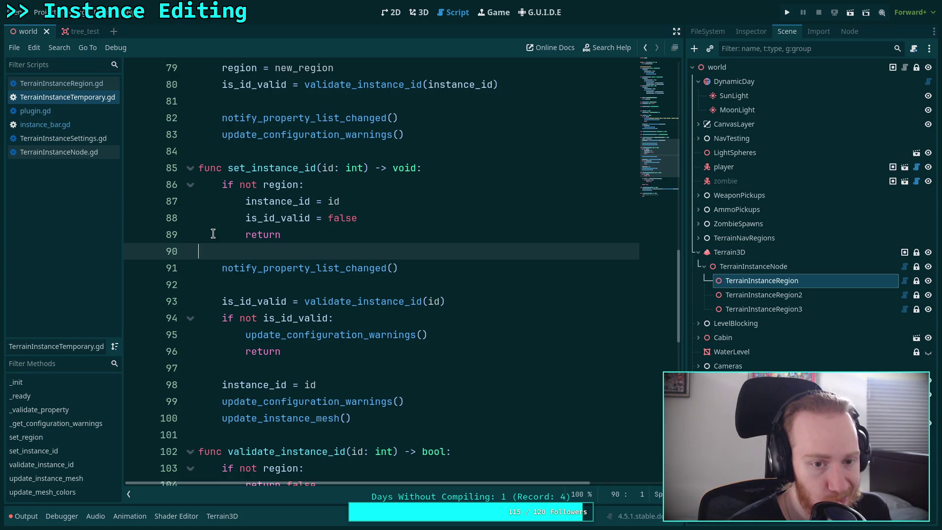
scroll(213, 234, "down", 5)
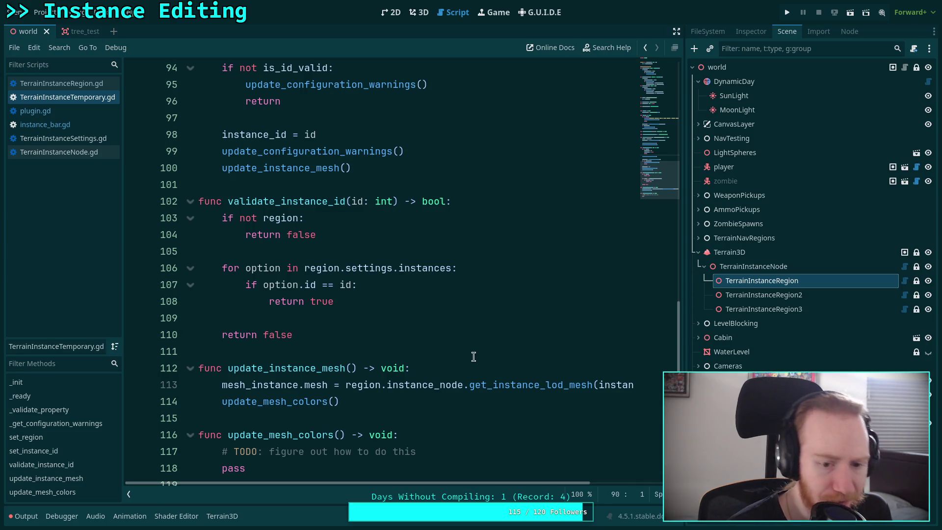
left_click(491, 369)
key("Return")
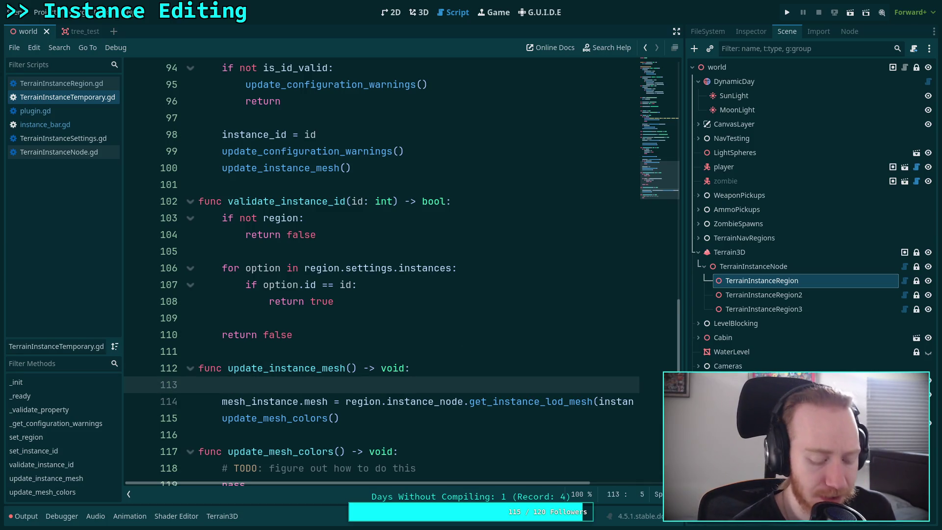
type("if")
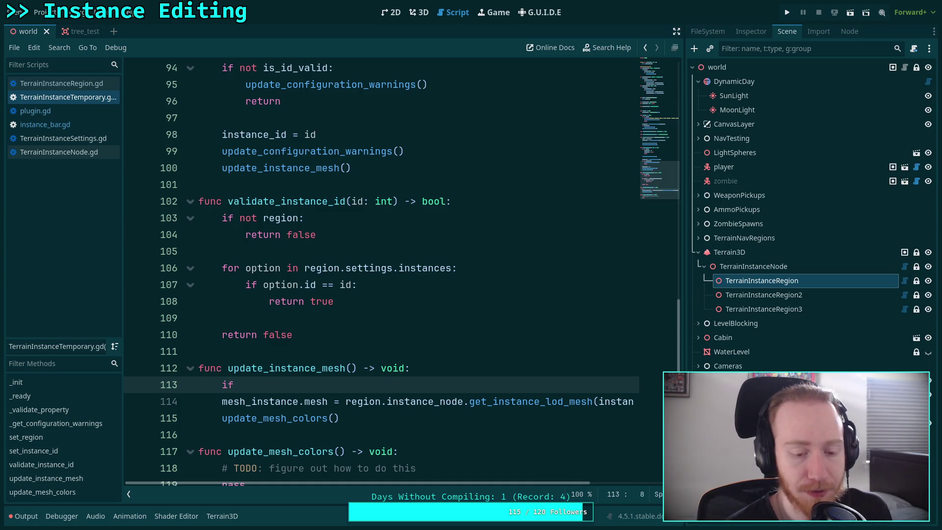
scroll(458, 347, "up", 15)
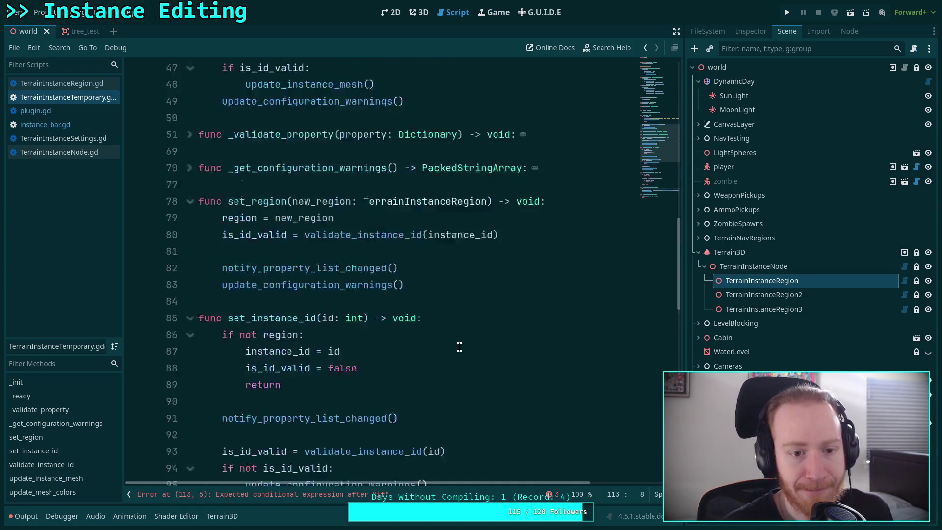
scroll(458, 347, "up", 3)
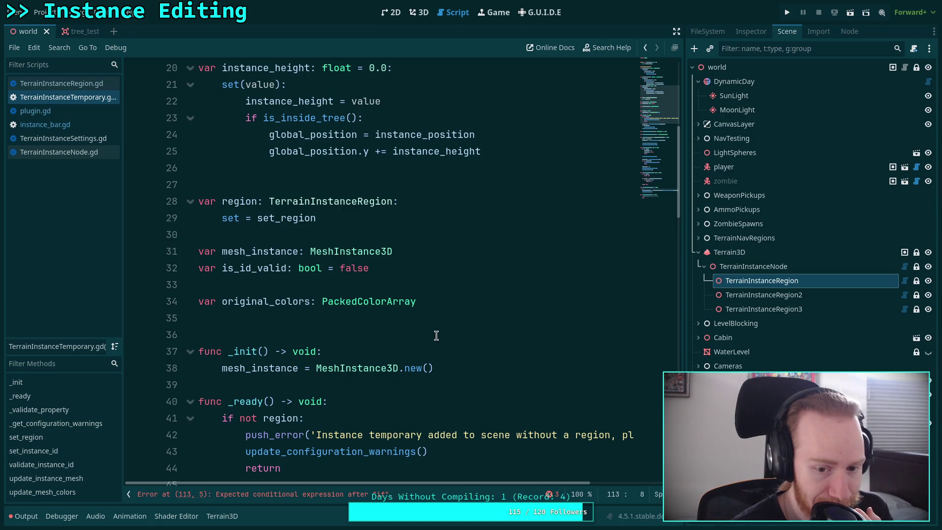
scroll(436, 336, "down", 4)
scroll(436, 336, "down", 2)
scroll(436, 336, "down", 10)
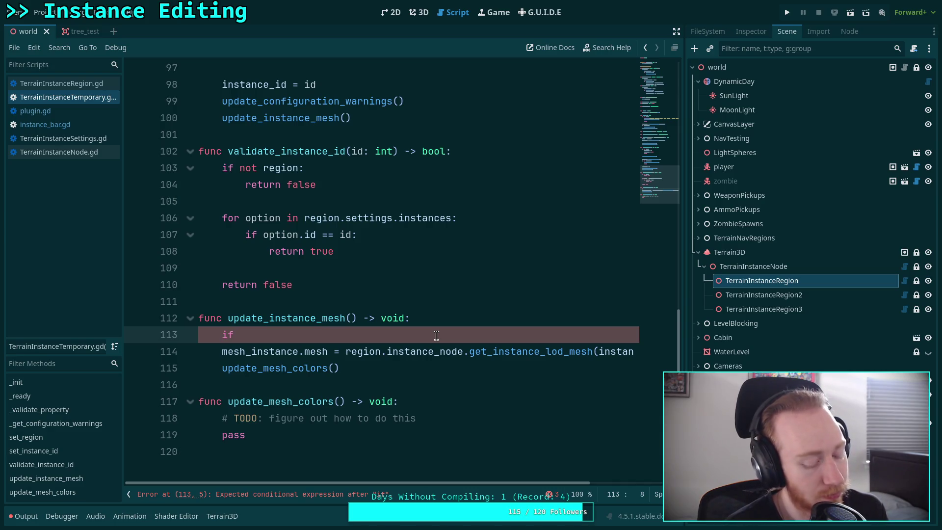
key("alt+Tab")
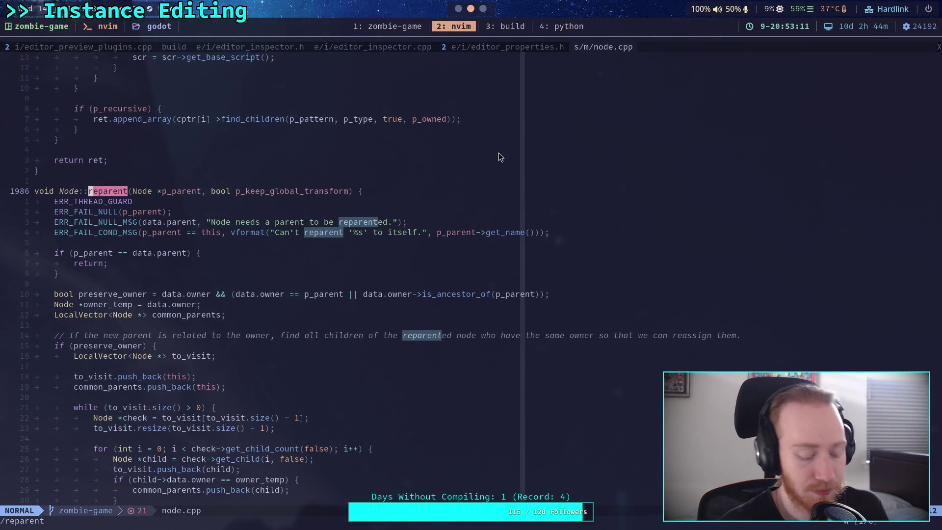
Step: Clear the reparent search in nvim and undo an accidental paste
key("space")
key("f")
key("f")
key("Escape")
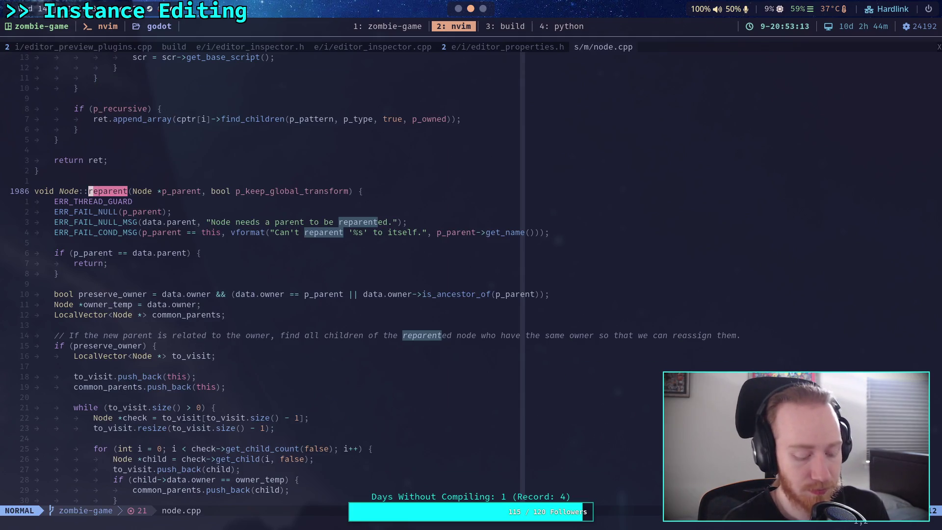
key("p")
key("u")
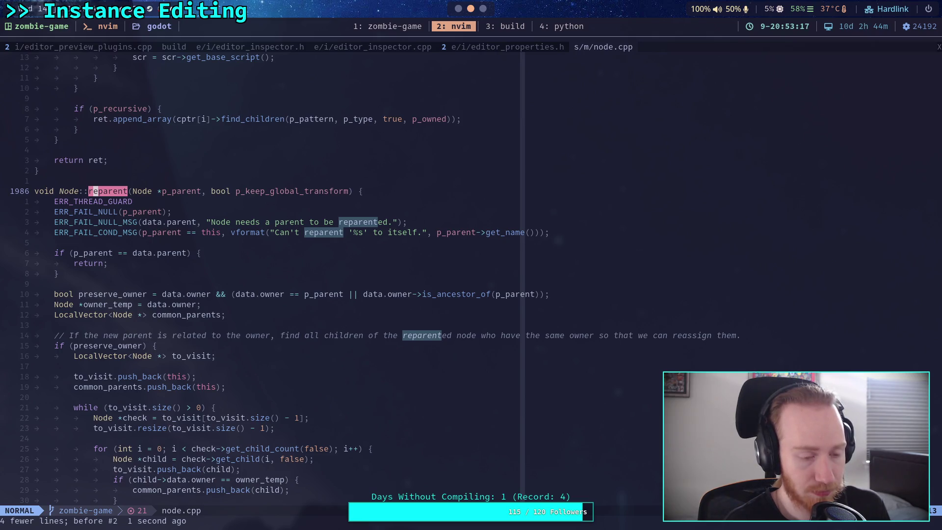
Step: Search node.cpp for 'add_child' and cycle through matches, wrapping back to the first
type("/add_child")
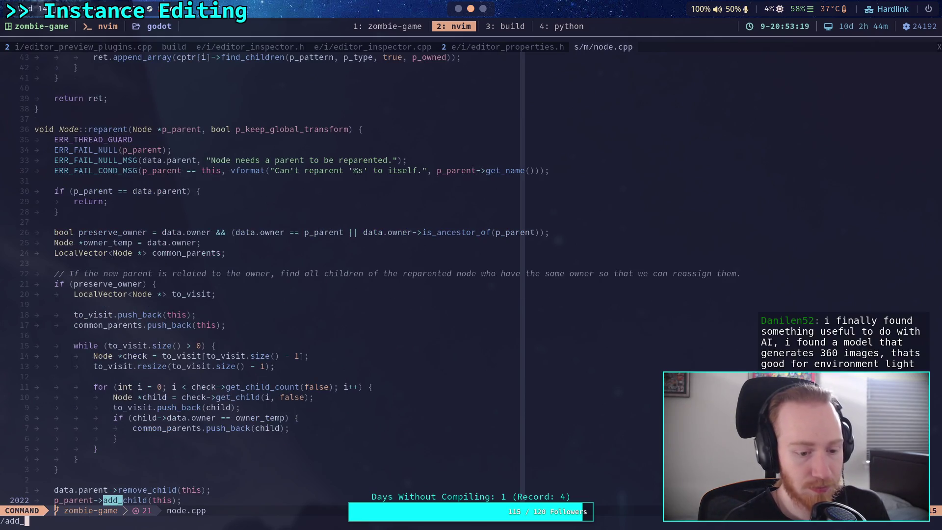
key("Return")
key("n")
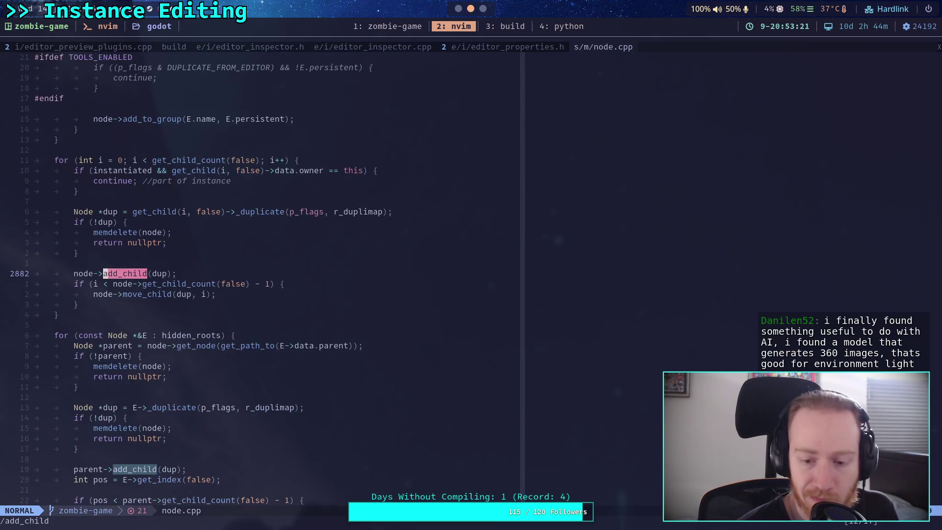
key("n")
key("n")
key("n")
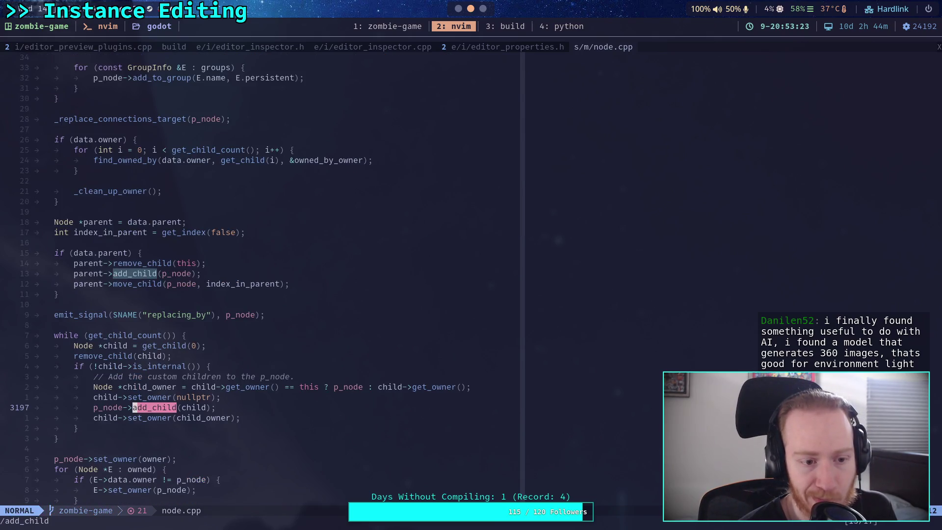
key("n")
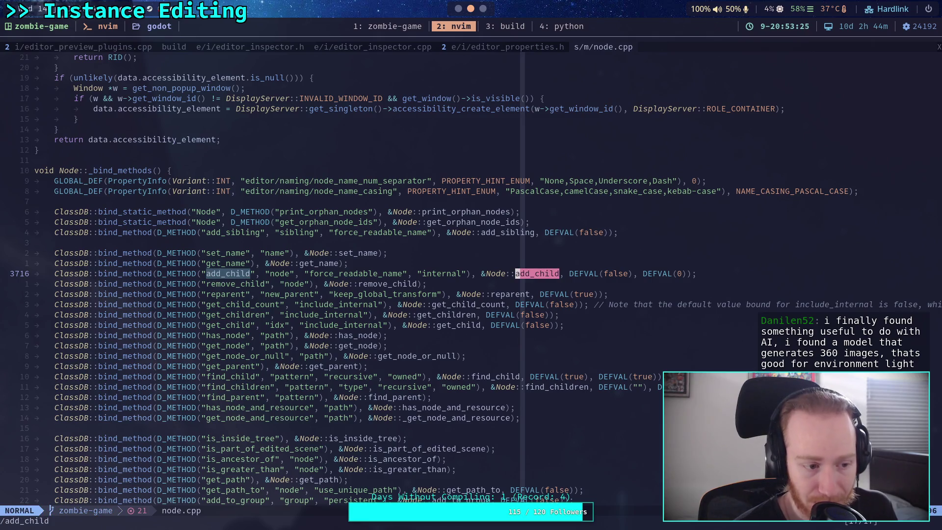
key("n")
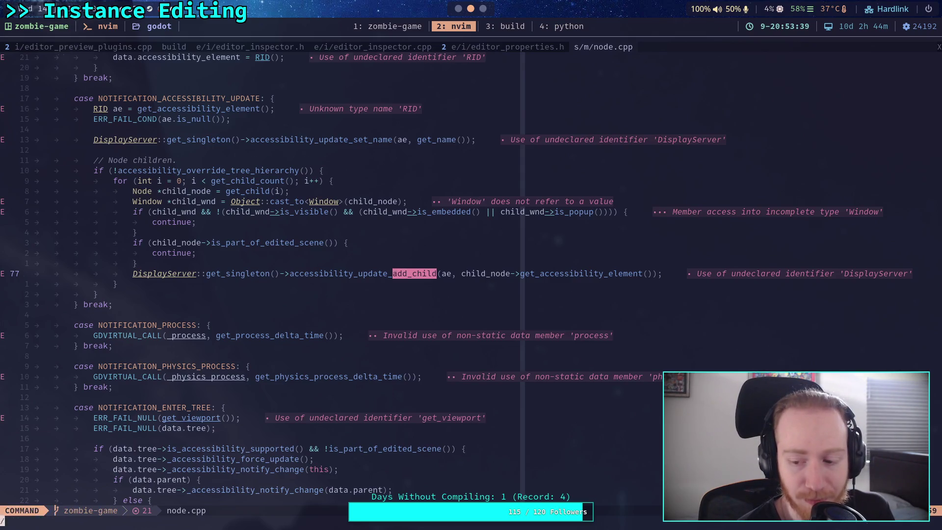
Step: Step to _add_child_nocheck and its add_child_notify(p_child) call, reading the implementation
key("n")
key("n")
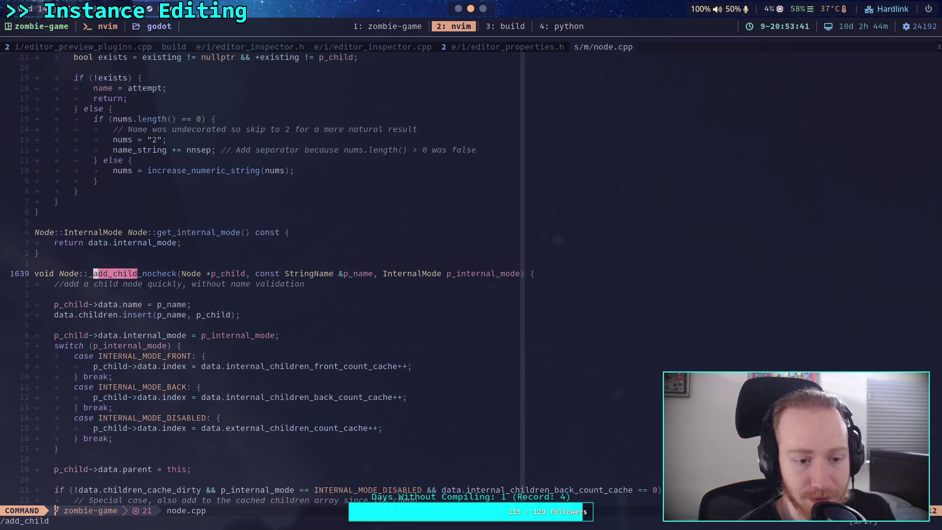
key("n")
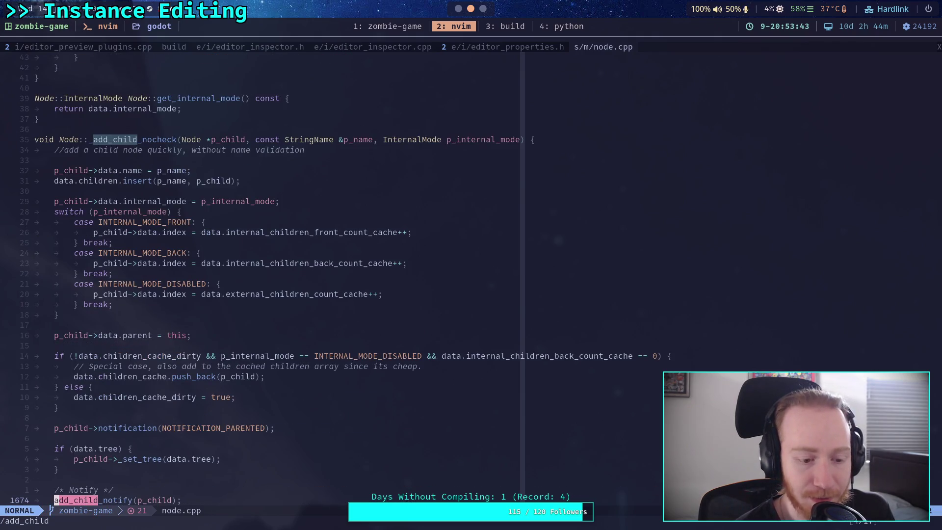
key("n")
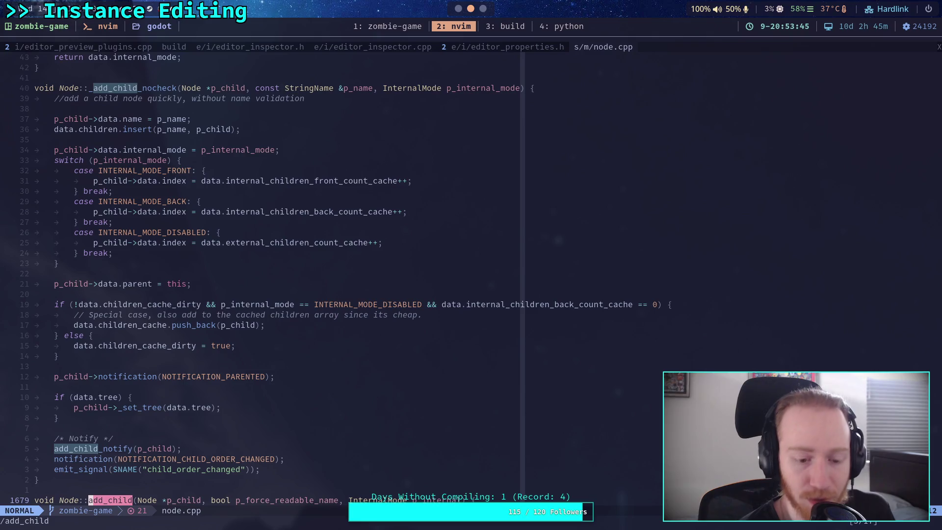
scroll(536, 285, "down", 9)
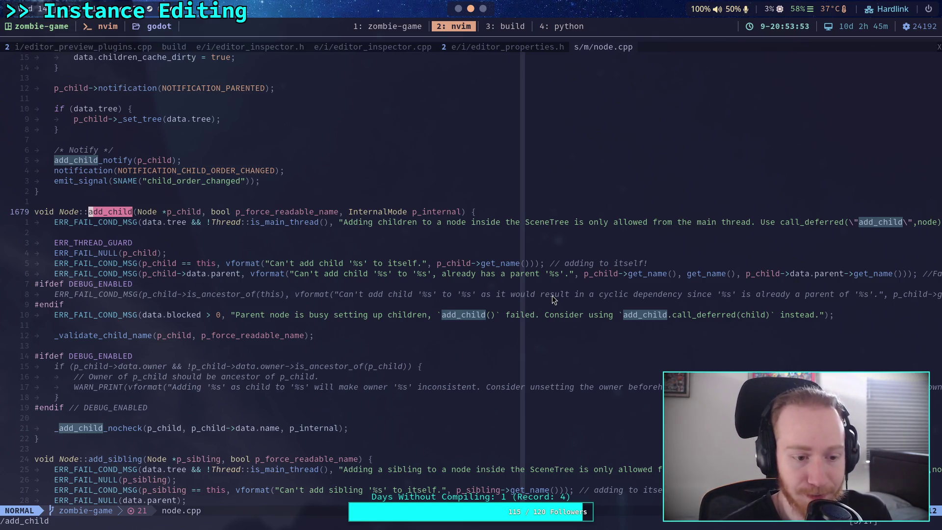
scroll(552, 296, "down", 1)
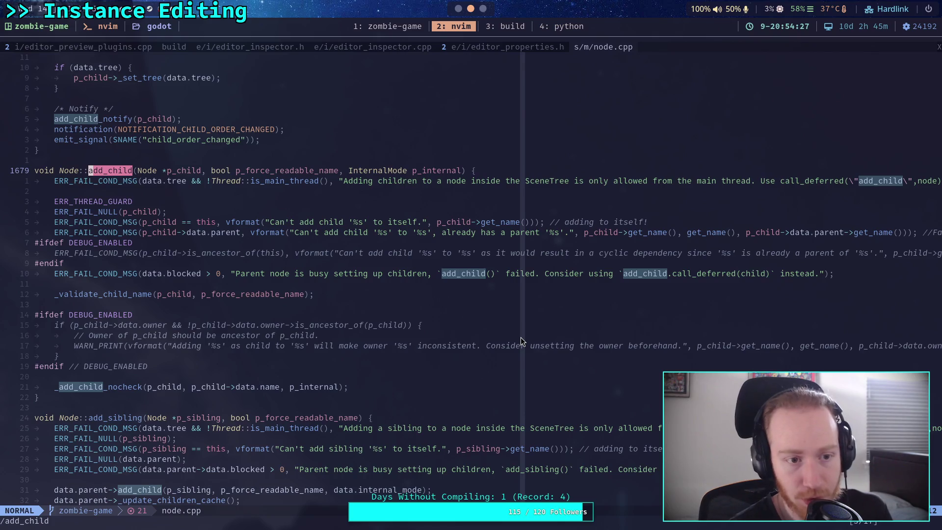
scroll(520, 338, "up", 12)
scroll(496, 394, "down", 2)
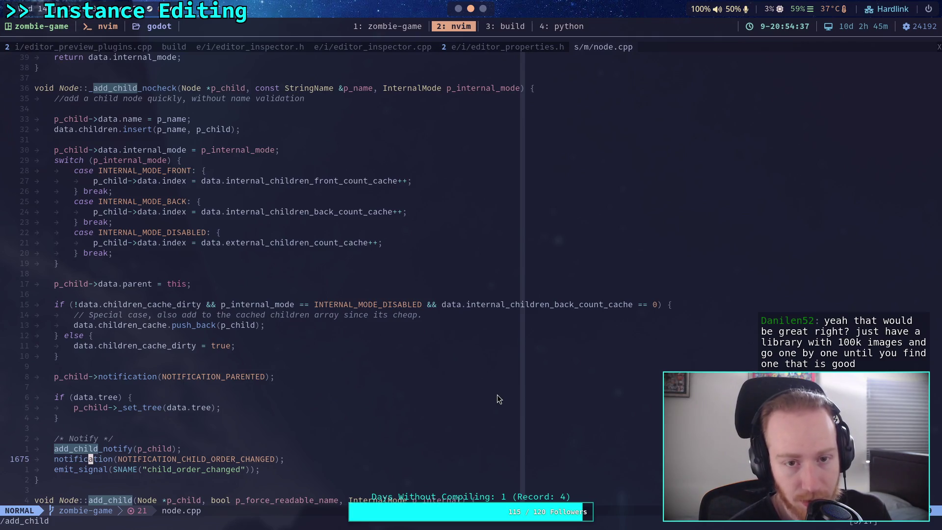
left_click(459, 14)
Step: Delete the unfinished 'if' line 113 in update_instance_mesh
left_click(449, 324)
key("shift+Down")
key("BackSpace")
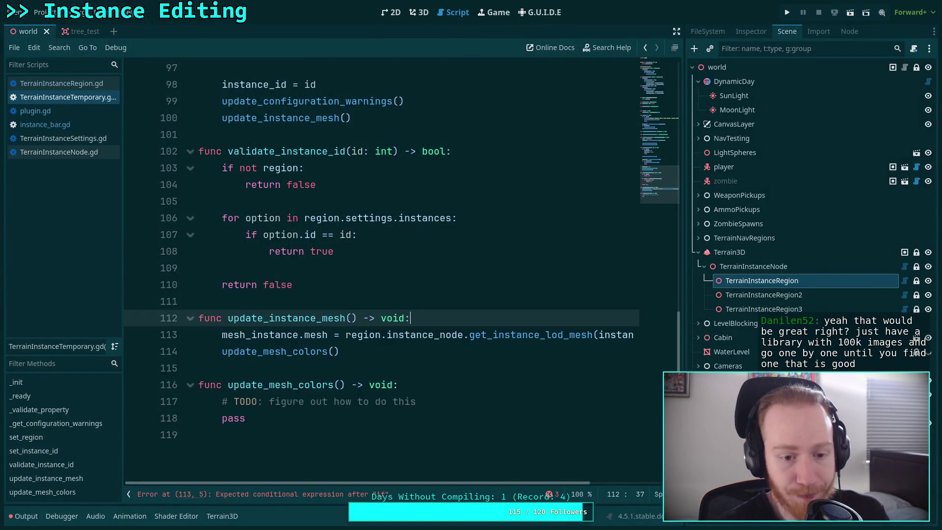
scroll(449, 324, "up", 20)
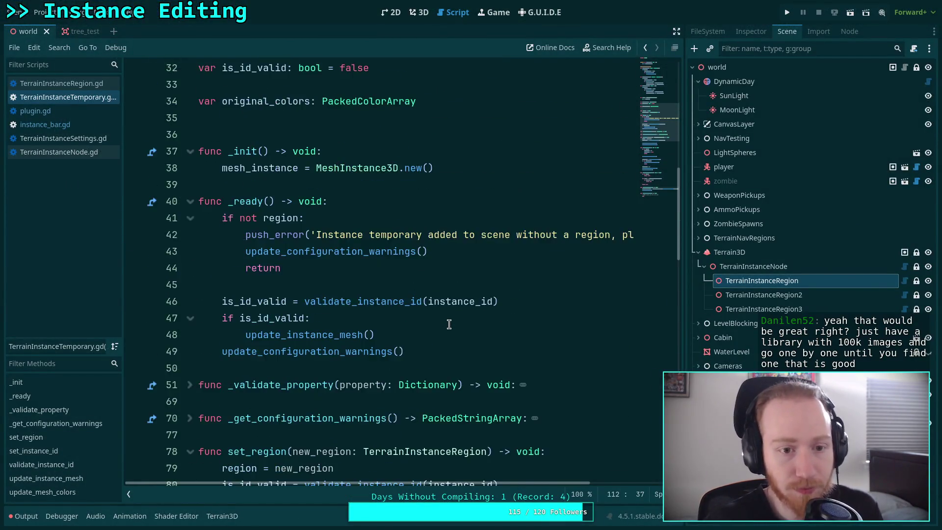
Step: Add 'add_child(mesh_instance, false, Node.INTERNAL_MODE_FRONT)' after line 38 in _init and save
left_click(491, 218)
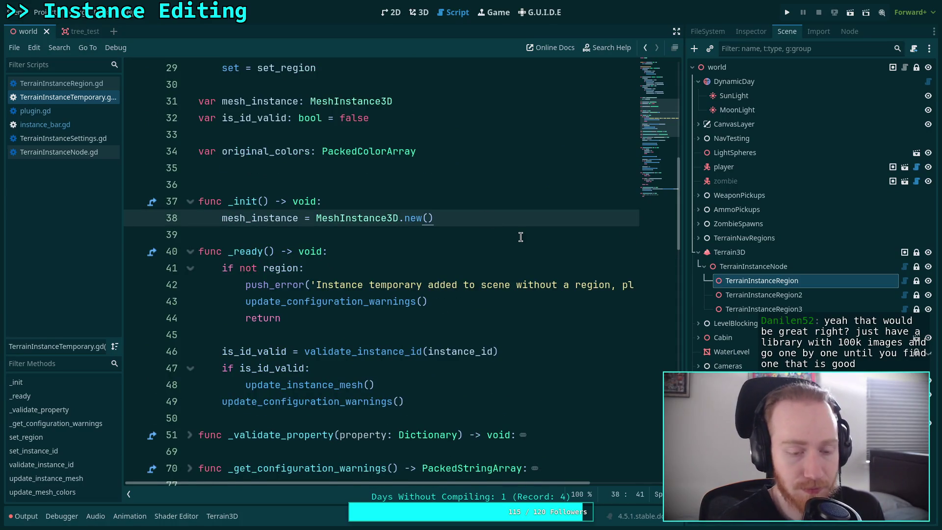
key("Return")
type("add_h")
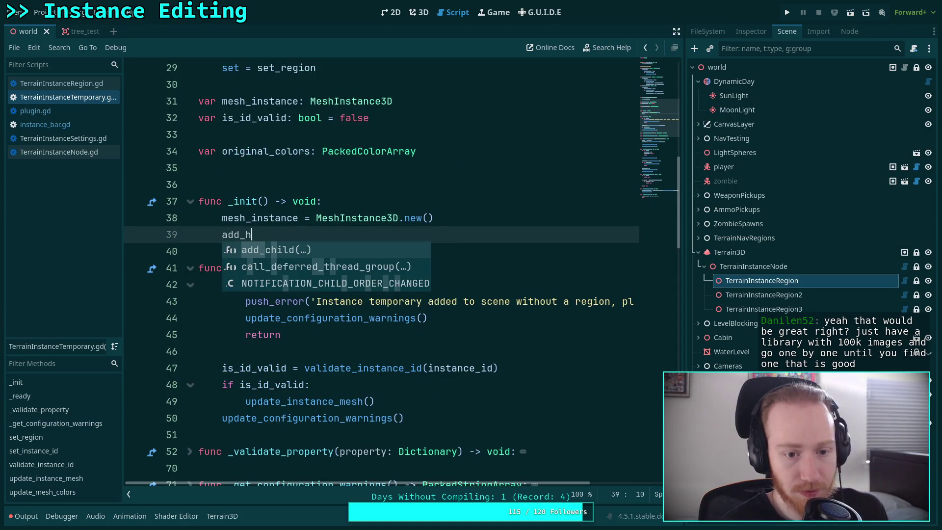
key("BackSpace")
type("c")
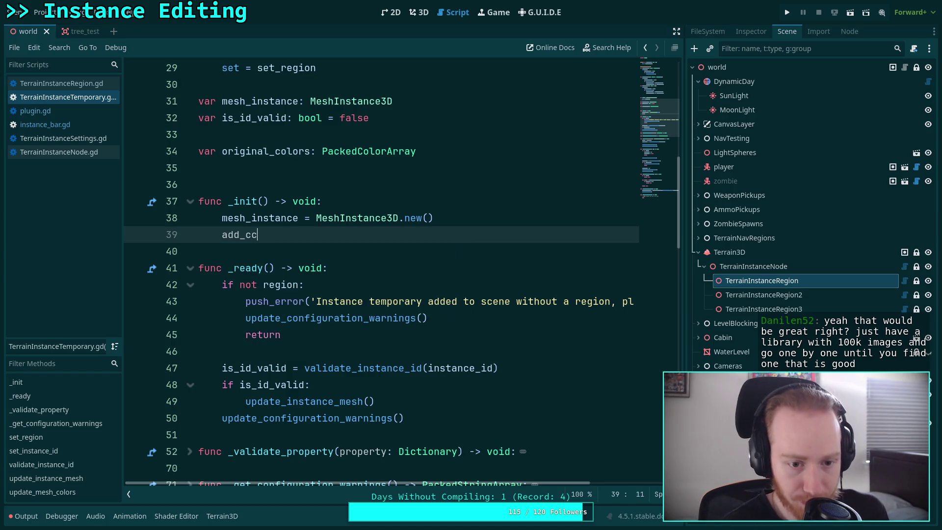
type("hild(")
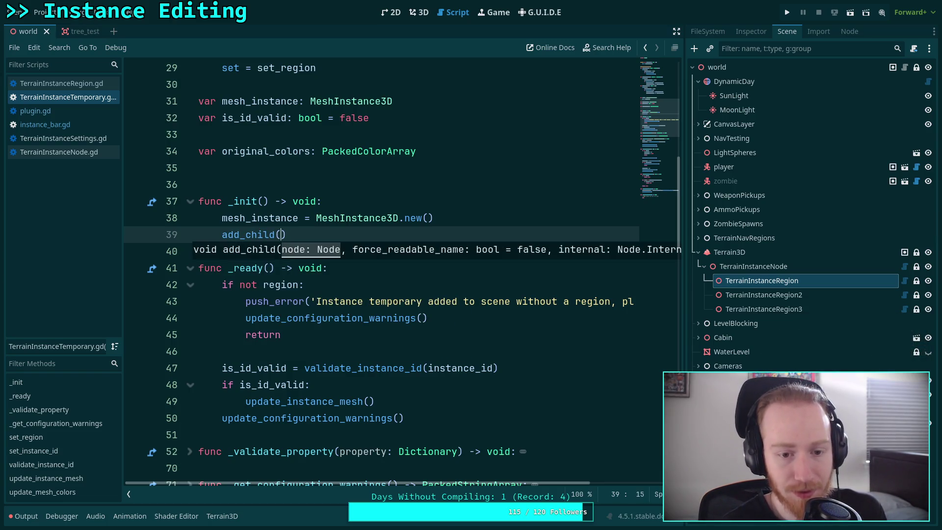
type("mesh")
key("Return")
type(",")
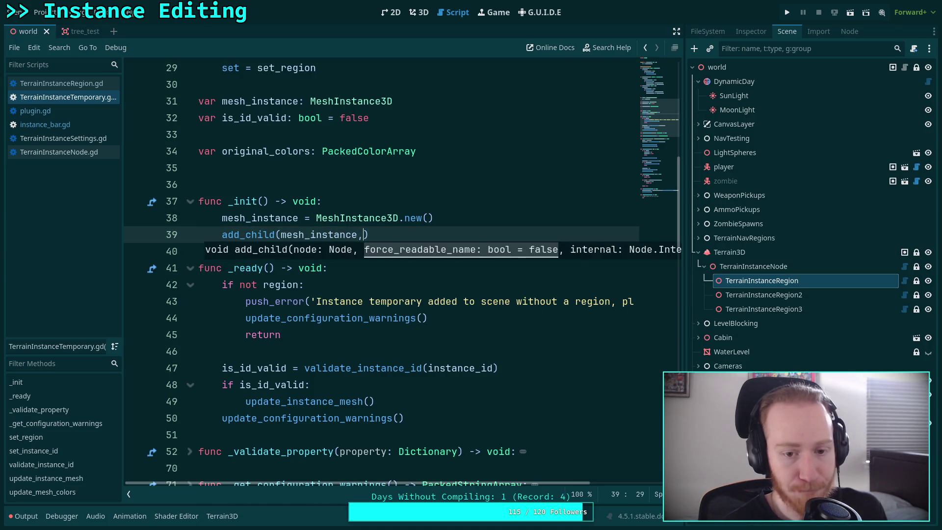
type("alse,")
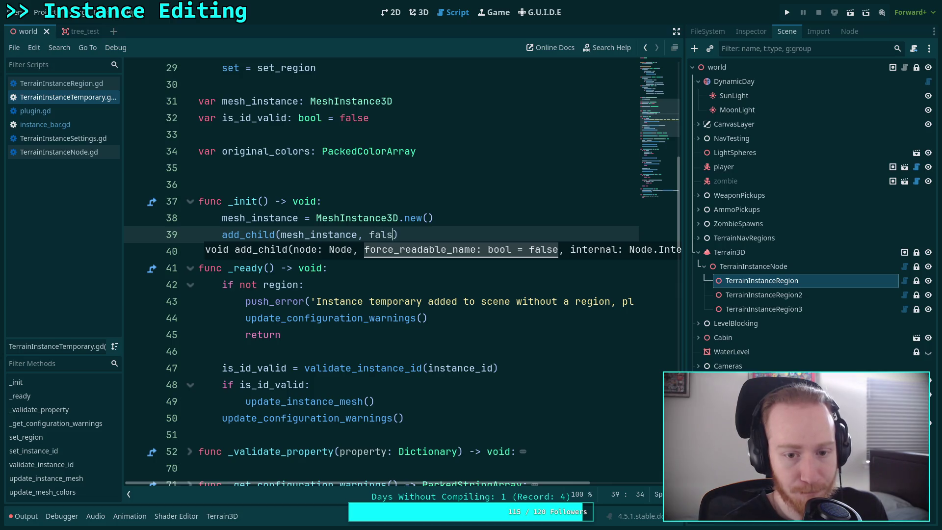
key("Down")
key("Down")
key("Return")
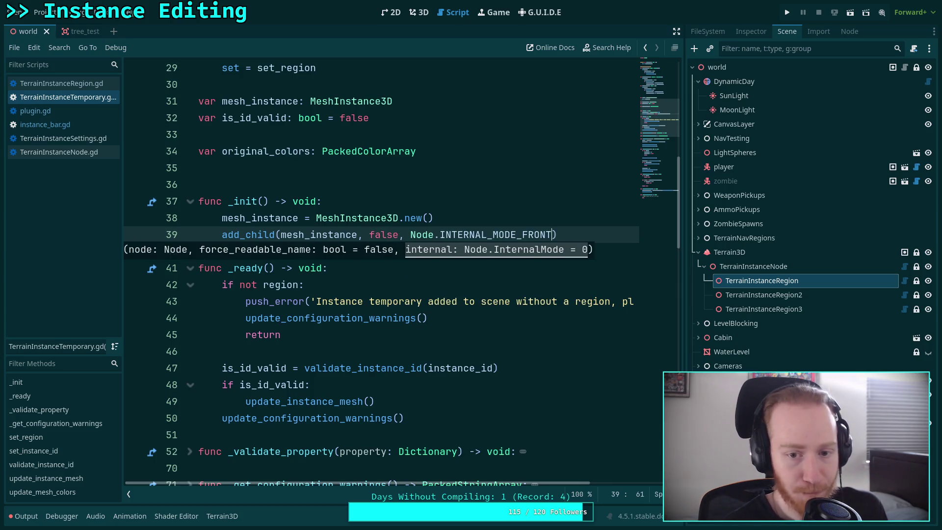
key("ctrl+s")
left_click(447, 368)
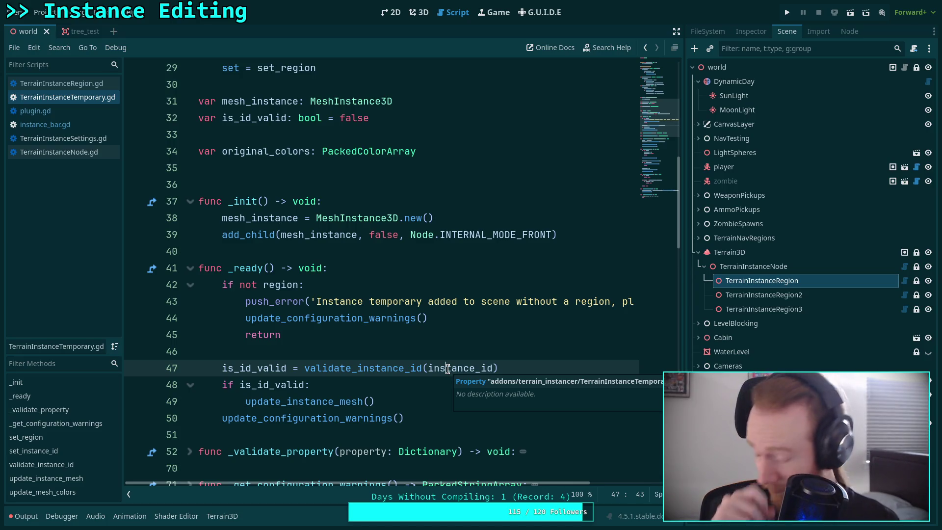
Step: Look over TerrainInstanceTemporary.gd and save the script and scene
left_click(349, 350)
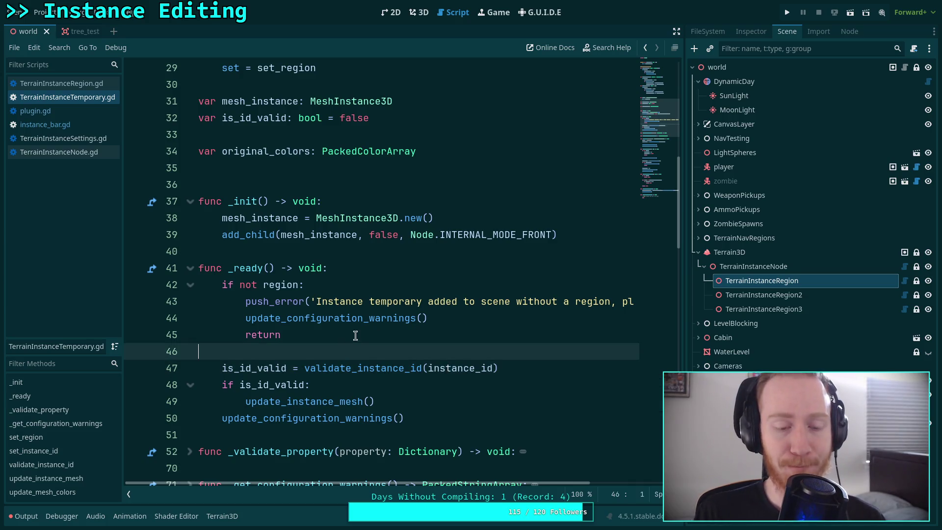
scroll(378, 324, "down", 2)
left_click(380, 334)
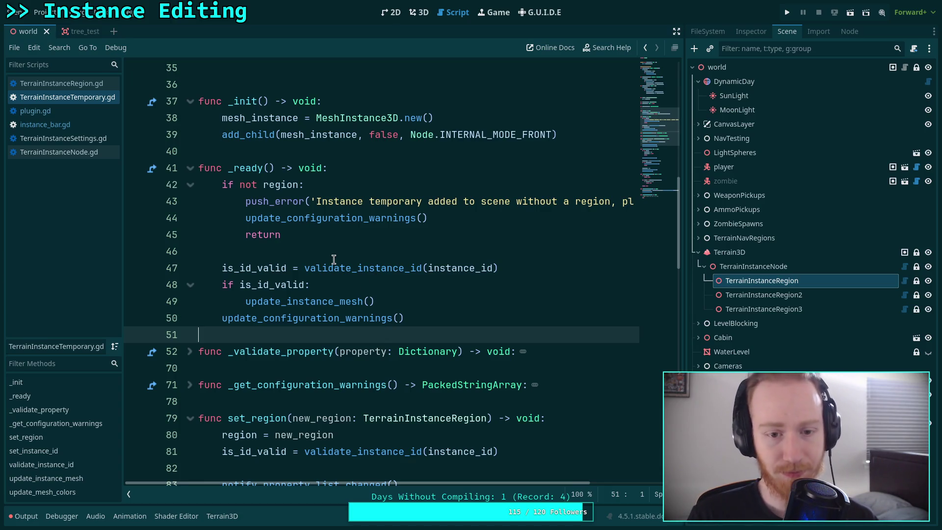
mouse_move(417, 483)
left_mouse_down()
mouse_move(524, 485)
mouse_move(316, 411)
left_mouse_up()
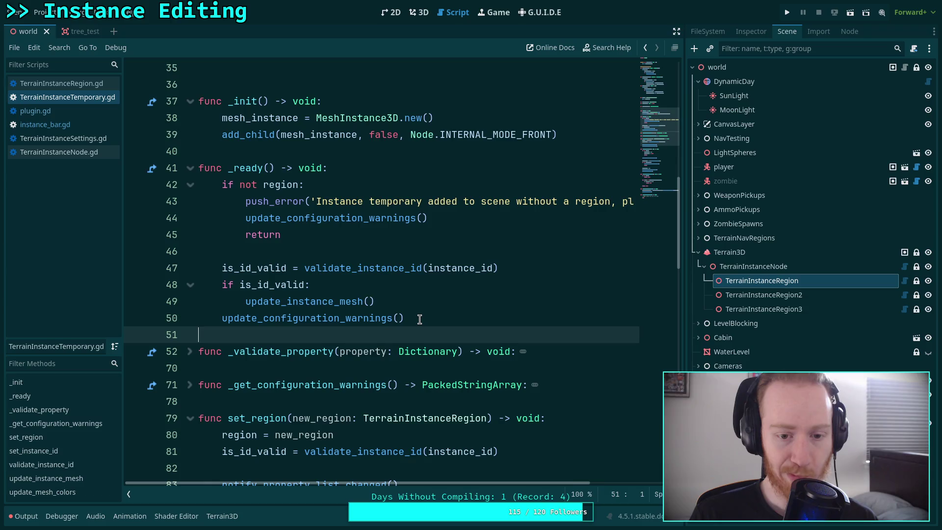
scroll(419, 319, "down", 2)
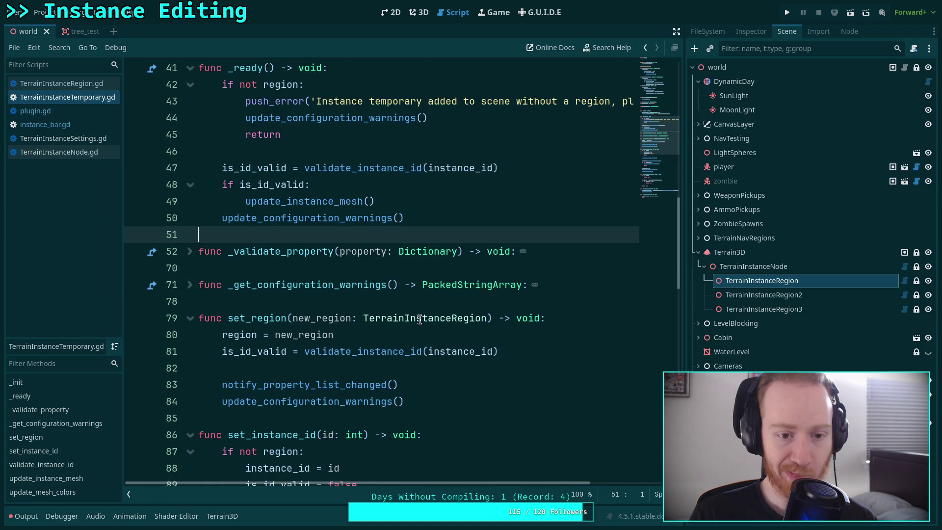
scroll(419, 320, "down", 4)
scroll(418, 319, "down", 4)
scroll(419, 318, "down", 5)
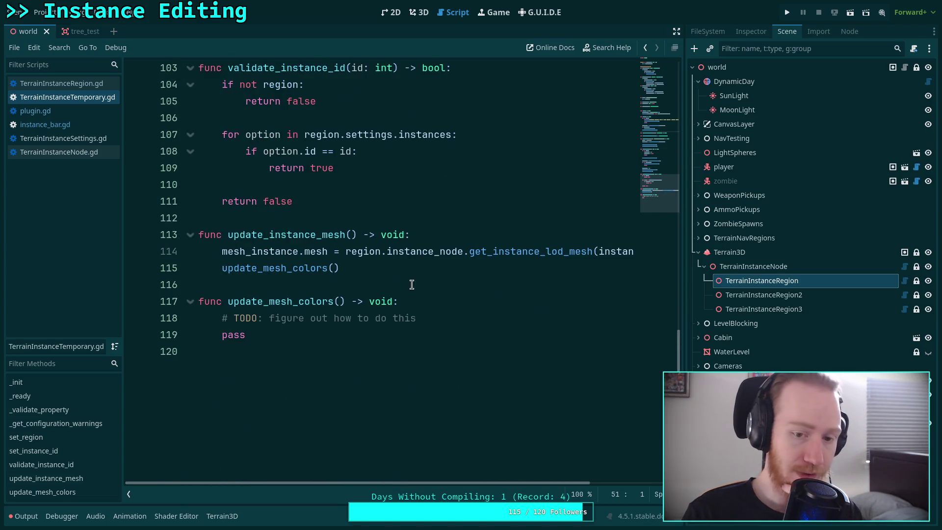
scroll(419, 308, "up", 1)
left_click(414, 319)
key("ctrl+s")
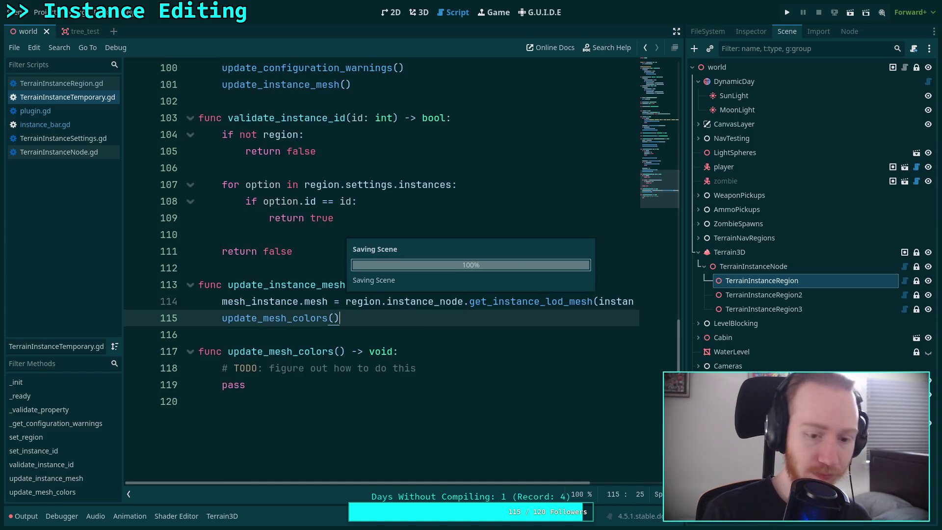
Step: Switch to the 3D world view and clear the Output log
left_click(419, 12)
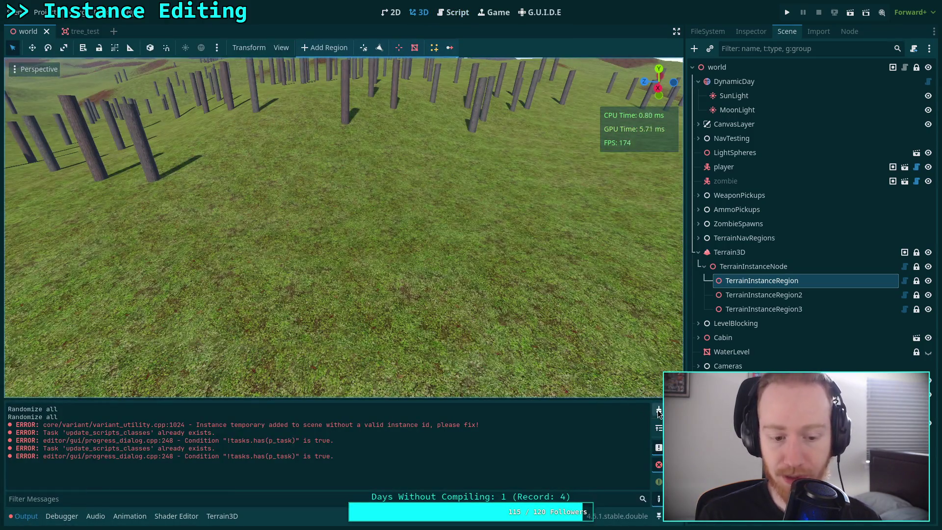
left_click(659, 410)
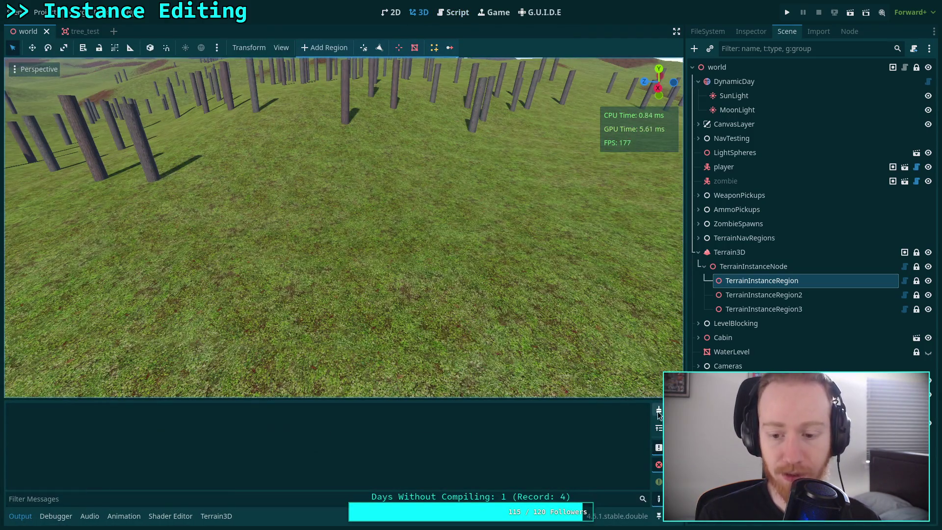
left_click(60, 14)
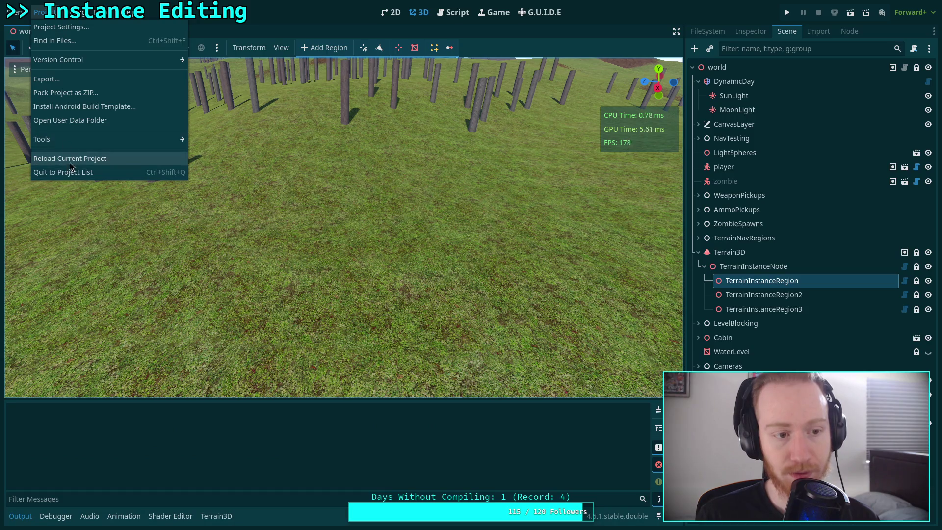
Step: Reload the Terrain Instancer plugin by toggling it off and on in Project Settings > Plugins
left_click(69, 27)
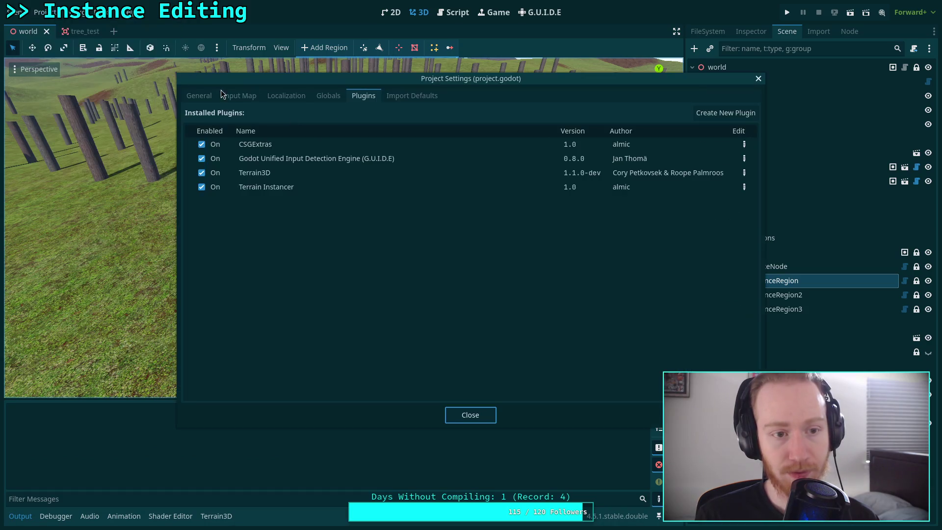
double_click(213, 187)
left_click(466, 414)
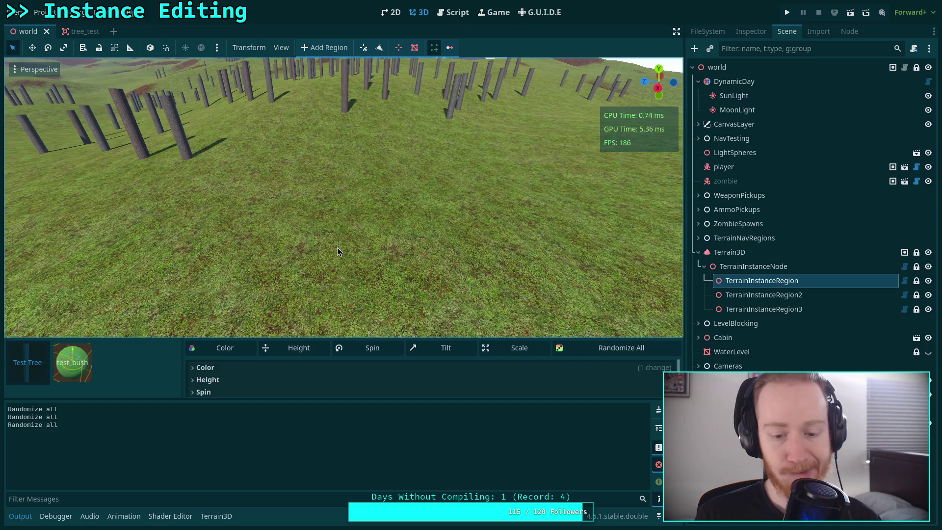
Step: Enlarge the instancer panel and preview the test_bush and Test Tree thumbnails on the terrain
left_click_drag(225, 339, 239, 303)
left_click(72, 330)
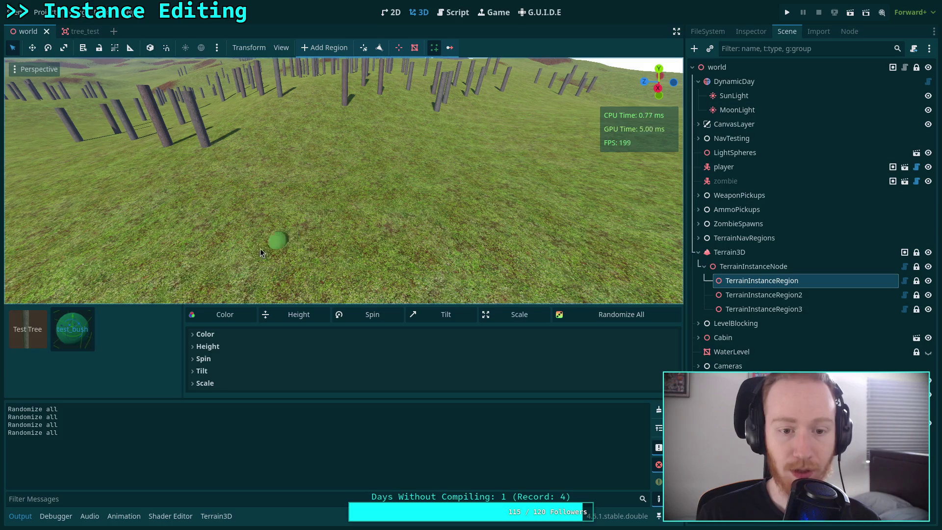
left_click(27, 329)
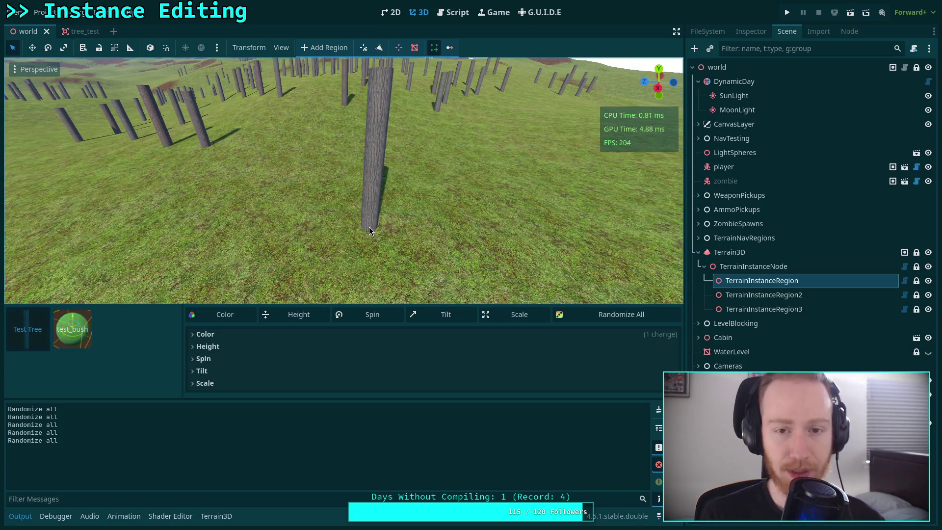
left_click(452, 13)
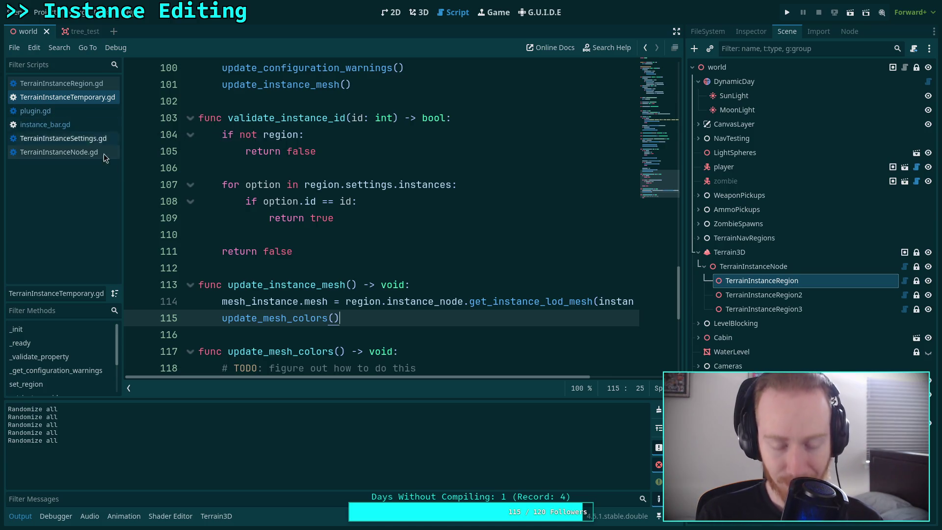
Step: Open instance_bar.gd and add a blank line after the preview instance_id assignment on line 298
left_click(81, 125)
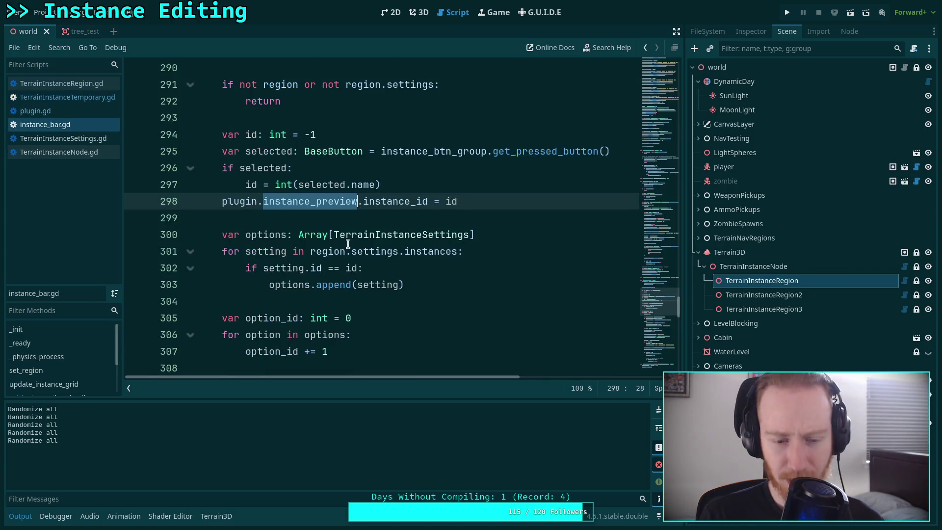
scroll(368, 216, "up", 6)
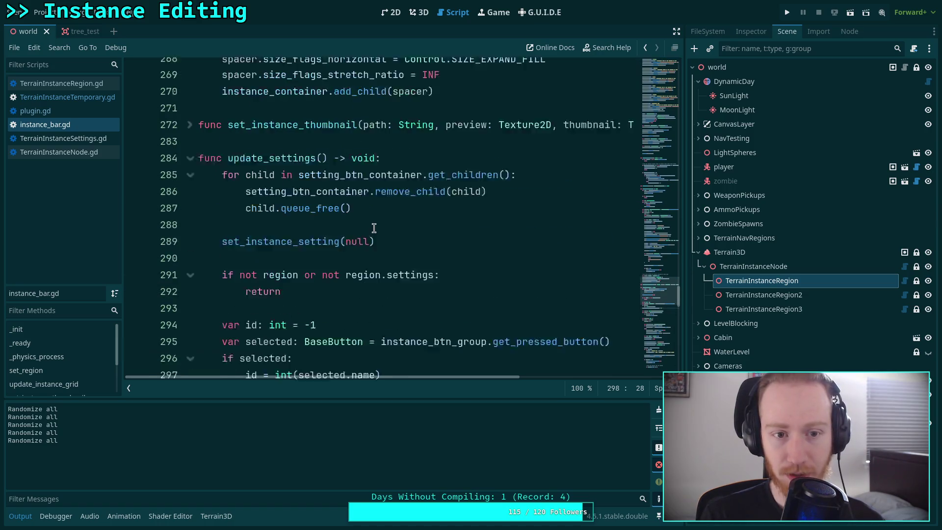
scroll(360, 201, "down", 1)
scroll(358, 199, "down", 5)
left_click(500, 246)
key("Down")
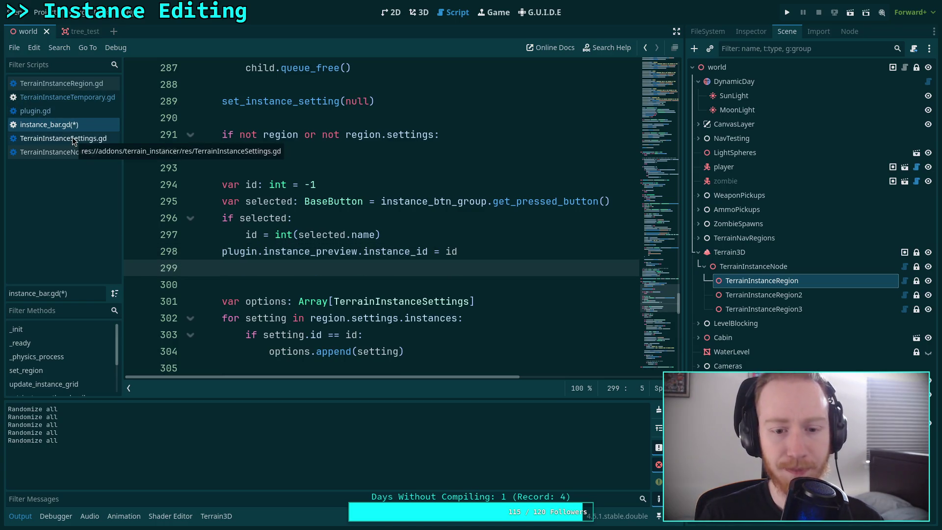
Step: Check the update_instance_mesh call on line 101 of TerrainInstanceTemporary.gd
left_click(68, 99)
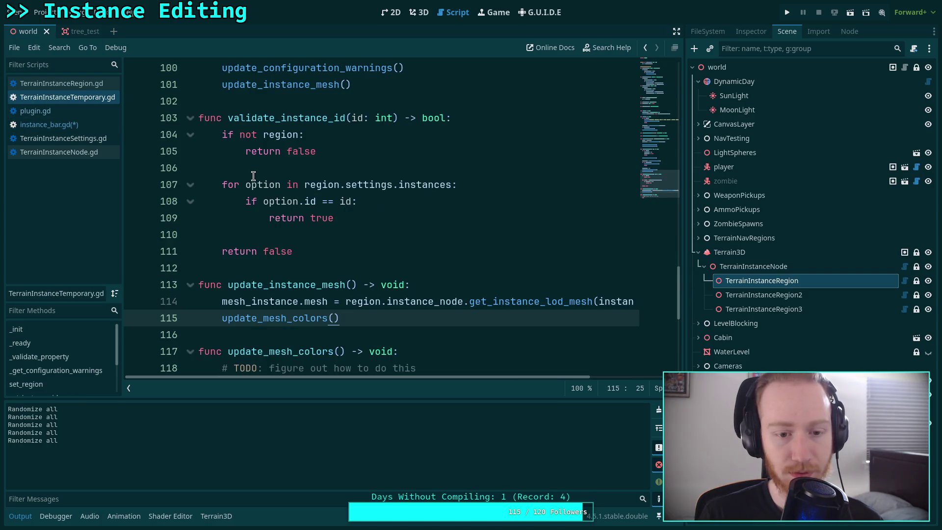
scroll(262, 175, "up", 6)
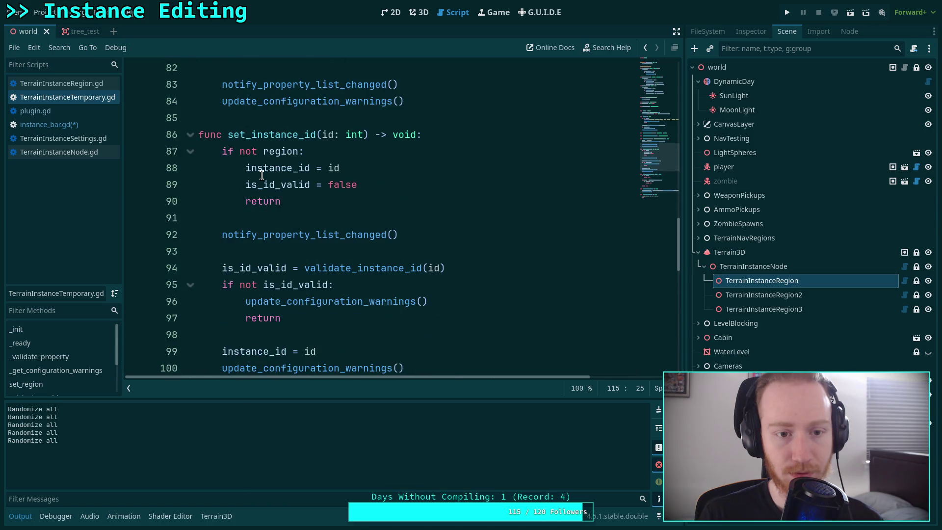
scroll(261, 175, "down", 1)
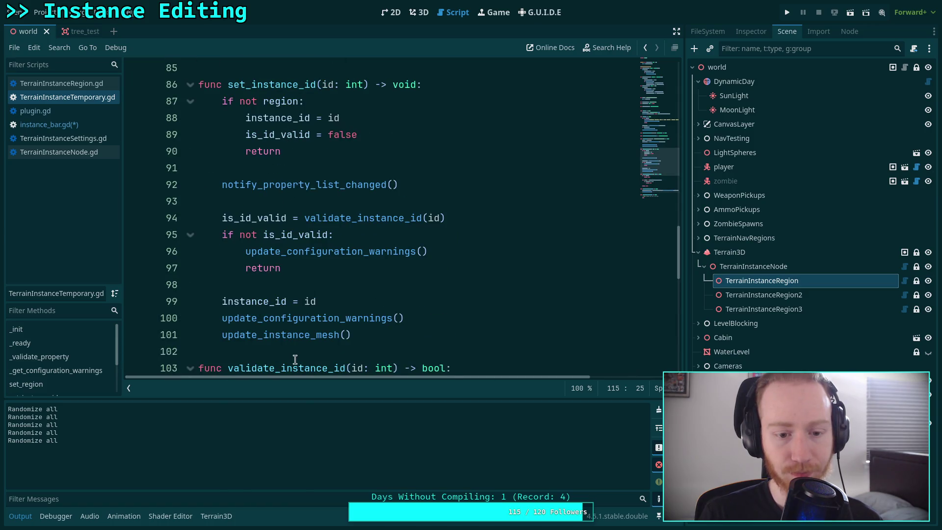
double_click(294, 335)
scroll(244, 296, "down", 5)
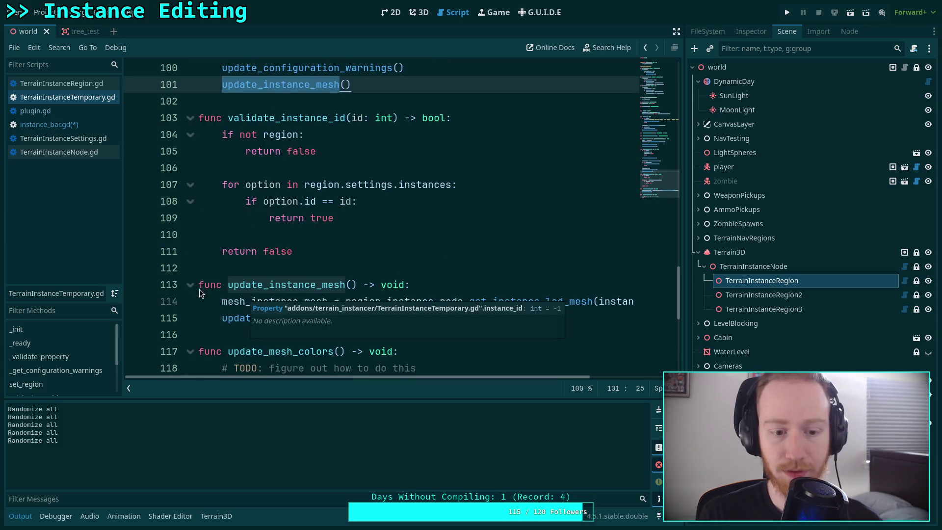
scroll(200, 289, "down", 1)
Step: Return to instance_bar.gd at update_settings, where the pressed button's id is assigned
left_click(91, 138)
left_click(87, 127)
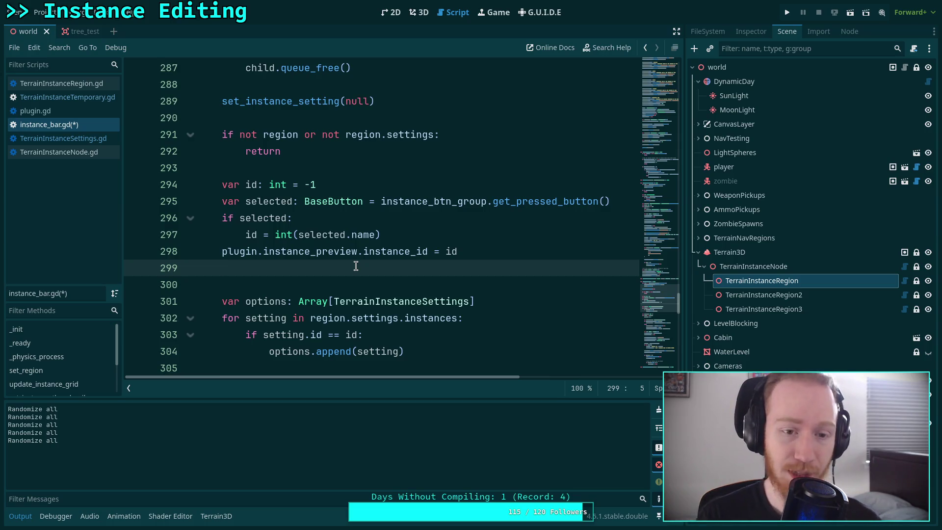
scroll(356, 265, "up", 2)
scroll(349, 310, "down", 1)
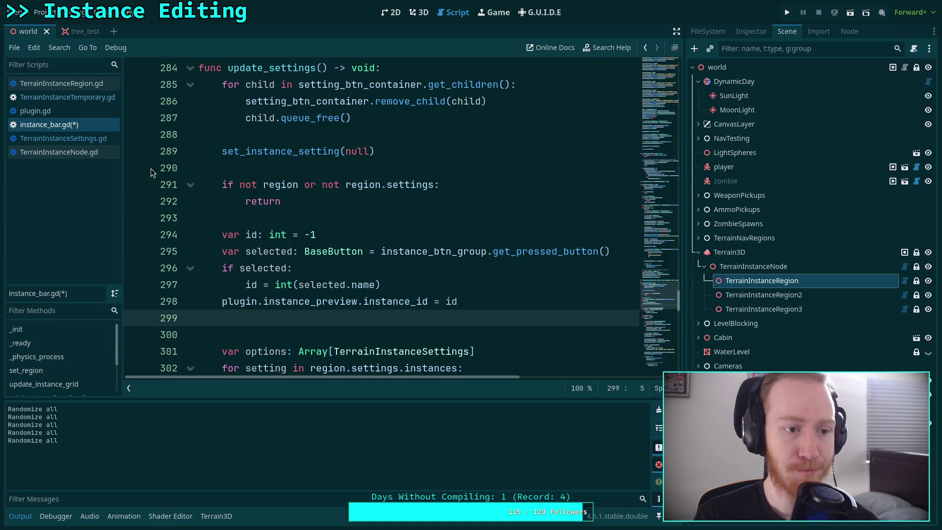
left_click(60, 125)
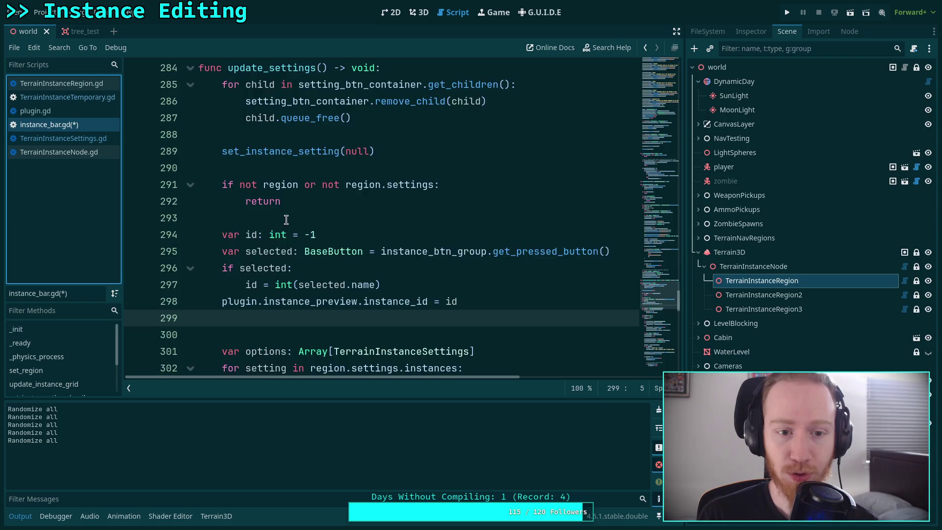
Step: Review set_instance_setting and randomize_instance, adding and then removing a blank line in randomize_instance
scroll(295, 218, "down", 6)
scroll(308, 219, "down", 12)
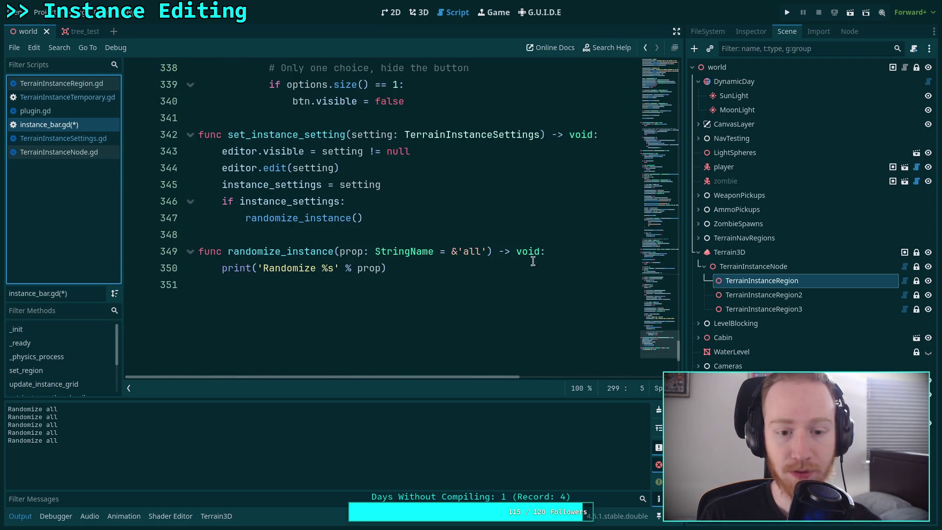
left_click(564, 254)
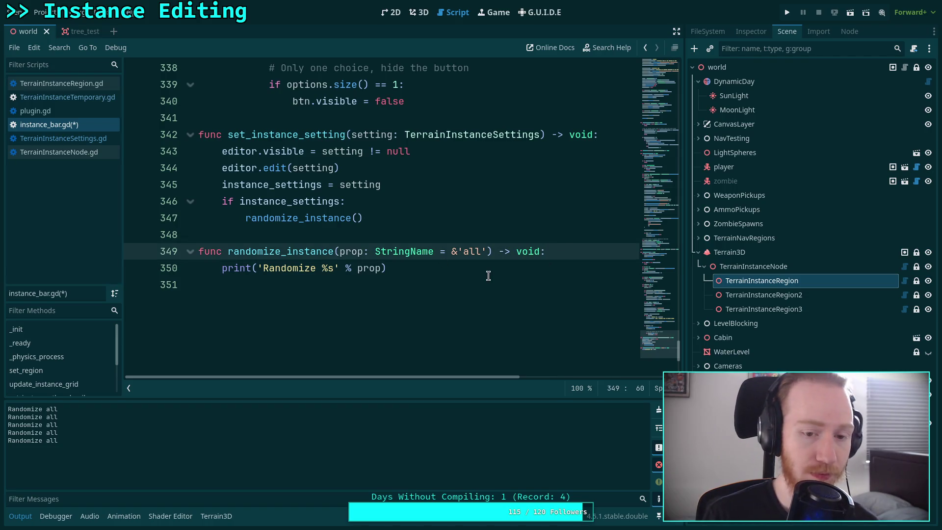
key("Return")
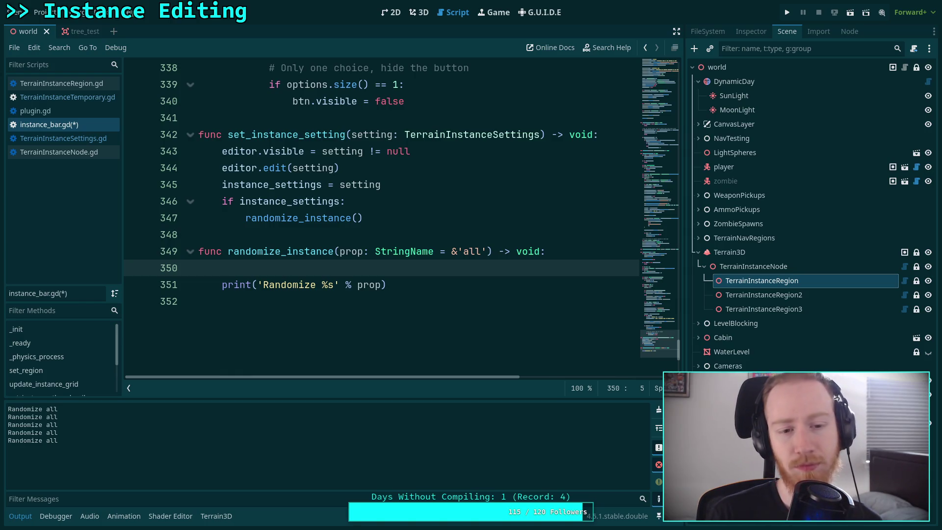
key("BackSpace")
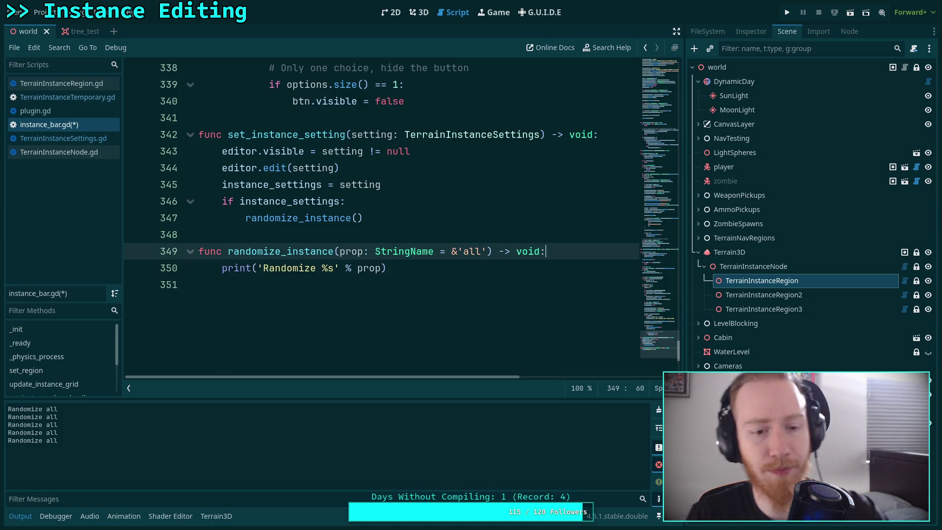
left_click(430, 213)
scroll(430, 213, "up", 1)
left_click(408, 251)
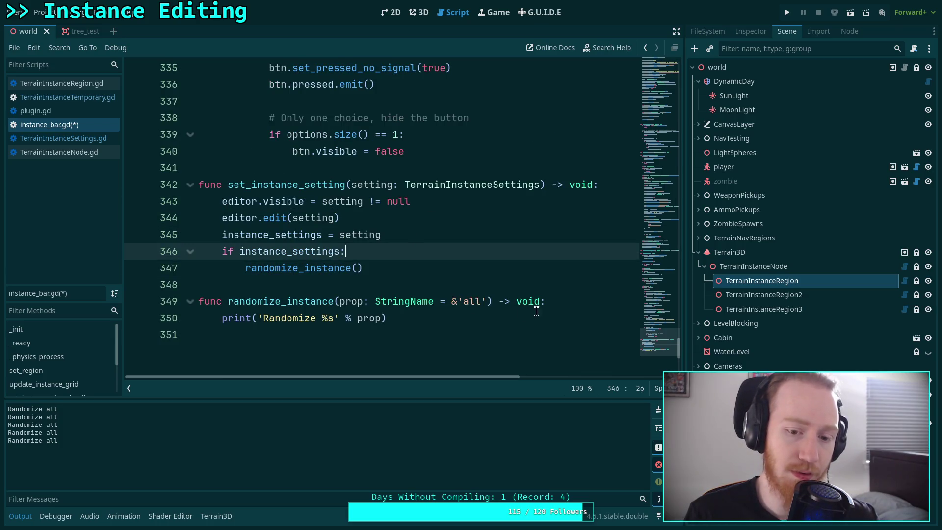
left_click(562, 303)
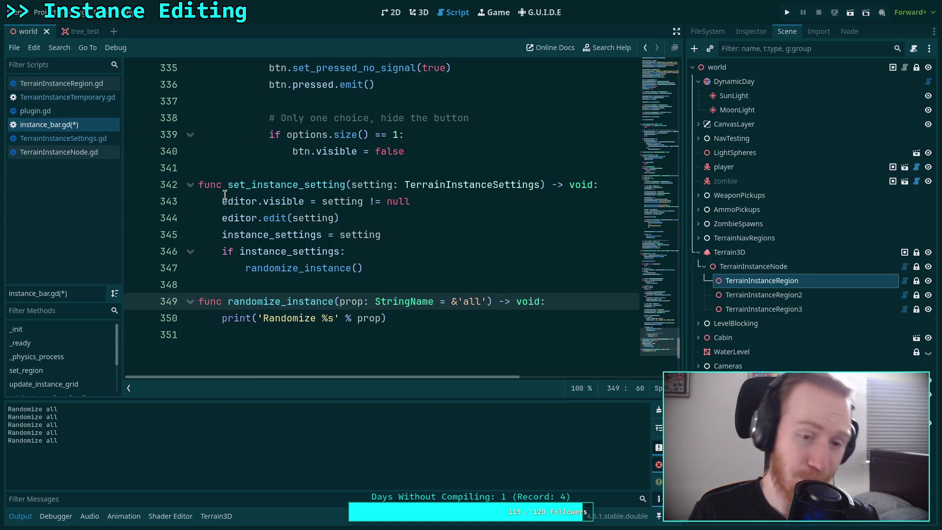
left_click(429, 242)
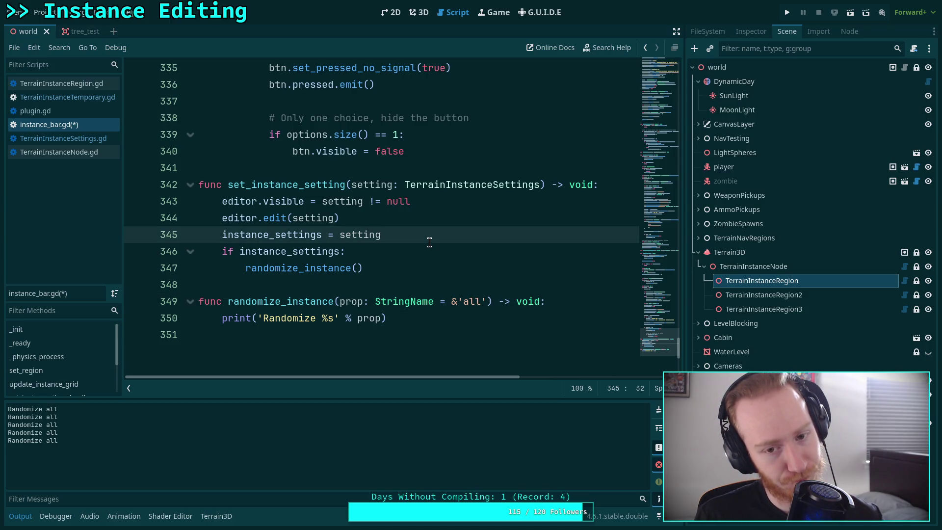
scroll(429, 242, "up", 5)
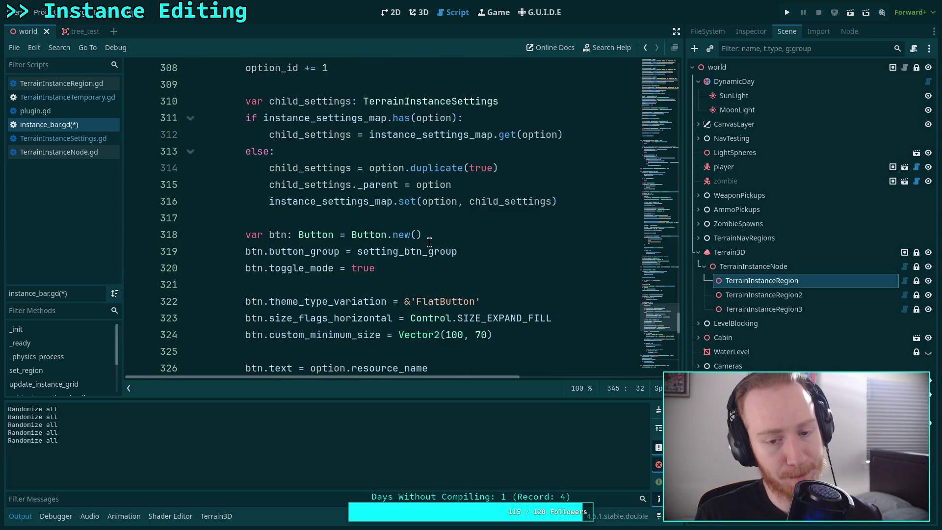
scroll(429, 242, "up", 5)
scroll(429, 242, "up", 7)
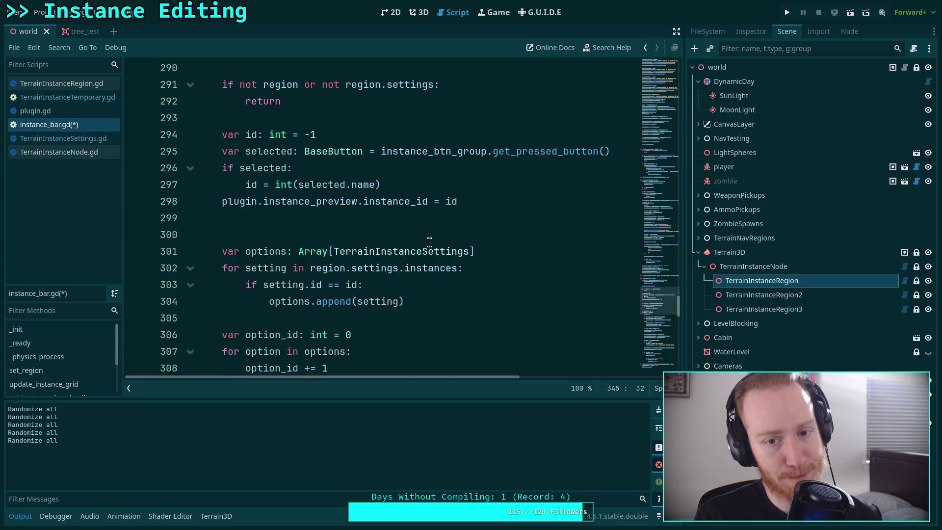
scroll(483, 305, "down", 4)
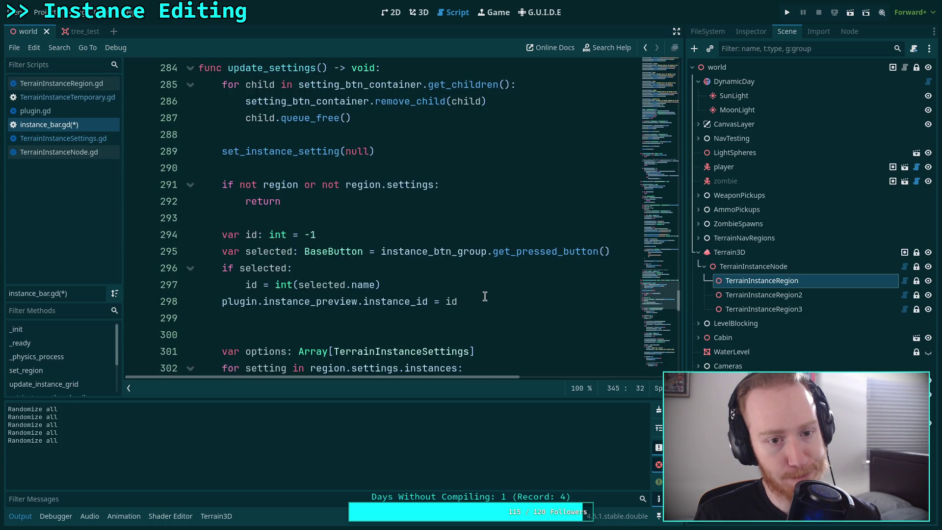
Step: Below the preview instance_id line, add a plugin instance_preview.instance_id = id assignment, save, and show the 3D view
left_click(487, 308)
left_click(487, 318)
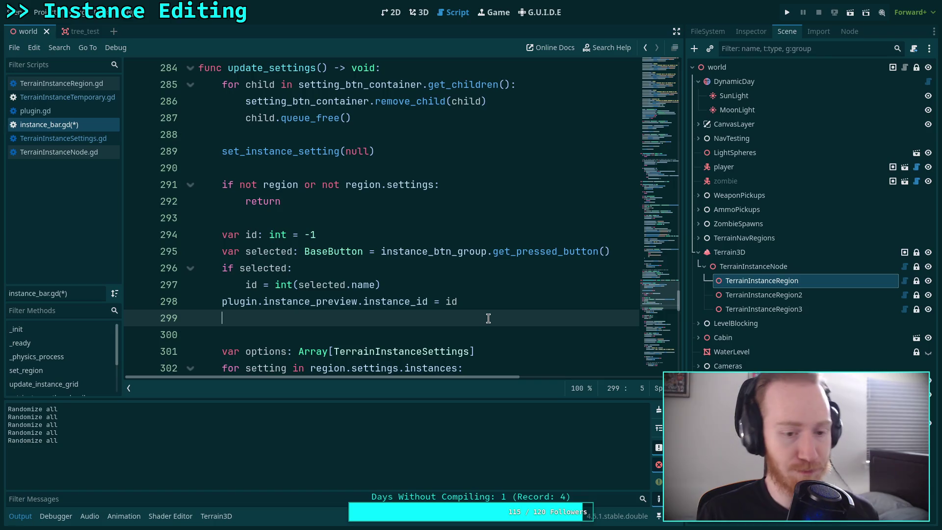
type("pl")
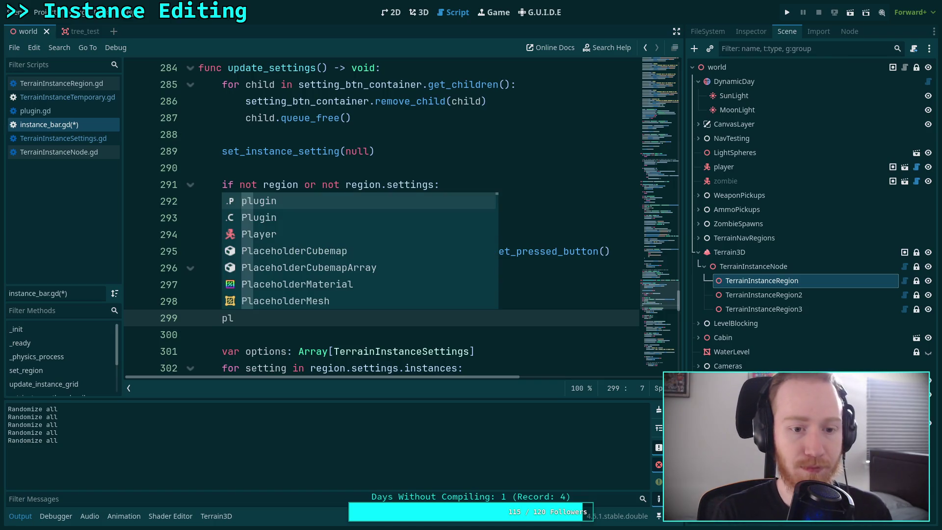
type("ugin.in")
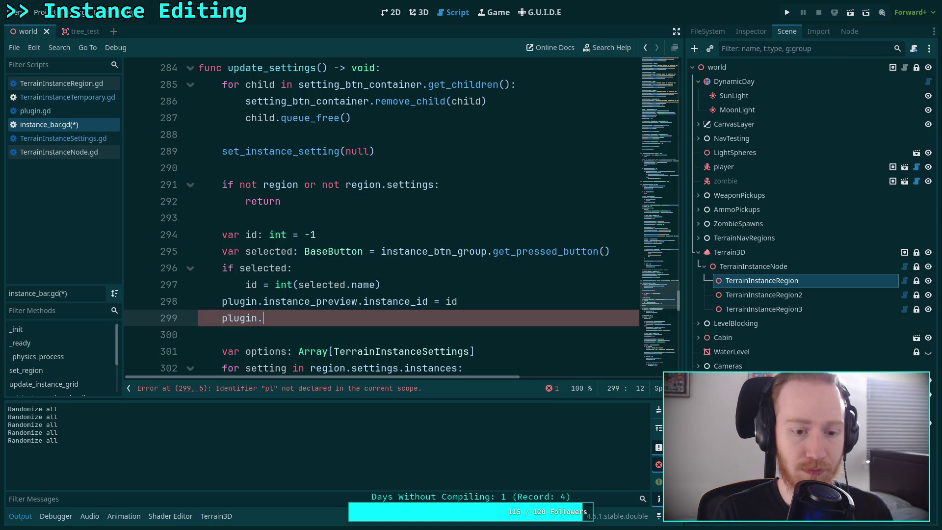
key("BackSpace")
key("BackSpace")
key("BackSpace")
type("n.instance_preview.instance_id = id")
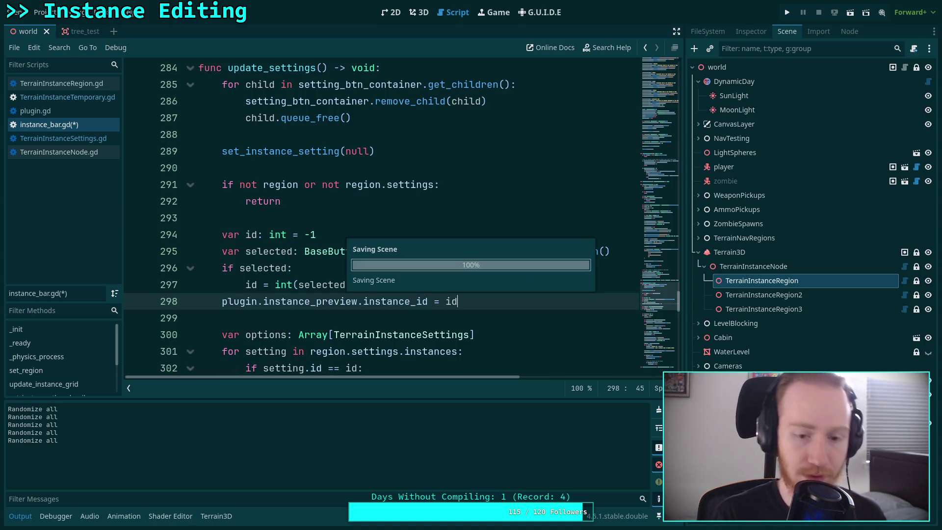
key("ctrl+s")
left_click(415, 22)
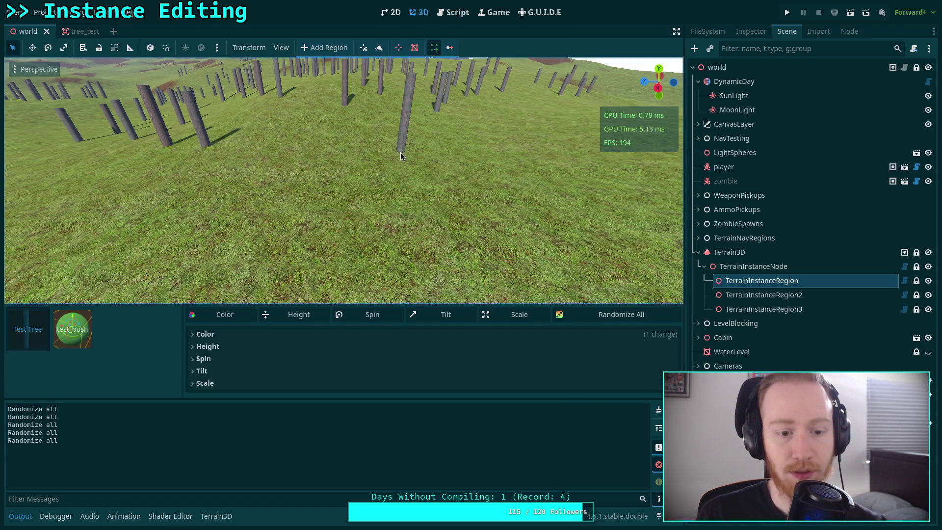
Step: Check the 3D preview, then reselect TerrainInstanceNode and TerrainInstanceRegion to log three 'Randomize all' lines
left_click(658, 412)
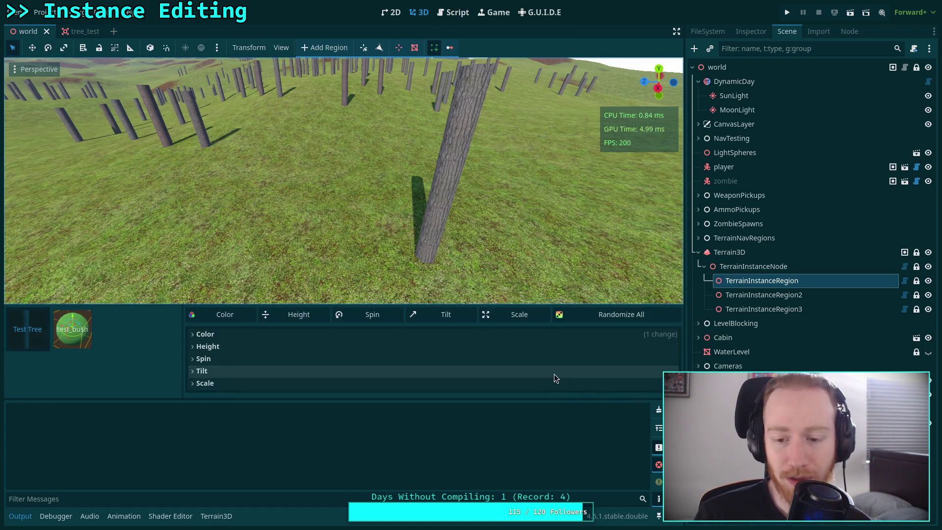
left_click(452, 12)
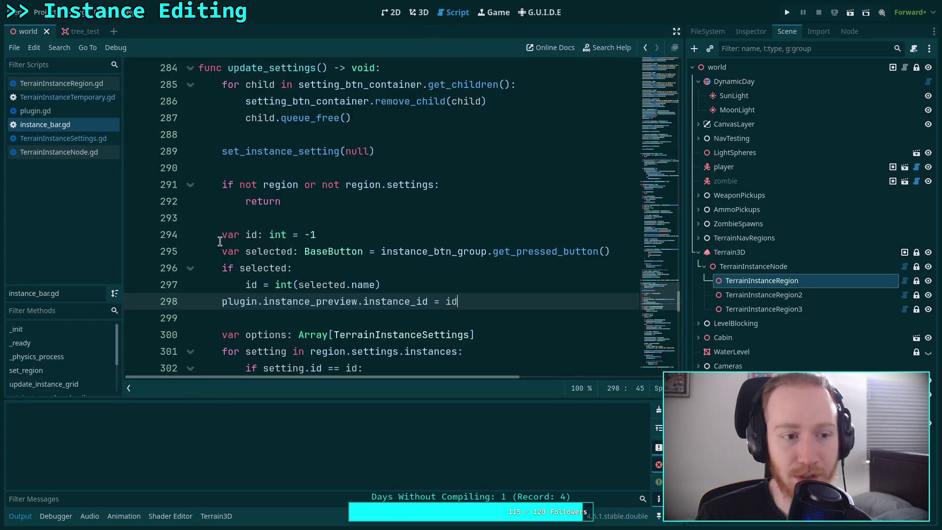
left_click(422, 12)
left_click(45, 12)
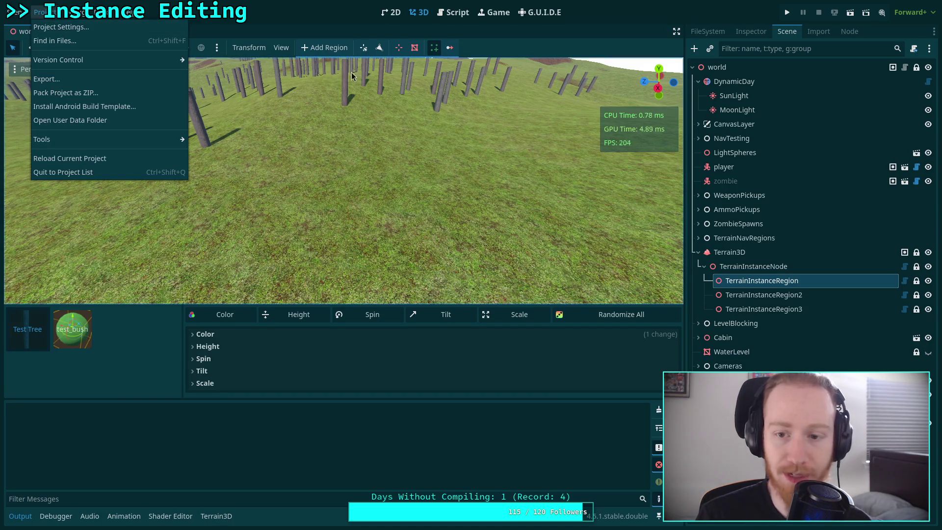
left_click(709, 238)
left_click(756, 267)
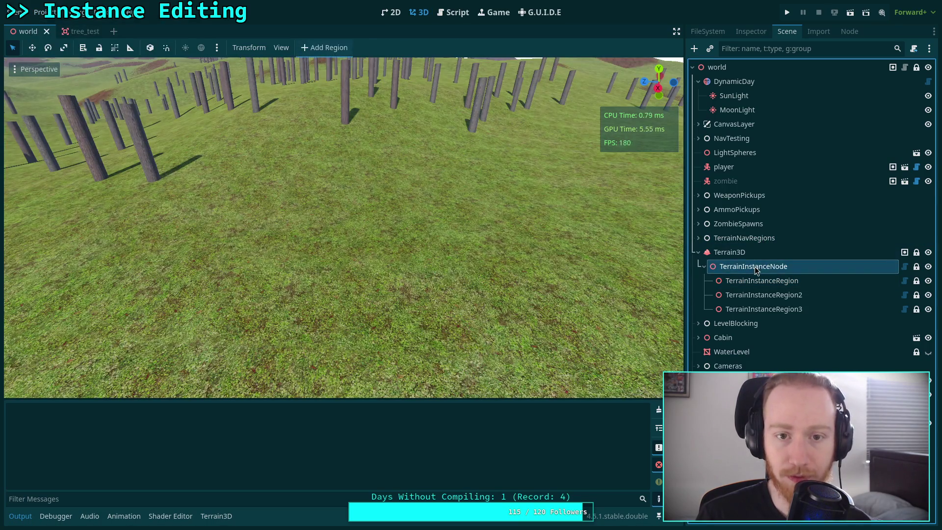
left_click(758, 281)
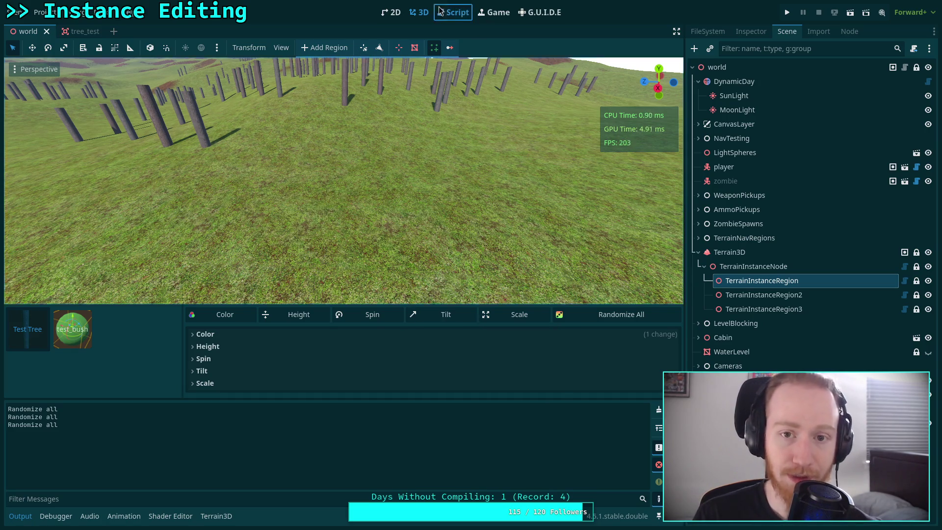
left_click(453, 12)
scroll(351, 243, "down", 13)
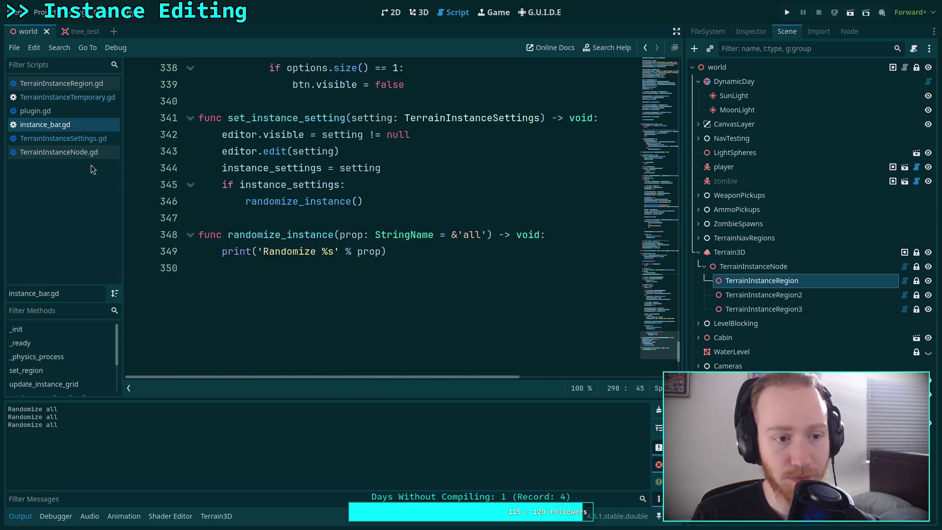
Step: Change randomize_instance's print to print_debug, save, and reselect TerrainInstanceRegion to trigger the log
left_click(569, 241)
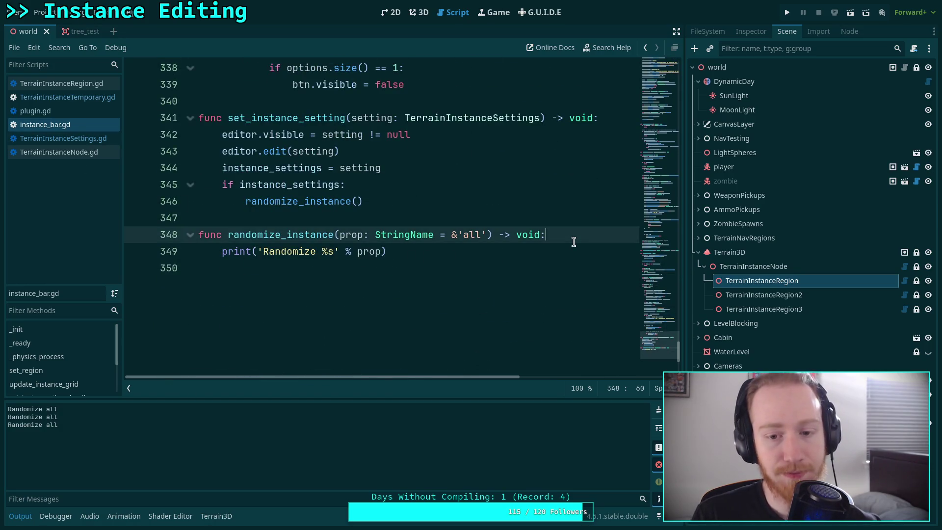
left_click(251, 251)
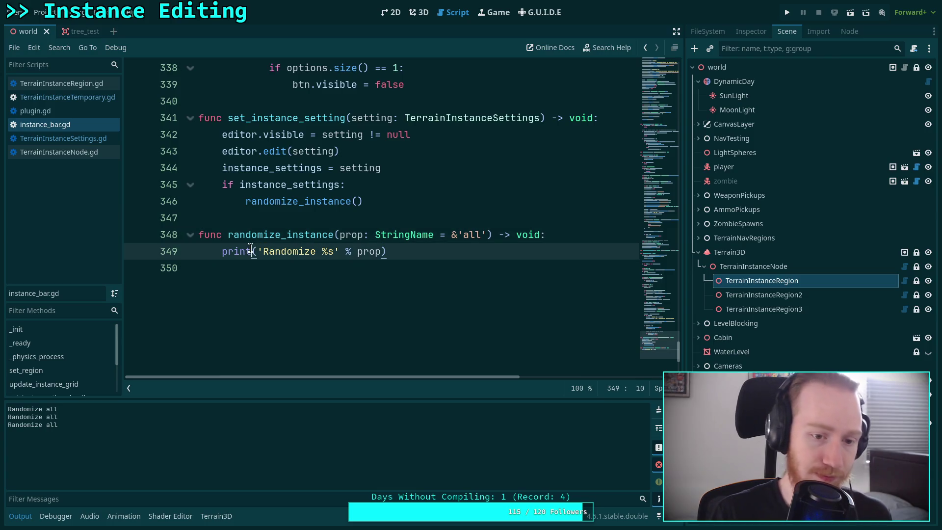
type("_deb")
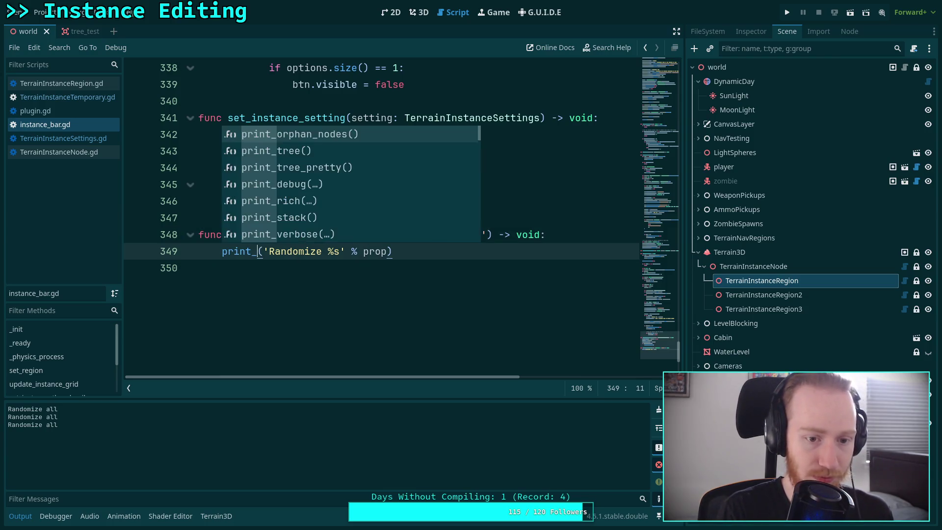
key("Return")
key("ctrl+s")
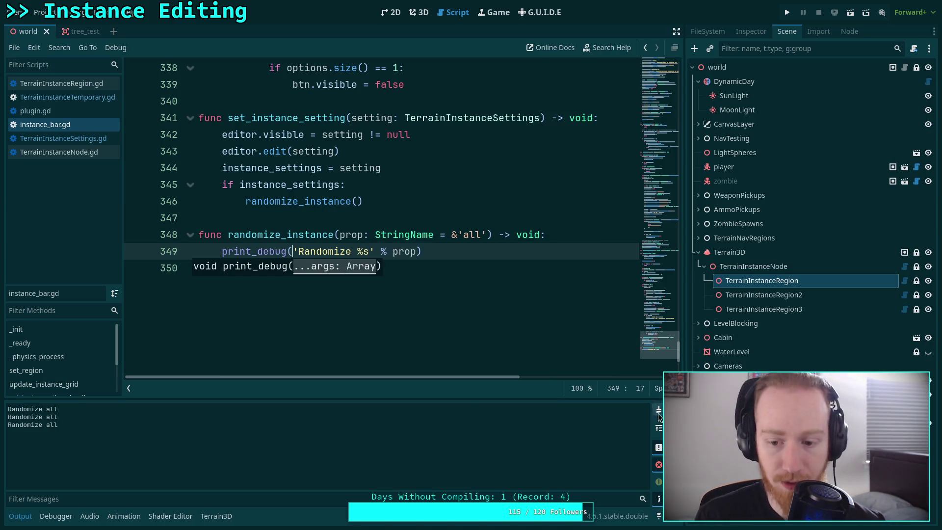
left_click(419, 13)
left_click(776, 209)
left_click(760, 280)
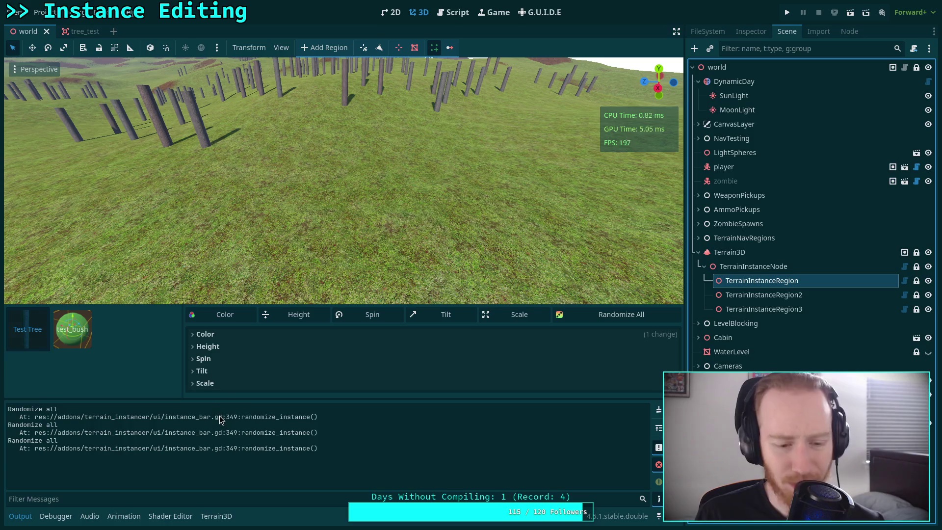
Step: Read print_debug's documentation, then add print_stack() on line 350 after it and save
left_click(453, 12)
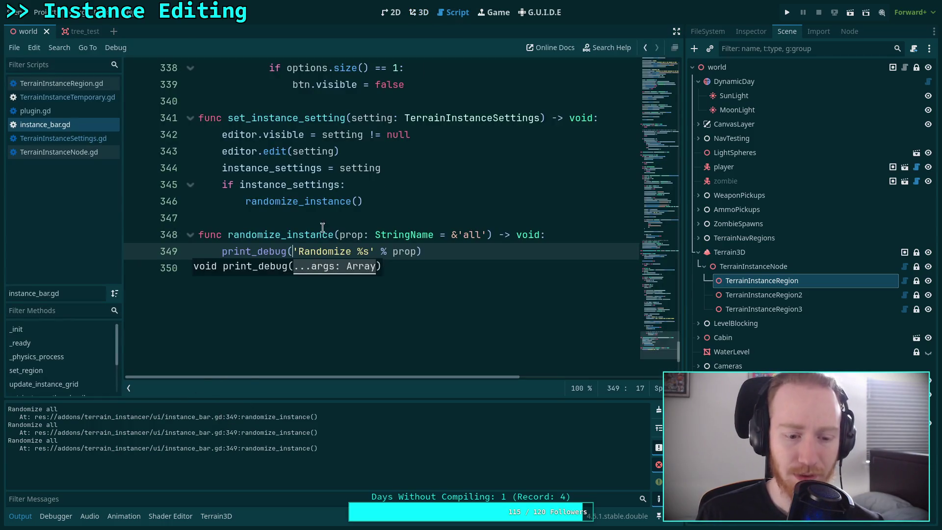
left_click(295, 237)
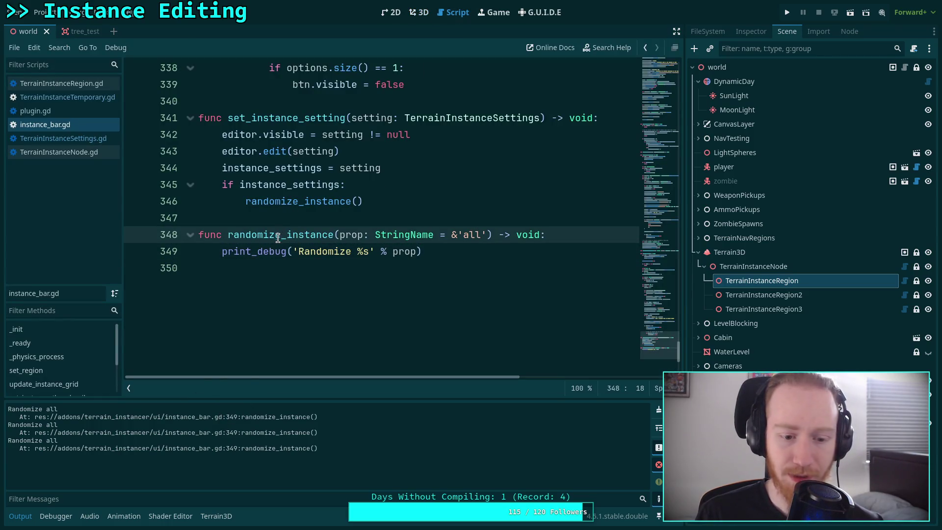
double_click(265, 252)
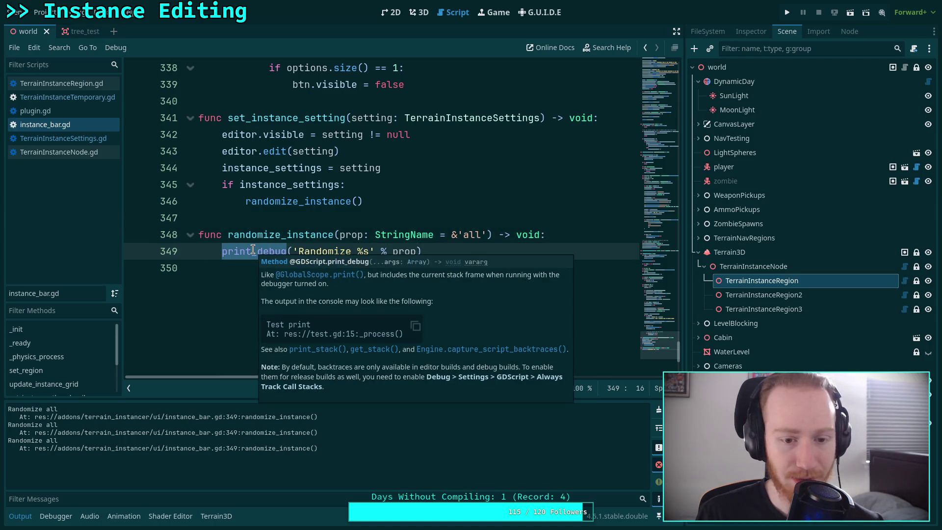
left_click(266, 223)
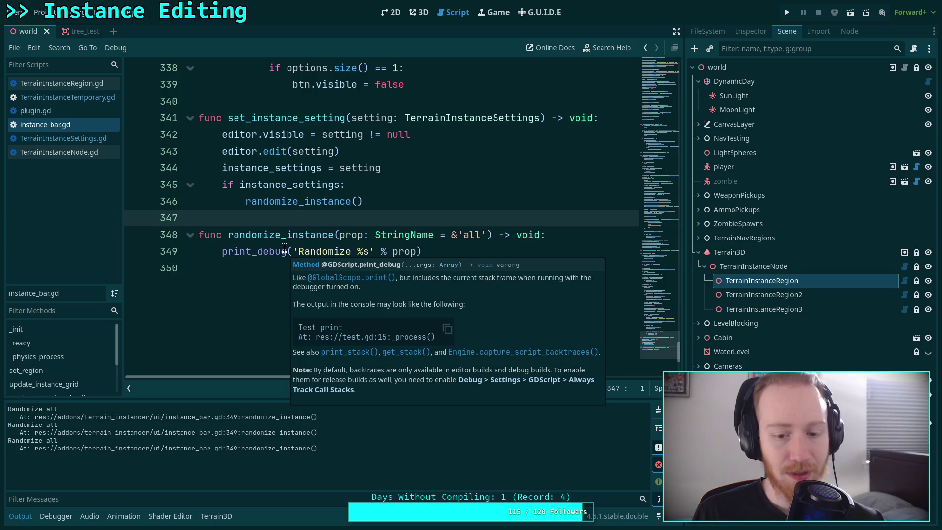
left_click(532, 252)
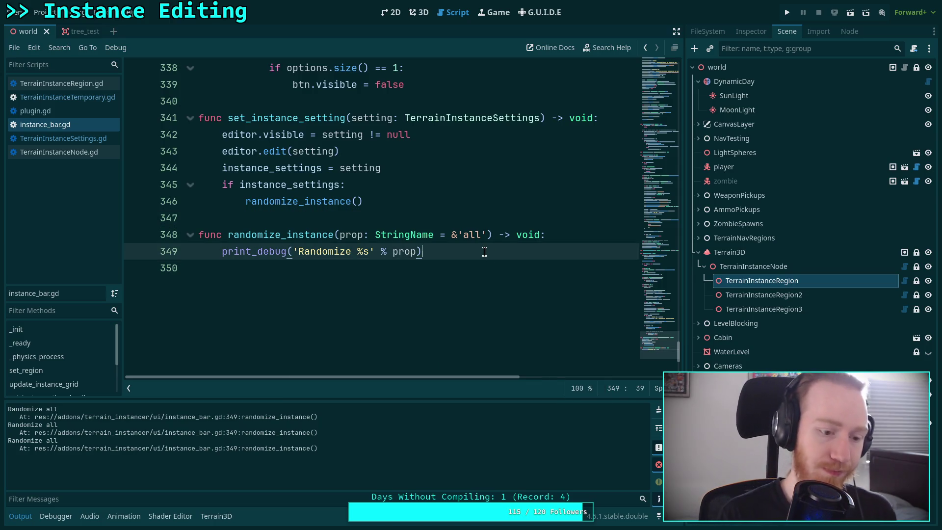
key("Return")
type("print_st")
key("Return")
key("ctrl+s")
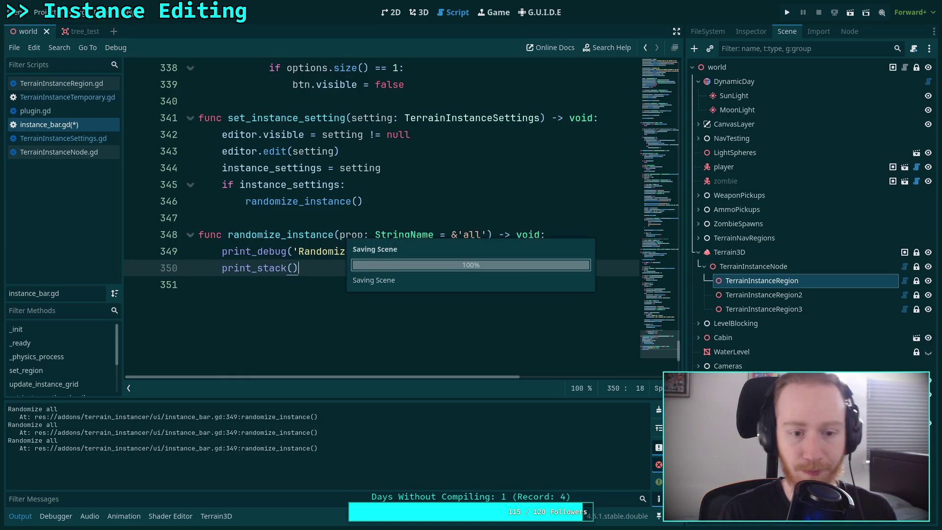
Step: Reselect TerrainInstanceRegion and enlarge the Output log to read the 'Randomize all' stack traces
left_click(420, 13)
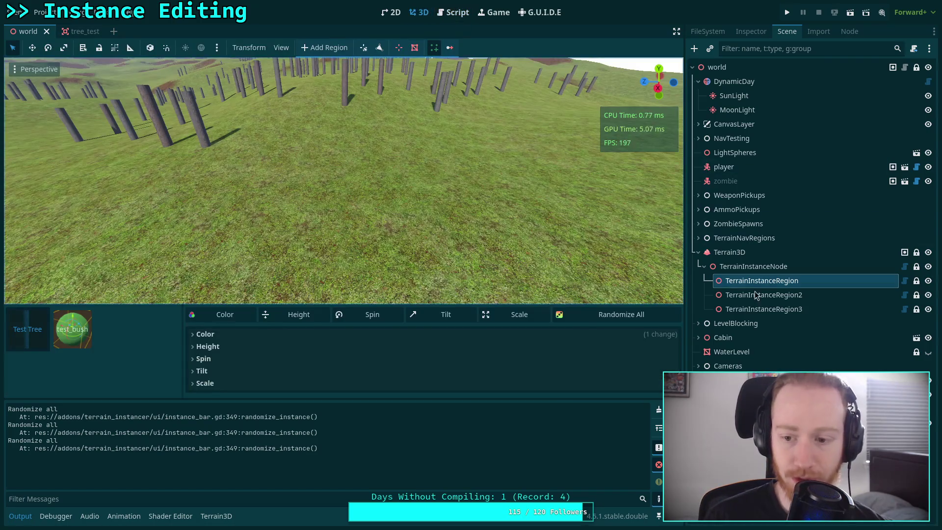
left_click(758, 238)
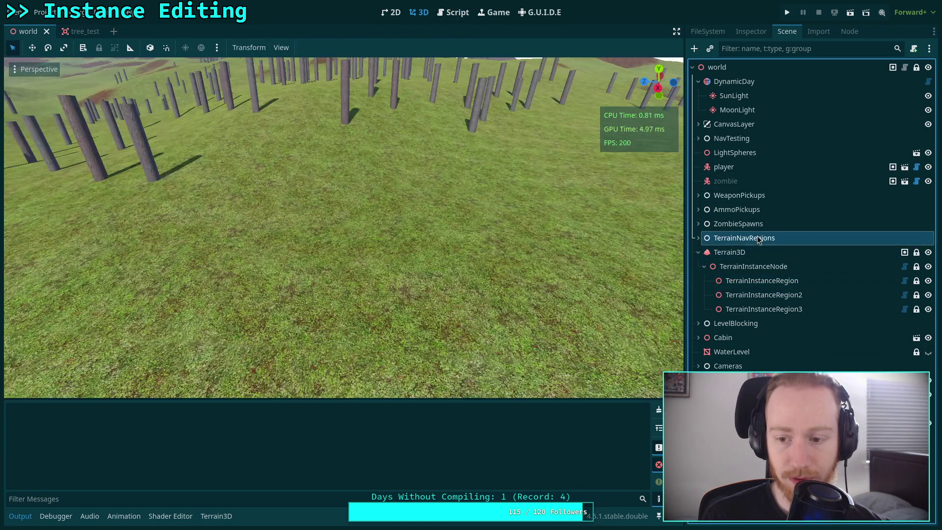
left_click(760, 280)
left_click_drag(518, 398, 521, 323)
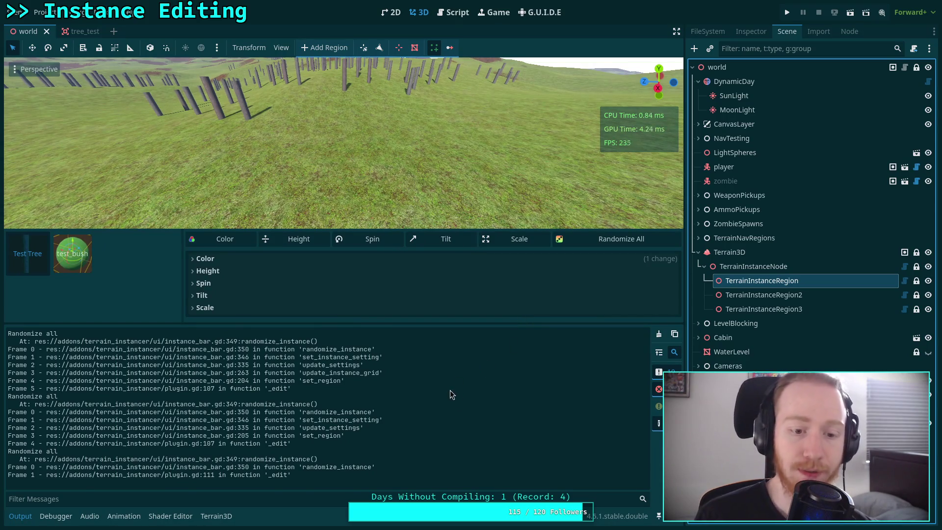
left_click(453, 12)
scroll(196, 167, "up", 3)
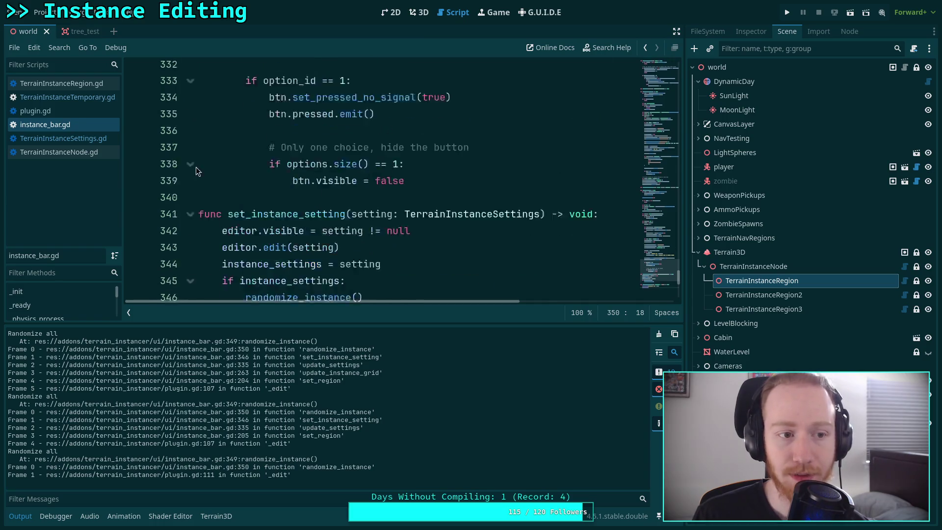
left_click(73, 110)
scroll(670, 242, "up", 5)
left_click_drag(669, 242, 662, 49)
scroll(445, 202, "down", 16)
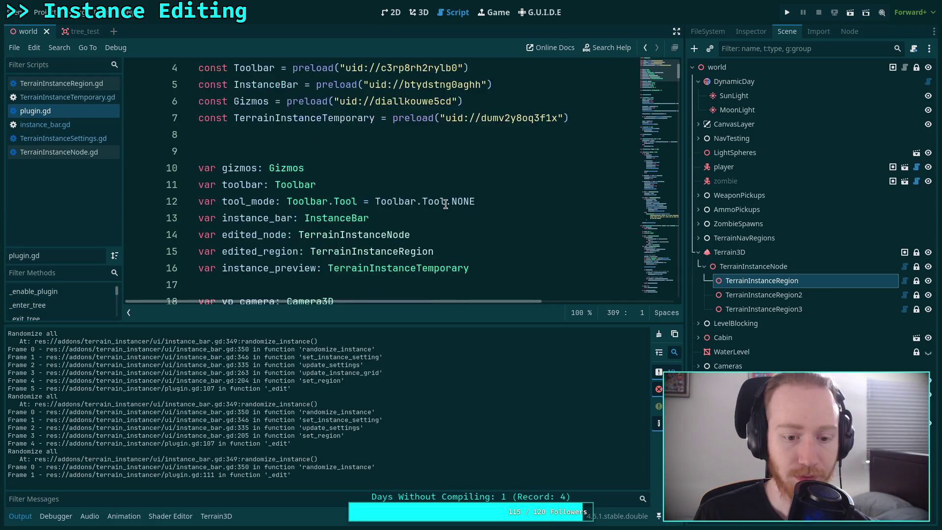
scroll(445, 202, "down", 7)
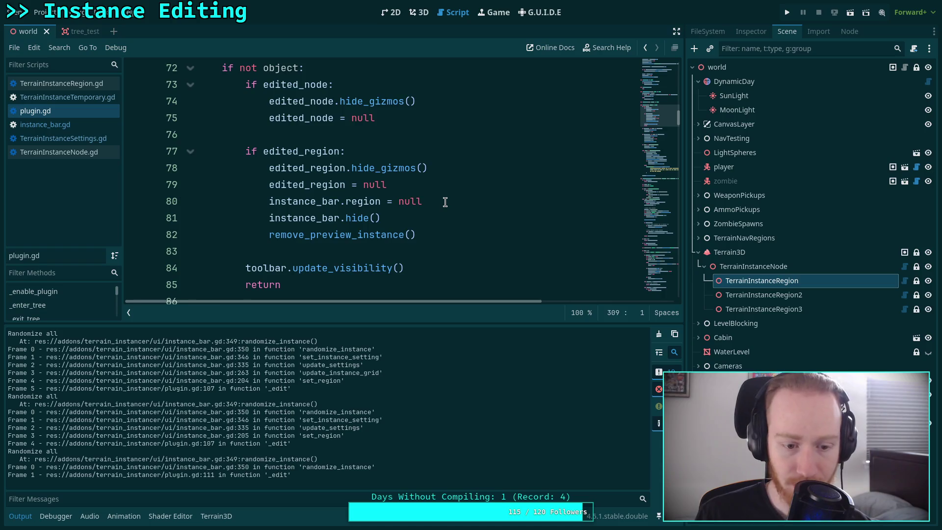
double_click(356, 202)
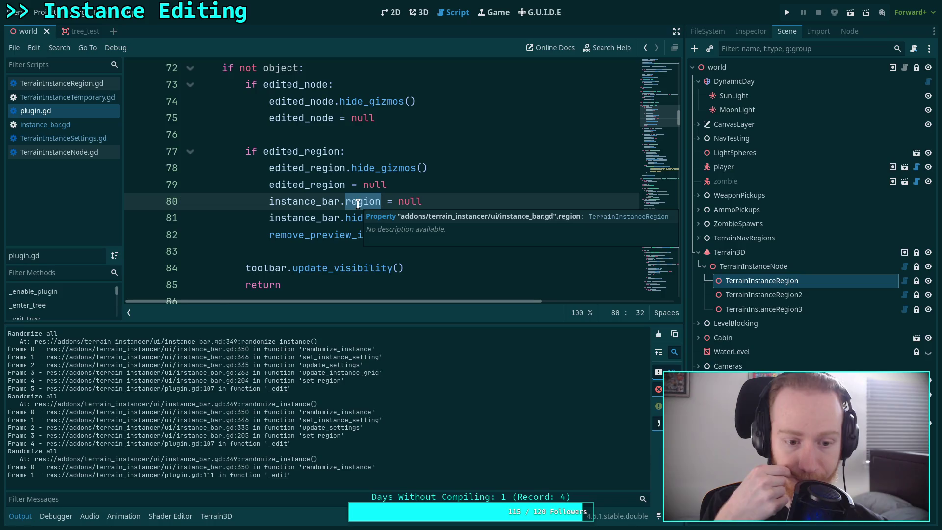
scroll(252, 193, "down", 10)
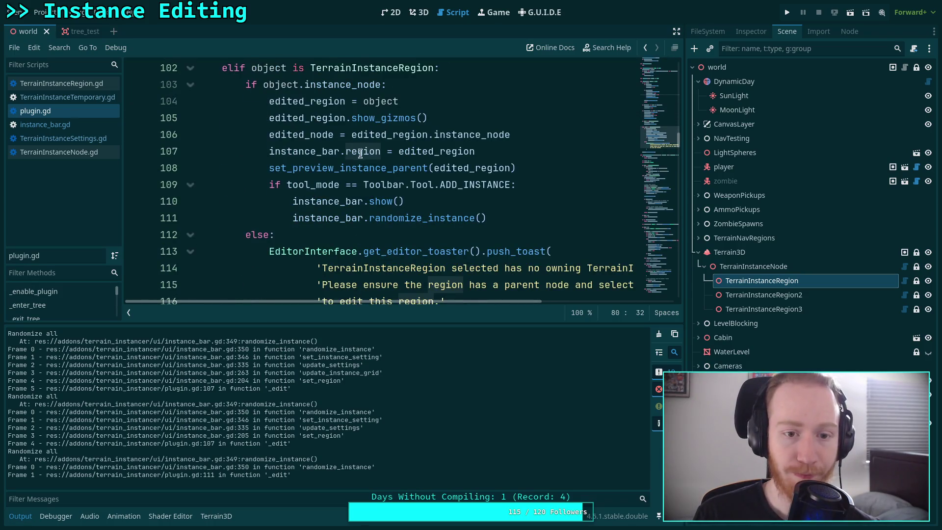
double_click(361, 153)
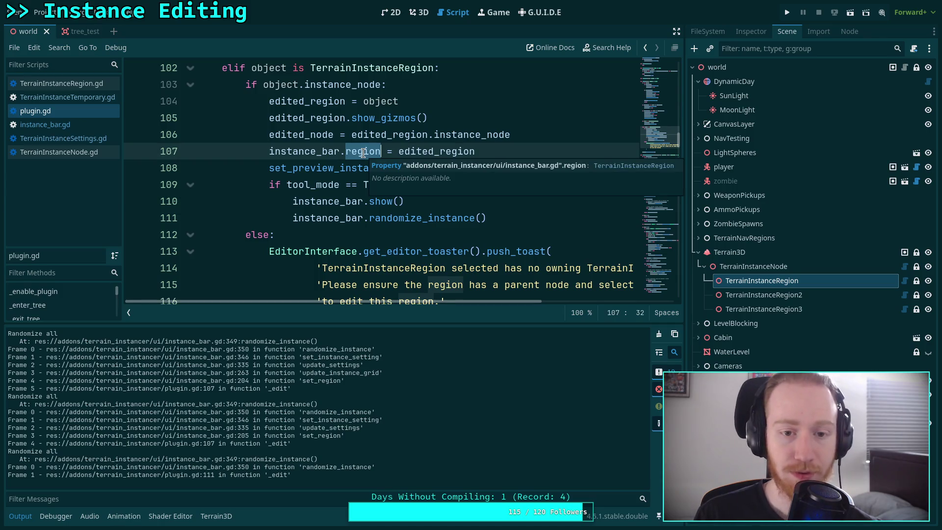
left_click(89, 127)
left_click(666, 85)
mouse_move(666, 85)
left_mouse_down()
mouse_move(672, 53)
mouse_move(669, 74)
left_mouse_up()
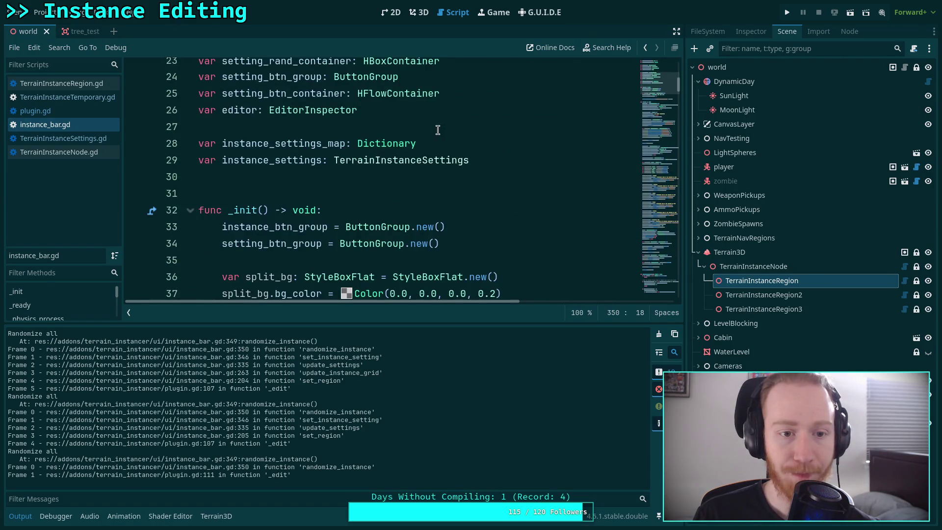
Step: Fold _ready and _physics_process and unfold set_region in instance_bar.gd
scroll(436, 131, "up", 7)
scroll(432, 153, "down", 11)
scroll(422, 153, "down", 10)
scroll(427, 152, "up", 8)
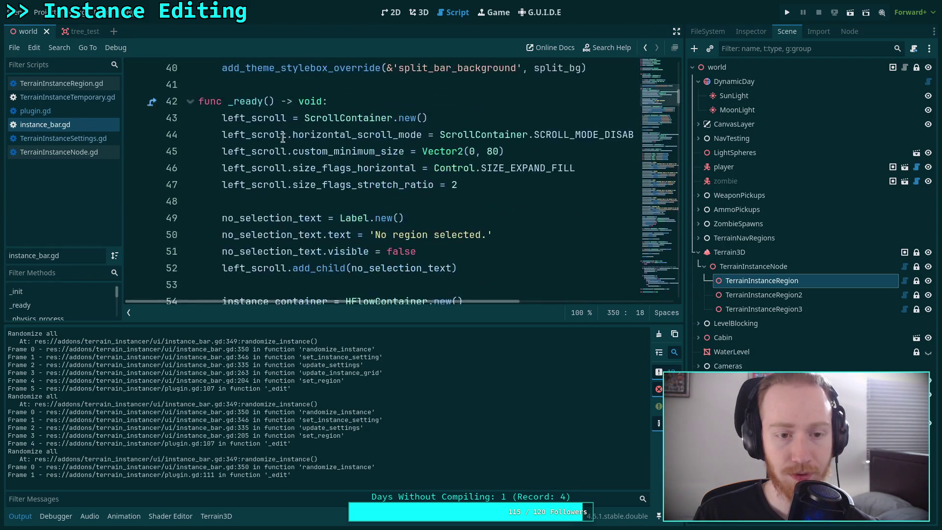
left_click(190, 102)
left_click(190, 152)
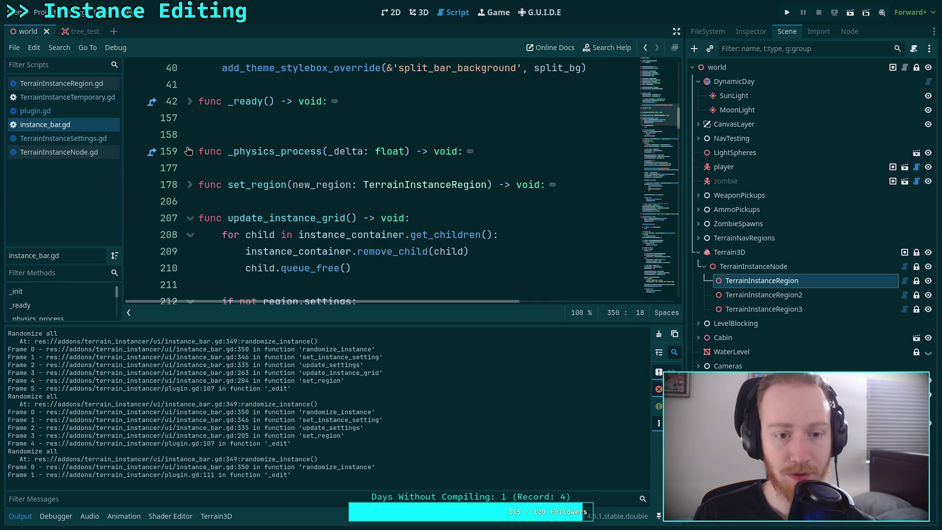
left_click(190, 185)
scroll(293, 174, "down", 3)
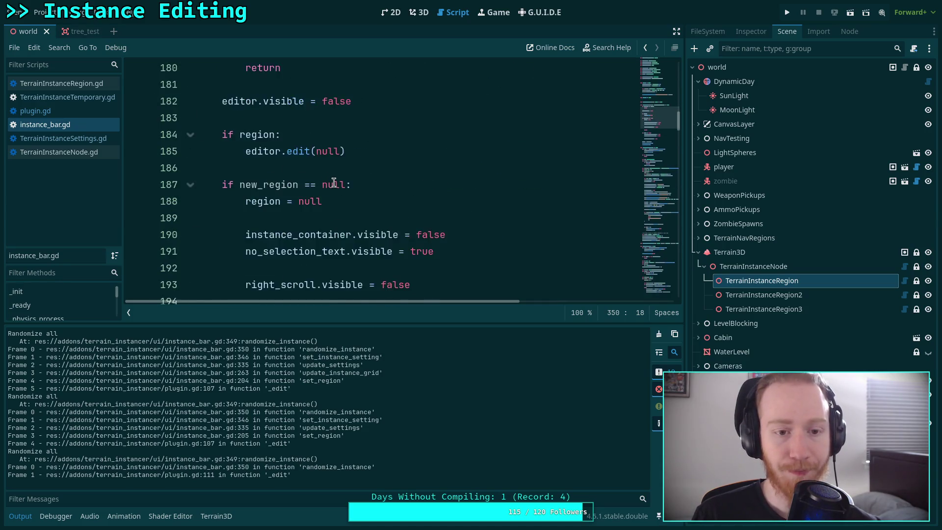
scroll(335, 183, "up", 1)
scroll(338, 185, "down", 1)
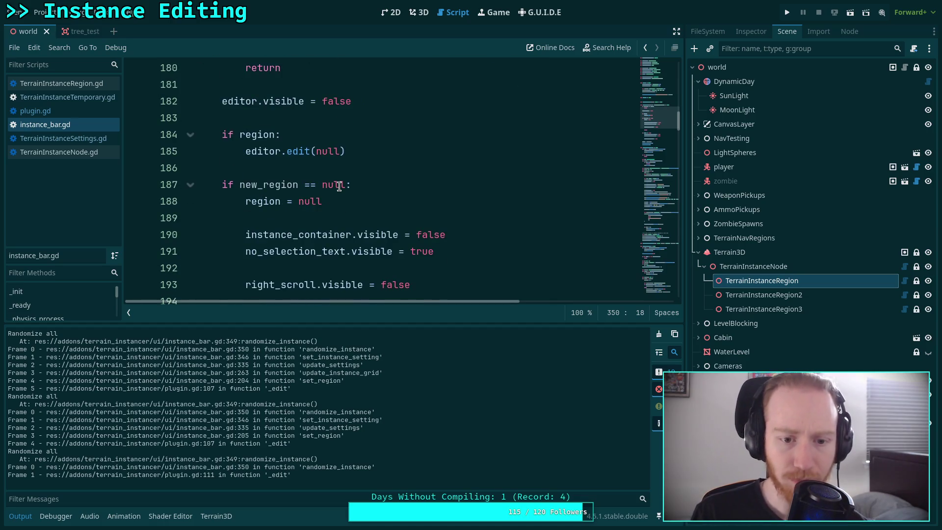
scroll(339, 185, "down", 6)
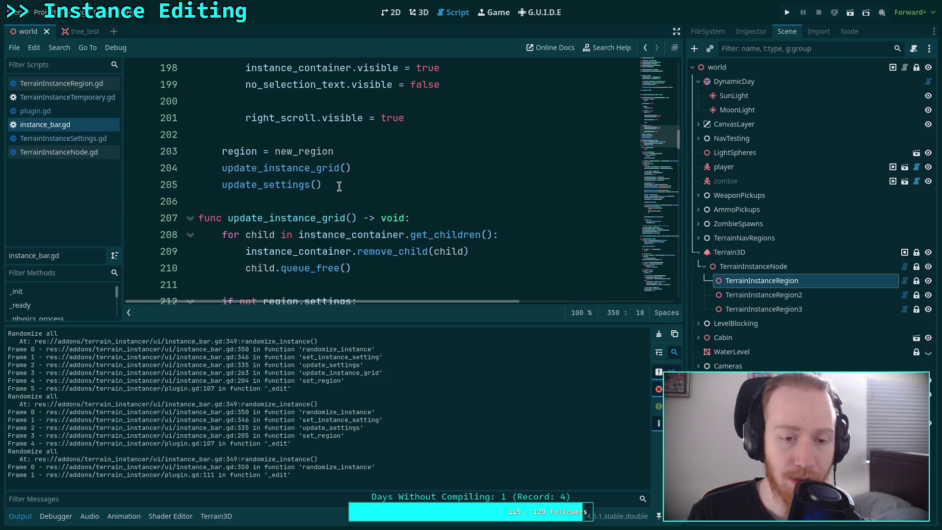
Step: Delete the update_settings() call after update_instance_grid() in set_region and save instance_bar.gd
double_click(315, 168)
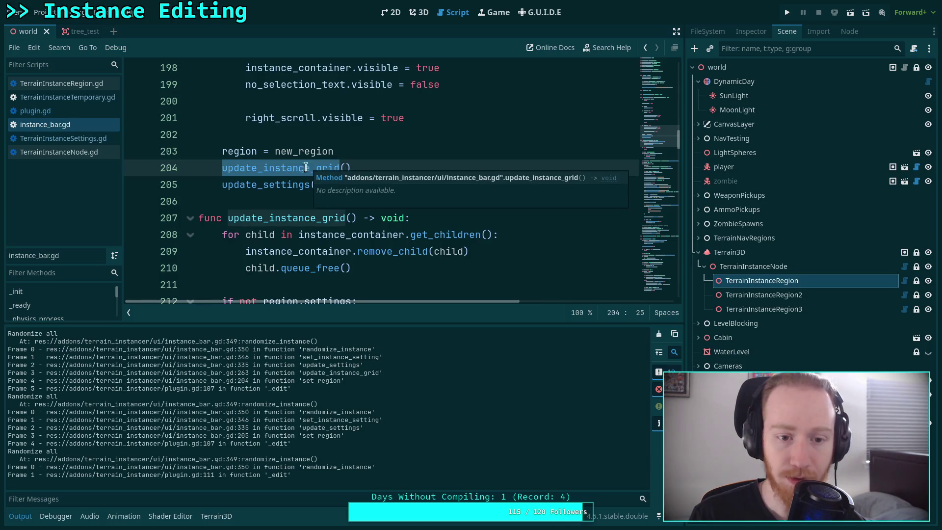
scroll(261, 198, "down", 6)
scroll(261, 198, "down", 15)
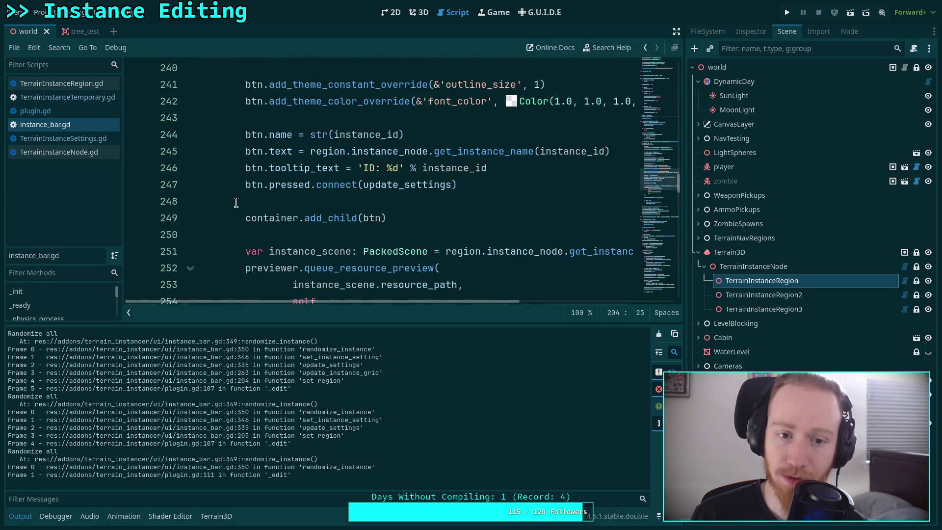
scroll(236, 203, "up", 2)
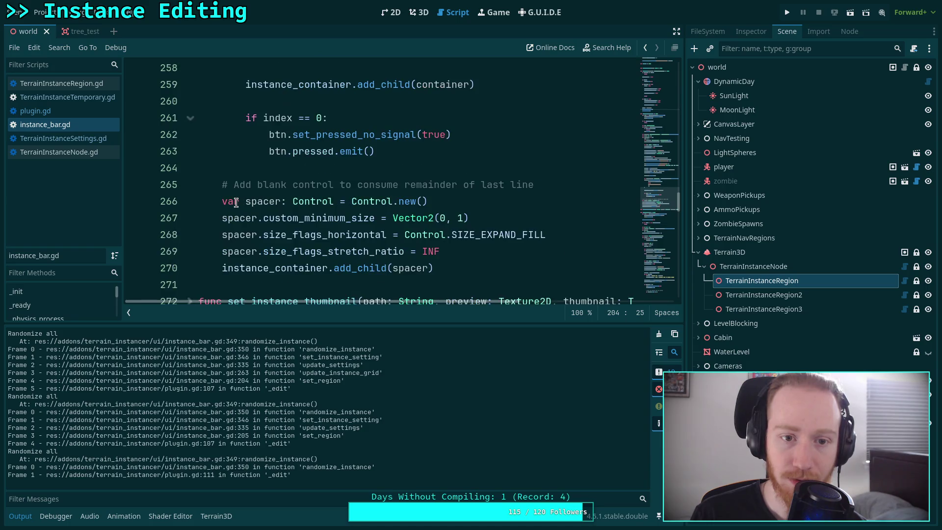
scroll(235, 200, "down", 2)
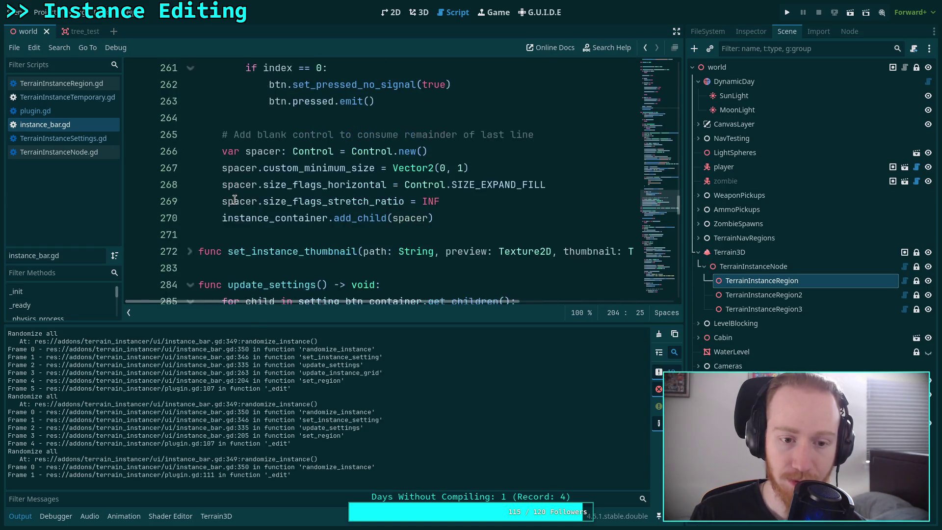
scroll(235, 199, "up", 1)
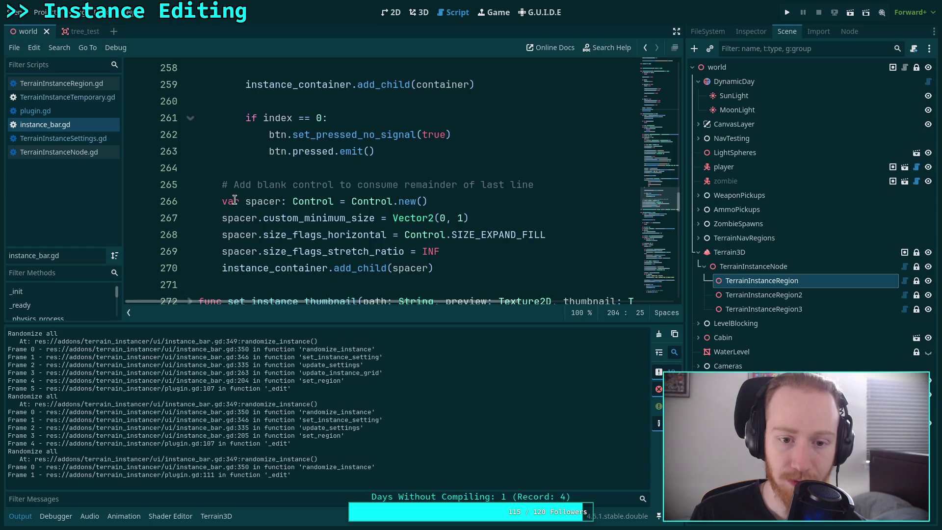
scroll(235, 200, "up", 20)
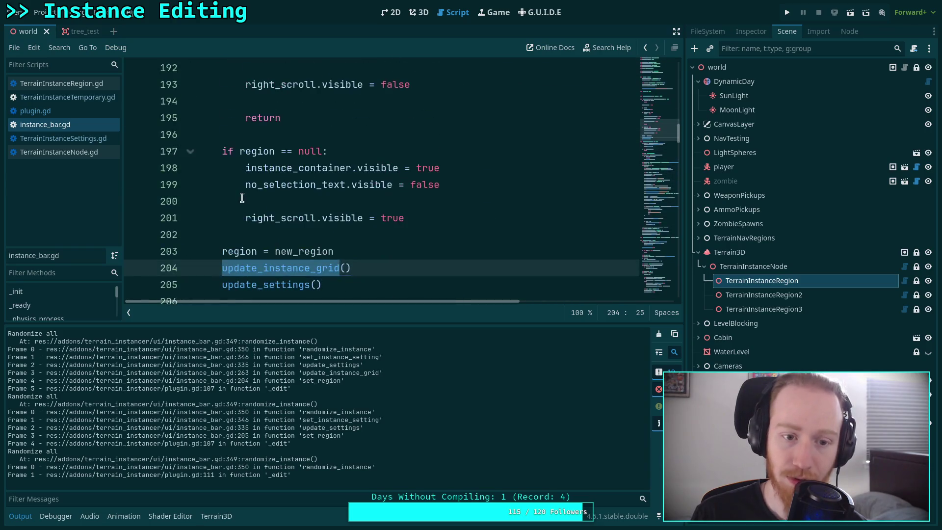
scroll(368, 250, "down", 1)
left_click_drag(366, 237, 393, 226)
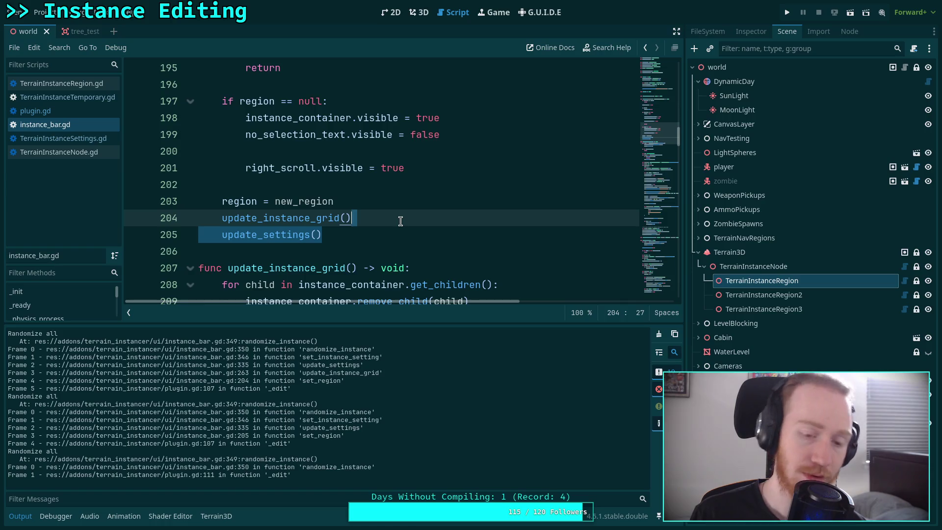
key("BackSpace")
scroll(382, 181, "down", 3)
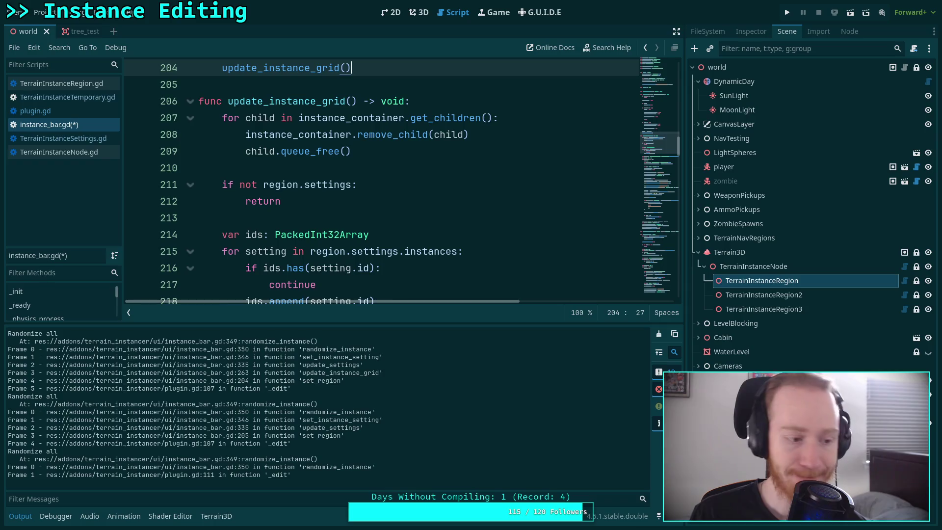
key("ctrl+s")
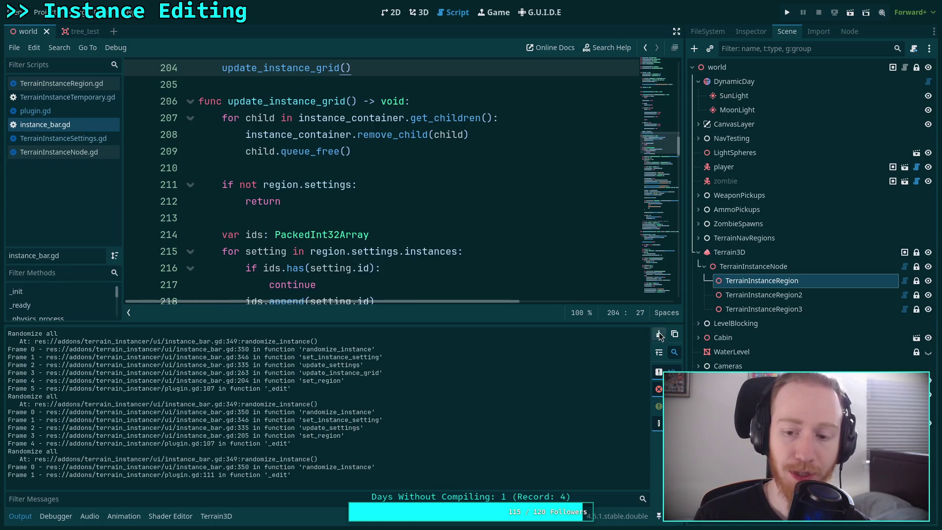
left_click(423, 12)
Step: Reselect TerrainInstanceRegion to test the change, then open plugin.gd in the script editor
left_click(748, 211)
left_click(757, 281)
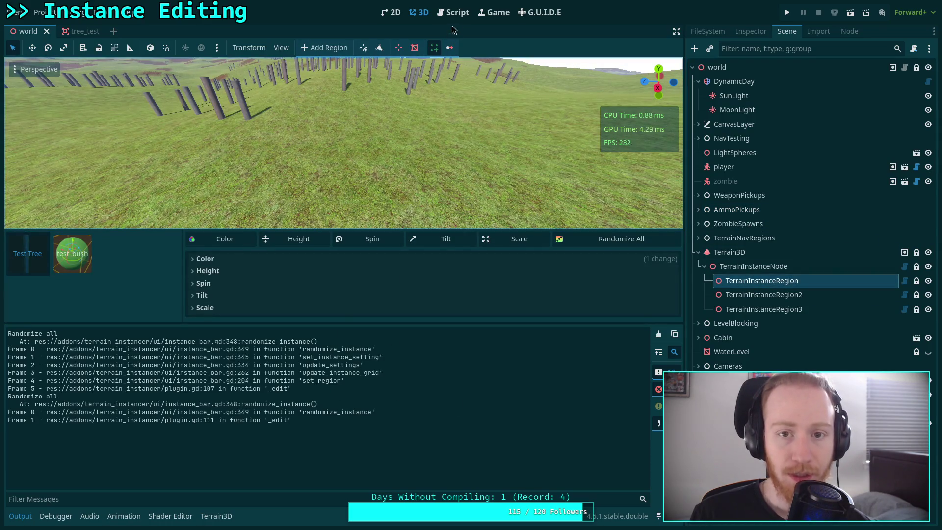
left_click(453, 12)
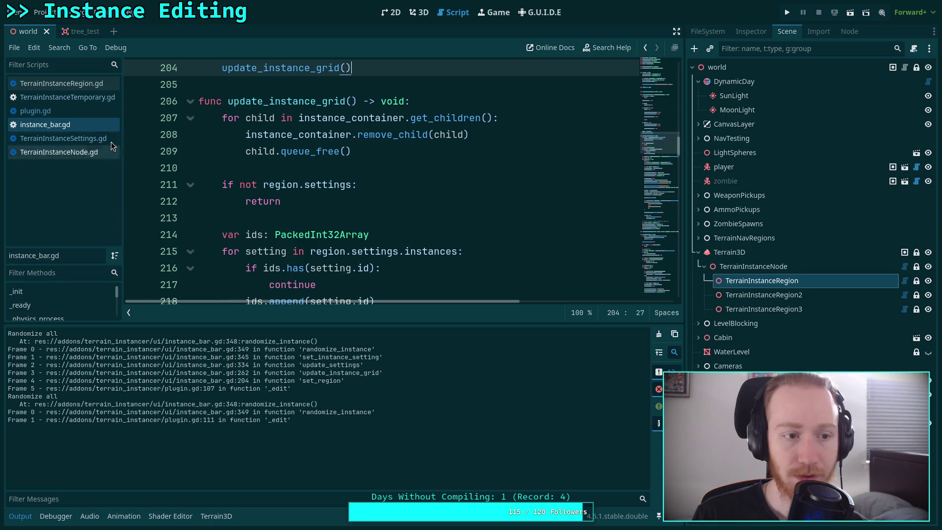
left_click(65, 112)
Step: Delete the instance_bar.randomize_instance() call on line 111 of plugin.gd's _edit
mouse_move(296, 213)
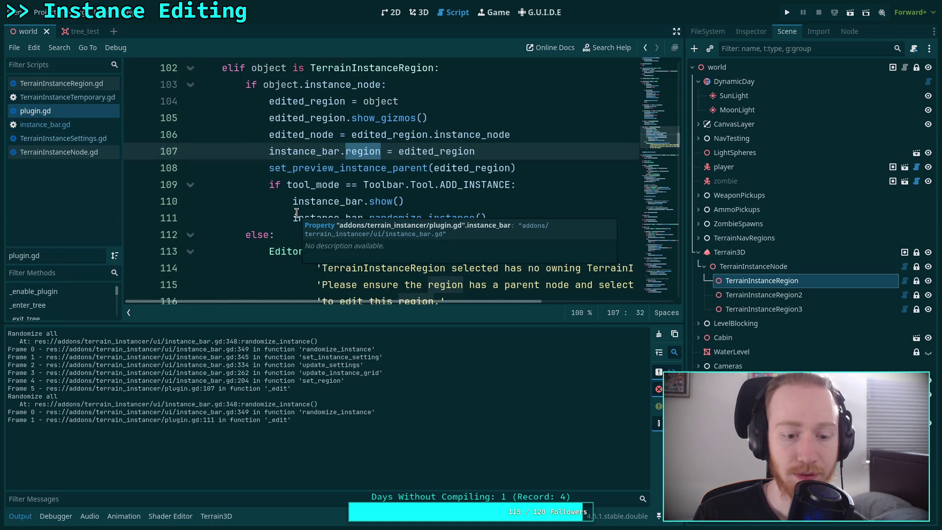
double_click(404, 225)
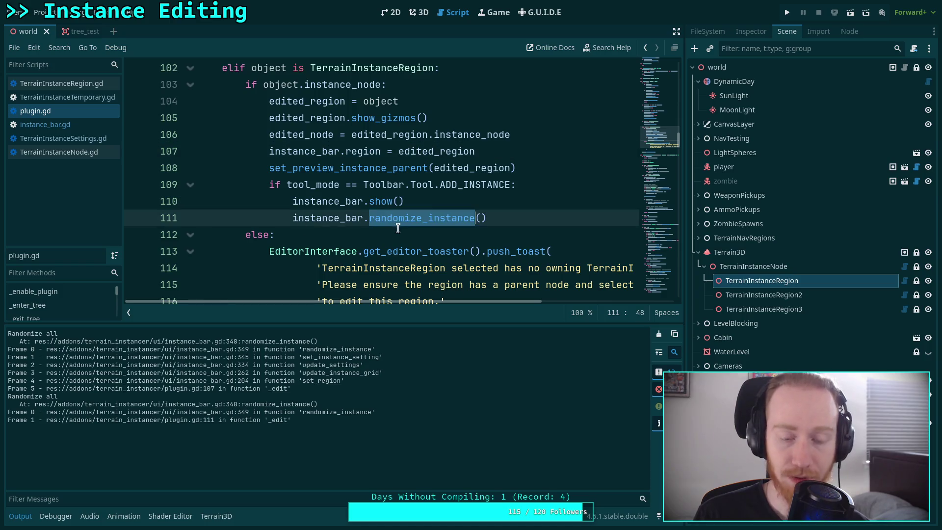
scroll(355, 249, "up", 1)
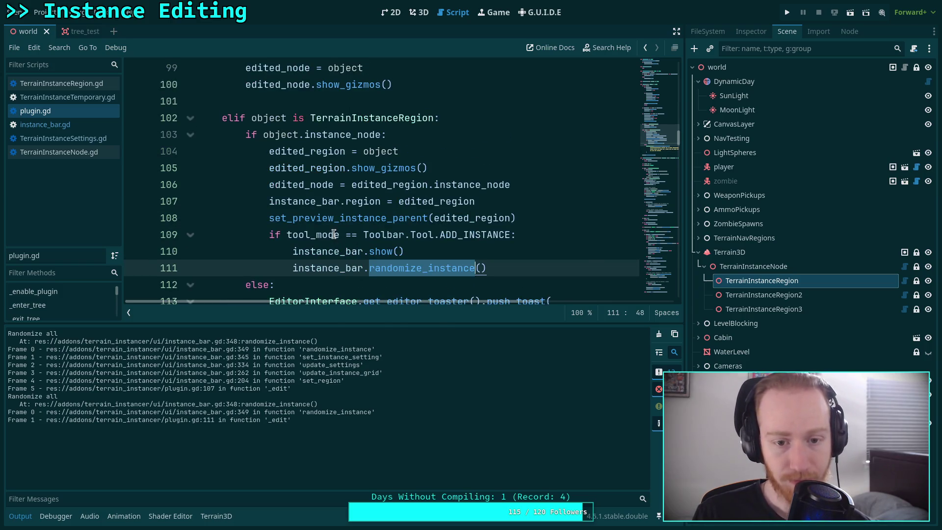
left_click(305, 202)
left_click_drag(519, 268, 516, 255)
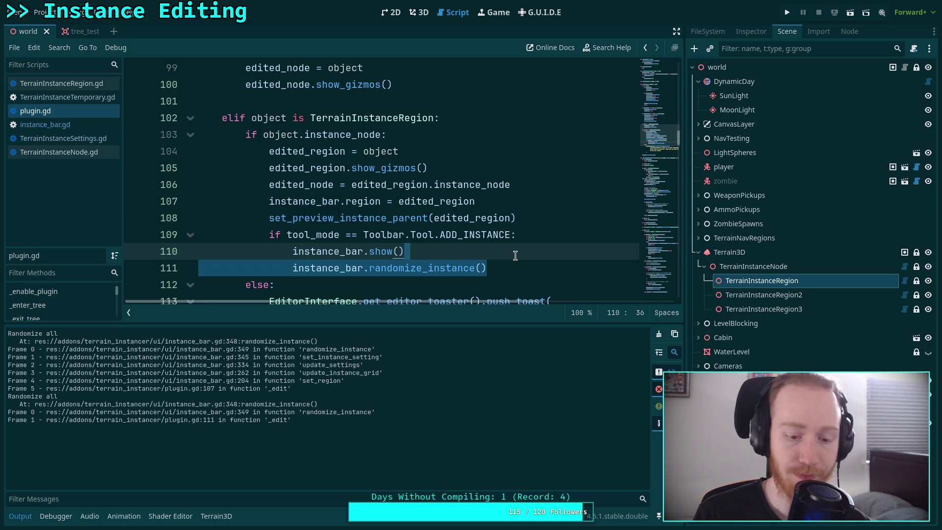
key("BackSpace")
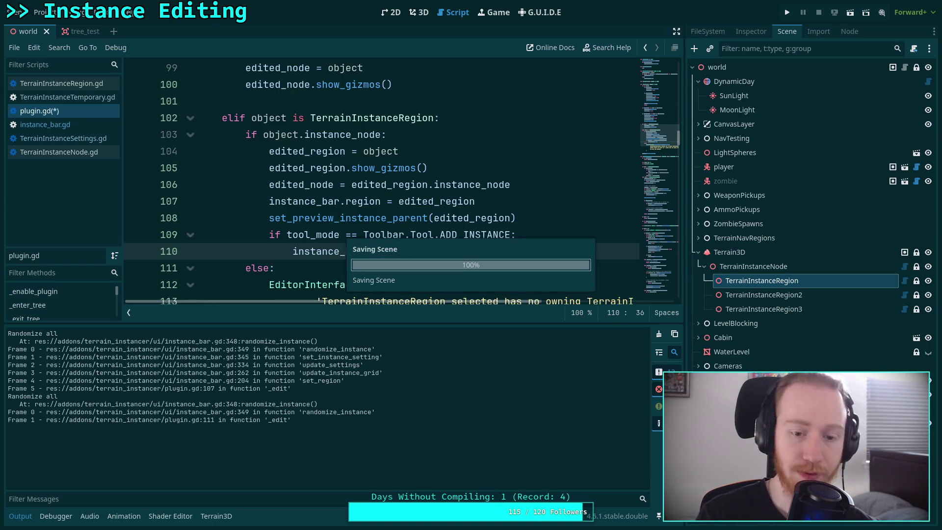
Step: Reselect TerrainInstanceRegion and pick an instance thumbnail in the 3D view
left_click(763, 237)
left_click(759, 282)
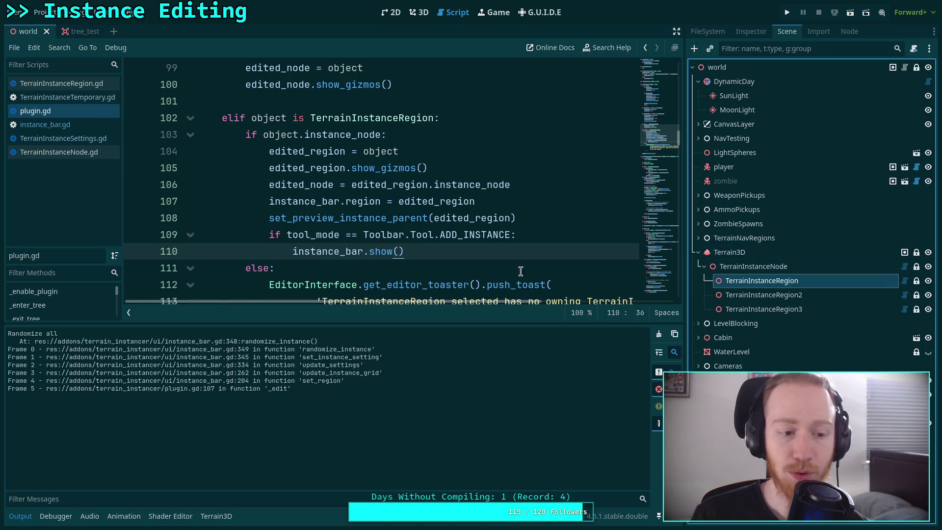
left_click(419, 12)
left_click(28, 263)
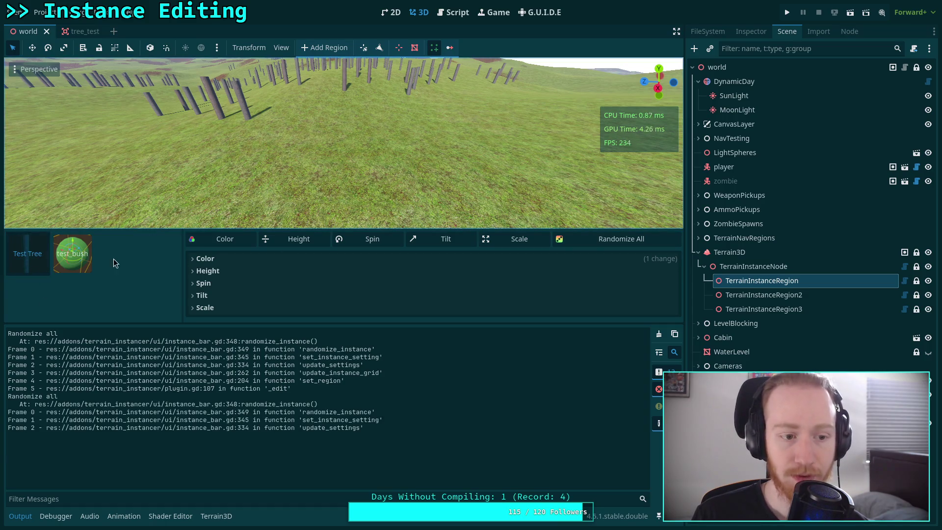
Step: Pick the Test Tree thumbnail to check its 'Randomize all' traces, then open the Project menu
left_click(39, 257)
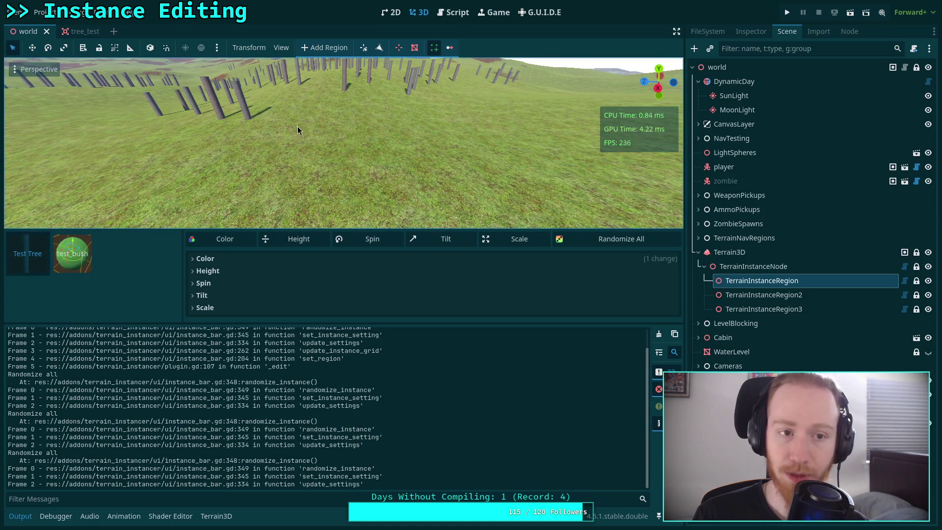
left_click(37, 16)
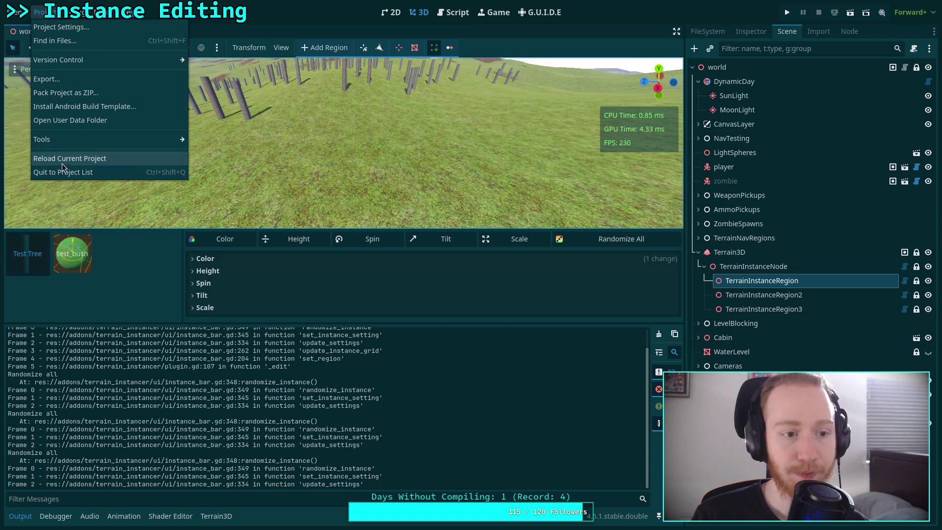
Step: Reload the current project and clear the Output log
left_click(64, 160)
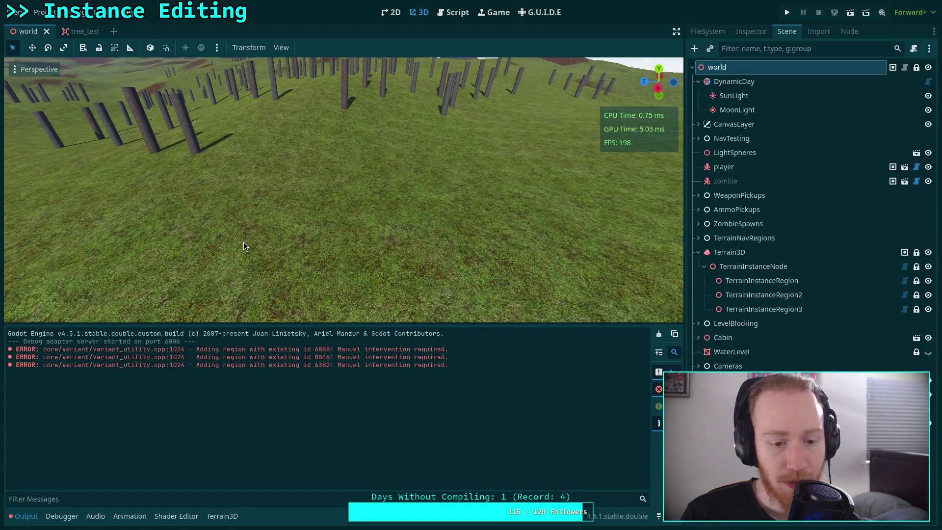
left_click(659, 334)
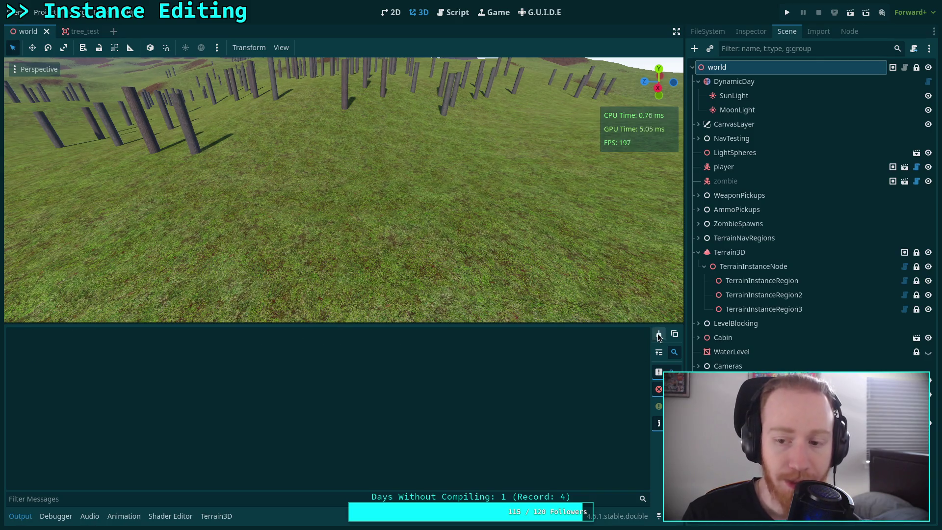
Step: Edit TerrainInstanceRegion with the instance placement tool and enlarge the instance settings panel
left_click(745, 238)
left_click(750, 279)
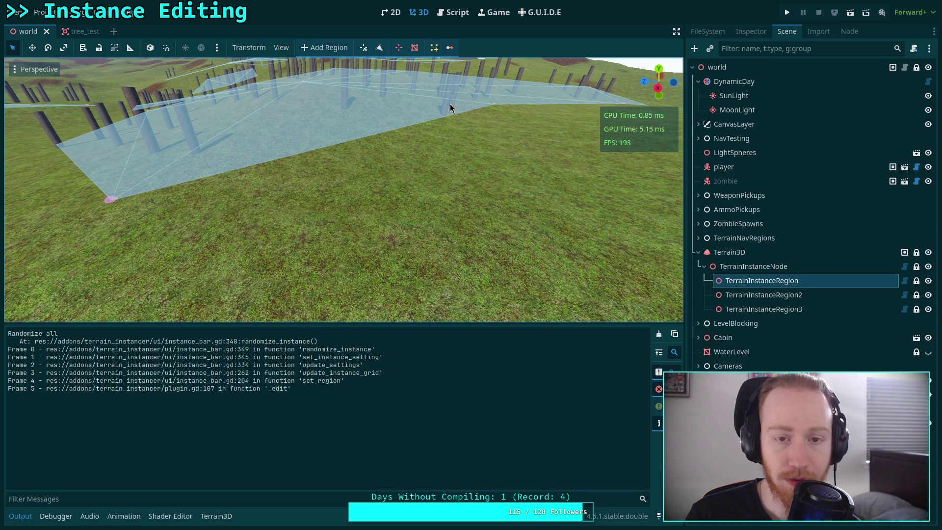
left_click(434, 48)
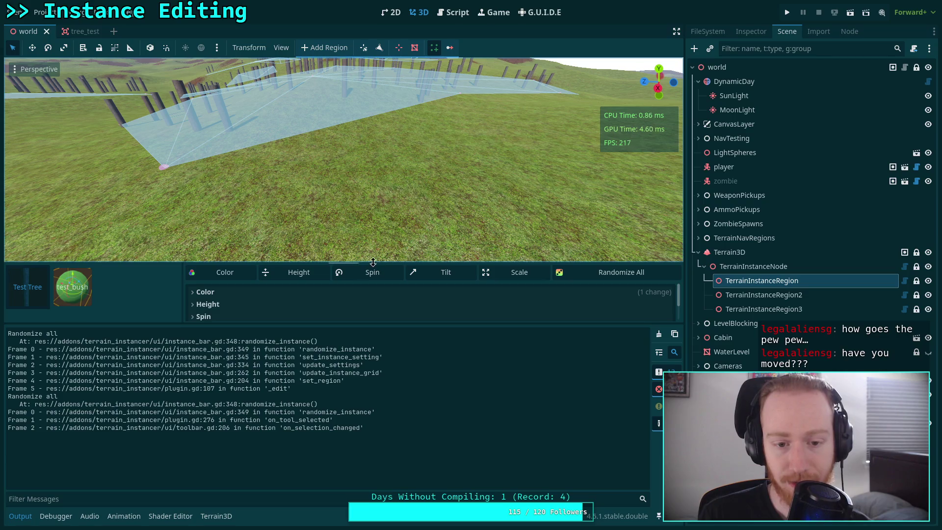
left_click_drag(376, 263, 389, 232)
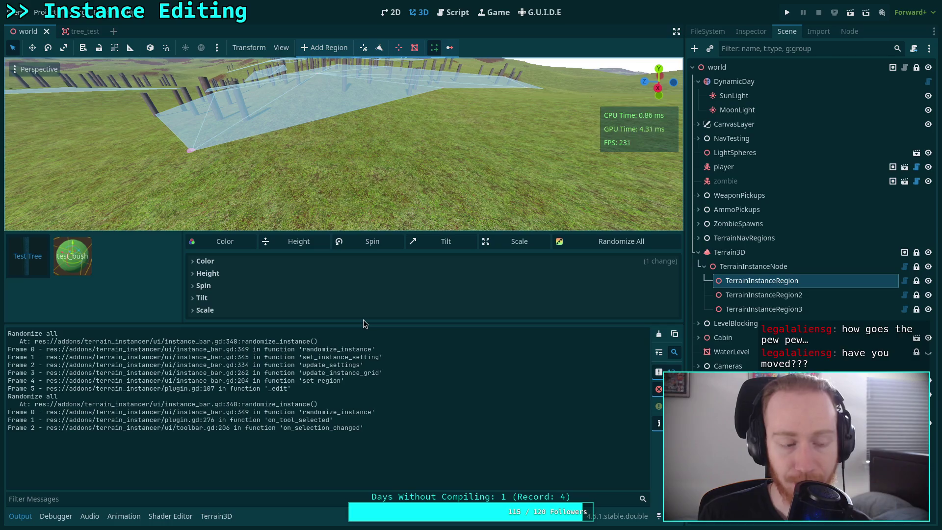
Step: Shrink the Output log to enlarge the viewport, then preview test_bush on the terrain
left_click_drag(369, 322, 371, 363)
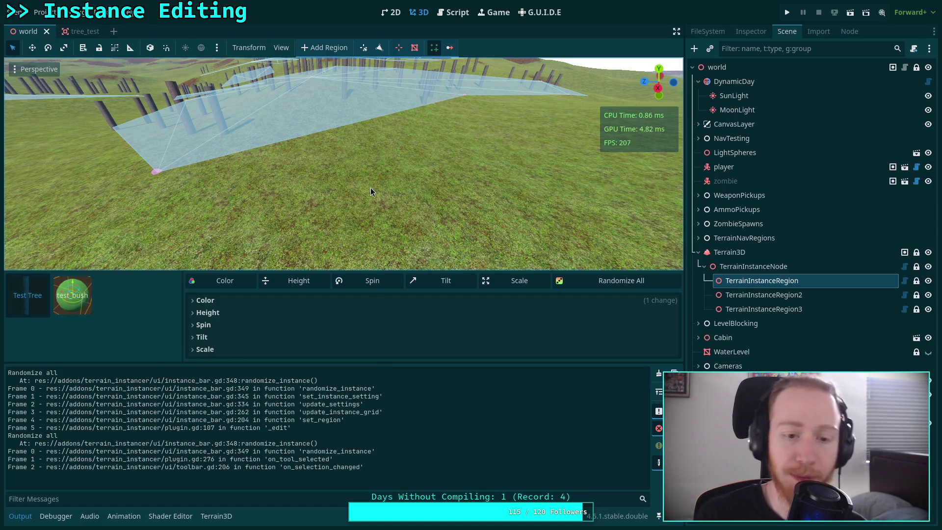
left_click(73, 295)
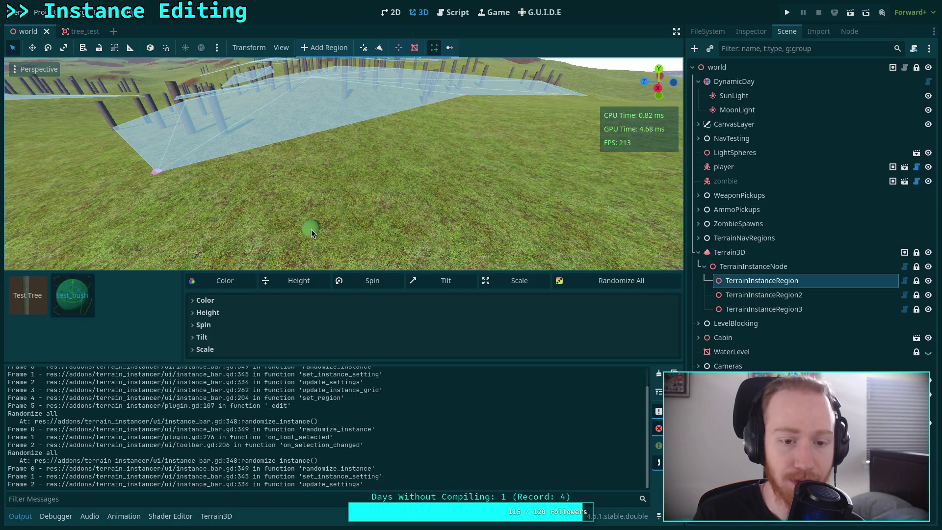
Step: Preview the Test Tree instance and move it across the terrain in a taller viewport
left_click(27, 295)
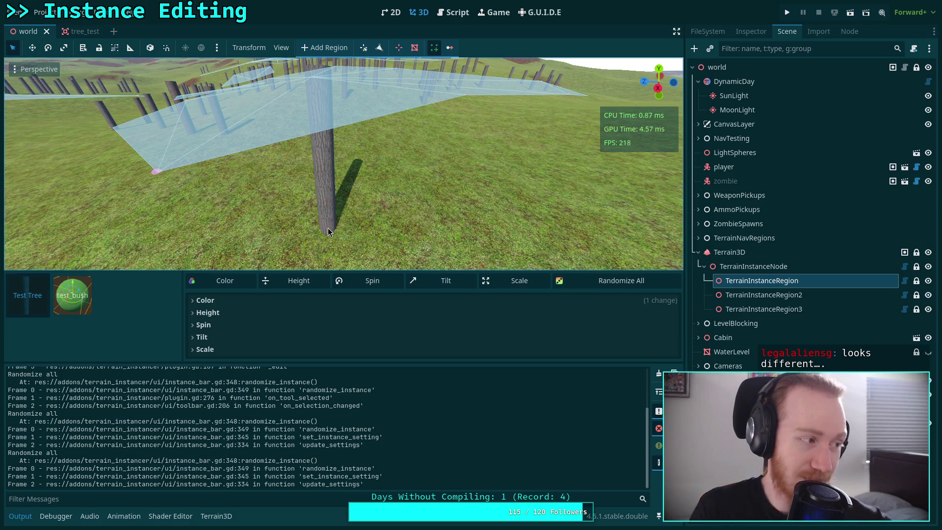
mouse_move(328, 228)
left_mouse_down()
mouse_move(341, 219)
mouse_move(411, 237)
mouse_move(470, 229)
mouse_move(498, 194)
mouse_move(490, 175)
mouse_move(400, 243)
left_mouse_up()
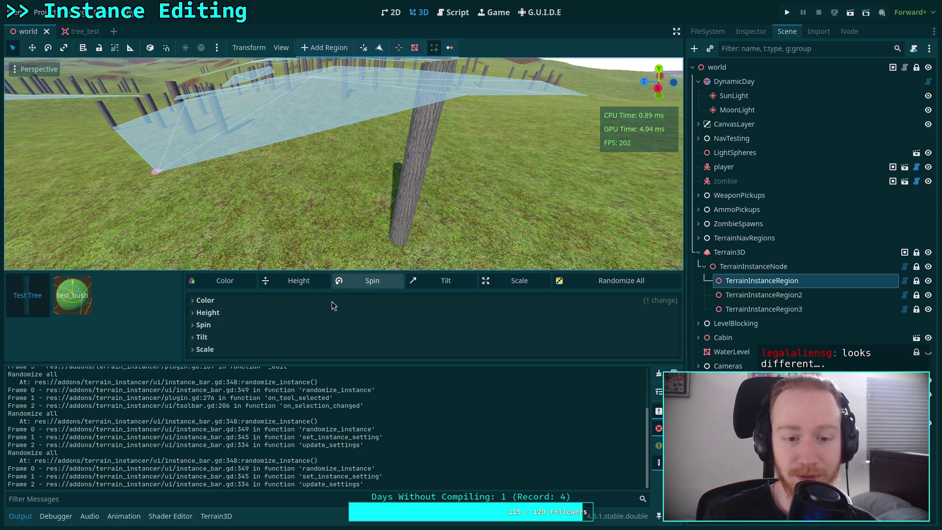
left_click_drag(279, 362, 283, 372)
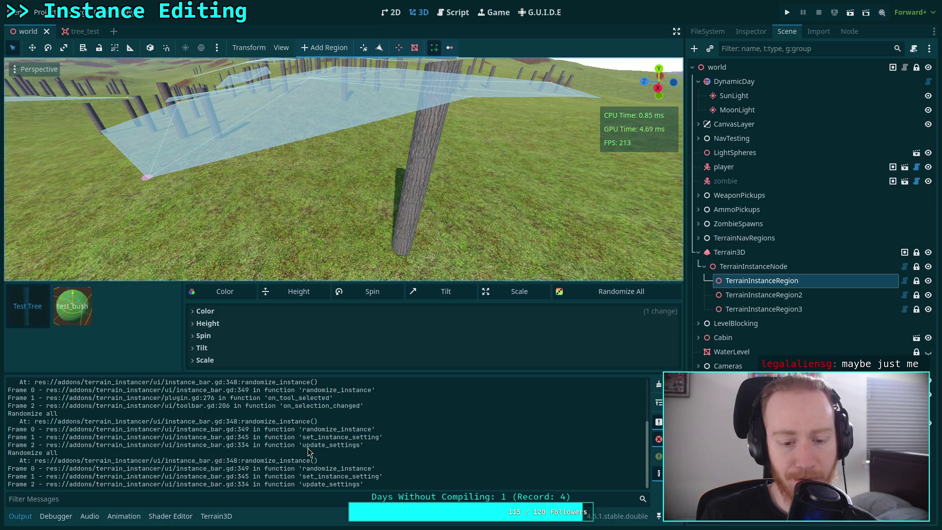
Step: Randomize all instance settings, toggle the Test Tree preview repeatedly, then clear the Output log
left_click(602, 298)
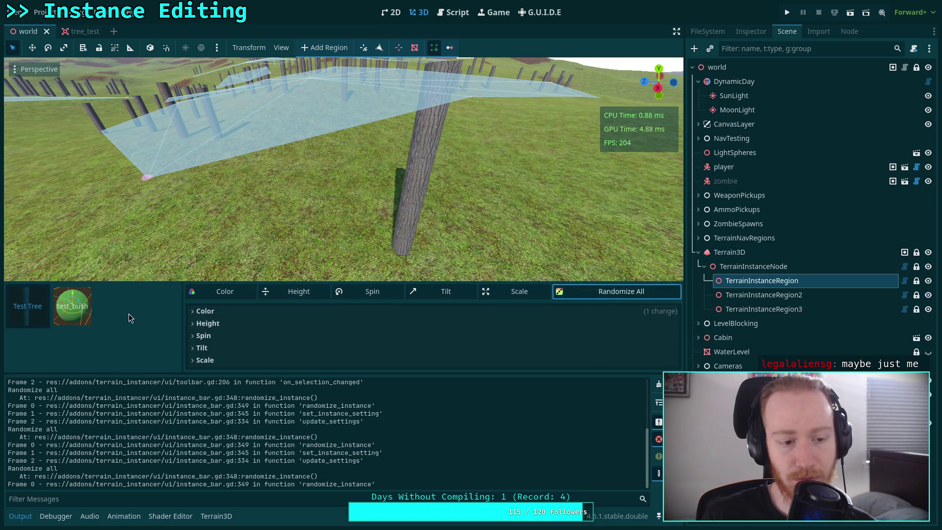
left_click(28, 306)
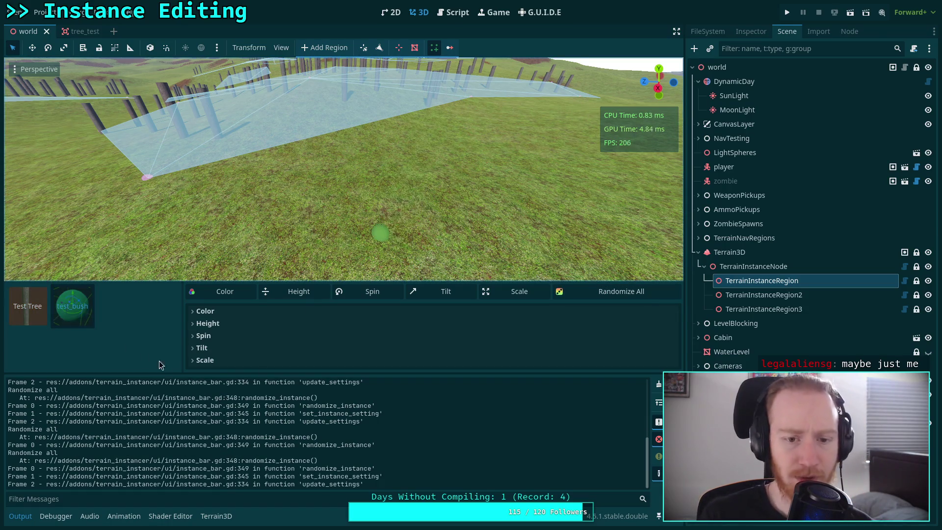
left_click(38, 320)
left_click(33, 321)
left_click(24, 321)
left_click(25, 322)
left_click(31, 317)
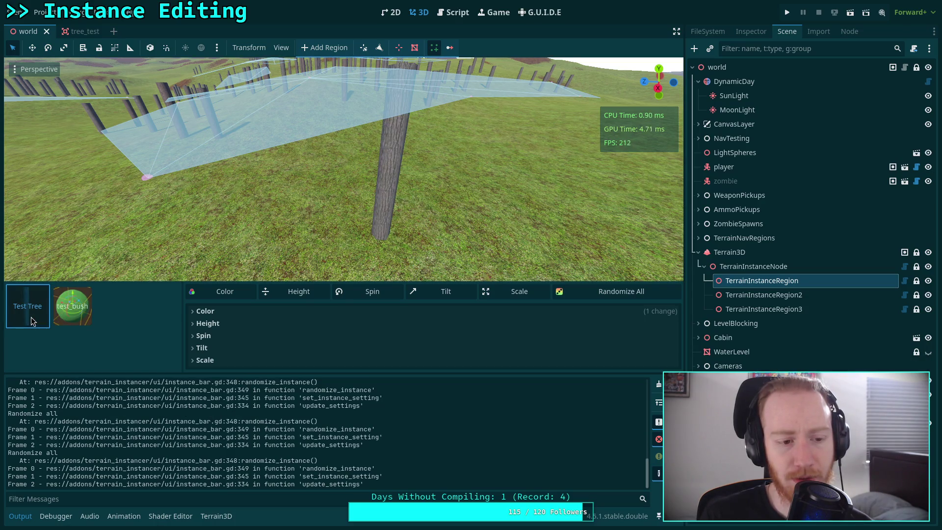
left_click(658, 386)
key("Escape")
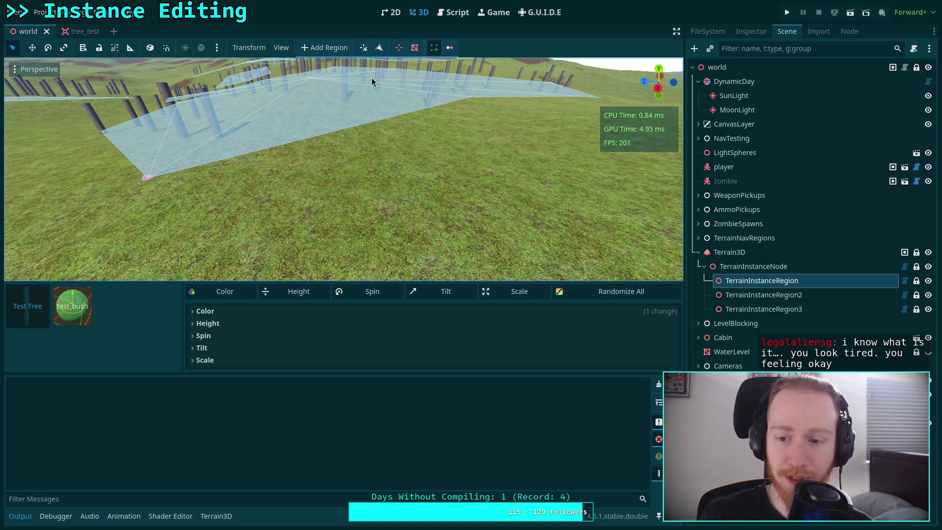
Step: Reselect TerrainInstanceRegion, enable the placement tool, and test test_bush, Randomize All and Test Tree picks
left_click(808, 203)
left_click(762, 281)
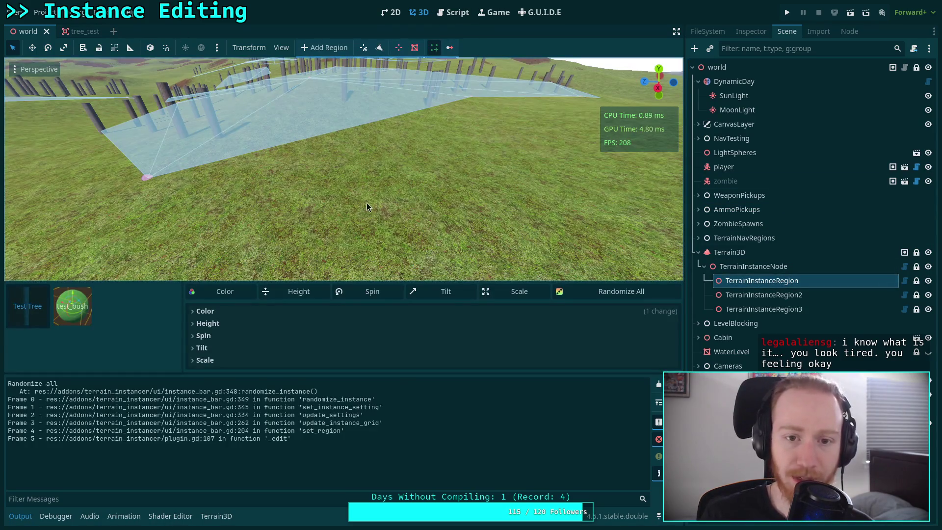
left_click(432, 50)
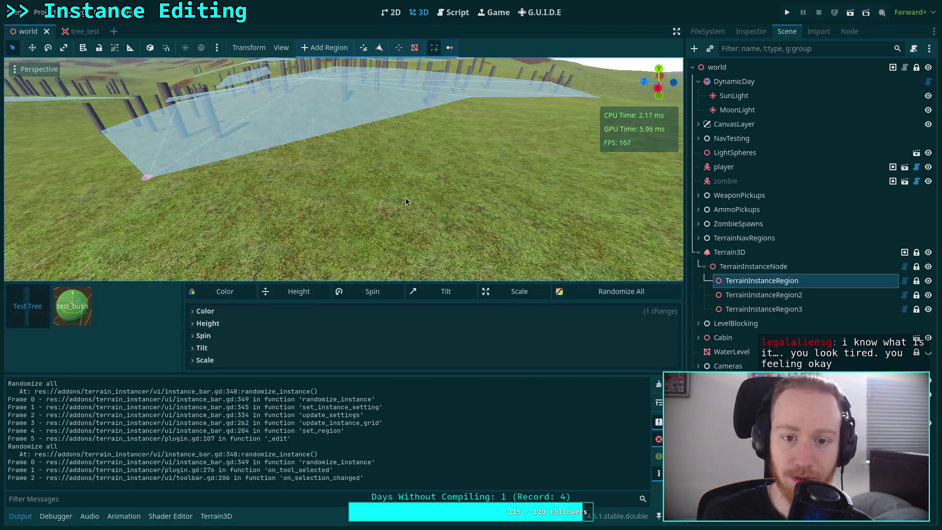
left_click(24, 308)
left_click(65, 304)
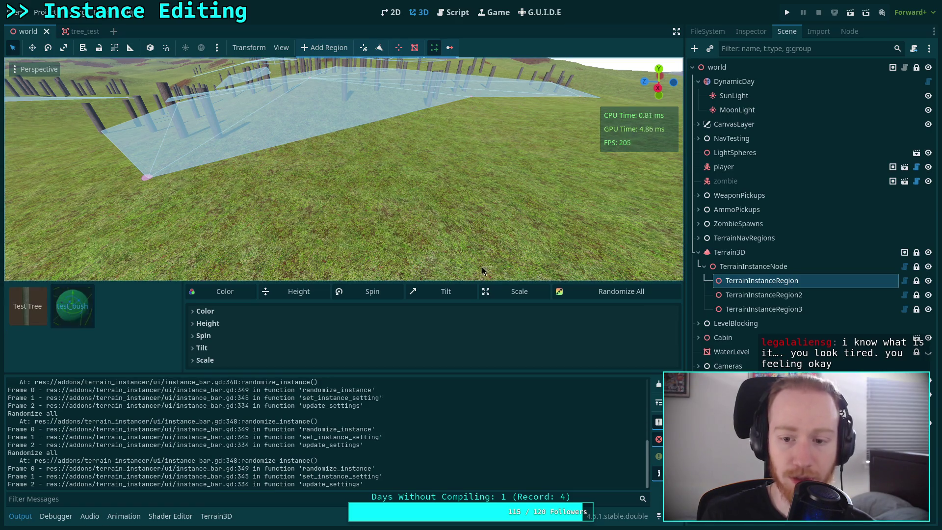
left_click(622, 291)
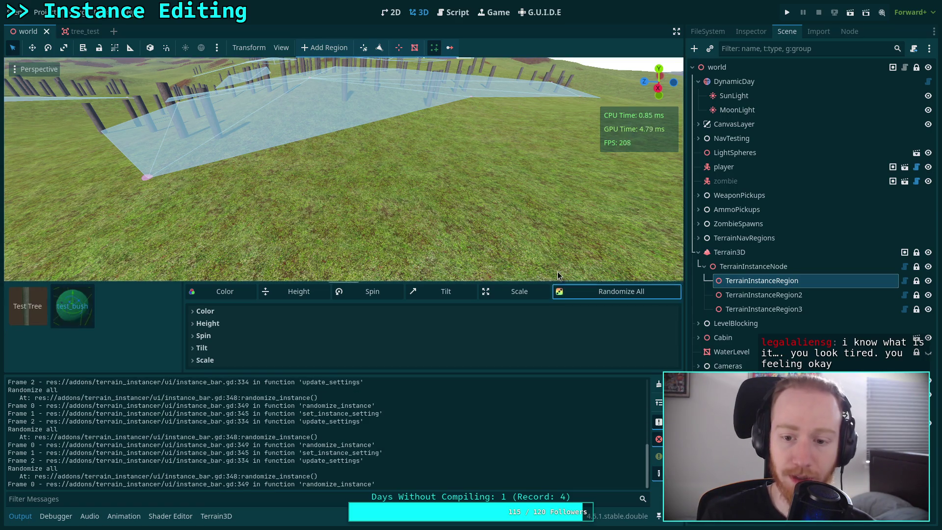
left_click(67, 305)
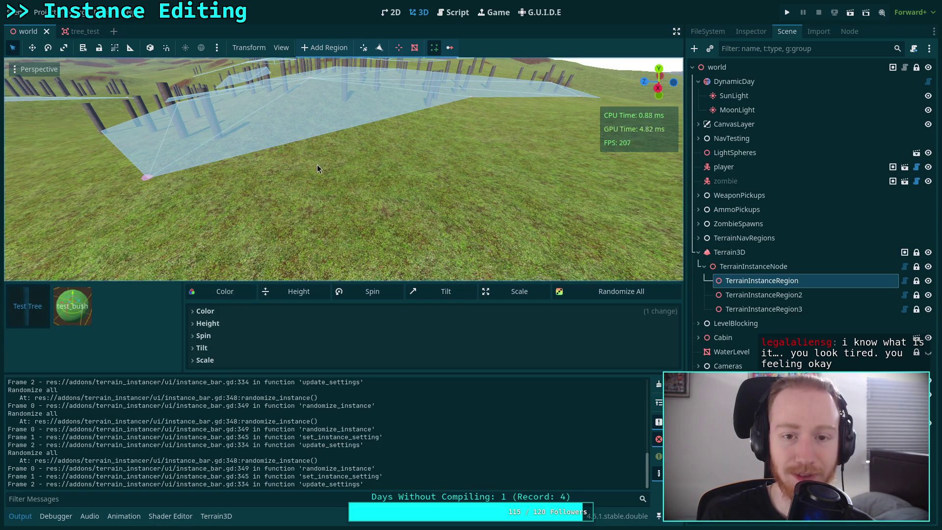
left_click(777, 283)
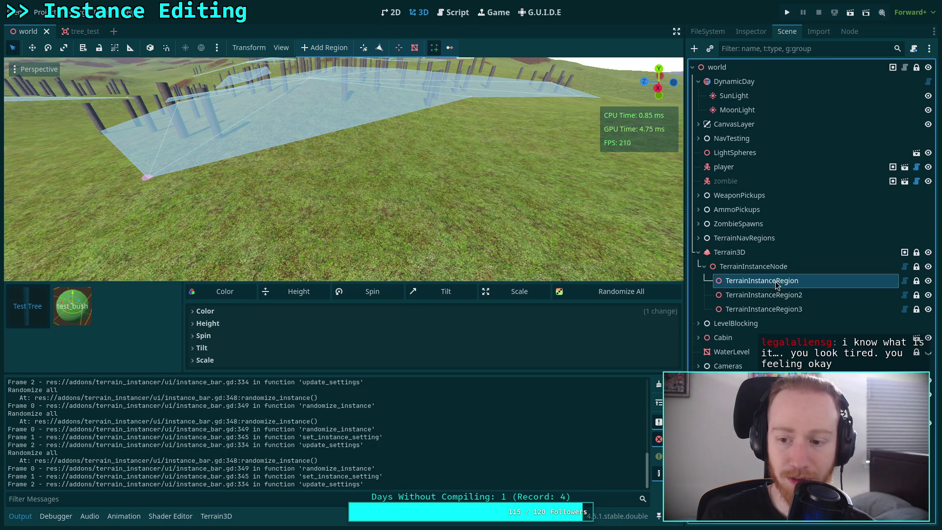
left_click(91, 304)
Step: Orbit and frame the view on the region's tree rows, then preview Test Tree
mouse_move(345, 193)
left_mouse_down()
mouse_move(347, 201)
mouse_move(110, 189)
mouse_move(260, 199)
left_mouse_up()
mouse_move(344, 167)
left_mouse_down()
mouse_move(439, 179)
mouse_move(369, 138)
mouse_move(216, 139)
mouse_move(343, 167)
mouse_move(309, 163)
left_mouse_up()
key("f")
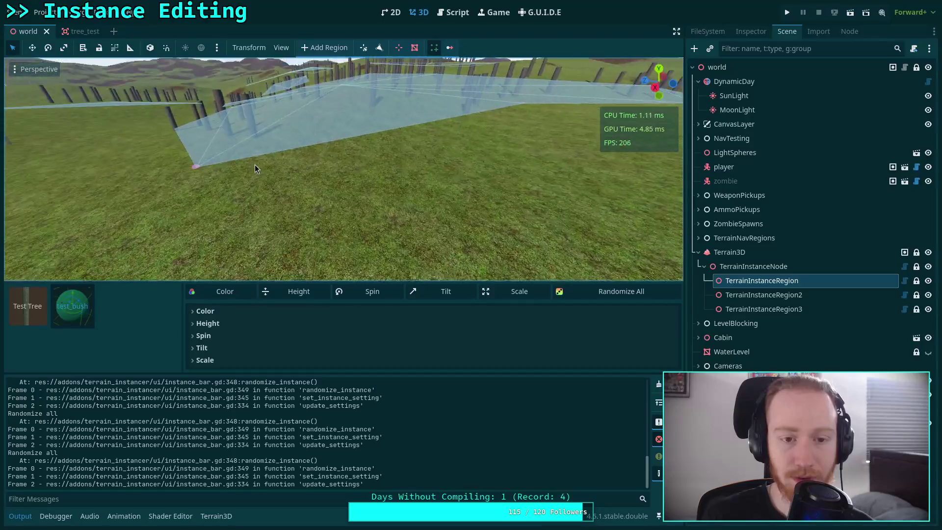
left_click(16, 324)
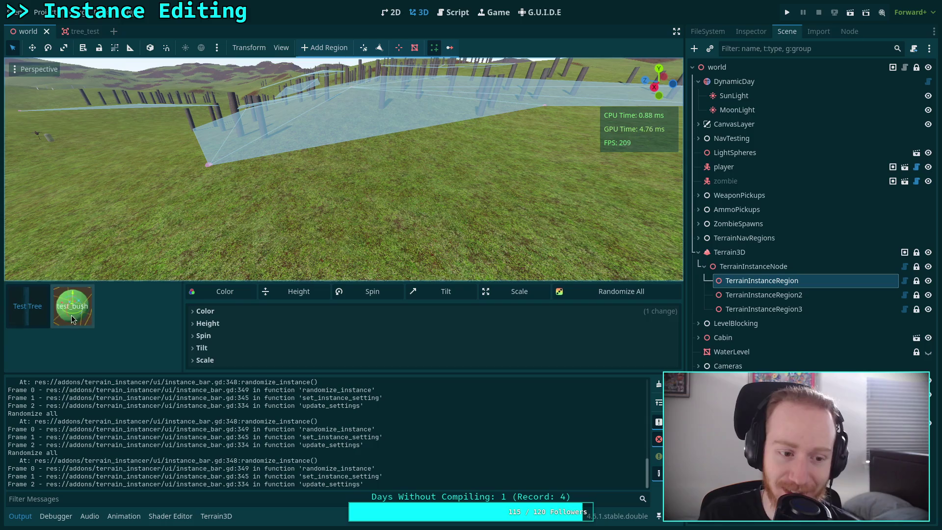
Step: Zoom around the fence region and switch the preview to test_bush
left_click_drag(405, 210, 372, 197)
scroll(372, 193, "down", 5)
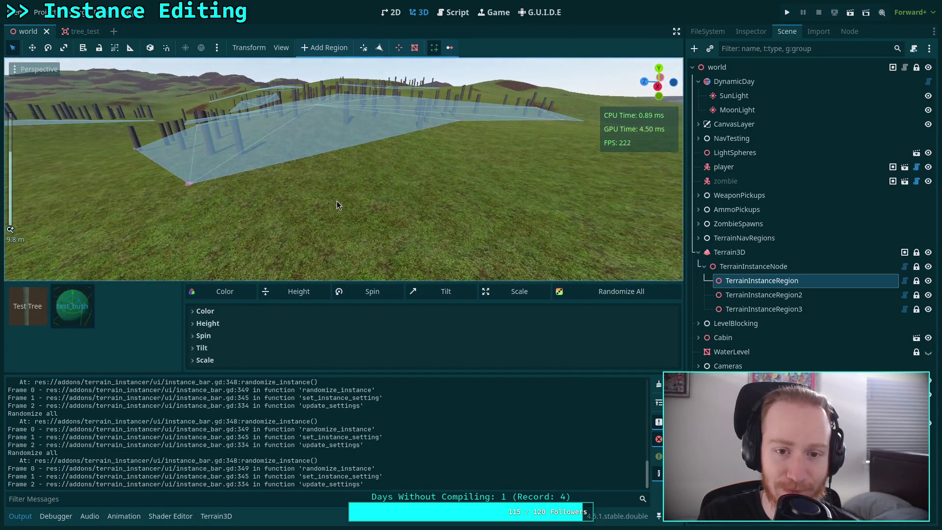
scroll(336, 205, "up", 10)
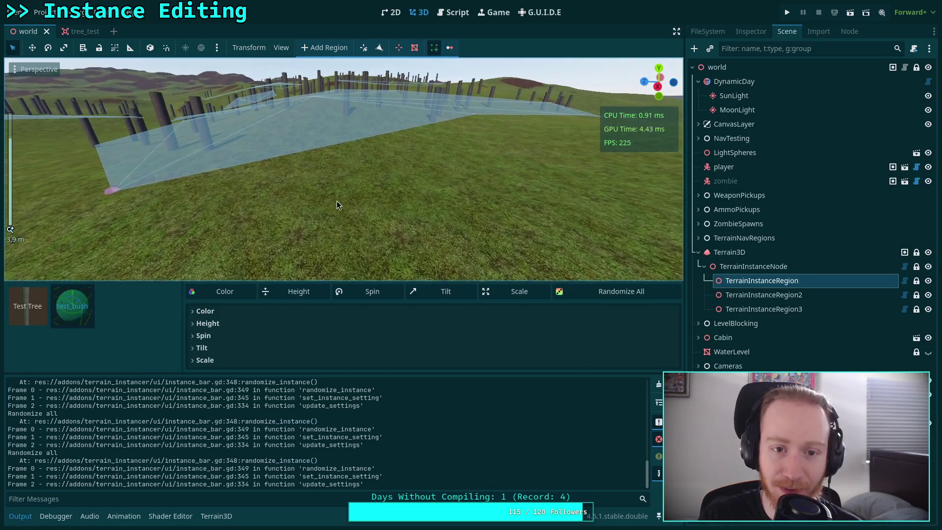
scroll(337, 201, "up", 4)
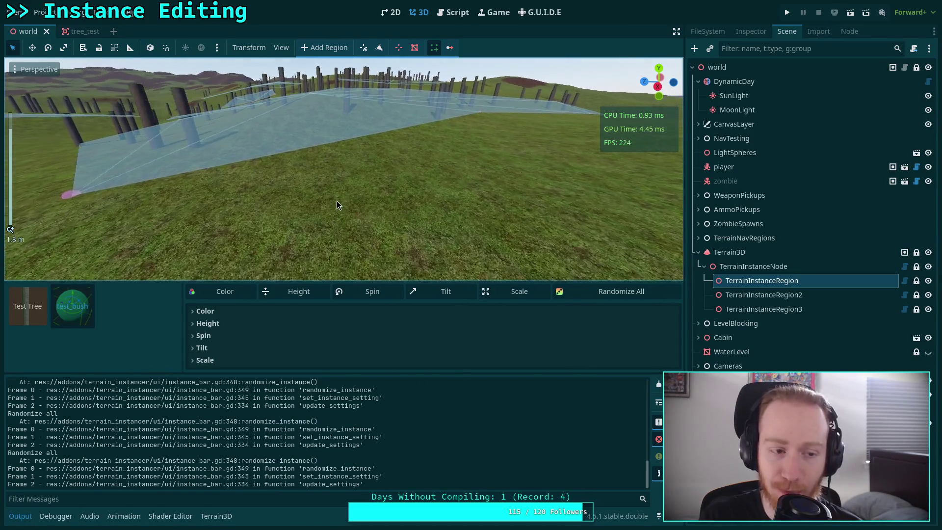
scroll(336, 206, "down", 2)
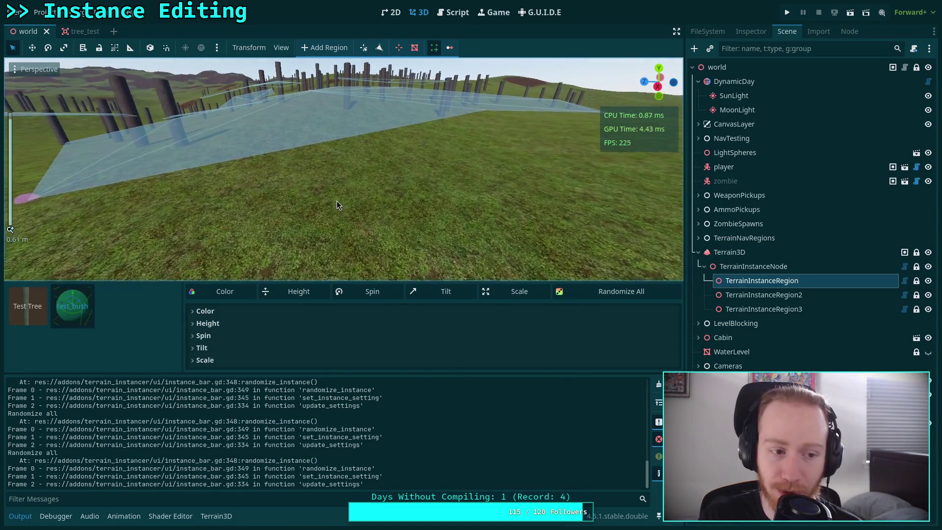
scroll(336, 202, "up", 8)
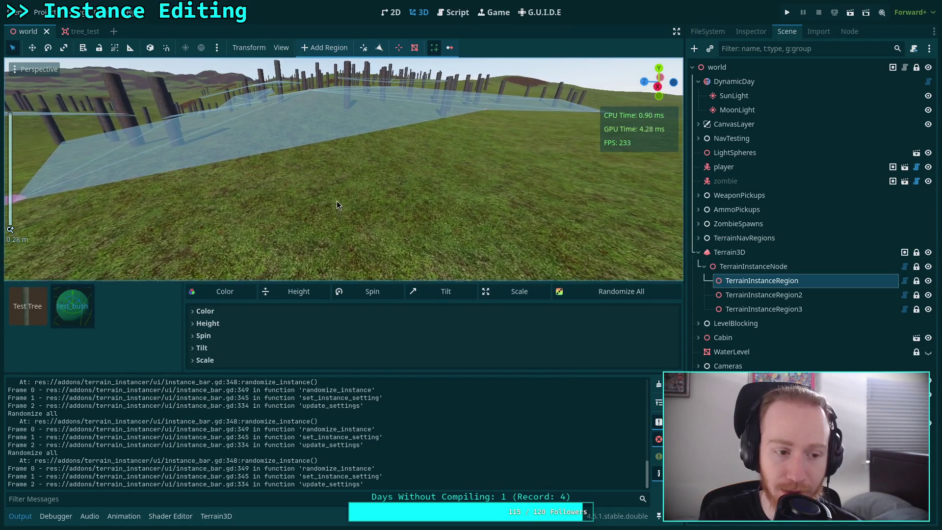
scroll(336, 205, "down", 10)
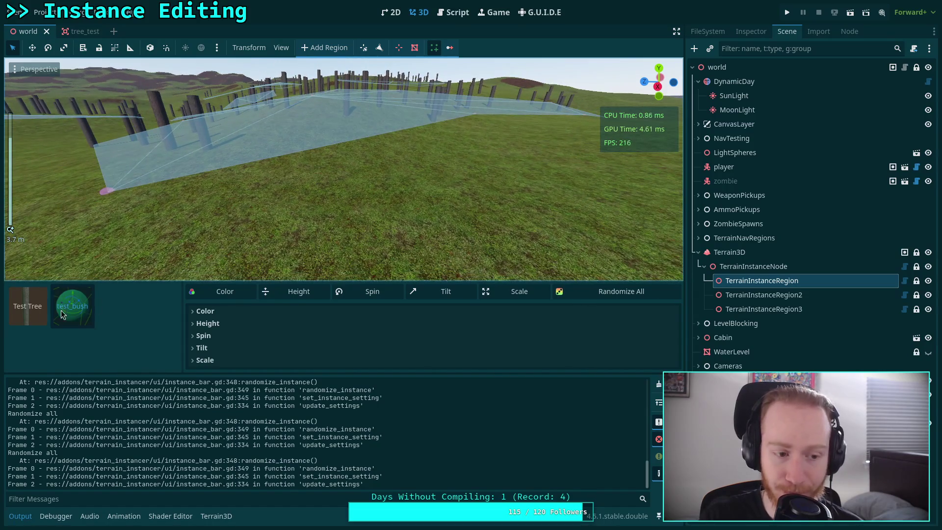
left_click(93, 300)
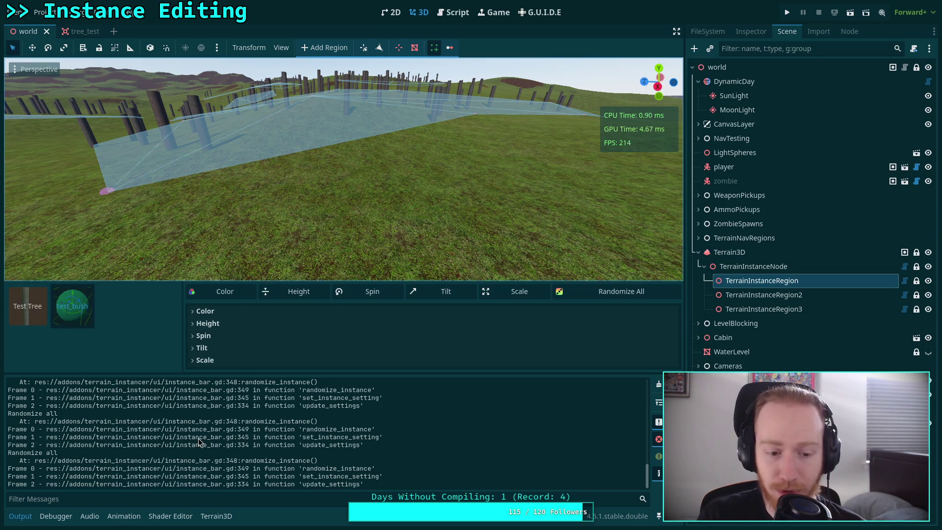
Step: Enlarge the viewport and instance panel, randomize instance colours, and toggle the instance tool off and on
left_click_drag(318, 374, 311, 418)
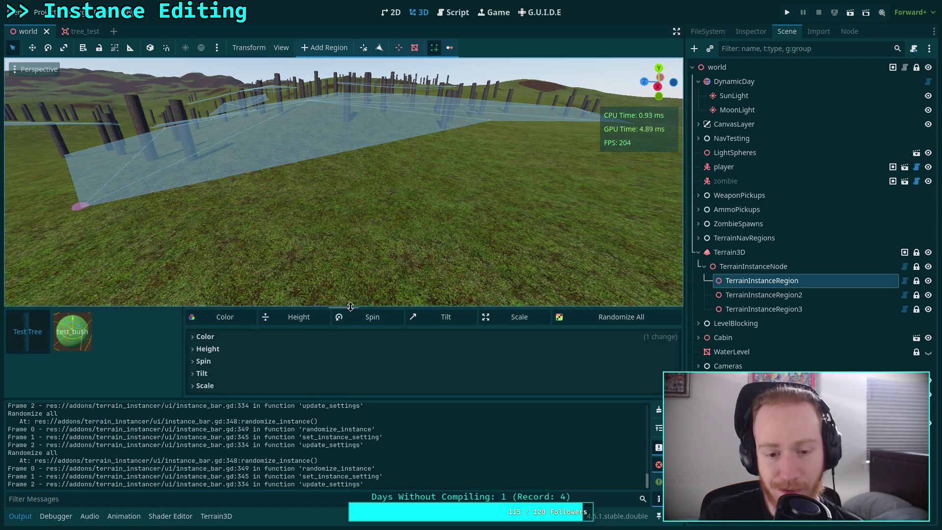
left_click_drag(355, 304, 355, 294)
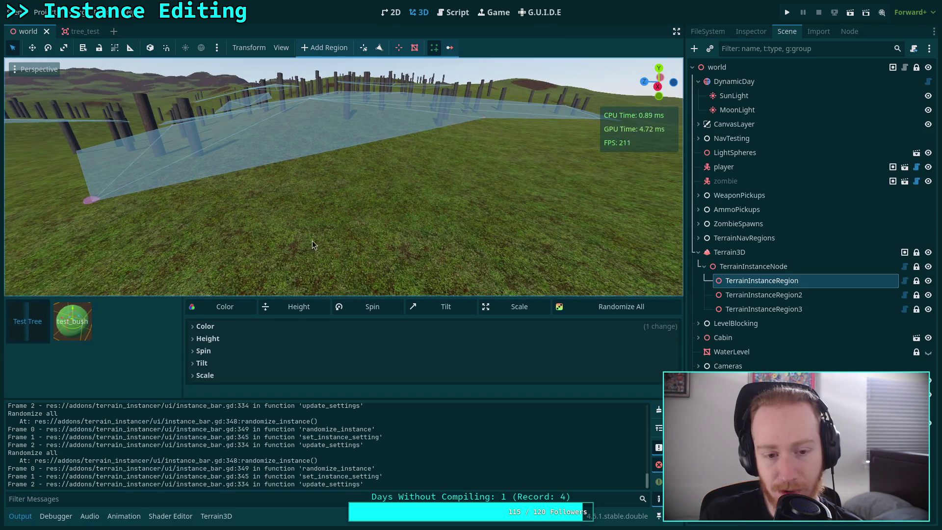
left_click(76, 324)
left_click(254, 311)
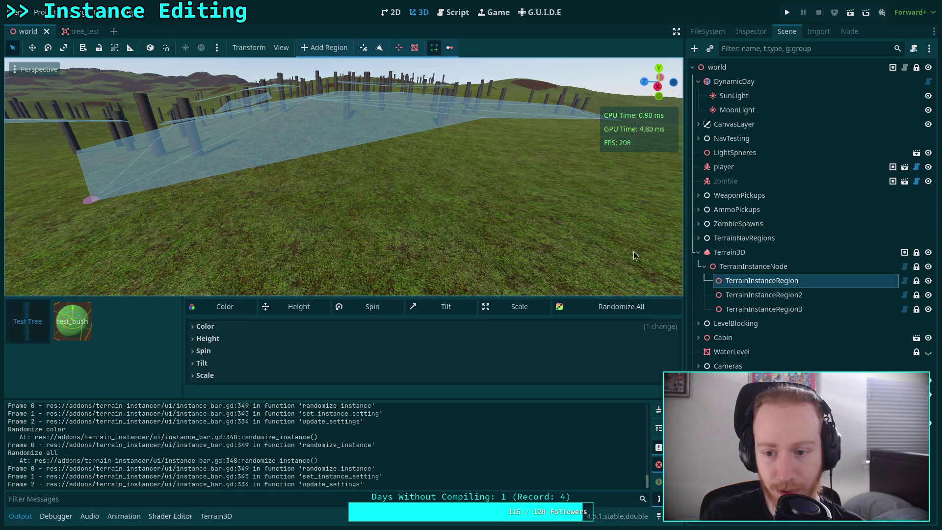
left_click(448, 47)
left_click(435, 47)
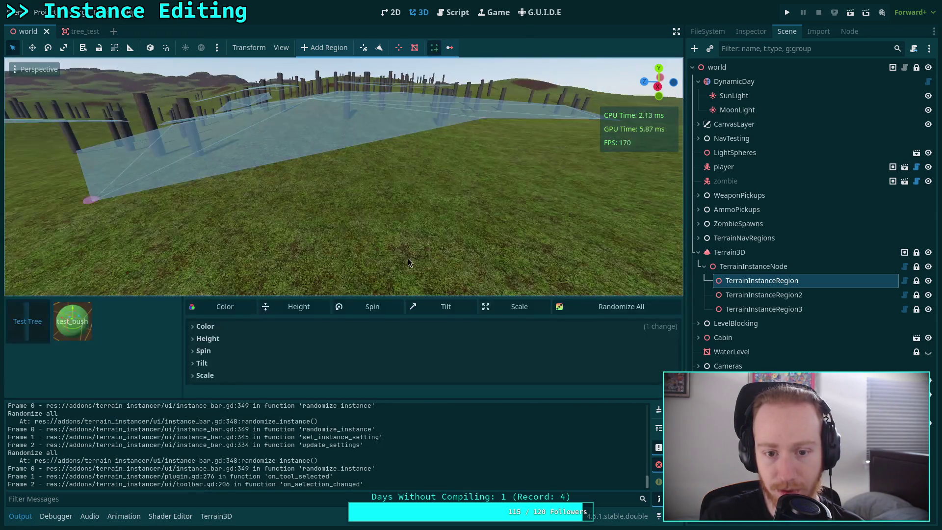
left_click(78, 319)
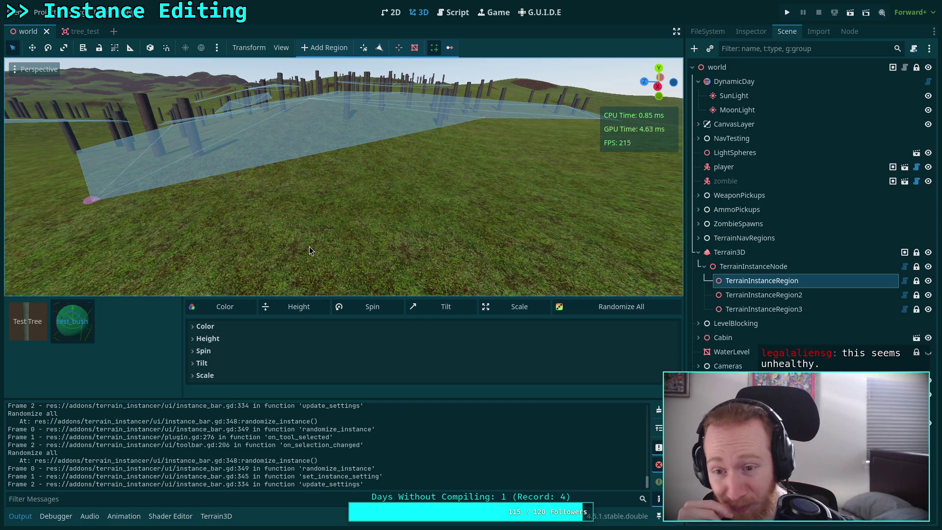
left_click(788, 310)
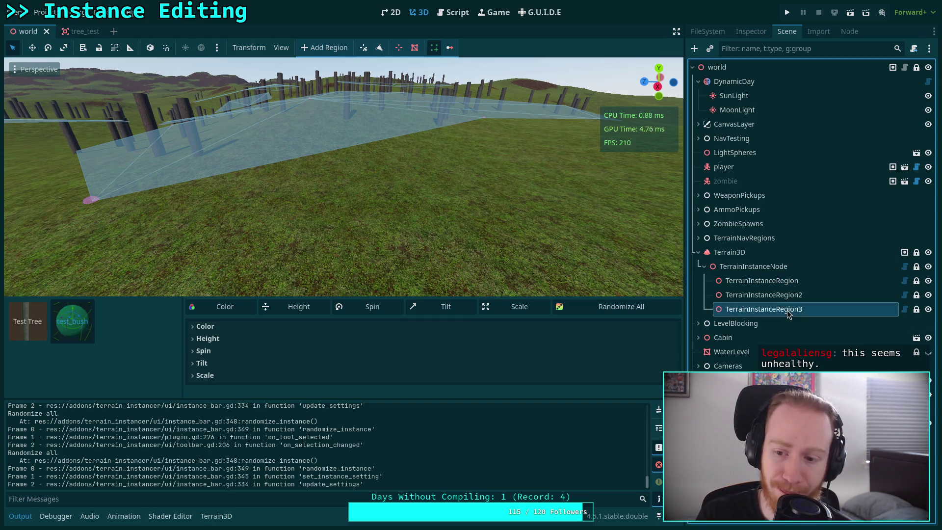
Step: Switch between TerrainInstanceRegion, TerrainInstanceRegion2 and TerrainInstanceRegion3 to test region switching
left_click(762, 281)
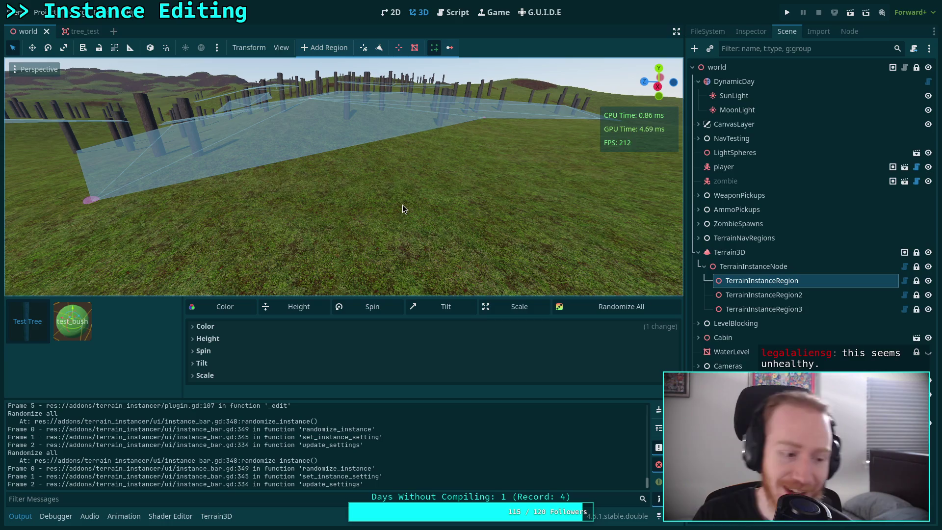
left_click(773, 294)
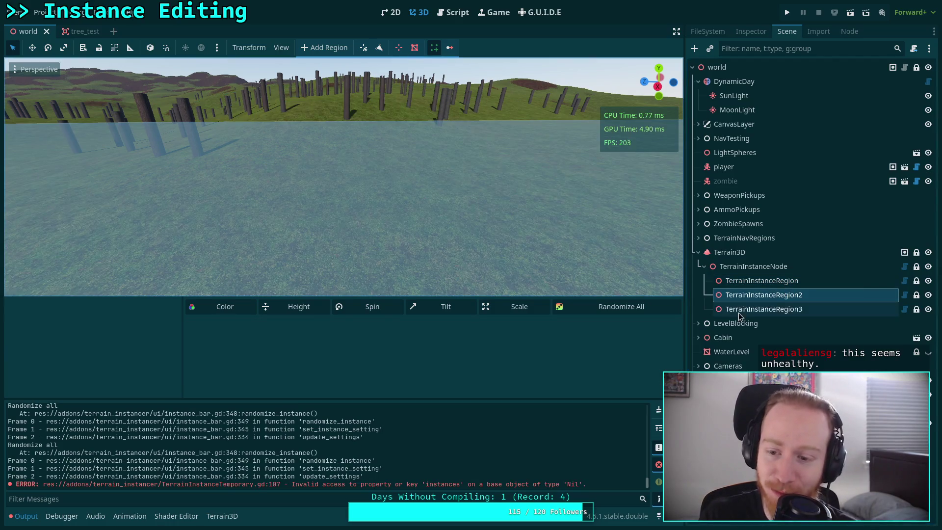
left_click(772, 309)
left_click(771, 280)
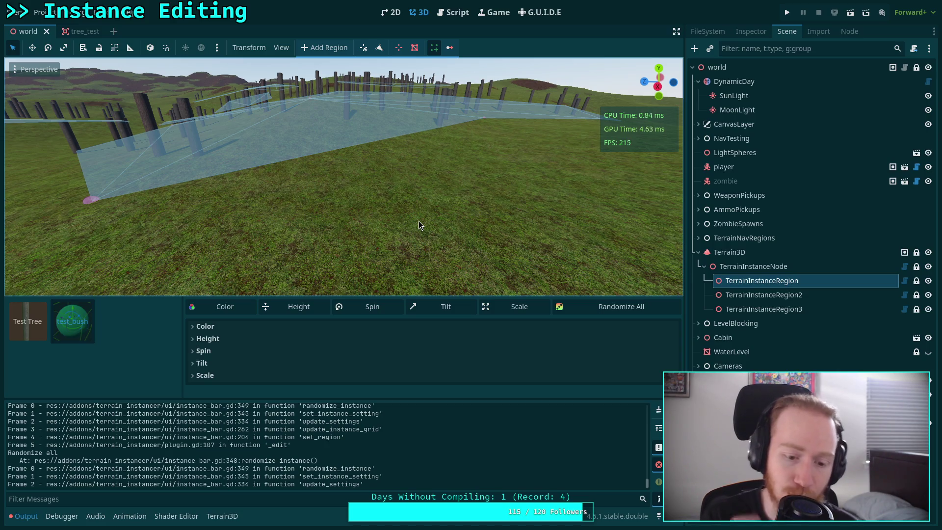
Step: Open the script editor on instance_bar.gd
key("ctrl+F3")
scroll(419, 222, "down", 8)
left_click(45, 125)
Step: Review update_settings in instance_bar.gd and select line 297 setting the preview instance id
scroll(309, 219, "down", 13)
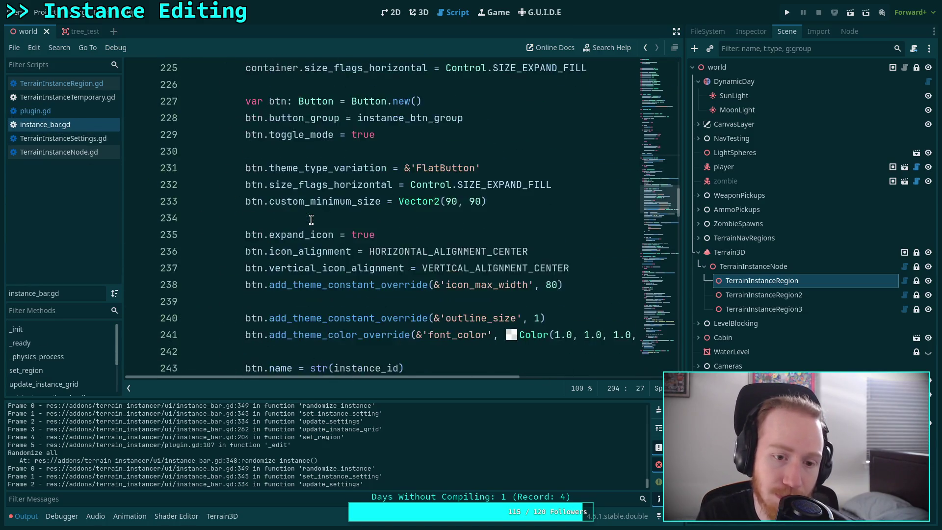
scroll(311, 220, "down", 12)
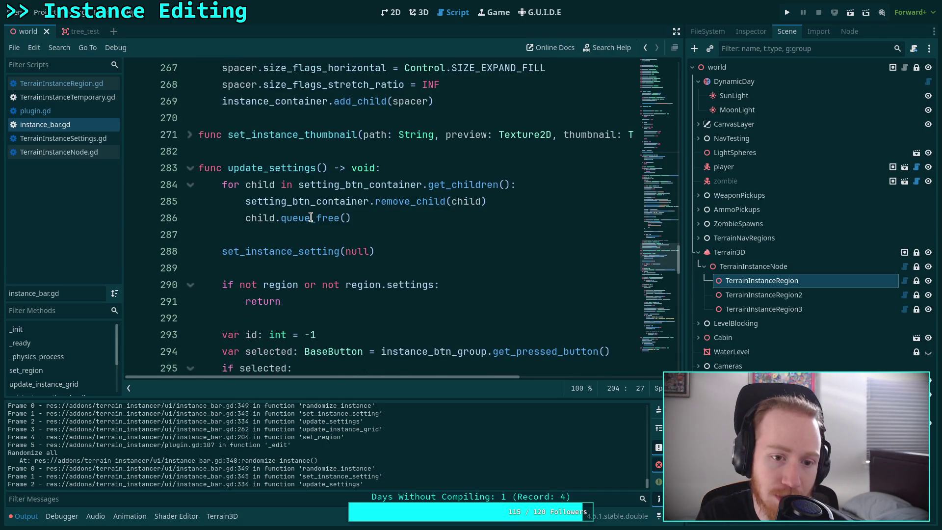
scroll(311, 218, "down", 12)
scroll(280, 193, "up", 5)
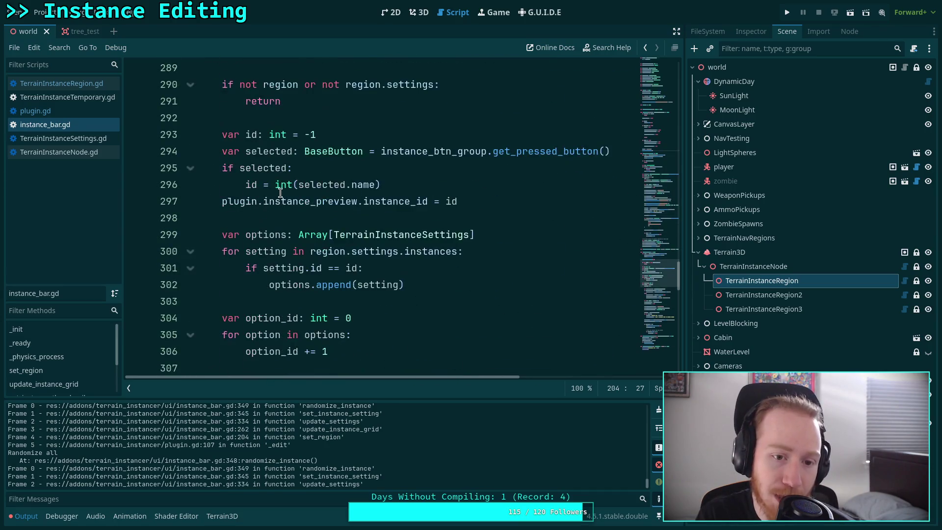
left_click_drag(483, 202, 218, 202)
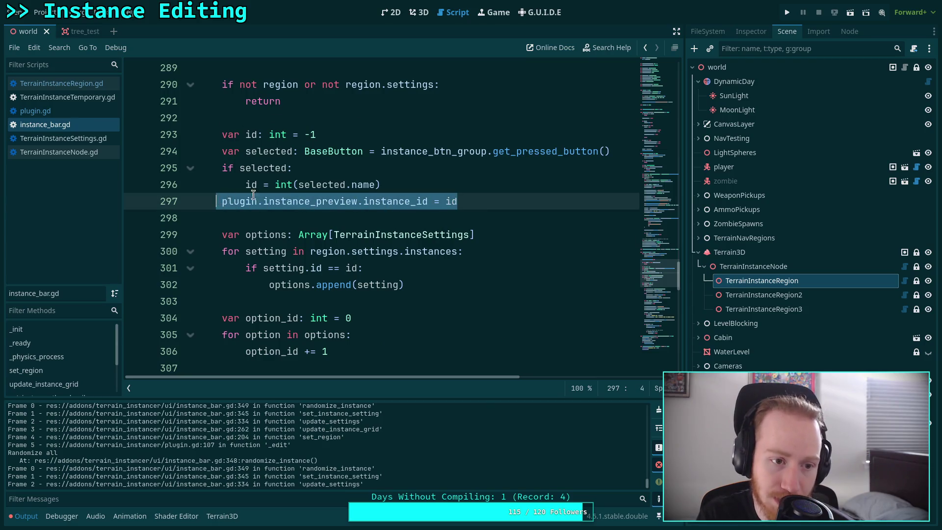
scroll(269, 194, "up", 3)
Step: Return to the 3D viewport and preview test_bush, then Test Tree
left_click(419, 12)
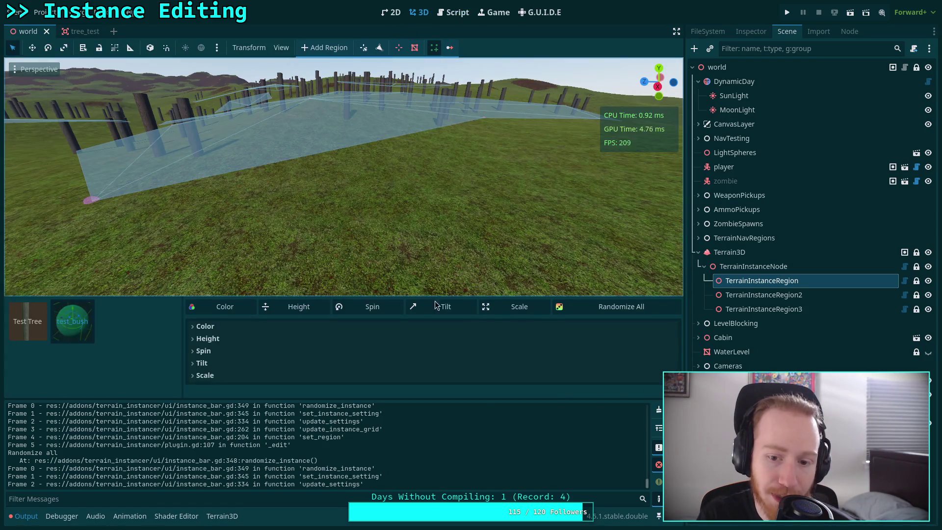
left_click(72, 333)
left_click(15, 330)
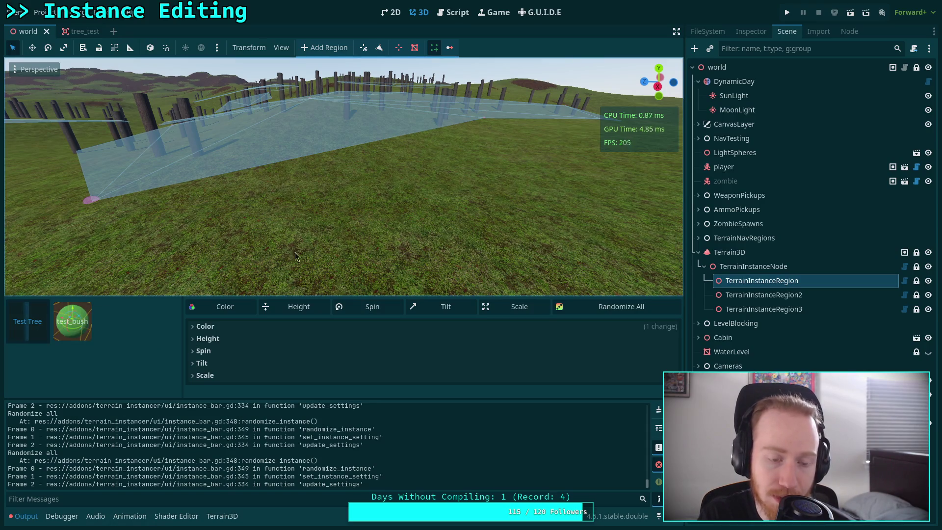
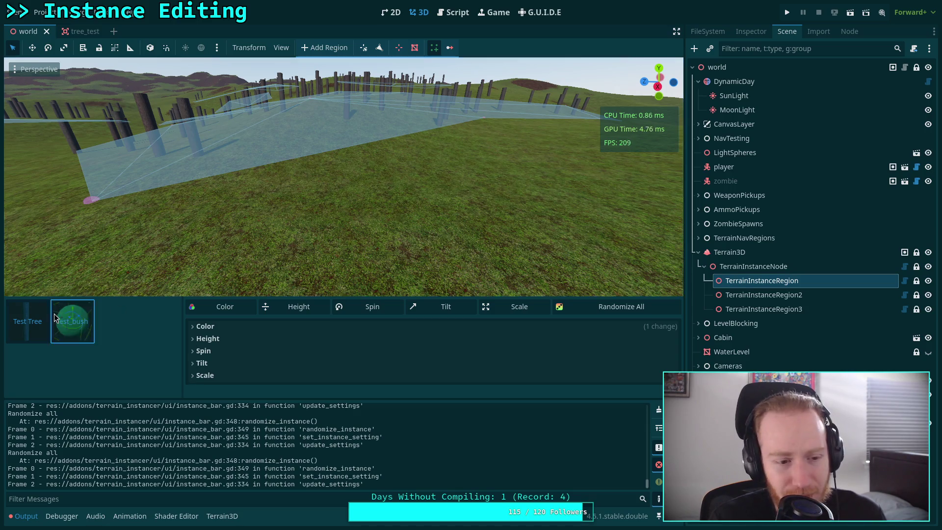
Step: Randomize all instance settings, enlarge the bottom panel, and switch to the instance_bar.gd script
left_click(620, 312)
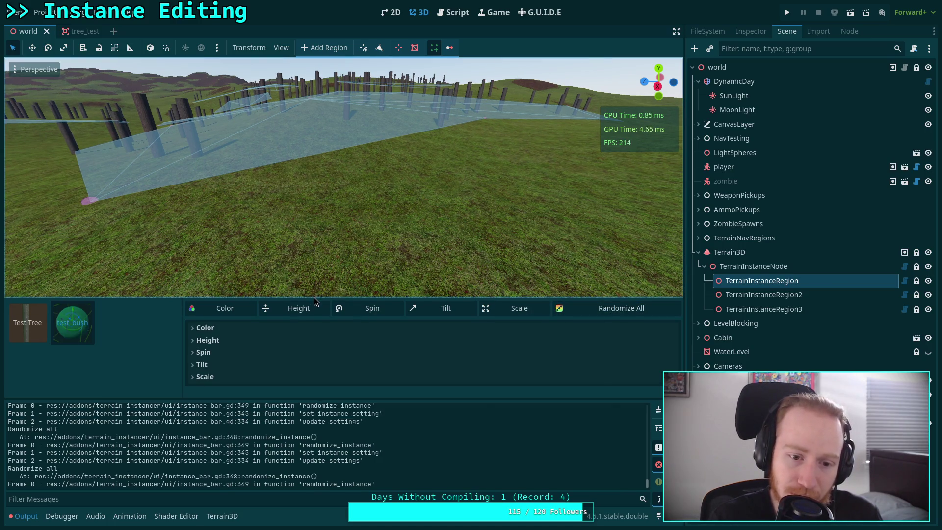
left_click_drag(314, 298, 316, 283)
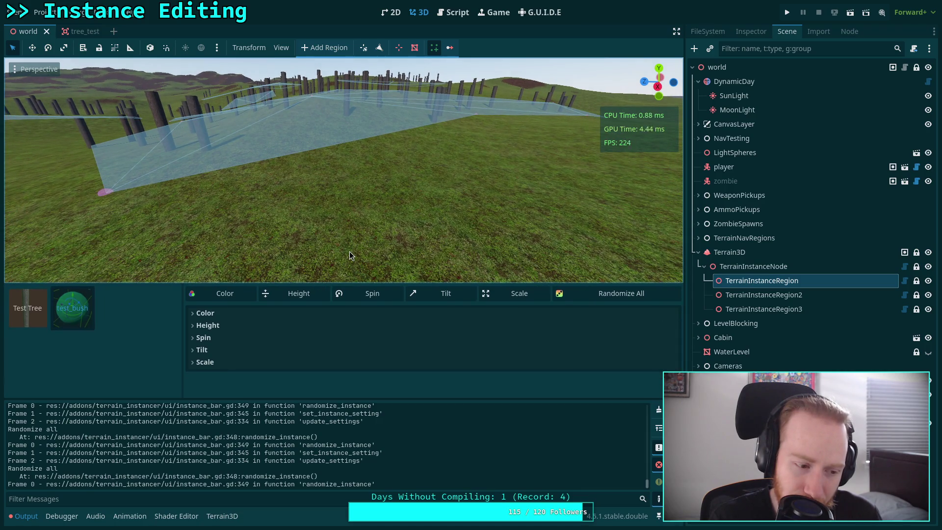
left_click(437, 17)
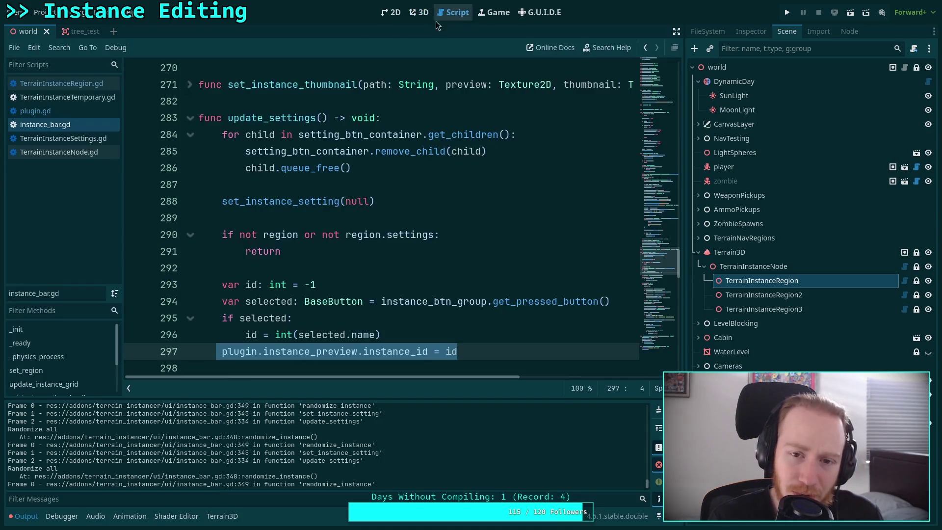
Step: Scroll down instance_bar.gd to the print_stack() line in randomize_instance
left_click(284, 269)
scroll(299, 265, "down", 3)
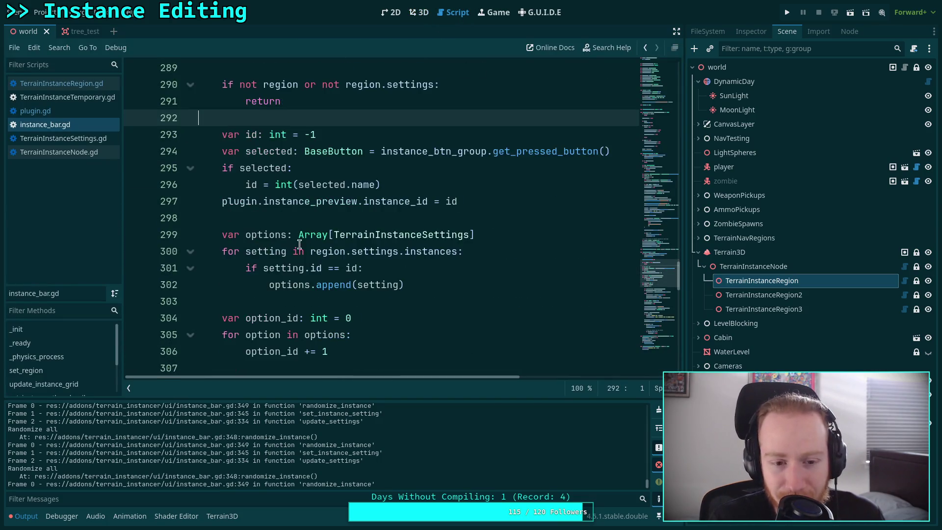
left_click(296, 214)
scroll(343, 241, "down", 15)
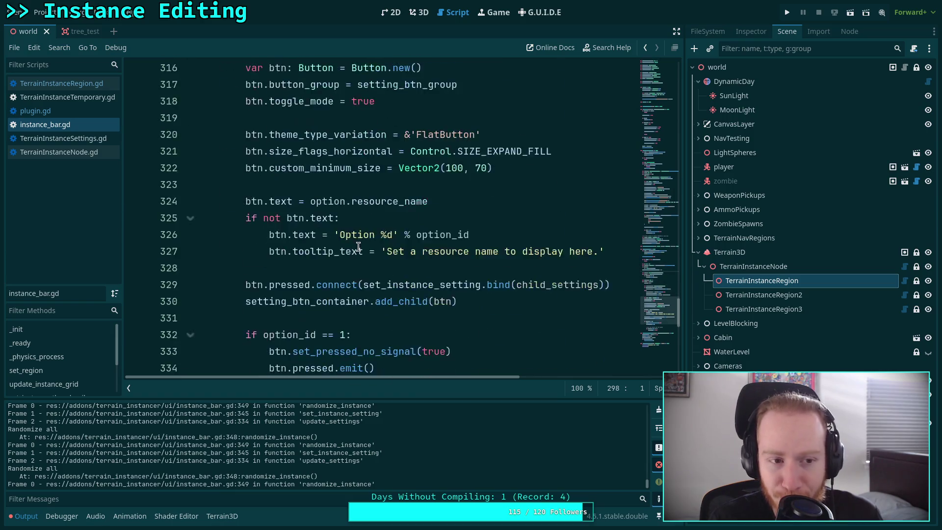
scroll(364, 248, "up", 1)
left_click(511, 289)
left_click(494, 302)
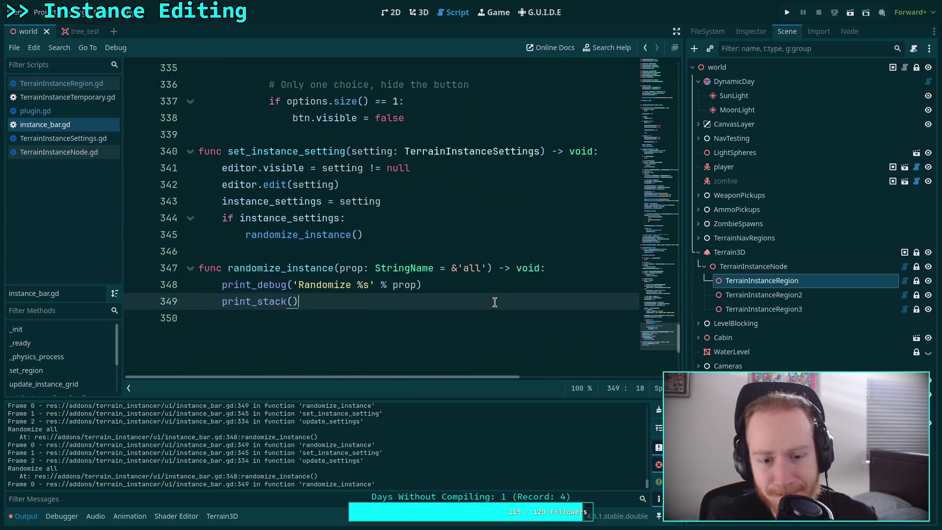
Step: Add print('parent: %s' % plugin.instance_preview.get_parent()) after print_stack()
key("Return")
type("pr")
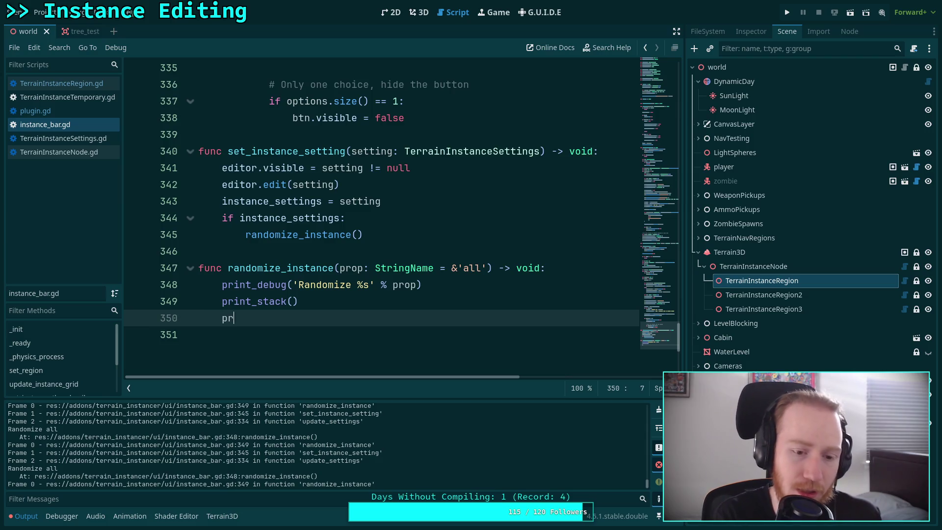
type("int('pa")
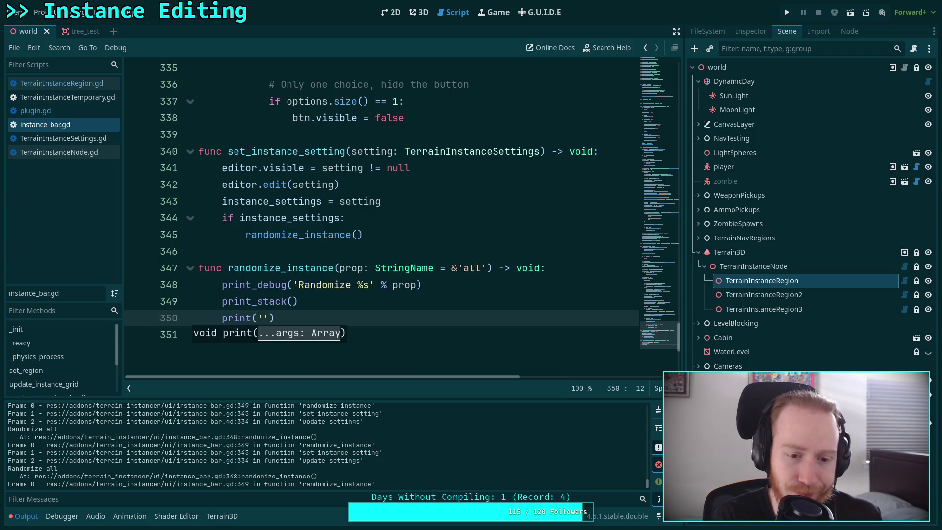
type("rent: %")
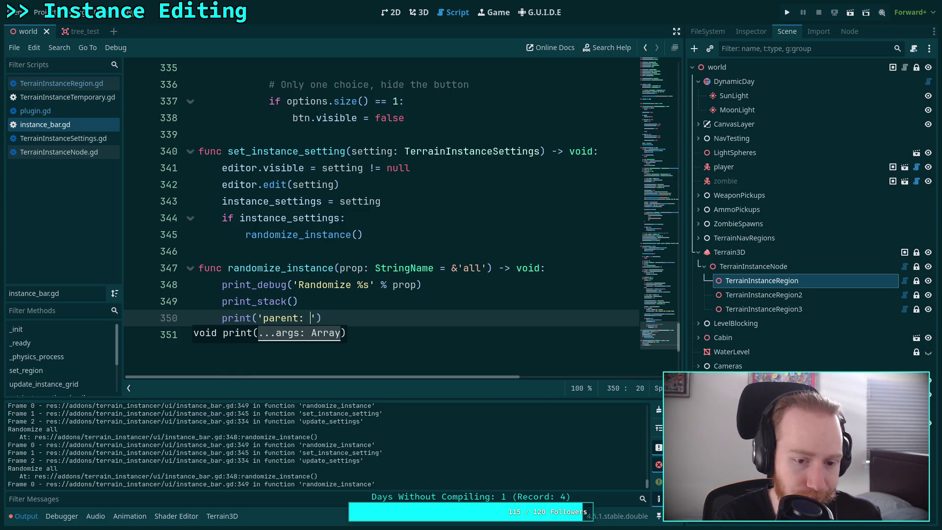
type("s' % ")
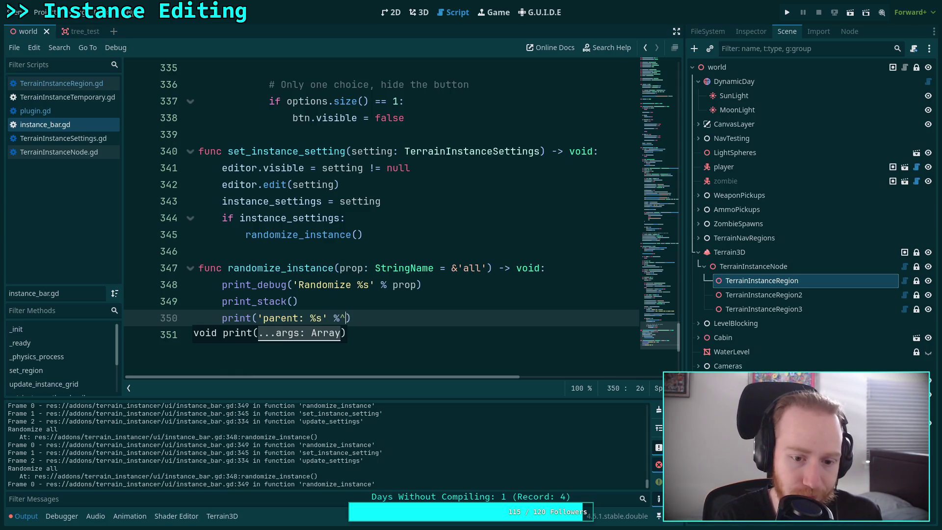
type("plug")
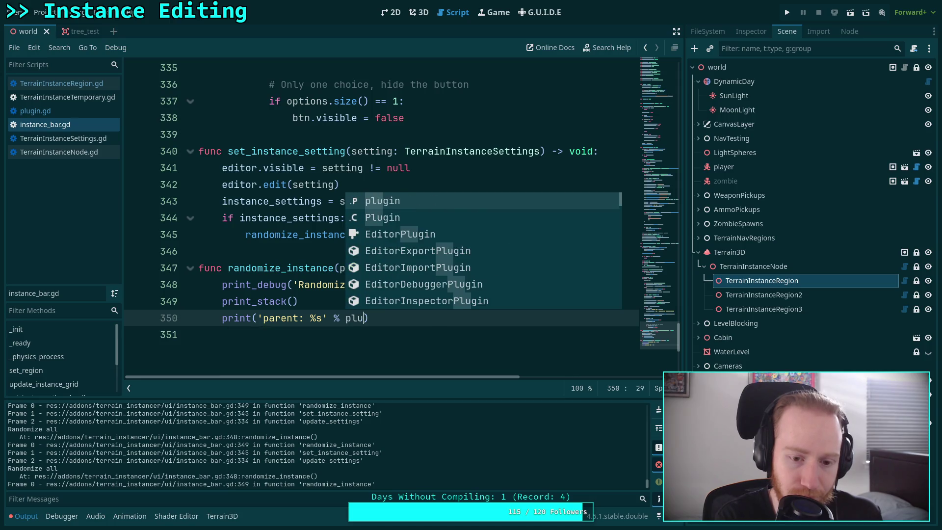
type("in.pr")
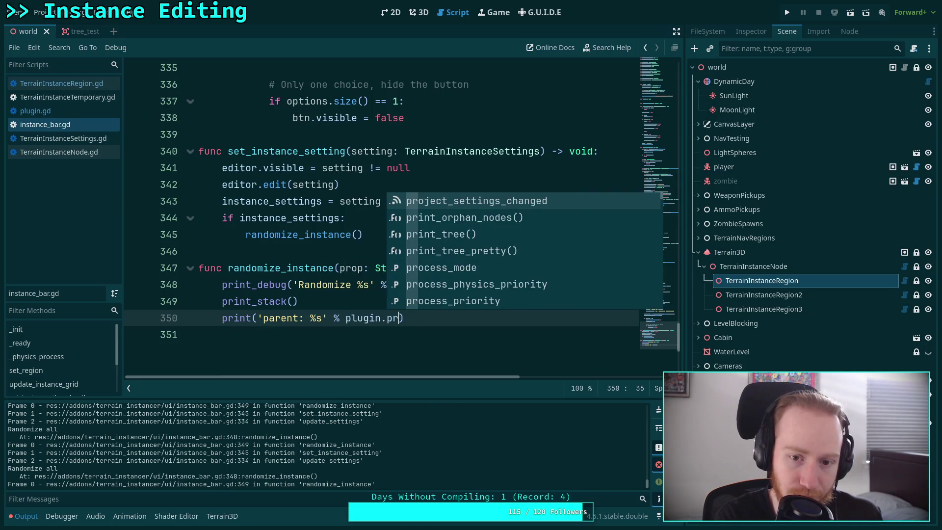
key("Down")
key("Down")
key("Down")
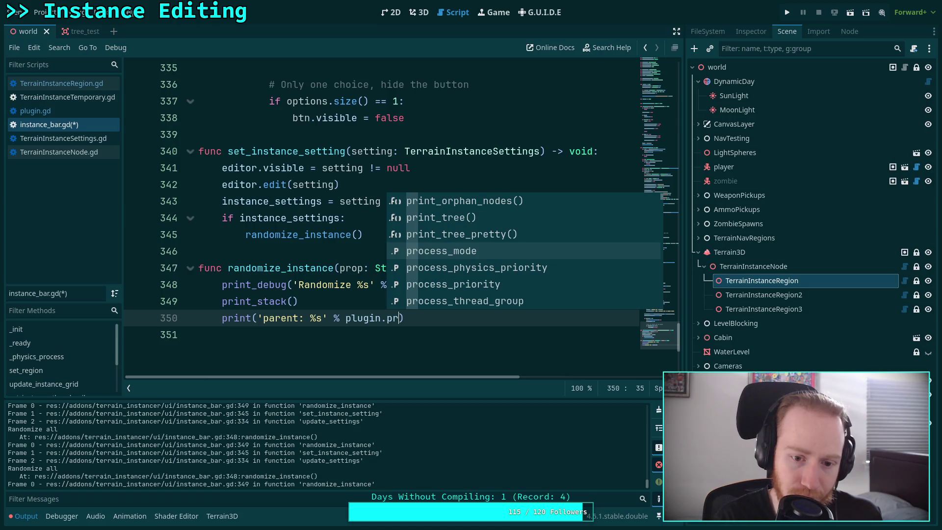
type("ev")
key("Down")
key("Down")
key("Return")
type(".")
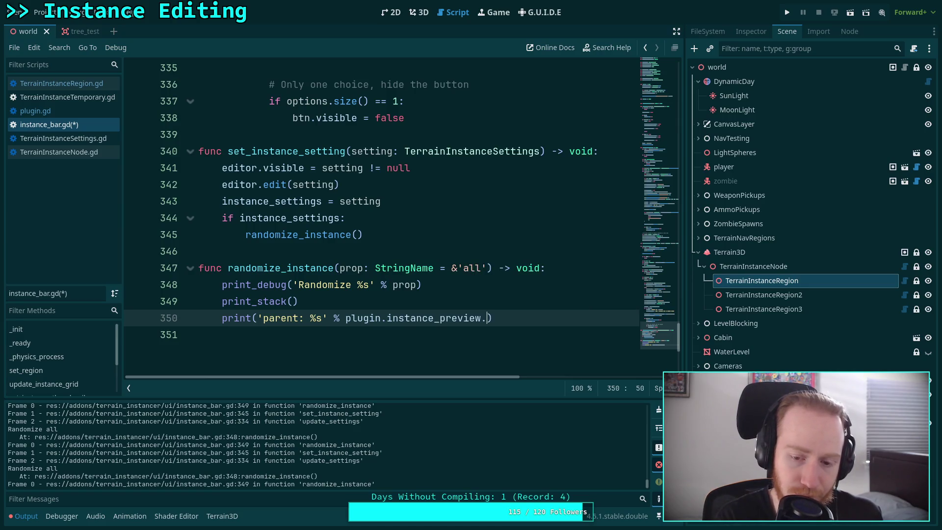
type("pare")
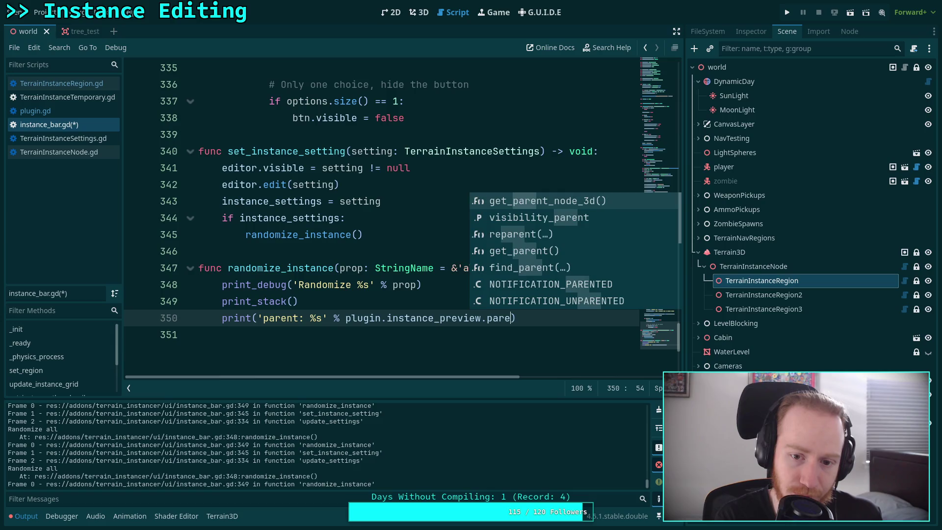
key("Down")
key("Down")
key("Down")
key("Return")
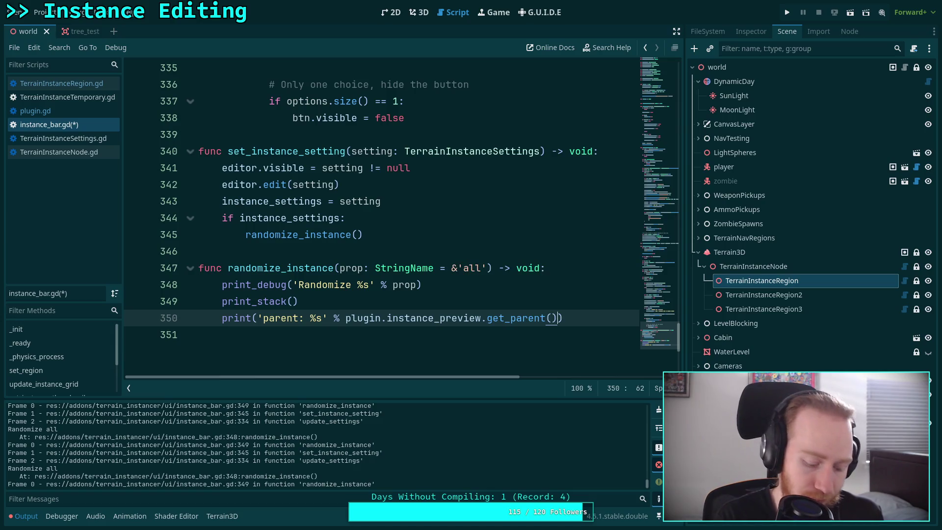
Step: Save, then select the Test Tree and test_bush instances to log the preview's parent
key("ctrl+s")
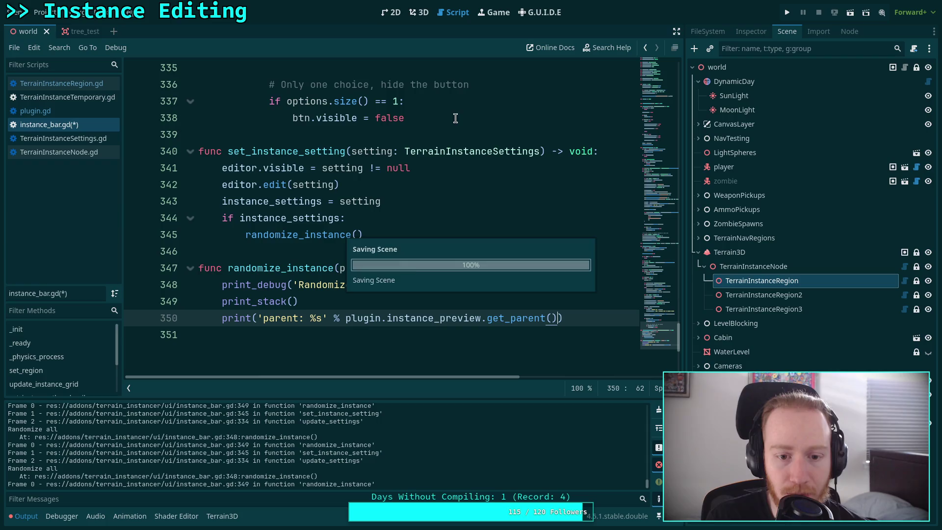
left_click(414, 11)
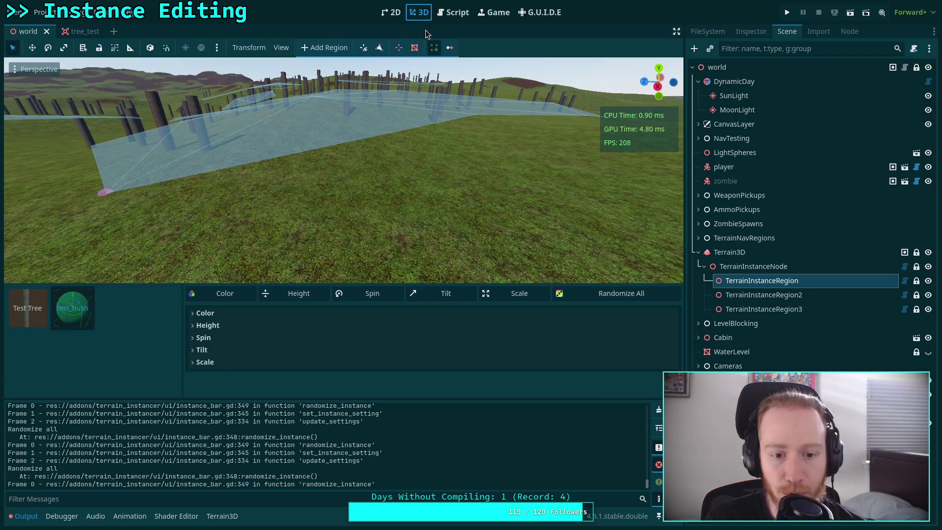
left_click(40, 320)
left_click(55, 319)
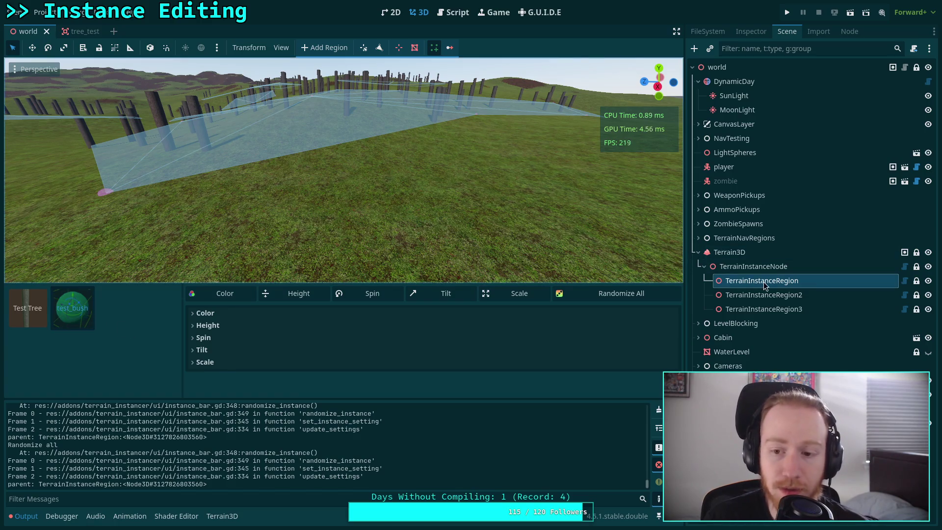
left_click(452, 12)
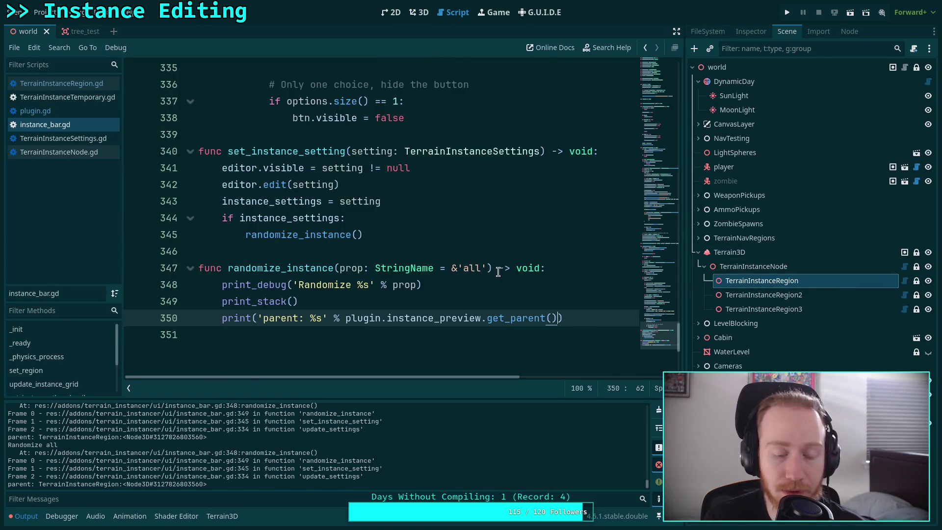
Step: Start a mesh print line with plugin.instance_preview below the parent print
left_click(608, 320)
key("Return")
type("print")
type("('mesh:")
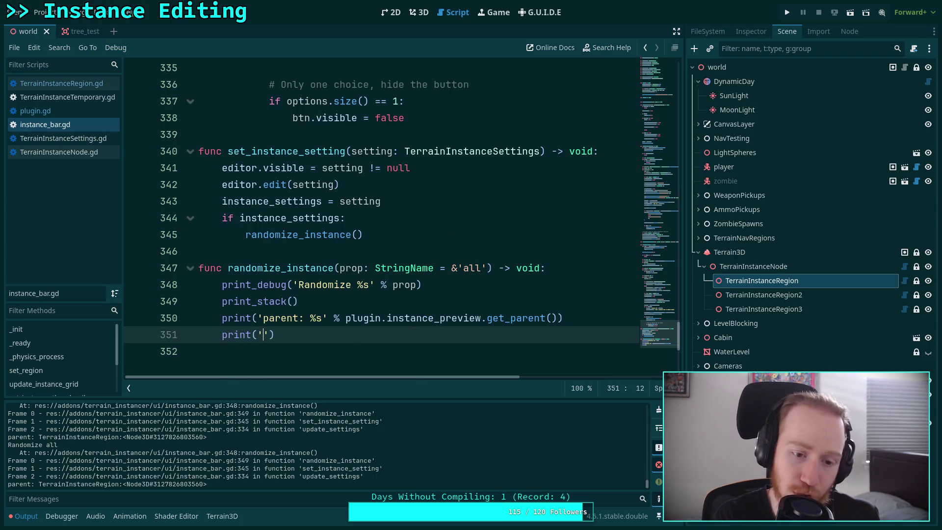
type(" %s'")
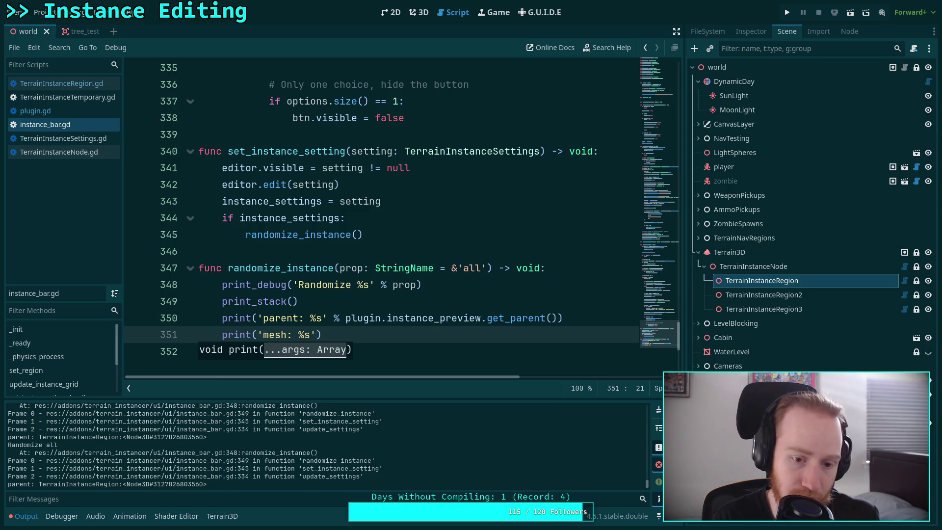
type(" % pl")
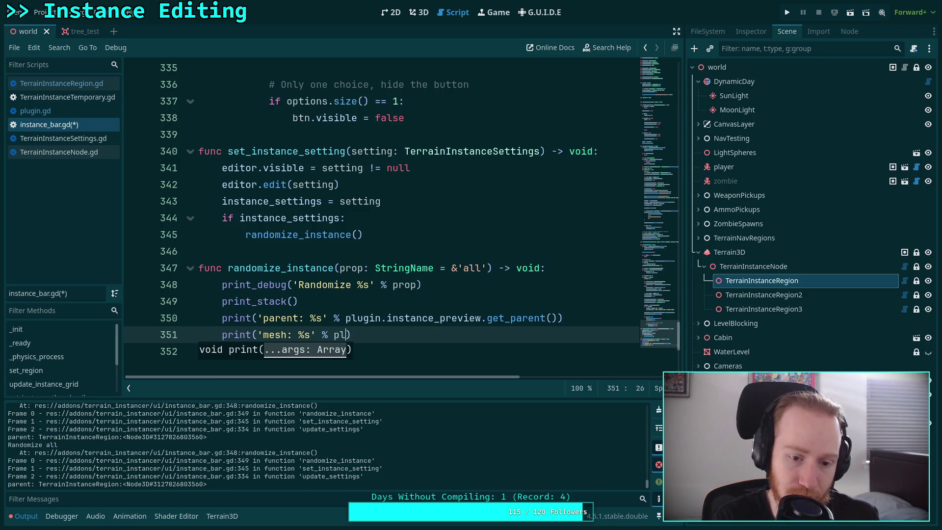
type("ugin.p")
key("BackSpace")
type("inst")
key("Down")
key("Return")
Step: Complete it as print('mesh: %s' % plugin.instance_preview.mesh_instance.mesh) and save
type(".me")
key("Return")
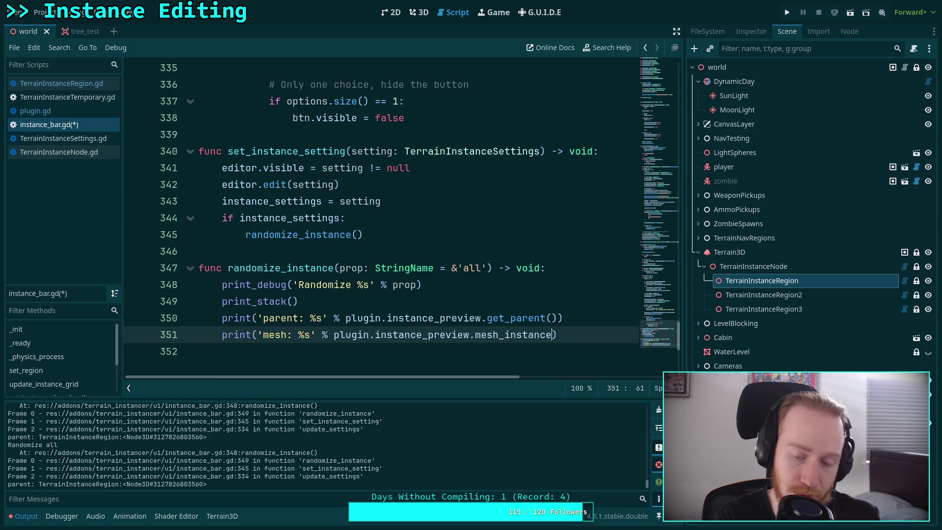
key("ctrl+s")
type(".me")
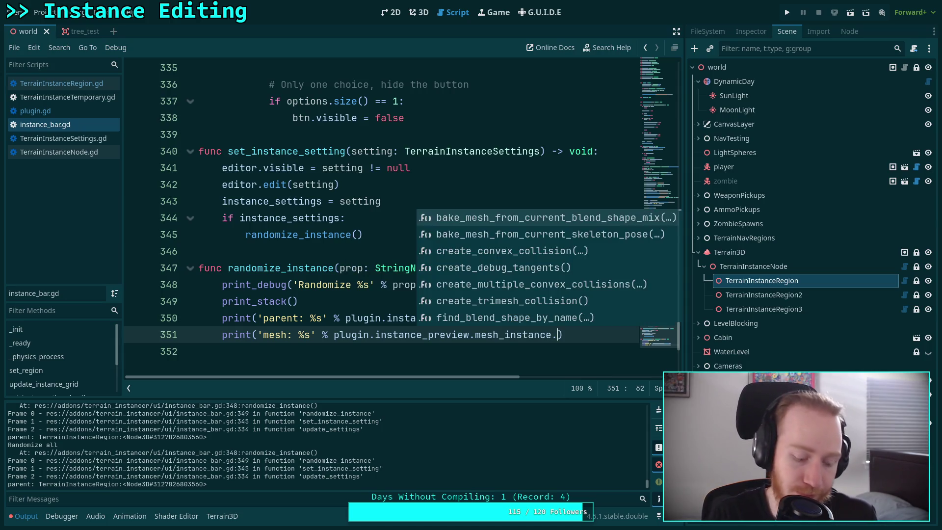
key("Return")
key("ctrl+s")
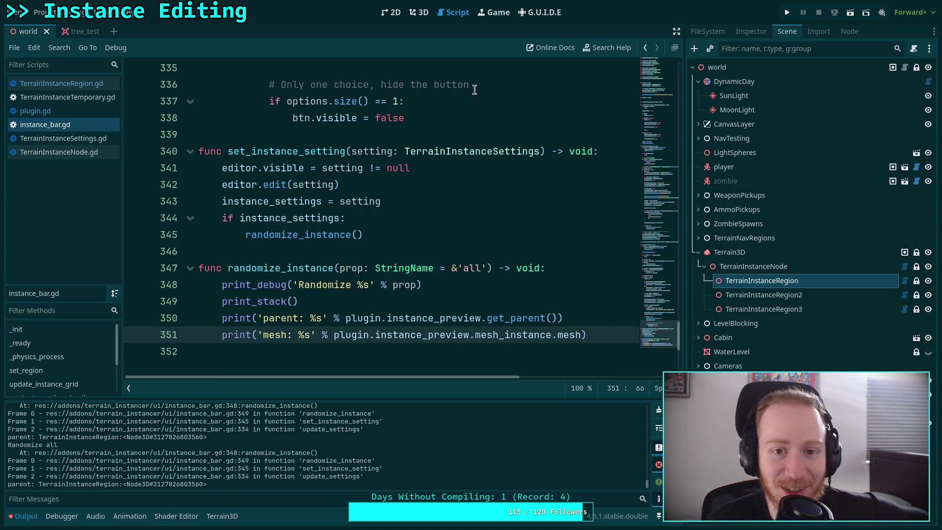
left_click(418, 13)
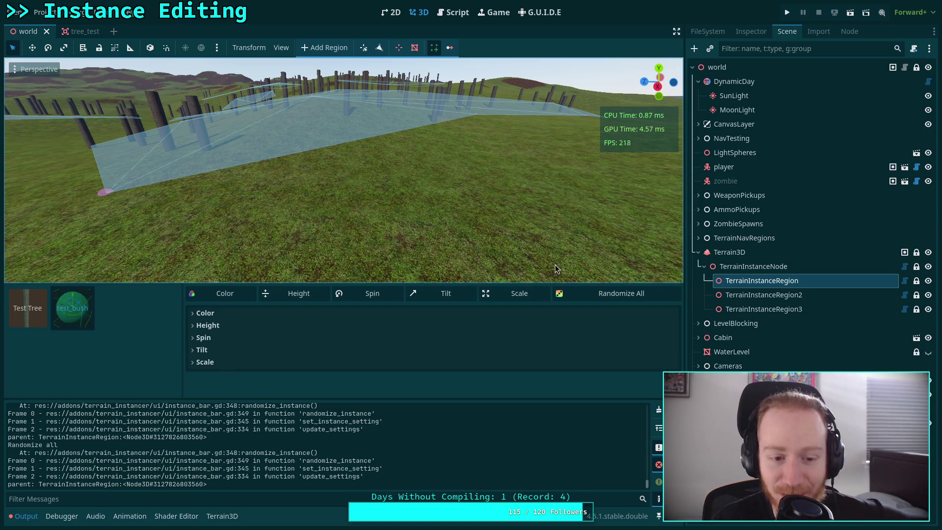
Step: Select test_bush and Test Tree to log meshes, then fly under and above the terrain
left_click(73, 308)
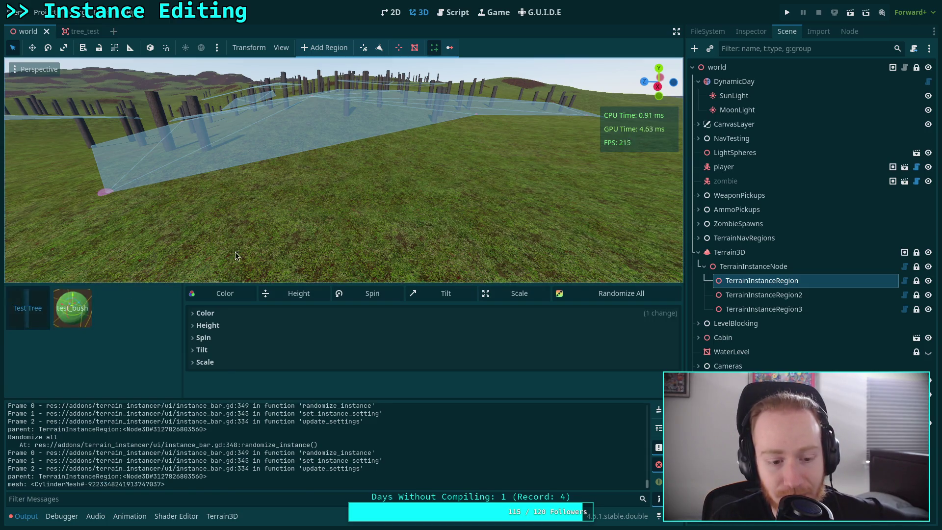
left_click(84, 314)
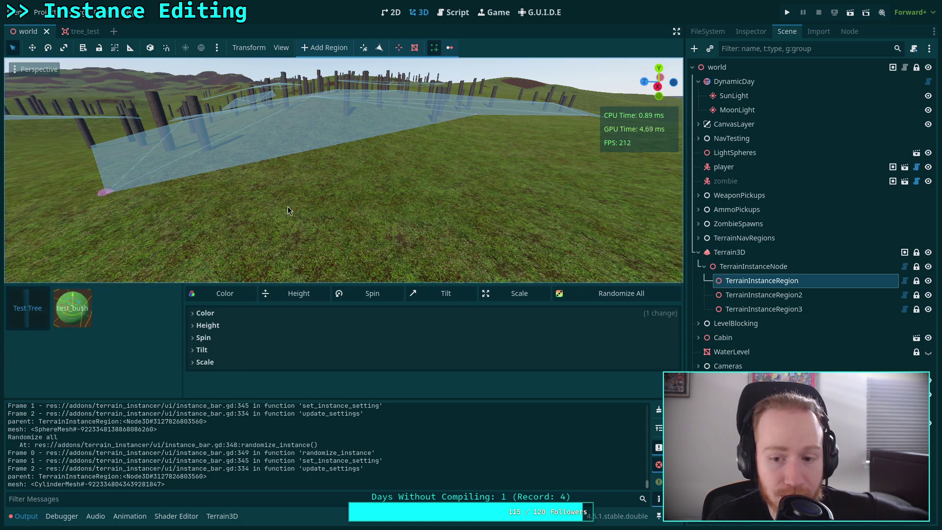
left_click_drag(287, 211, 493, 189)
key("w")
scroll(343, 170, "up", 3)
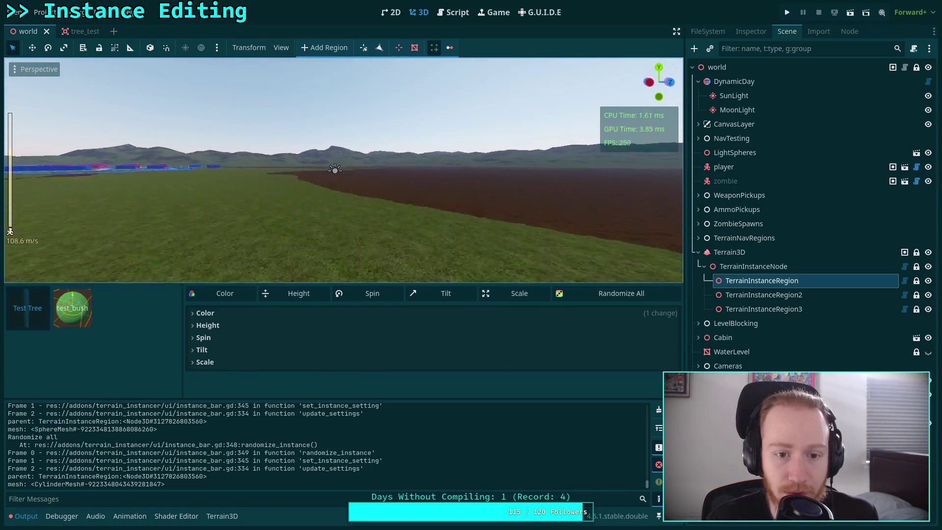
key("w")
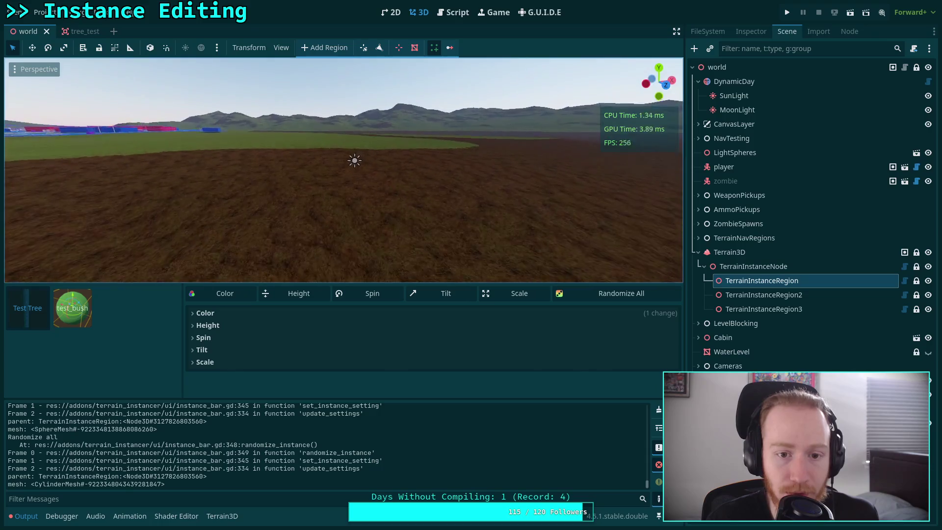
key("a")
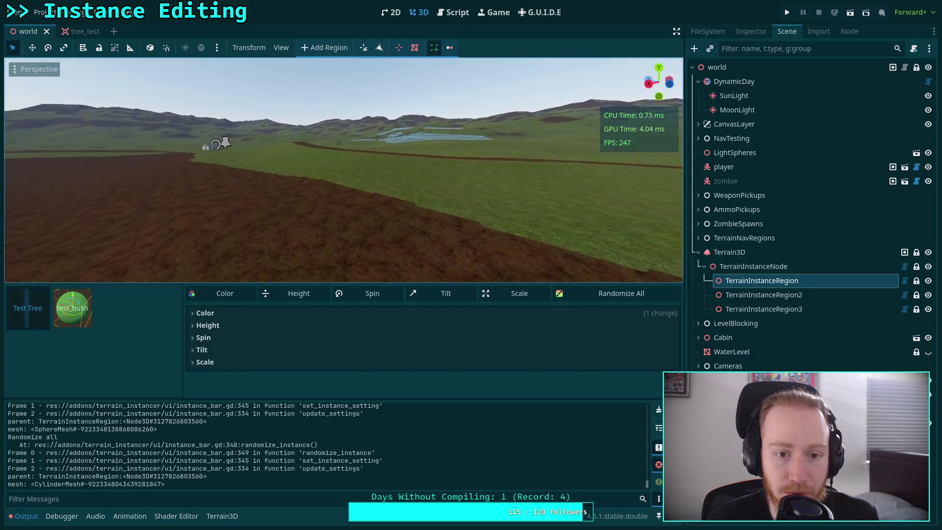
key("q")
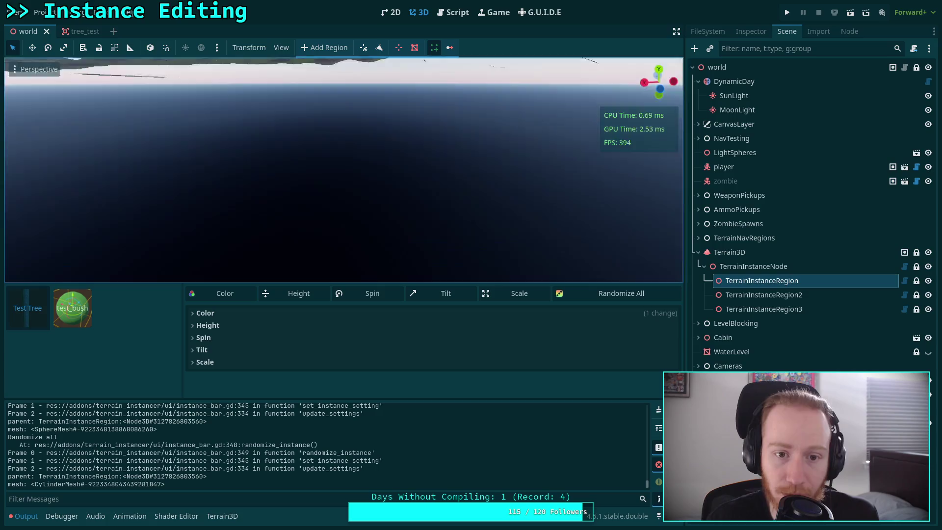
key("e")
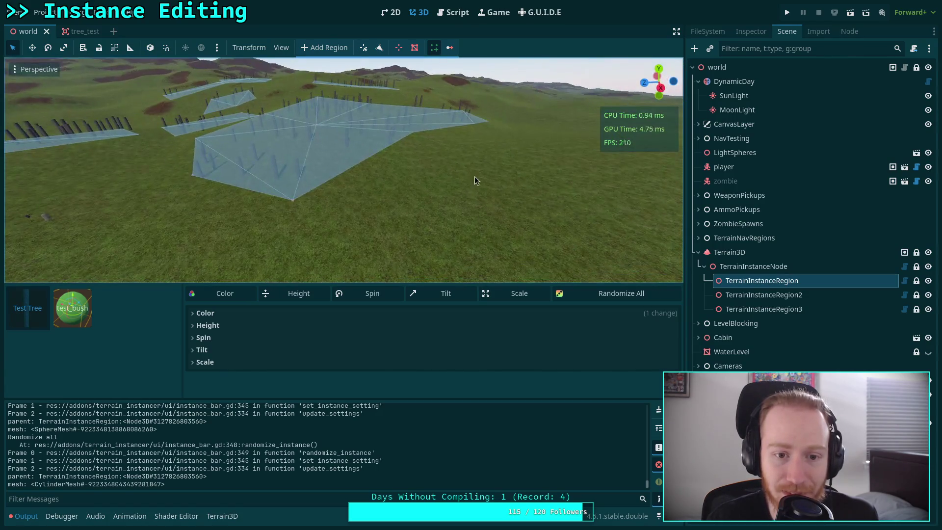
left_click(454, 13)
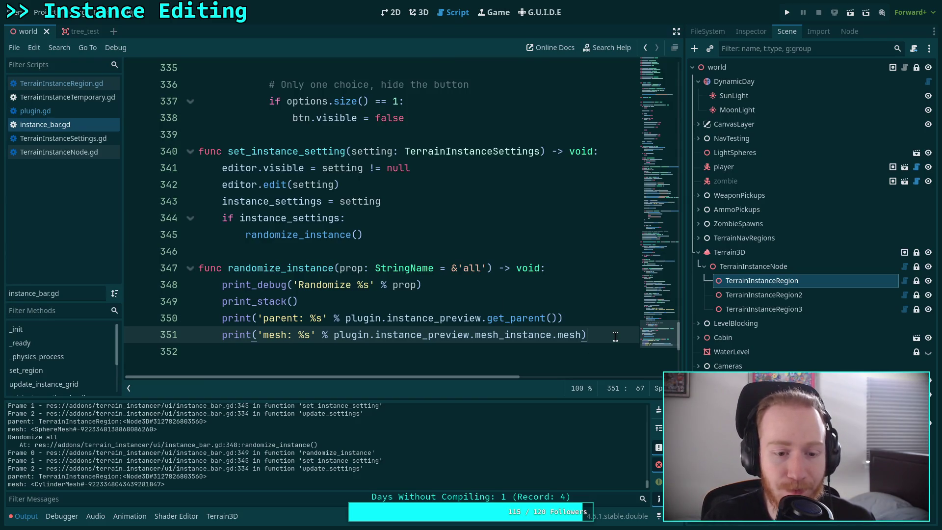
Step: Add a visible print of plugin.instance_preview.visible below the mesh print and save
key("Return")
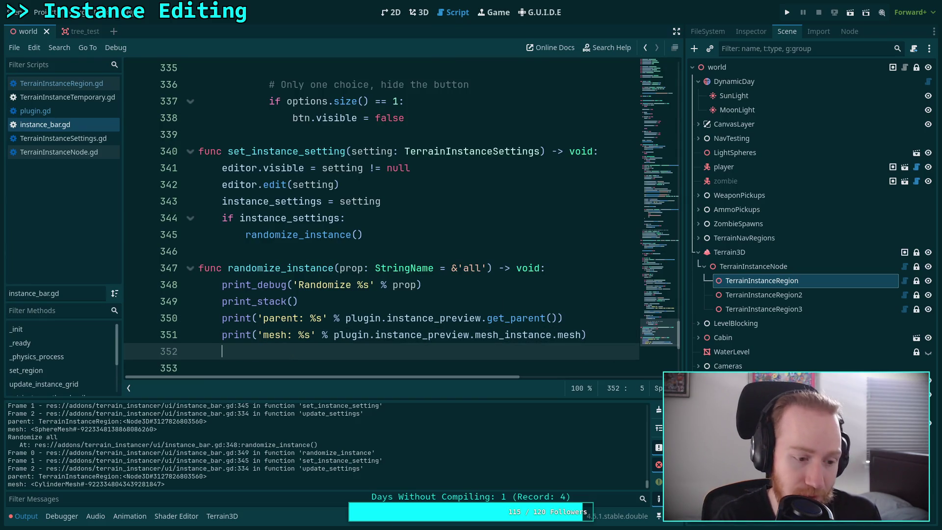
type("print('")
type("ve")
type("sible: $")
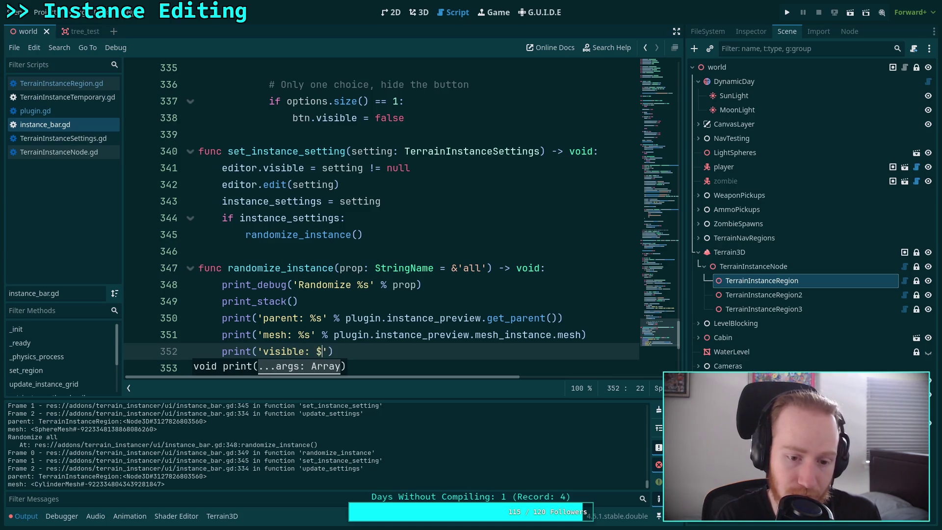
type("%s")
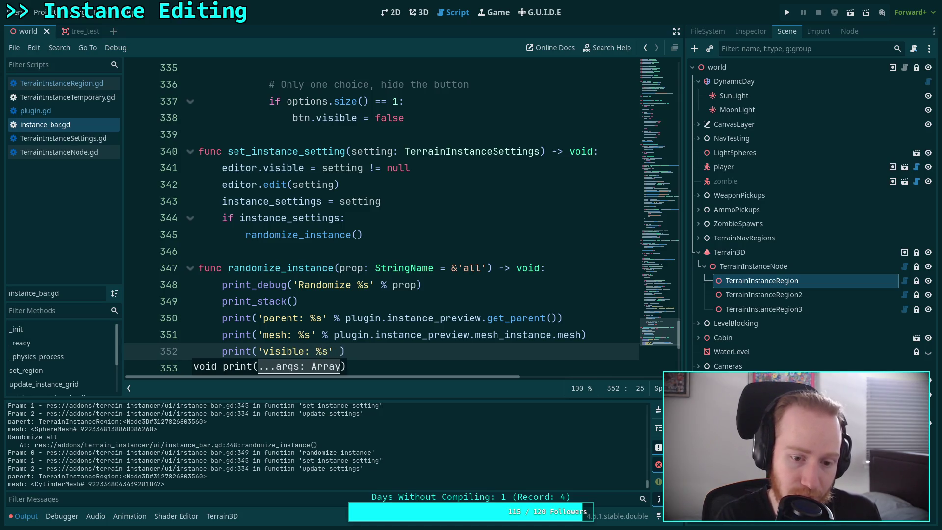
type("plug")
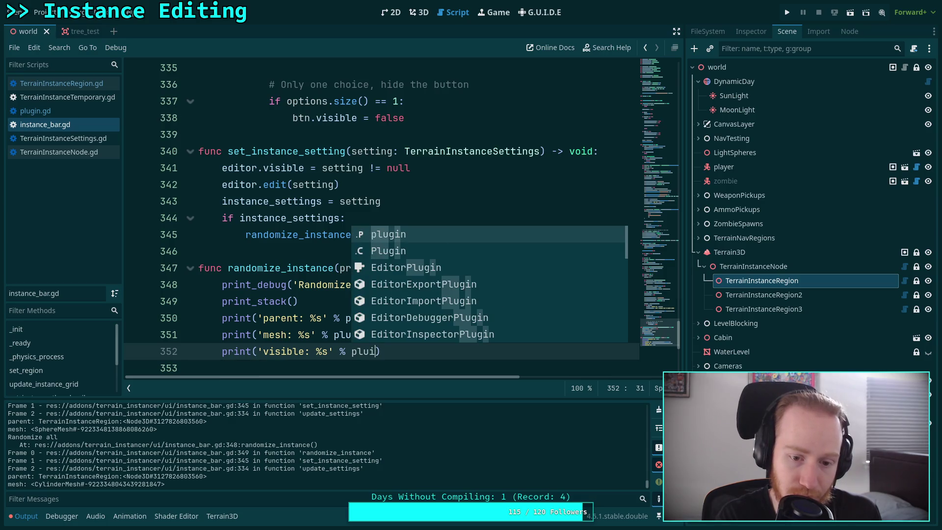
type("in.inst")
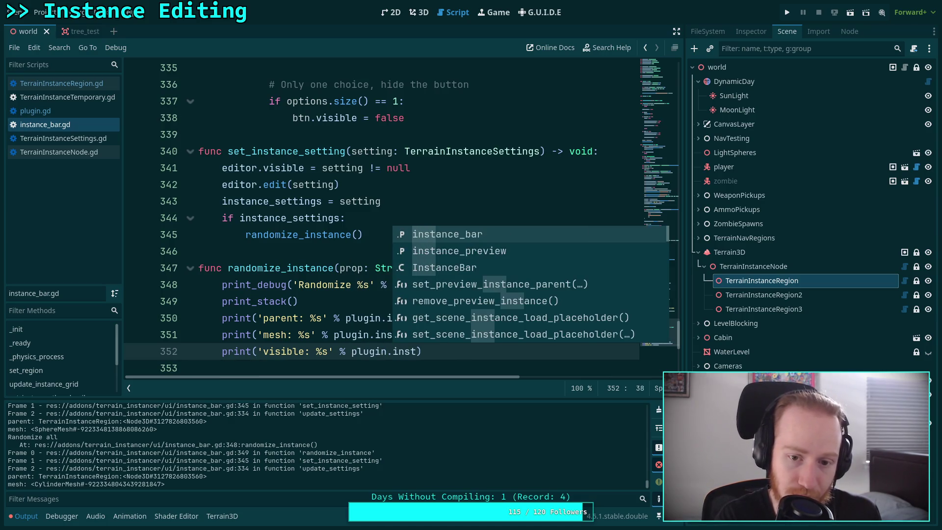
key("Return")
type(".vis")
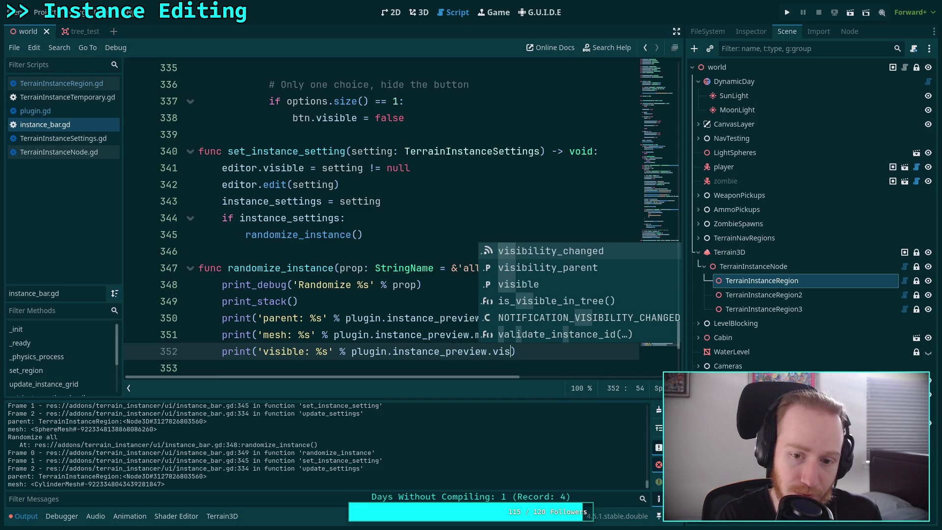
key("Down")
key("Down")
key("Return")
key("ctrl+s")
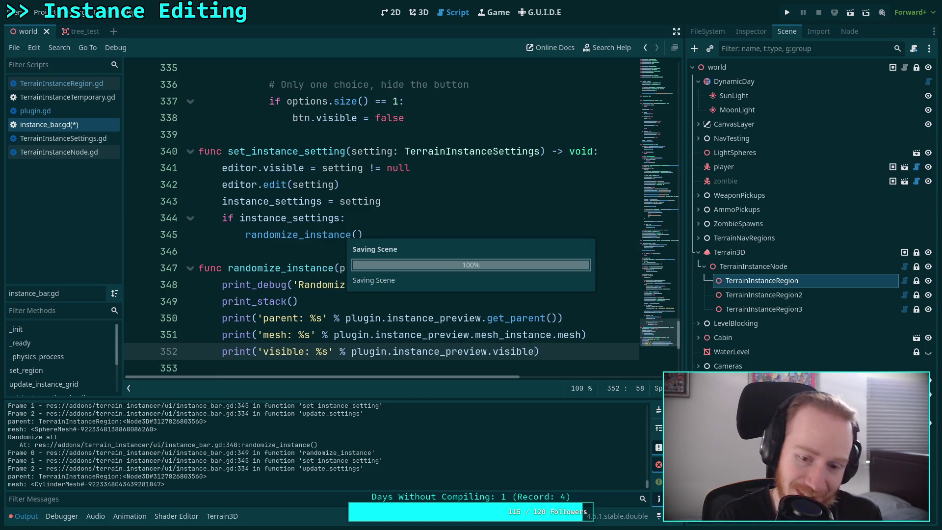
left_click(419, 13)
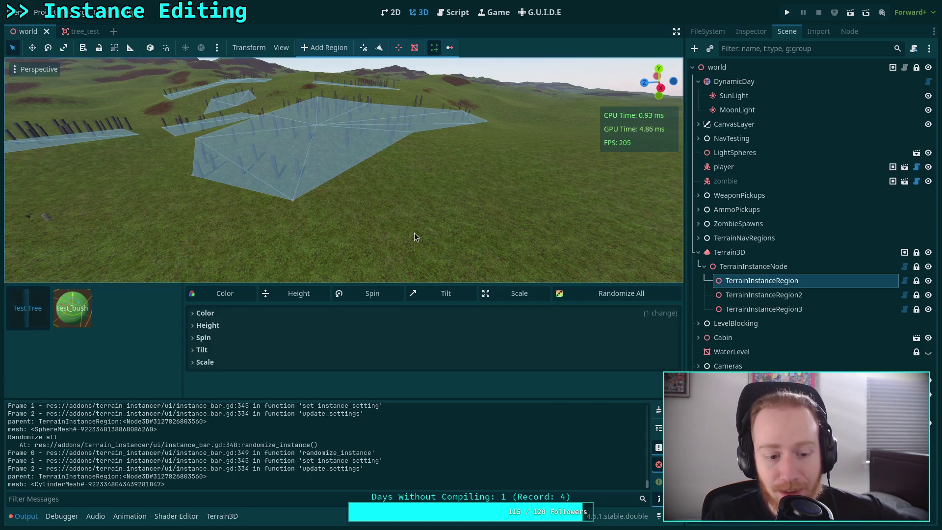
Step: In plugin.gd's on_tool_selected, add instance_preview.show() after instance_bar.show()
key("ctrl+F3")
left_click(540, 495)
left_click(539, 494)
left_click(539, 495)
left_click(540, 495)
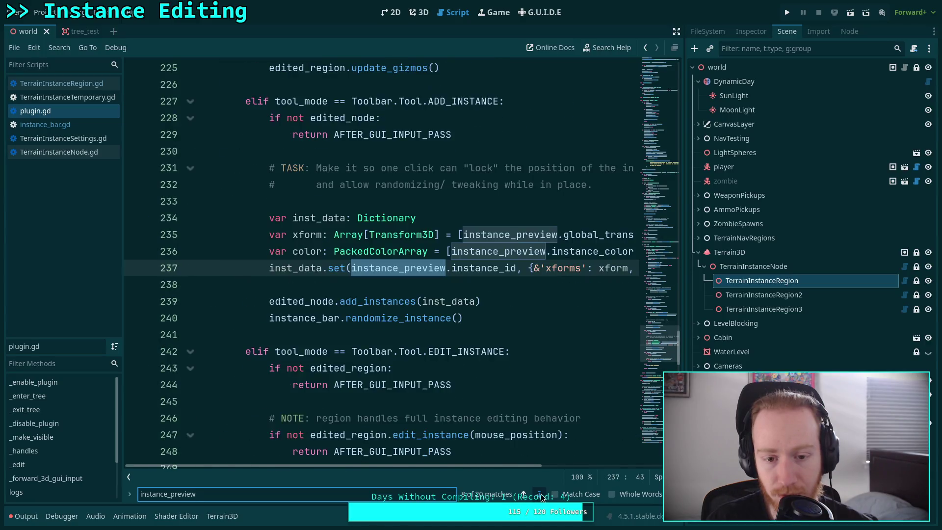
left_click(540, 494)
scroll(404, 407, "up", 5)
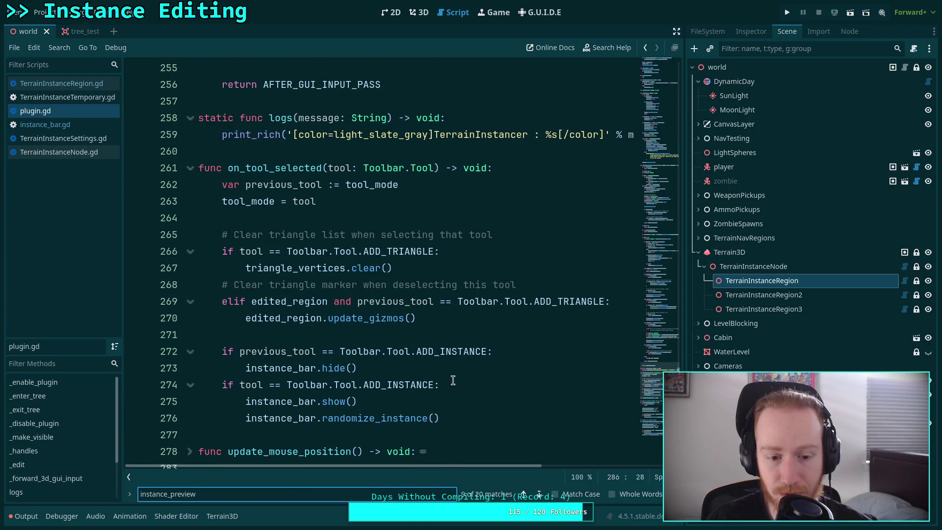
left_click(501, 402)
left_click(510, 412)
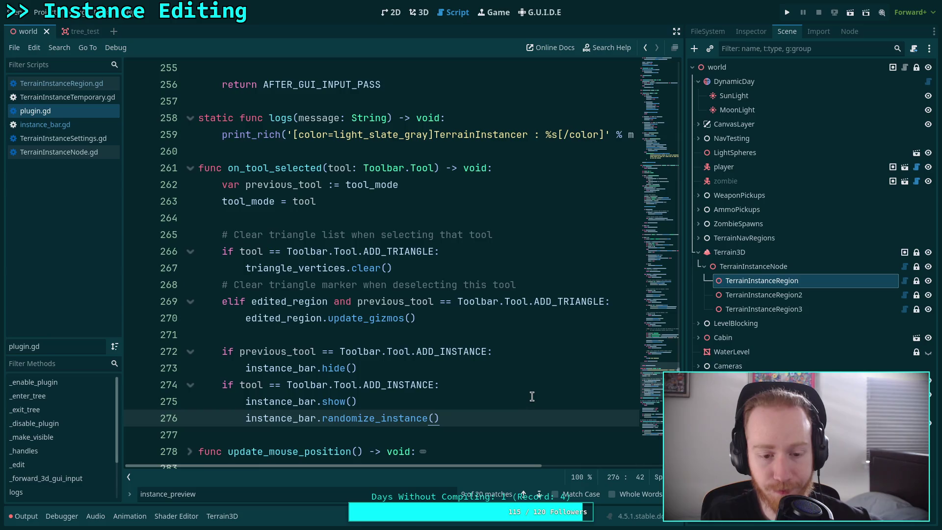
left_click(532, 397)
key("Return")
type("instanc")
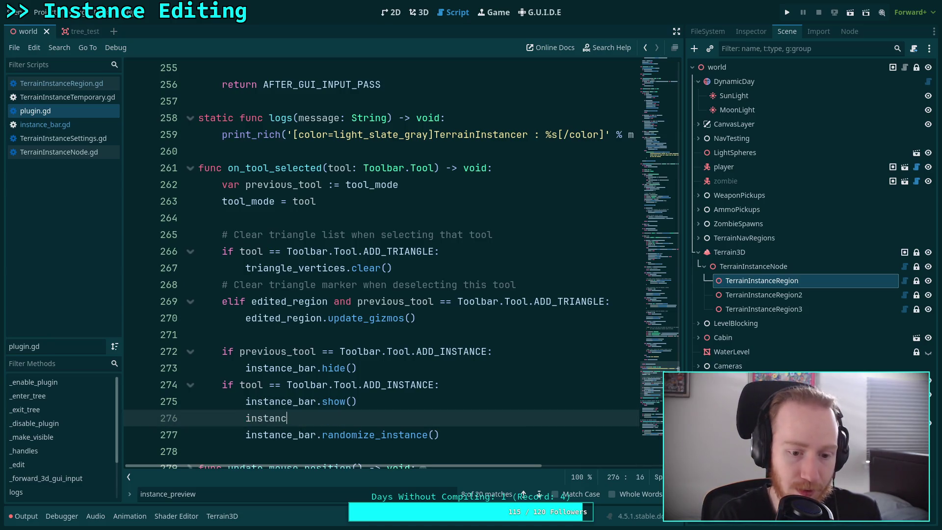
type("e_preview.")
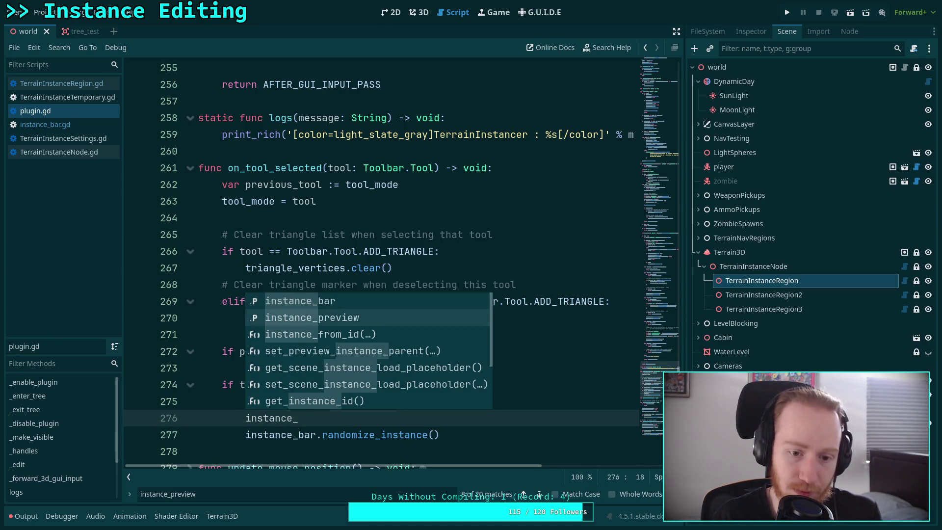
type("show()")
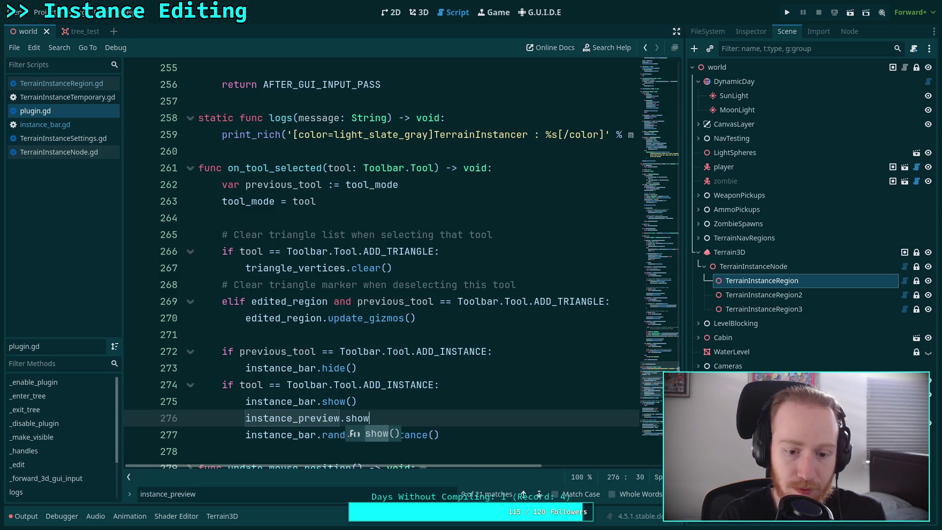
Step: Add instance_preview.hide() after instance_bar.hide() and save plugin.gd
key("Up")
key("Up")
key("Up")
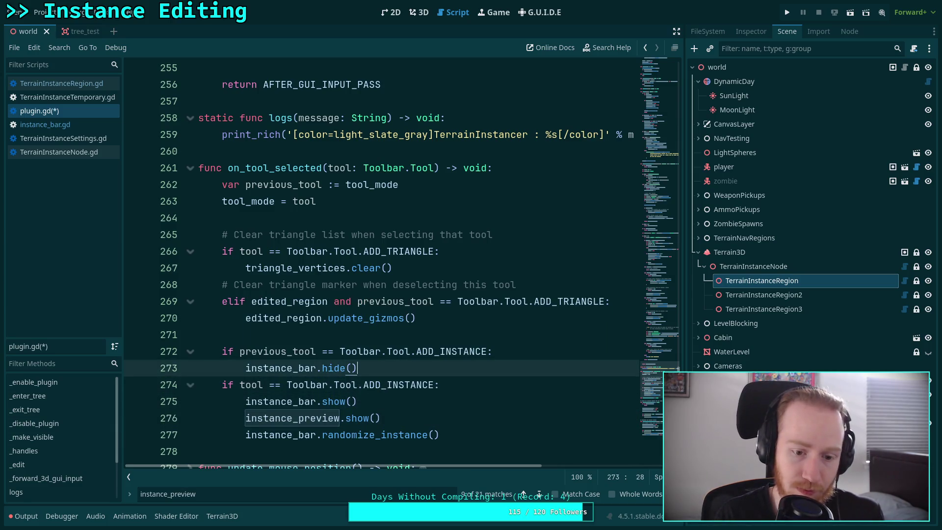
key("Return")
key("ctrl+v")
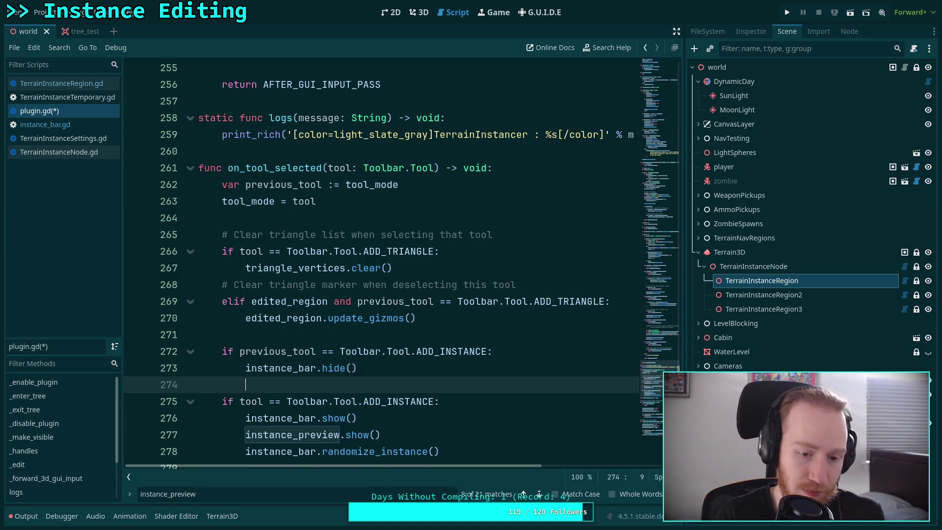
key("Return")
key("BackSpace")
key("Left")
key("Left")
key("ctrl+shift+Left")
type("hide")
key("ctrl+s")
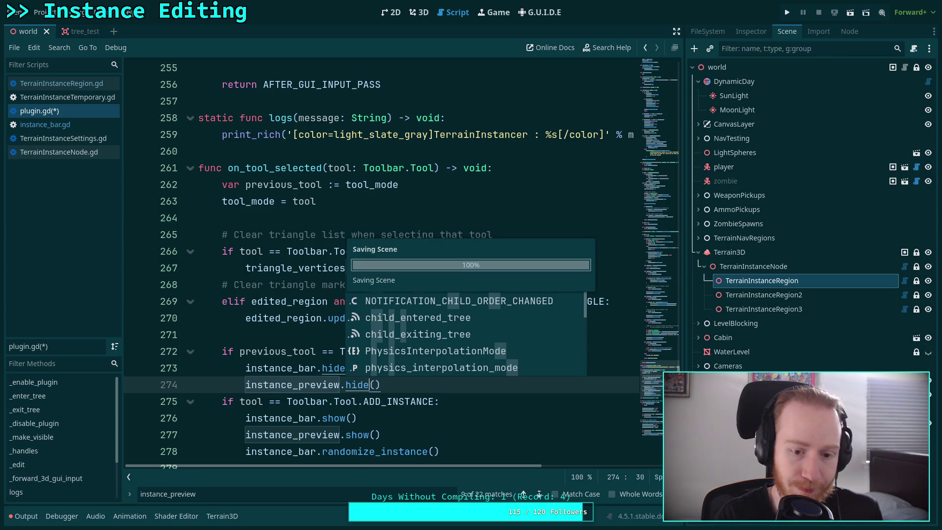
left_click(420, 12)
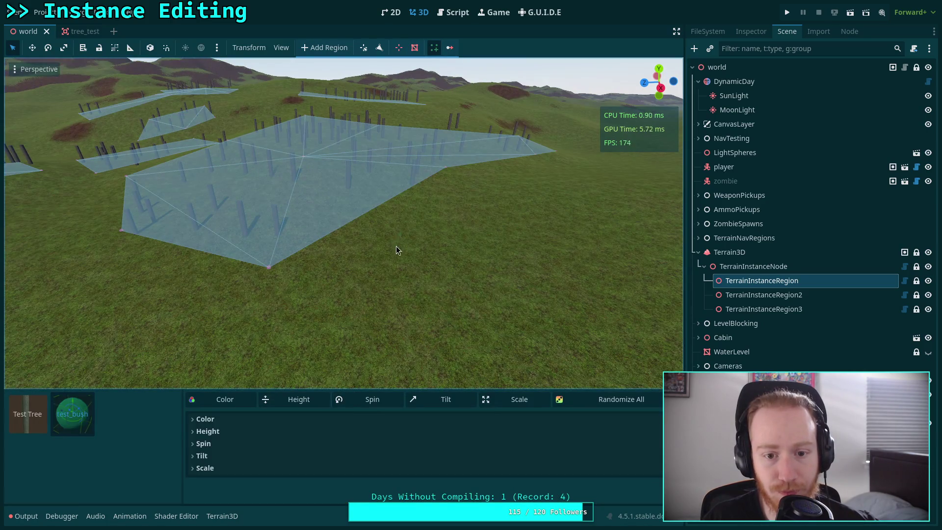
mouse_move(80, 402)
left_mouse_down()
mouse_move(133, 339)
mouse_move(347, 294)
mouse_move(744, 237)
left_mouse_up()
left_click(760, 283)
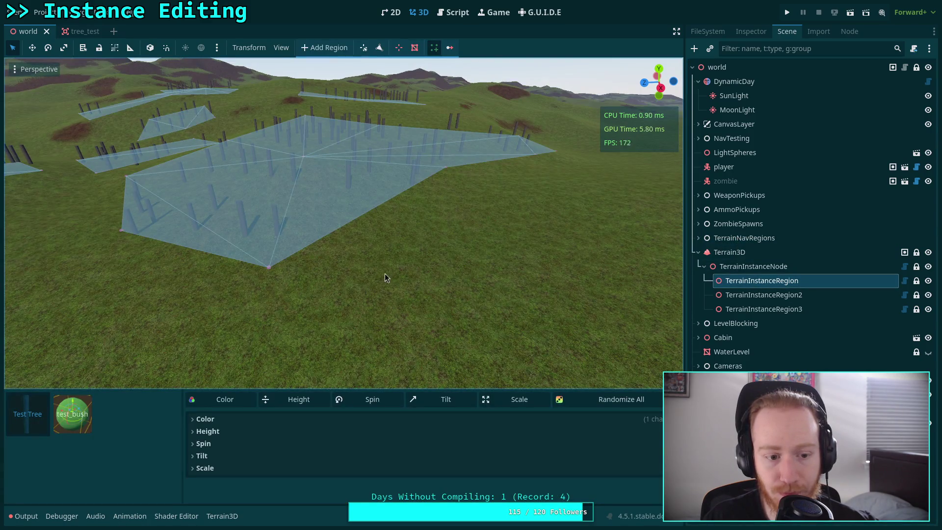
left_click(459, 15)
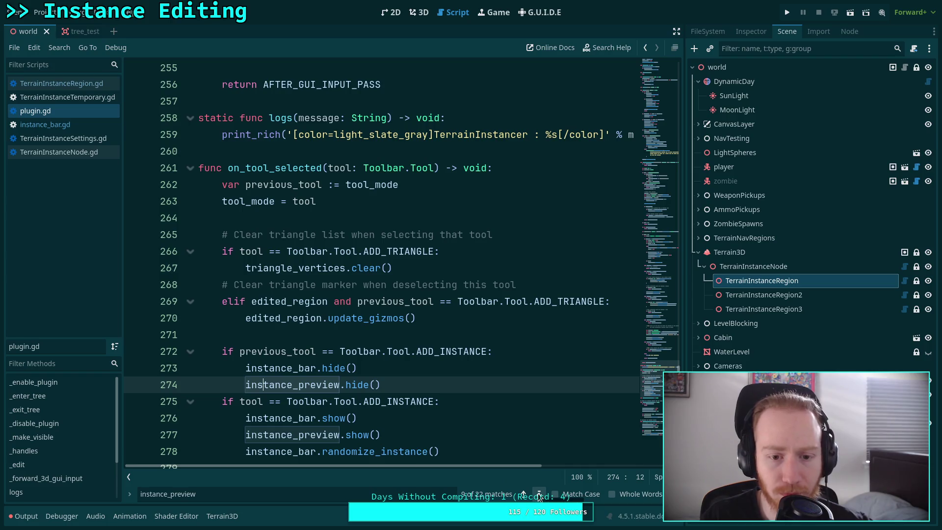
Step: Search for instance_bar and add instance_preview.show() under instance_bar.show() in _make_visible
left_click_drag(196, 494, 171, 496)
type("bar")
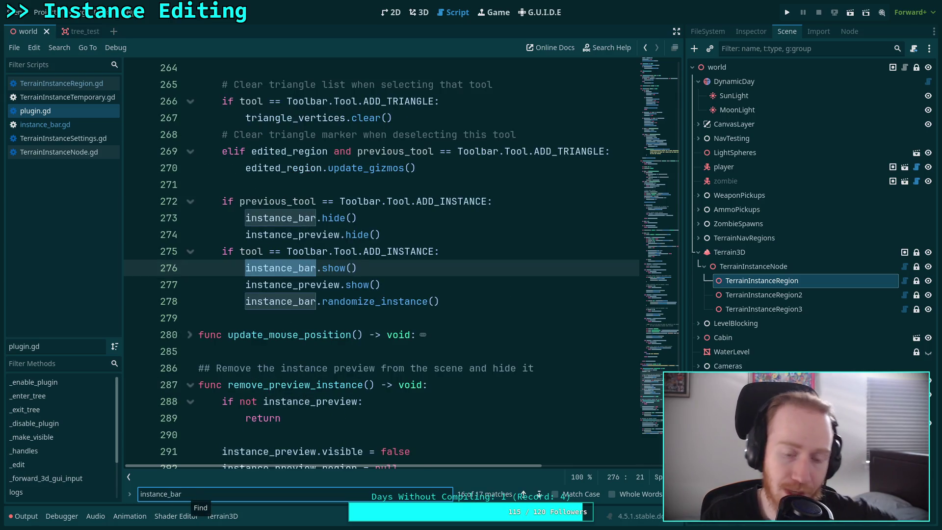
left_click(540, 495)
left_click(539, 494)
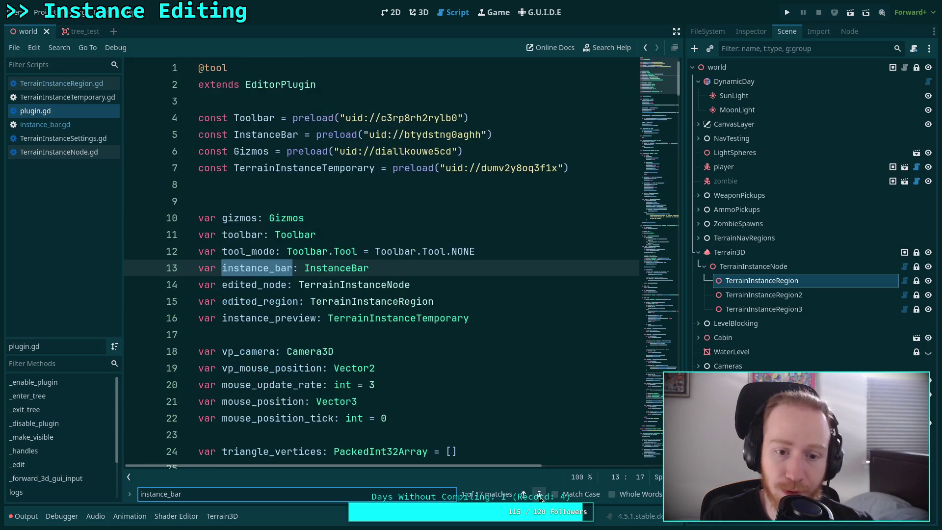
left_click(539, 494)
left_click(540, 495)
left_click(539, 494)
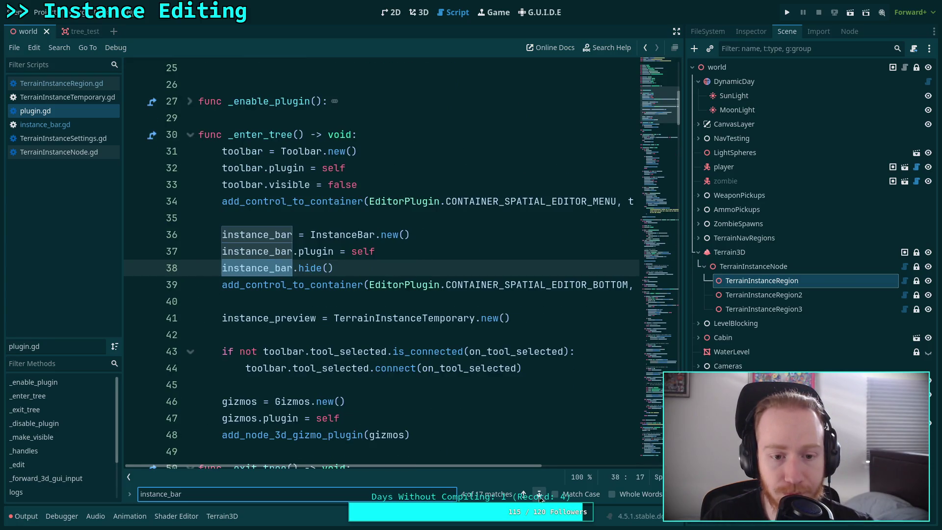
left_click(539, 494)
left_click(539, 494)
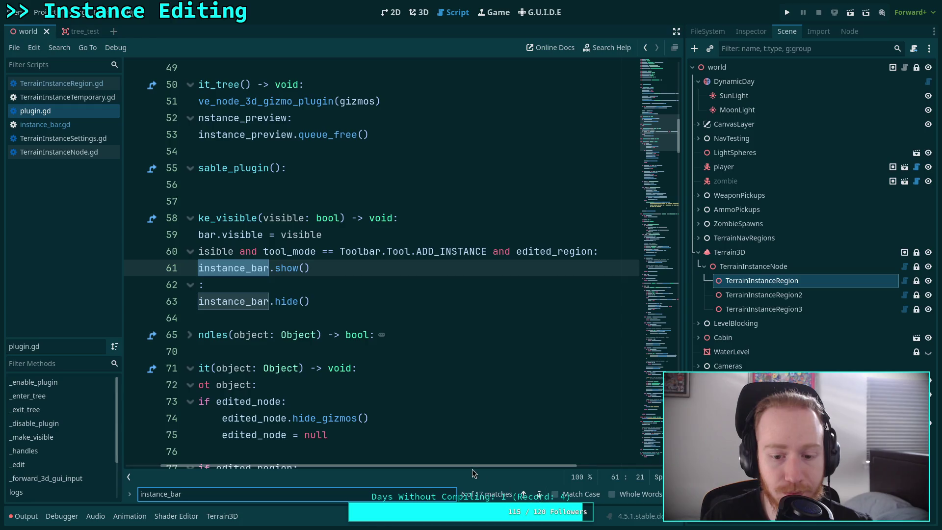
left_click(394, 266)
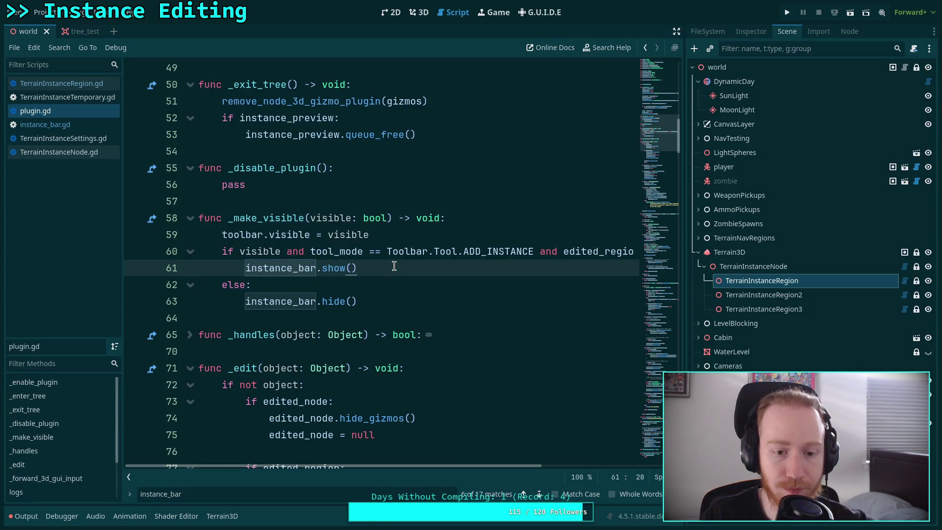
key("Return")
type("insta")
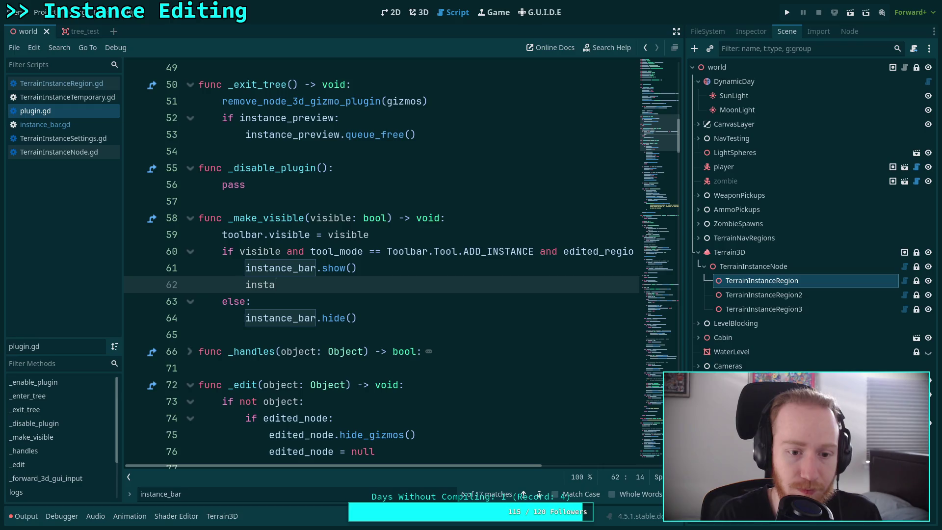
type("nce_pr")
key("Return")
type(".s")
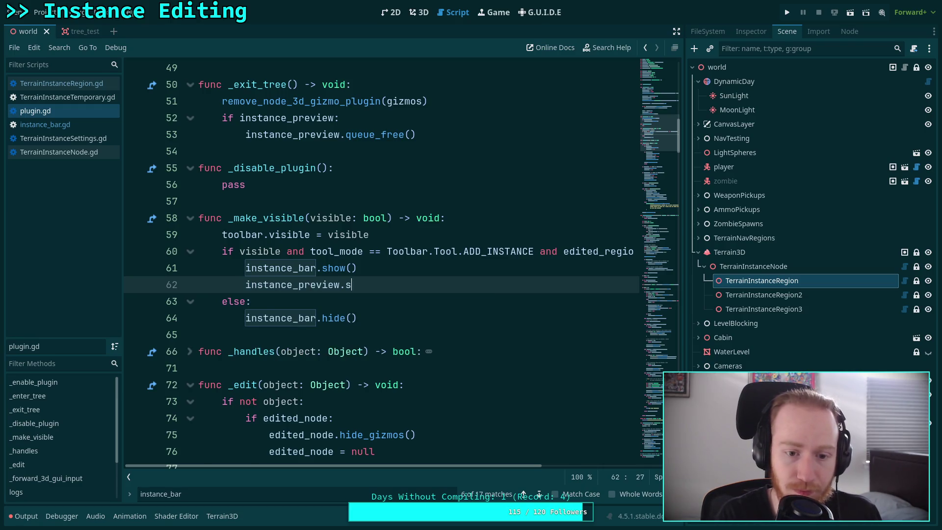
type("how")
key("Return")
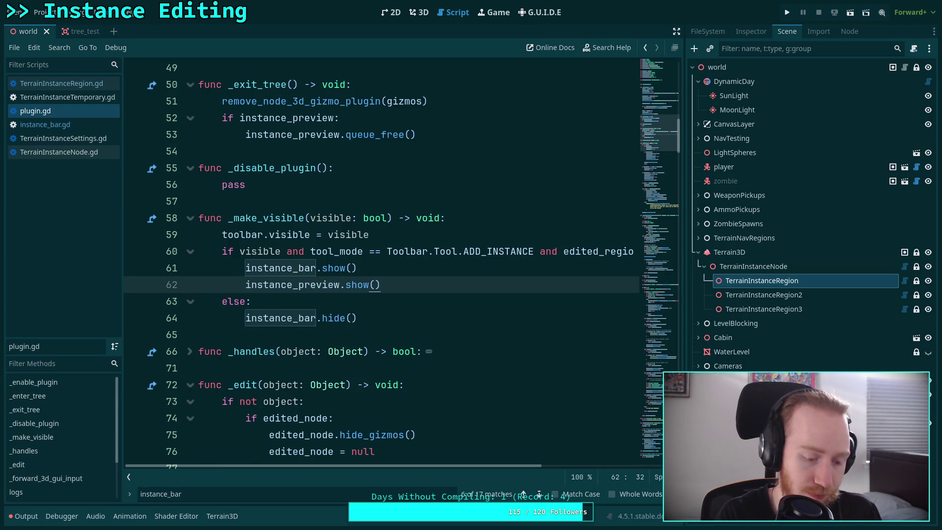
Step: Add instance_preview.hide() under instance_bar.hide() in the else branch
key("ctrl+c")
key("Down")
key("Down")
key("Down")
key("ctrl+v")
key("Return")
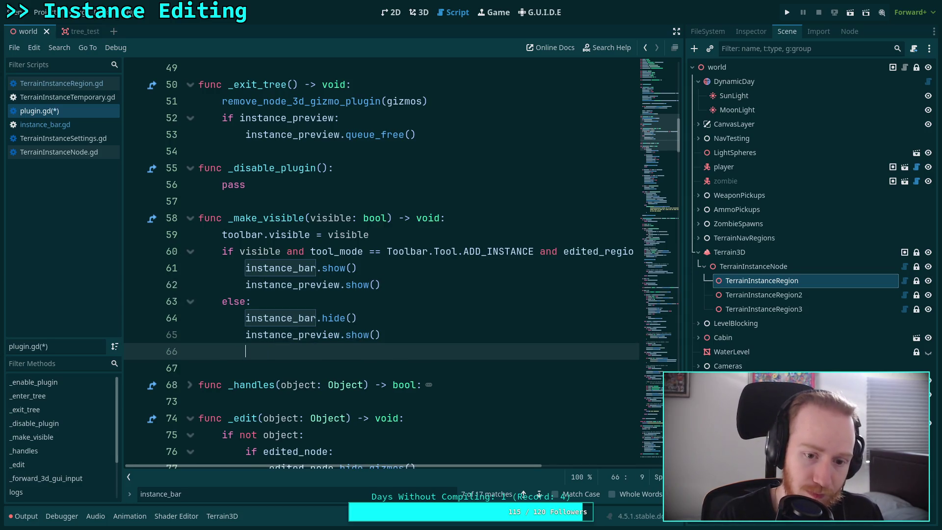
key("BackSpace")
key("BackSpace")
key("BackSpace")
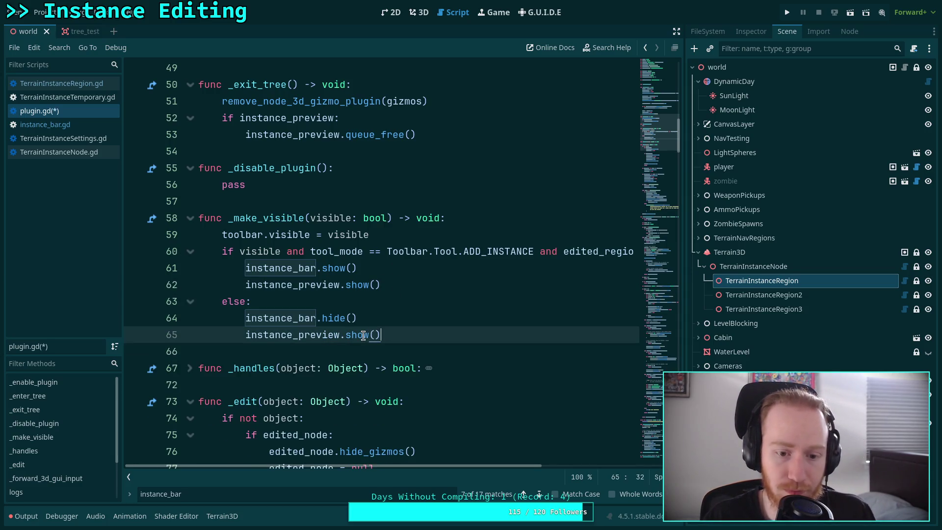
double_click(363, 335)
type("hide")
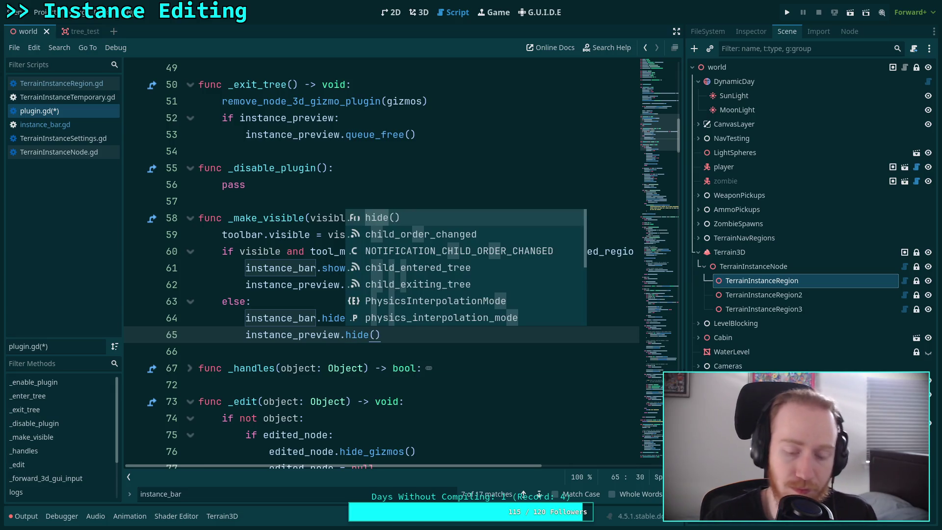
Step: Add instance_preview.show() after instance_bar.show() in _edit and save plugin.gd
left_click(541, 495)
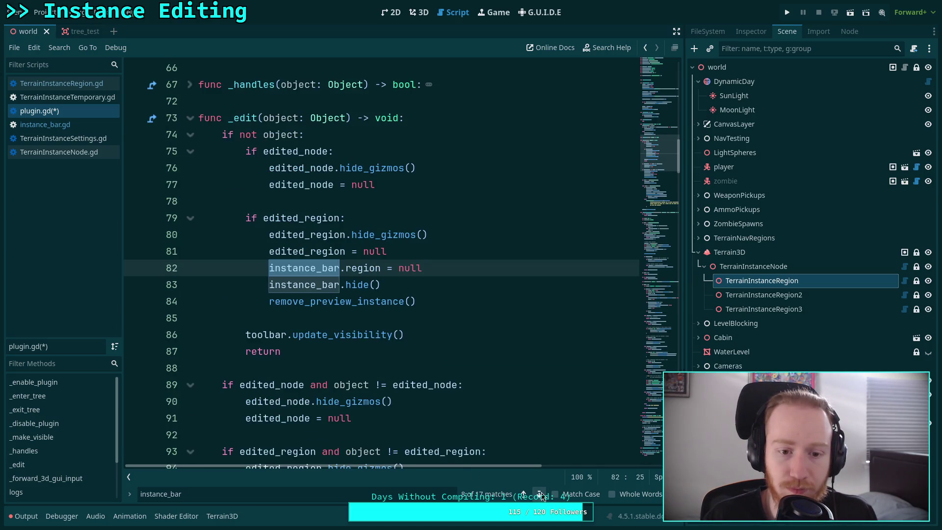
left_click(541, 495)
left_click(540, 495)
left_click(540, 495)
left_click(540, 494)
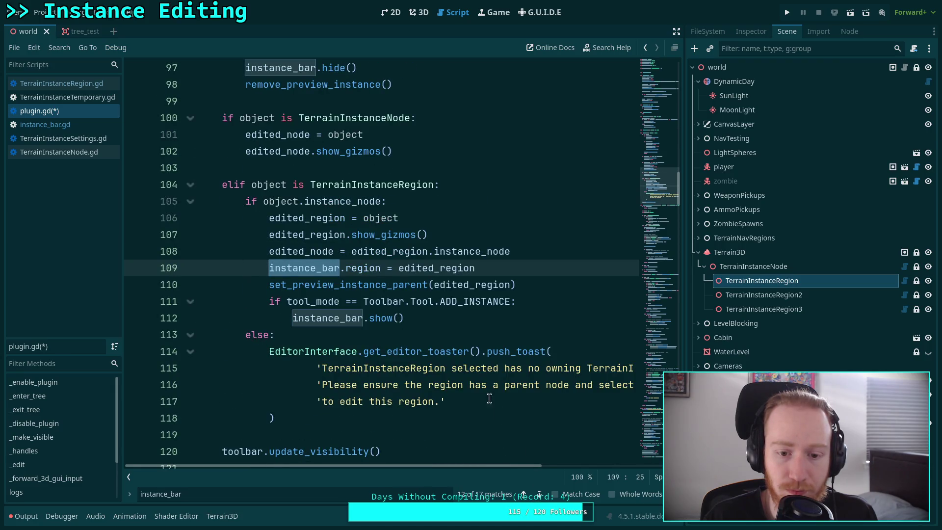
left_click(463, 317)
key("Return")
type("inst")
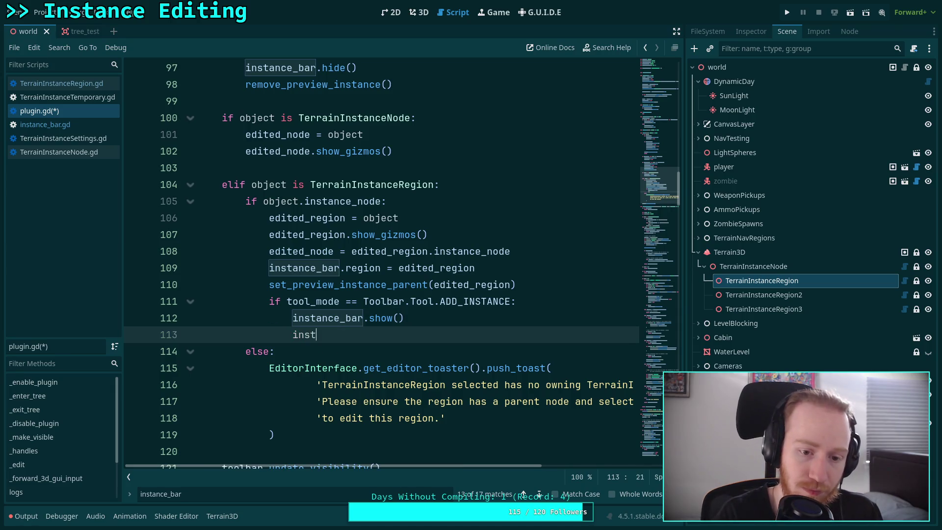
type("ance_pr")
key("Return")
type(".sho")
key("Return")
key("ctrl+s")
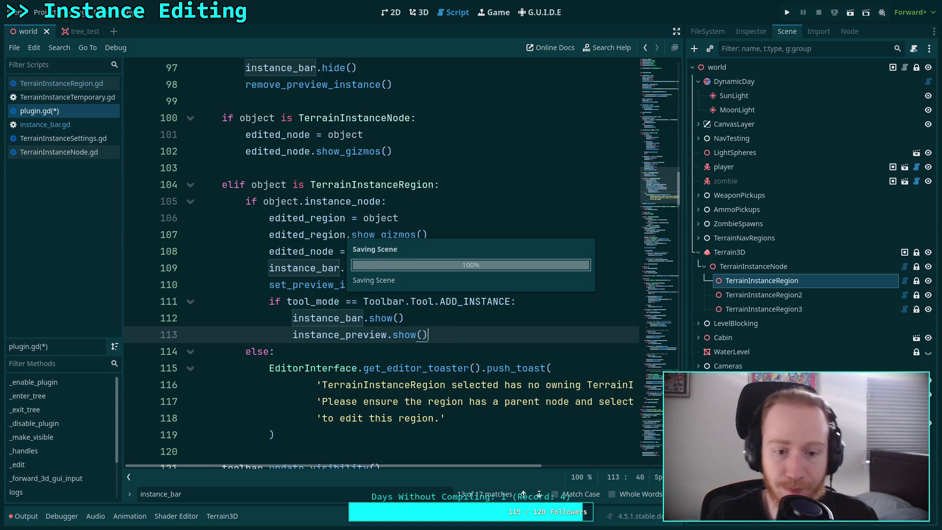
left_click(539, 495)
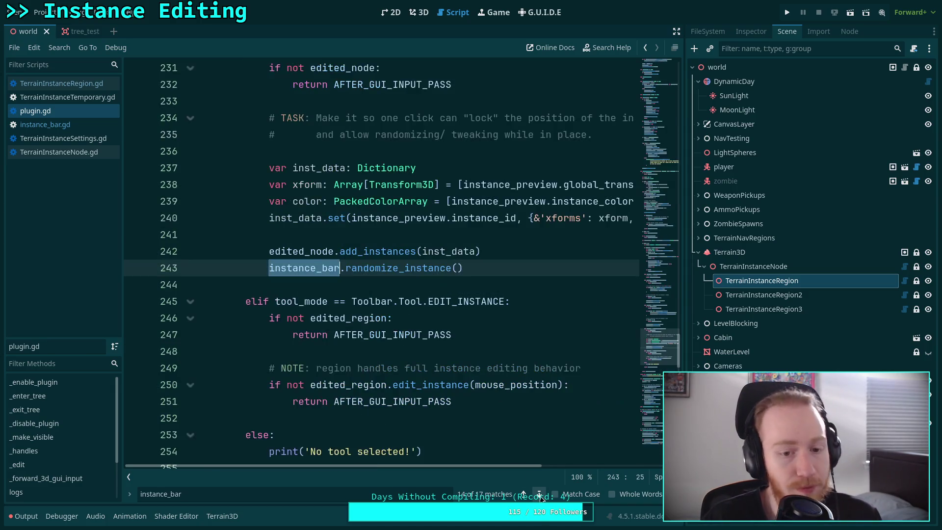
Step: Delete the instance_bar.randomize_instance() call at line 281 in on_tool_selected and save plugin.gd
left_click(539, 495)
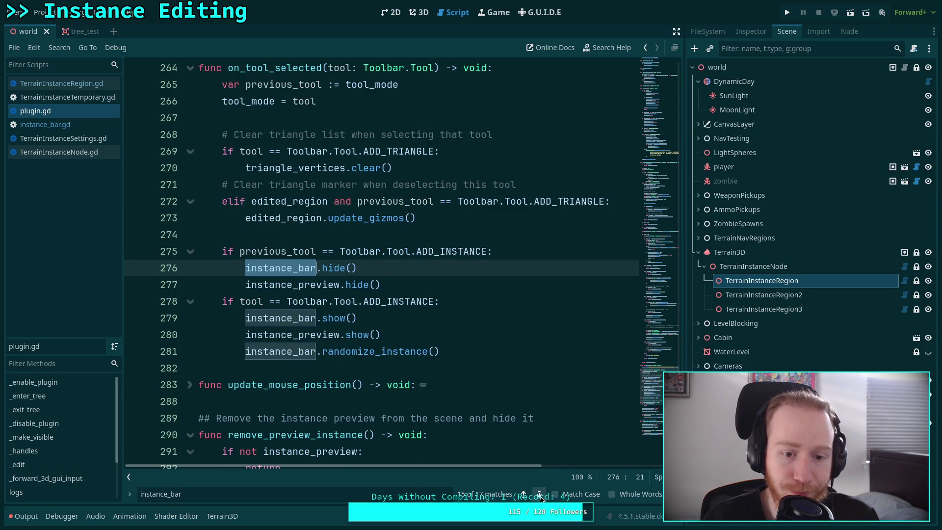
left_click(539, 495)
left_click(539, 495)
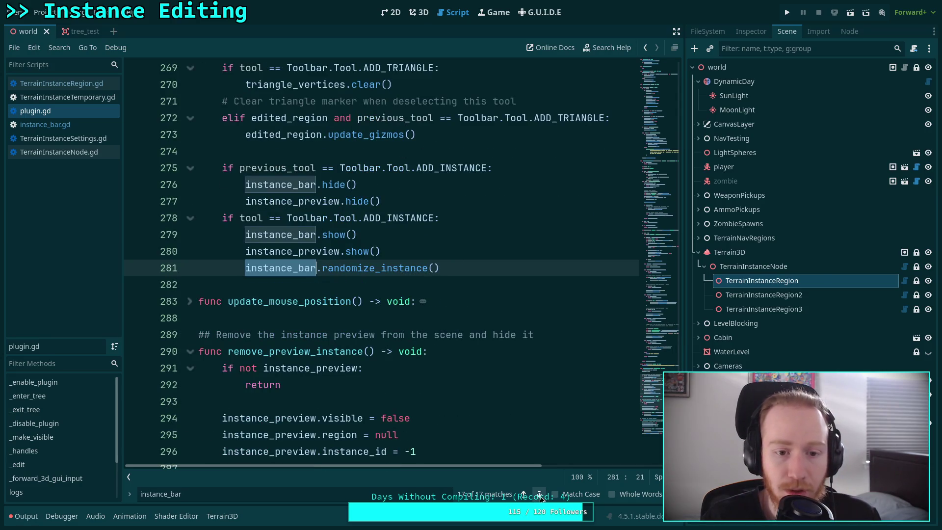
scroll(461, 374, "up", 1)
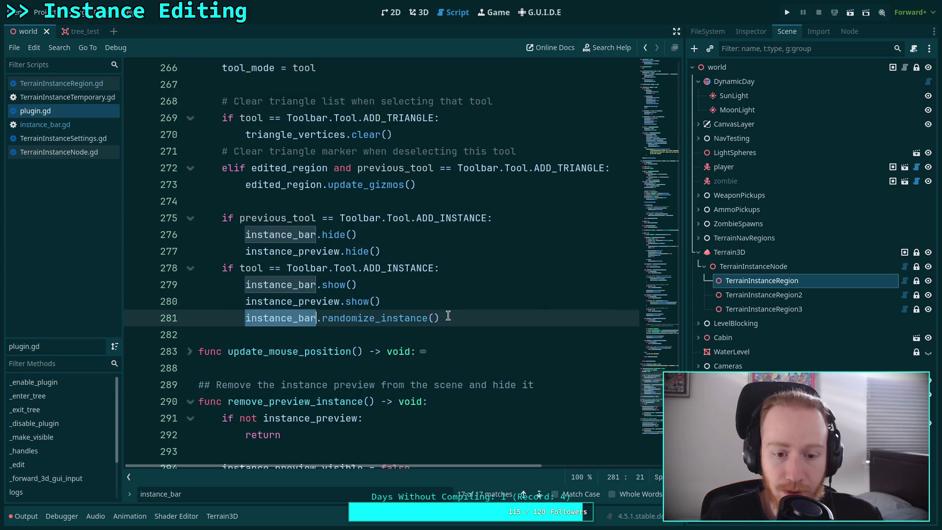
left_click_drag(462, 317, 463, 307)
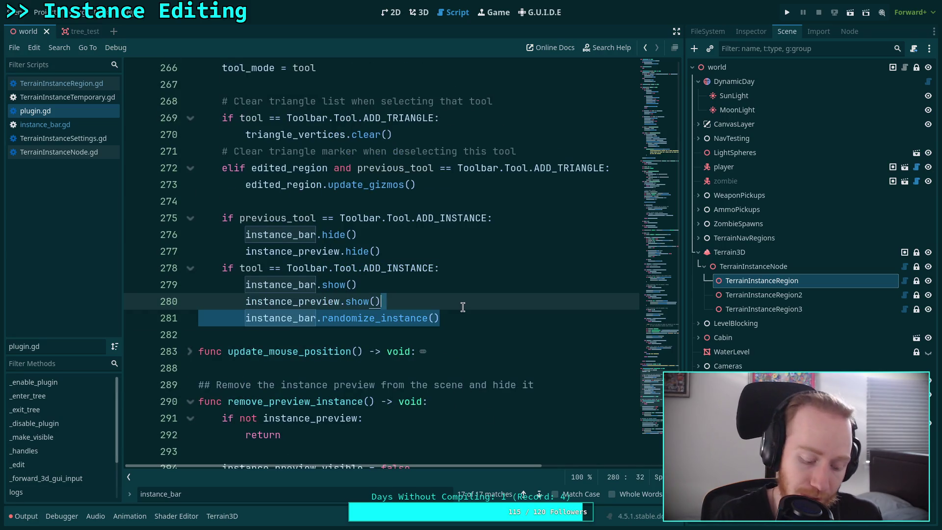
key("BackSpace")
key("ctrl+s")
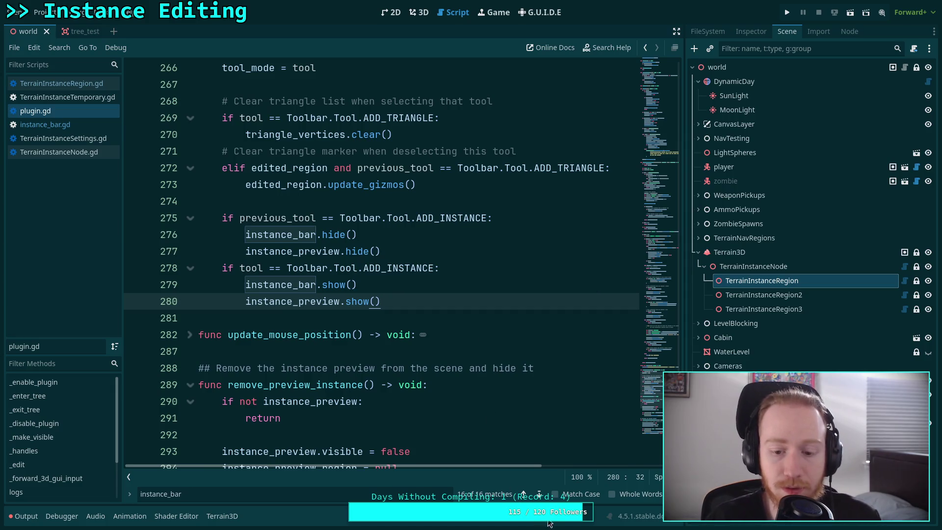
Step: Review the remaining instance_bar uses in plugin.gd, from line 36 through line 276
left_click(539, 495)
left_click(539, 495)
left_click(539, 495)
left_click(539, 495)
left_click(538, 495)
left_click(539, 494)
left_click(539, 495)
left_click(538, 494)
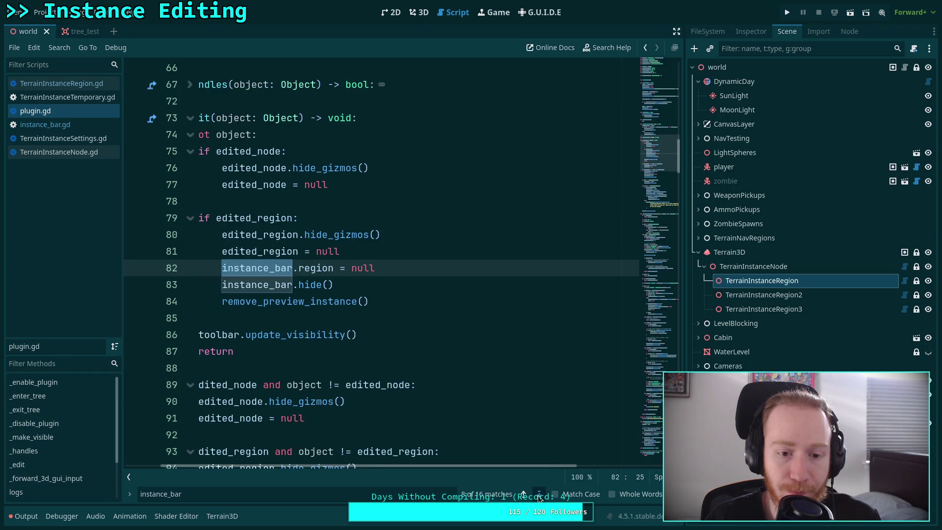
left_click(539, 495)
left_click(539, 495)
left_click(539, 495)
left_click(539, 495)
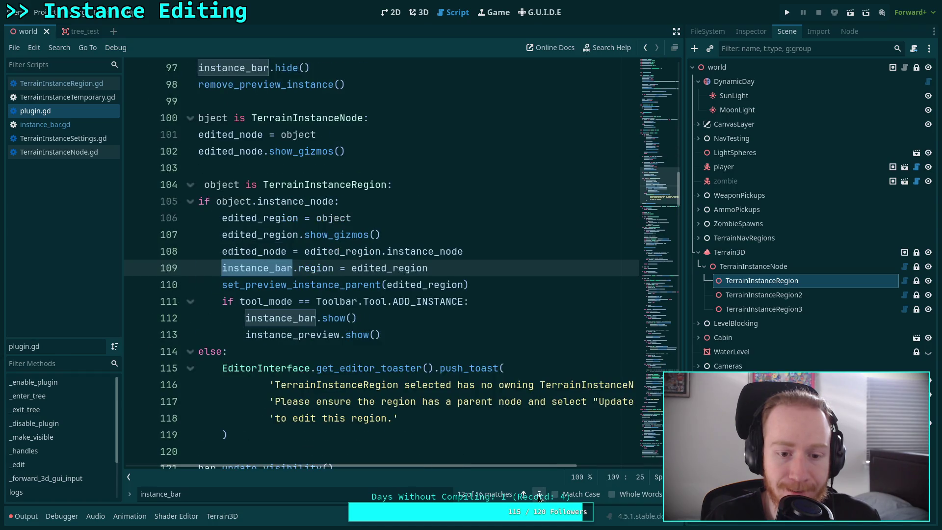
left_click(539, 495)
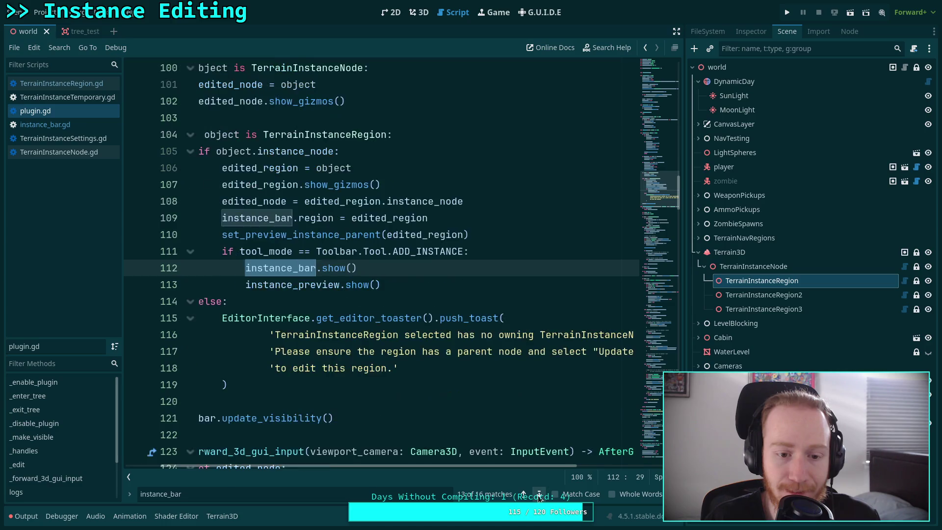
left_click(539, 495)
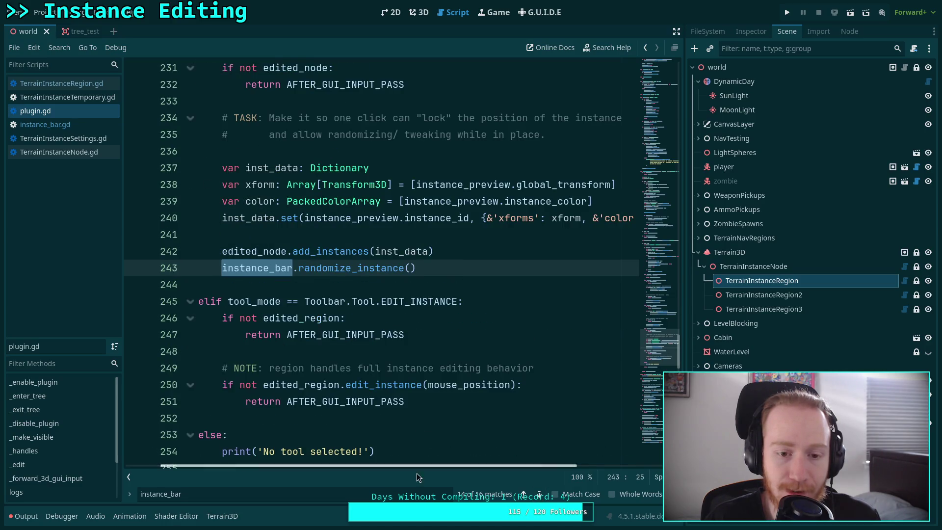
scroll(357, 436, "left", 2)
scroll(358, 436, "up", 1)
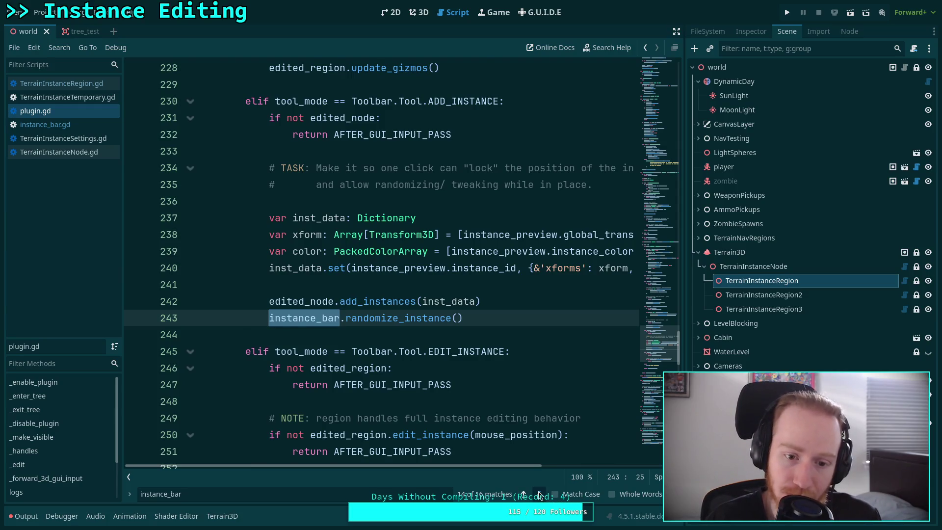
left_click(539, 495)
left_click(539, 495)
left_click(539, 494)
left_click(539, 494)
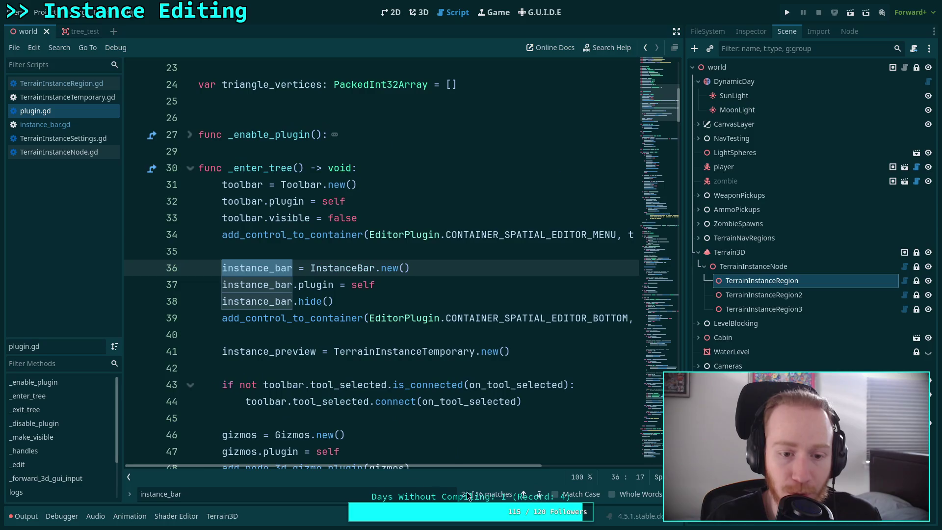
Step: Search plugin.gd for 'randomize', then return to the 3D terrain view
key("ctrl+f")
type("randomive")
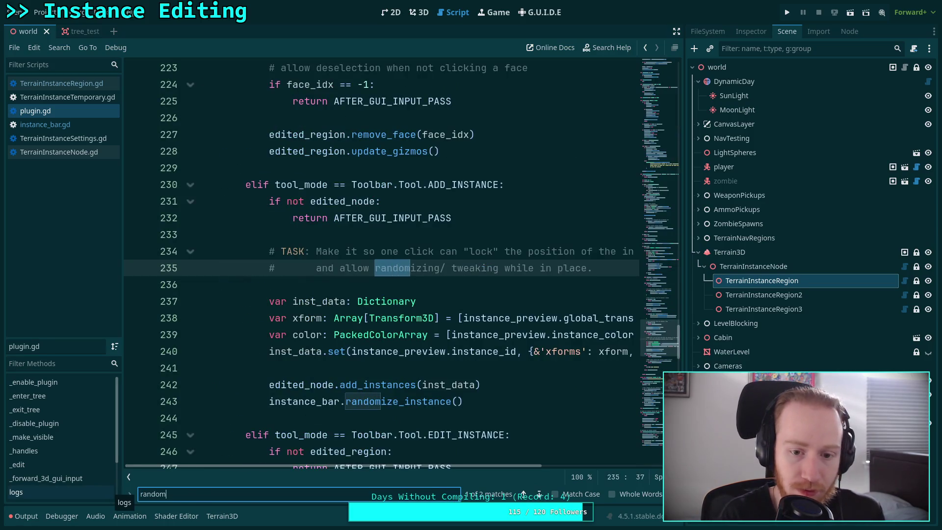
key("BackSpace")
type("ze")
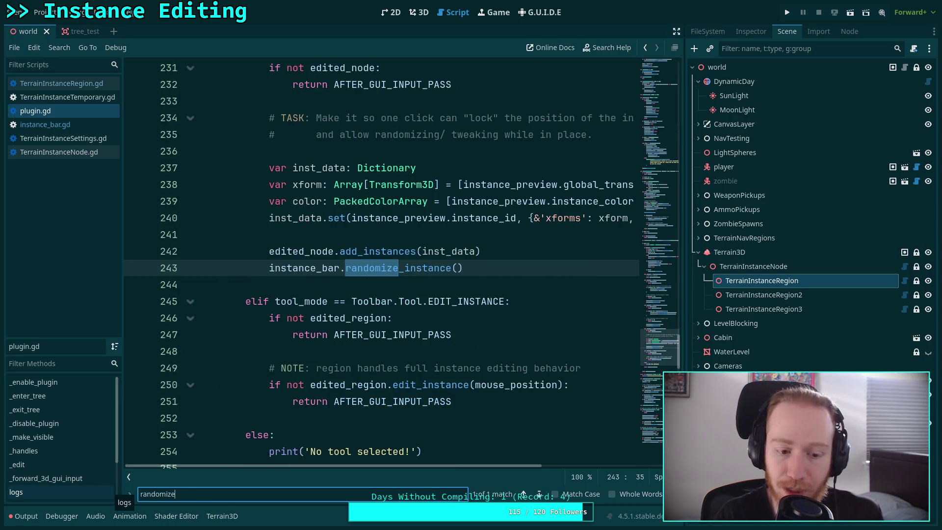
key("Escape")
left_click(521, 339)
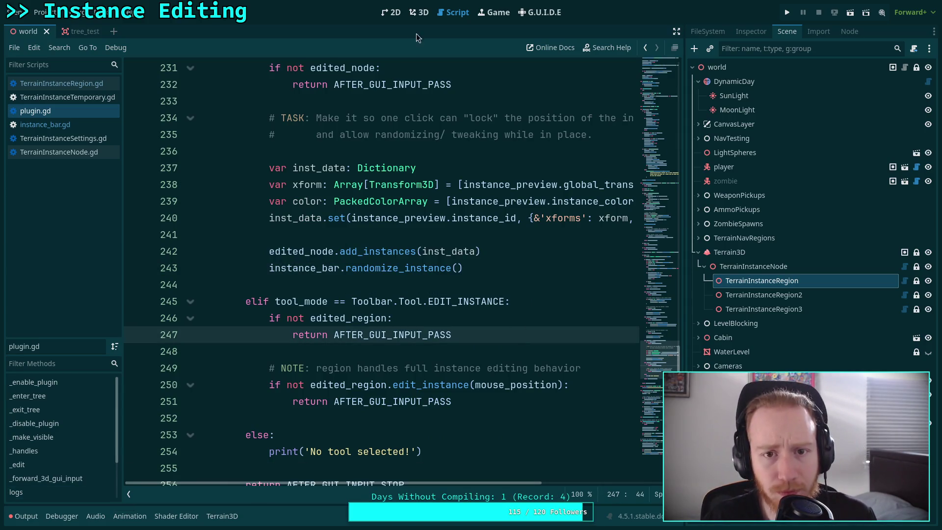
left_click(419, 13)
left_click(773, 239)
left_click(768, 281)
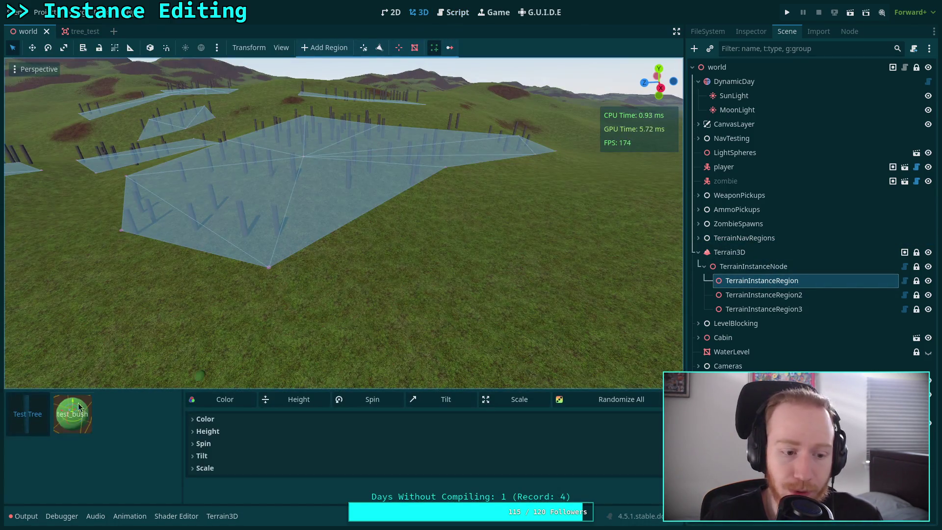
left_click(240, 332)
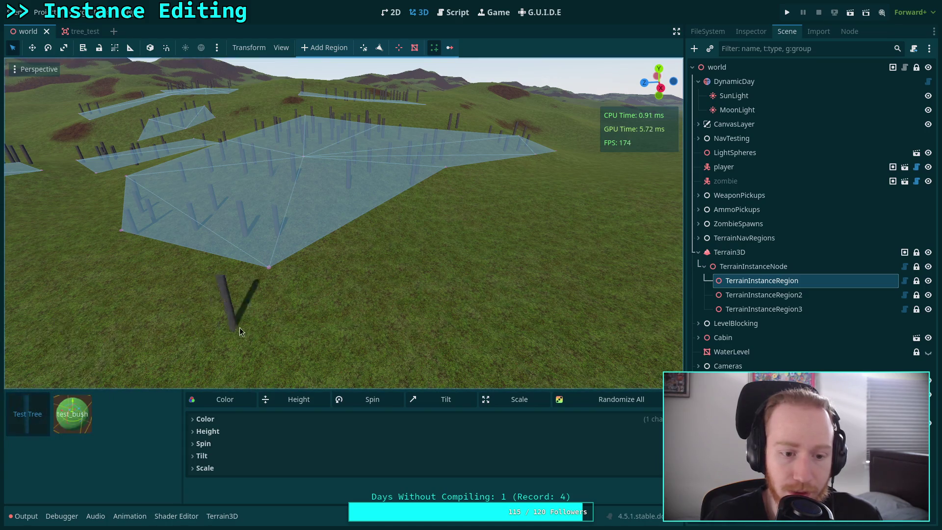
left_click(764, 295)
left_click(762, 280)
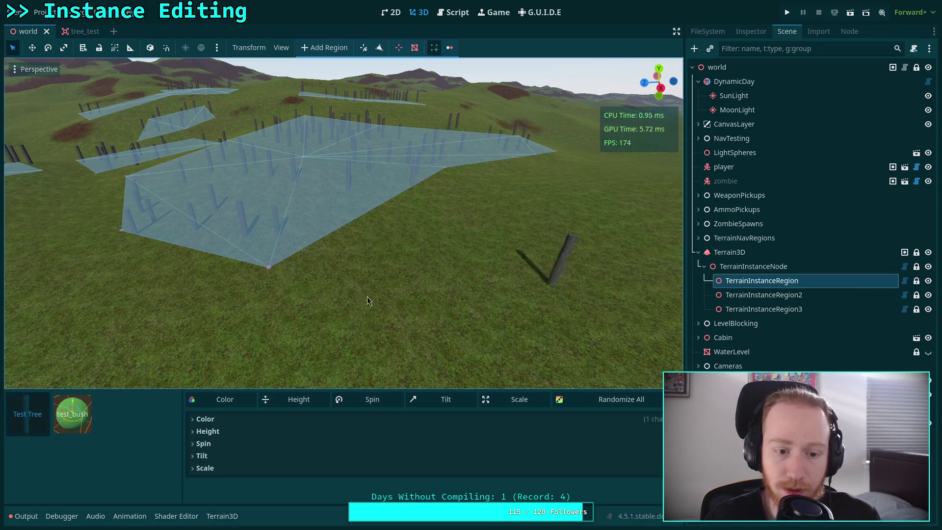
left_click(73, 414)
left_click(738, 310)
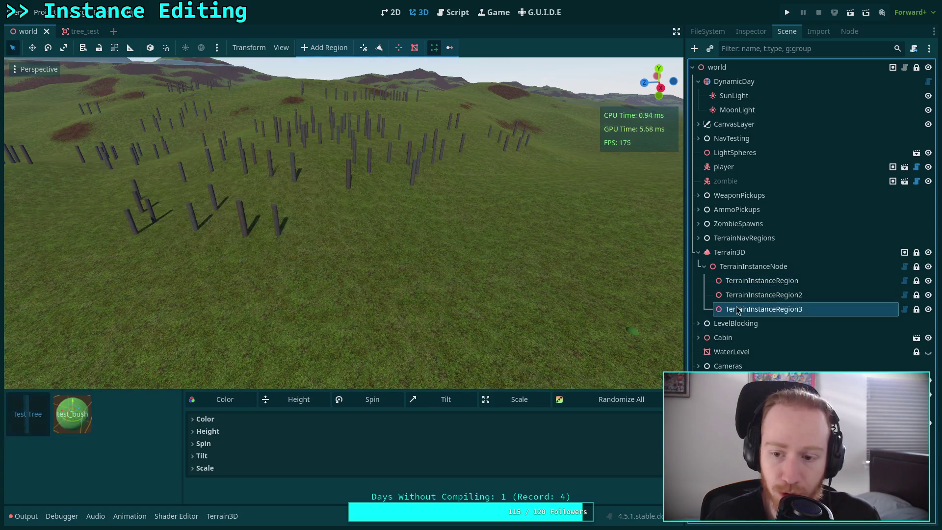
left_click(713, 282)
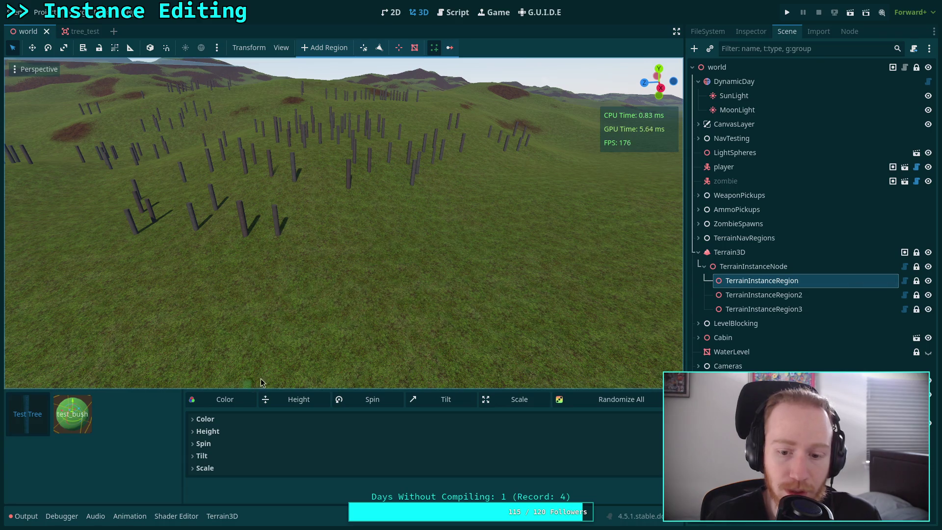
left_click(27, 420)
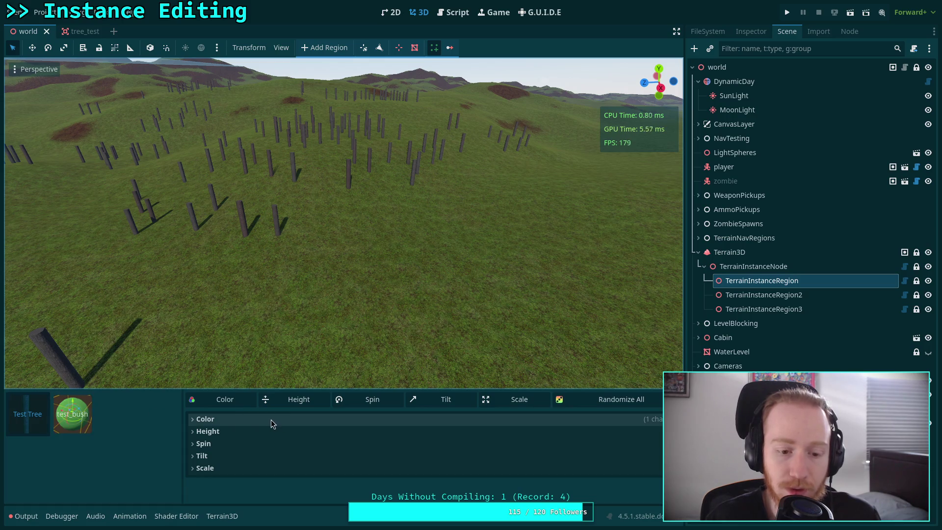
left_click(233, 420)
left_click_drag(287, 389, 287, 355)
left_click(764, 309)
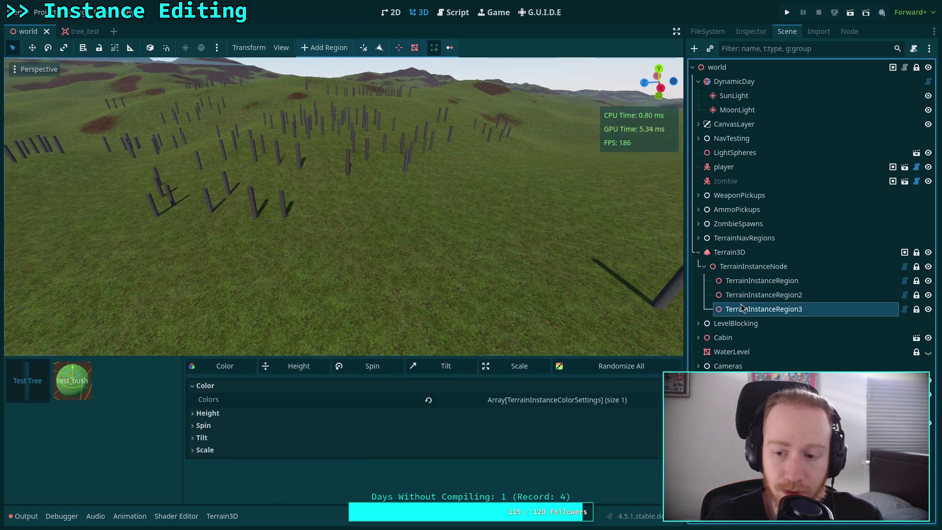
left_click(755, 282)
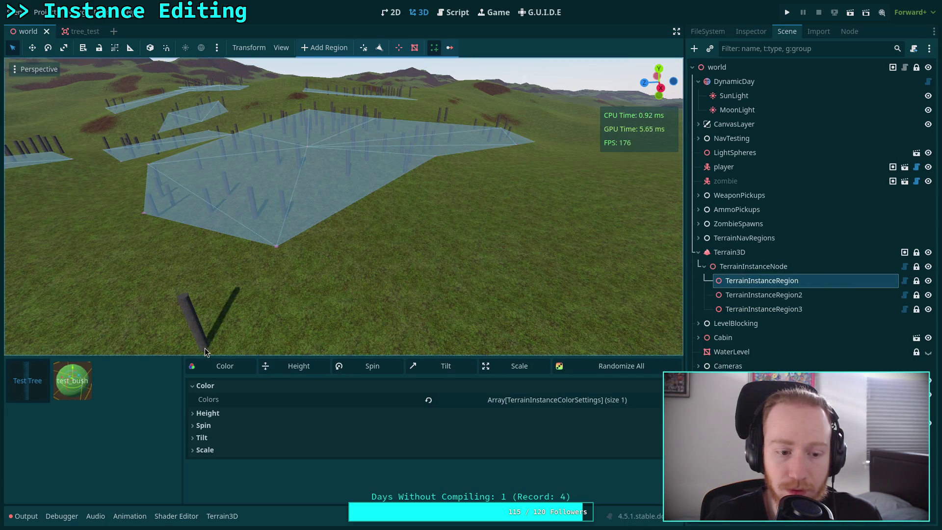
left_click(88, 388)
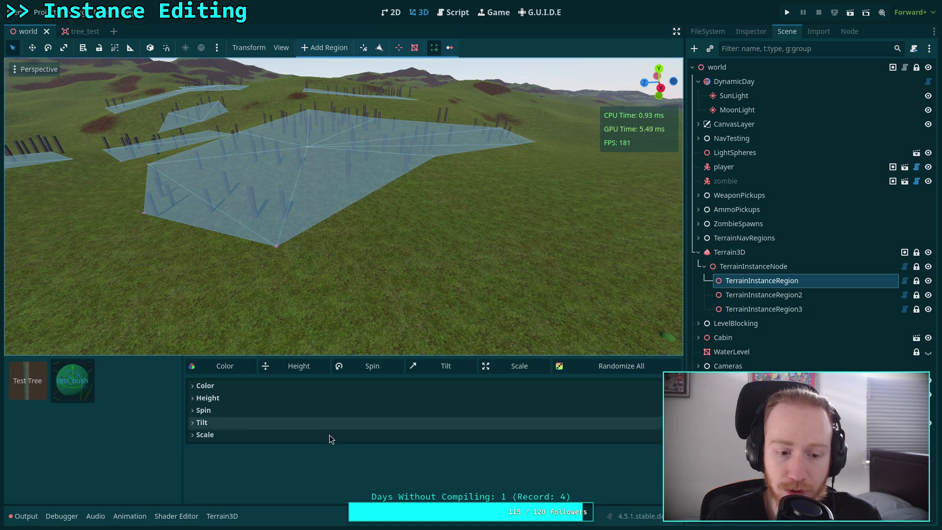
left_click(373, 398)
left_click(762, 310)
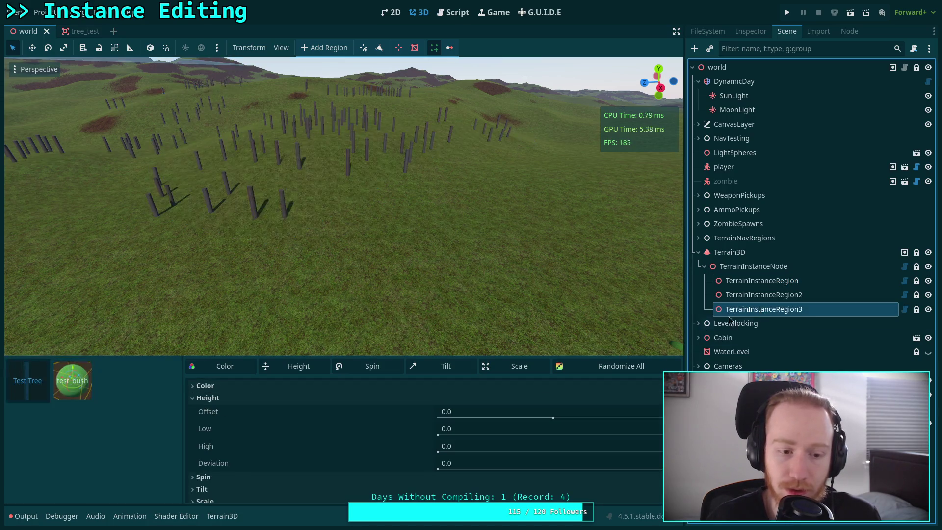
key("Up")
key("Up")
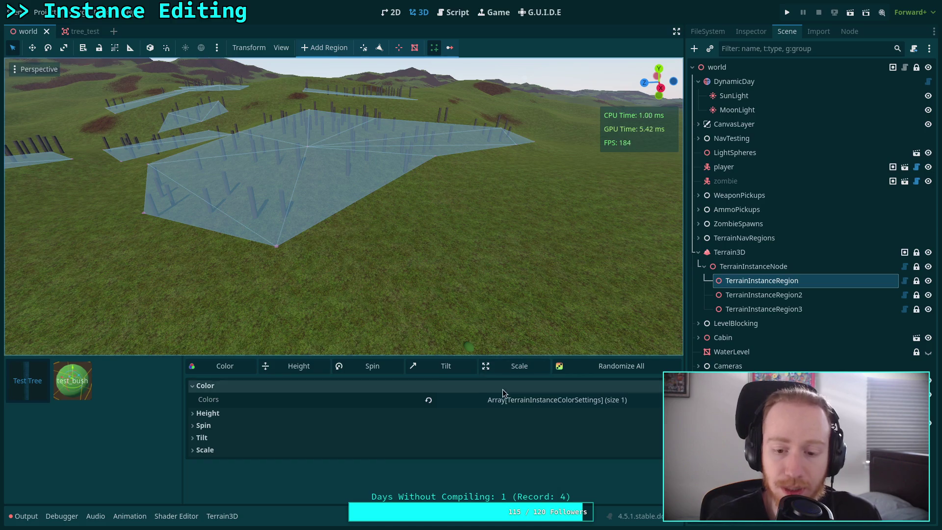
left_click(758, 310)
left_click(767, 279)
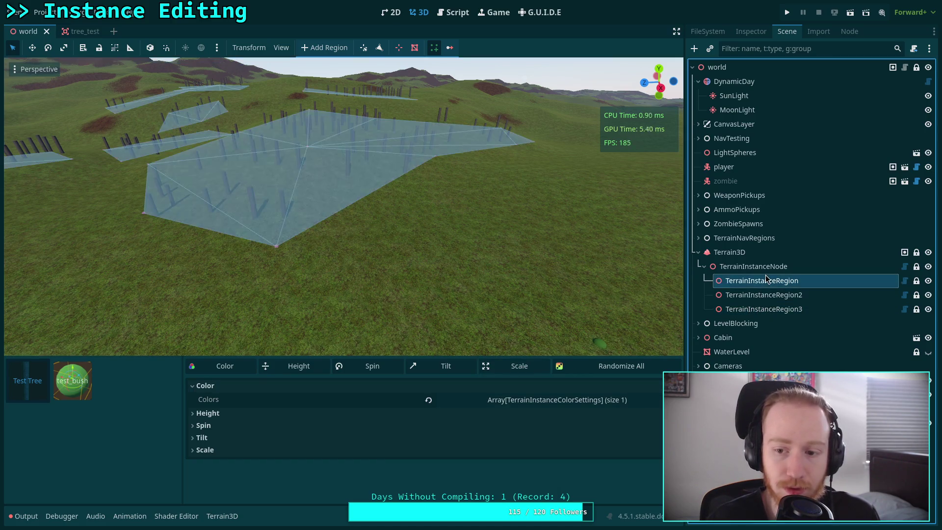
left_click(449, 19)
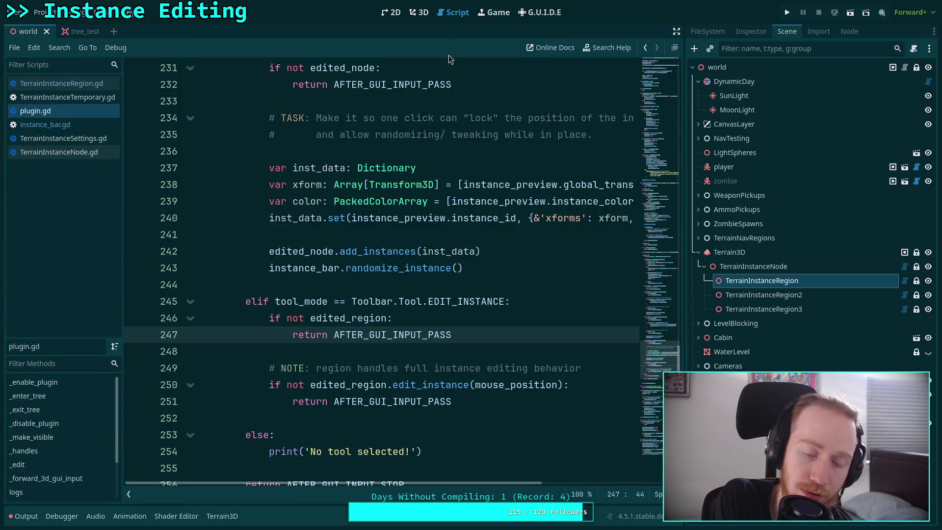
Step: Open instance_bar.gd and scroll to the randomize_instance function at the end of the file
left_click(393, 292)
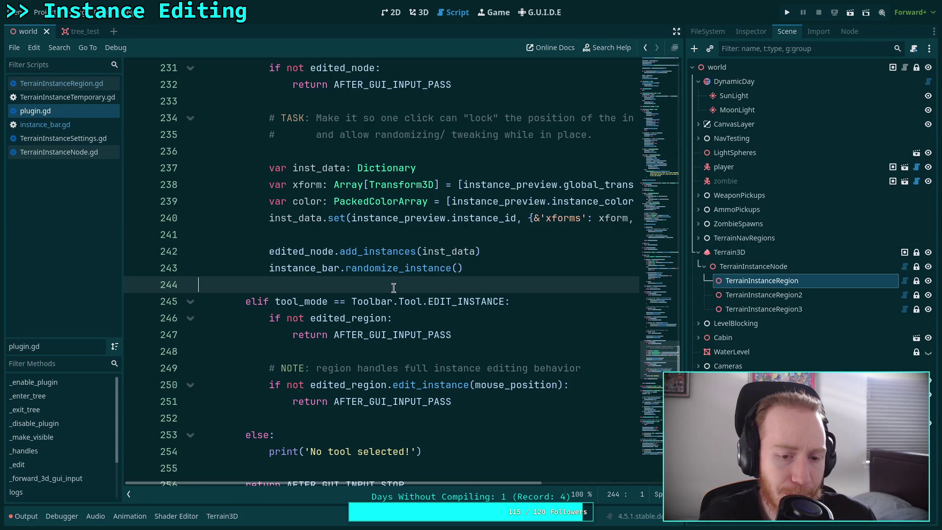
left_click(72, 128)
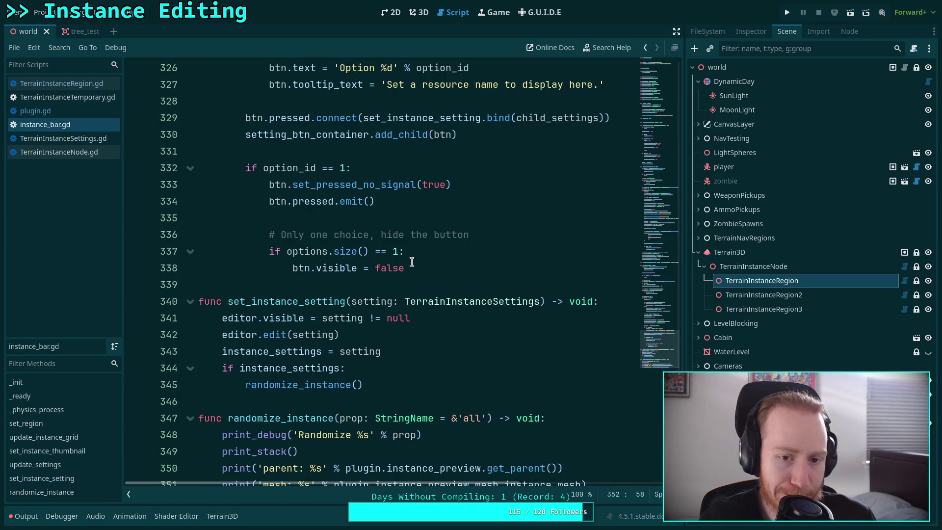
scroll(411, 262, "up", 3)
scroll(412, 262, "up", 10)
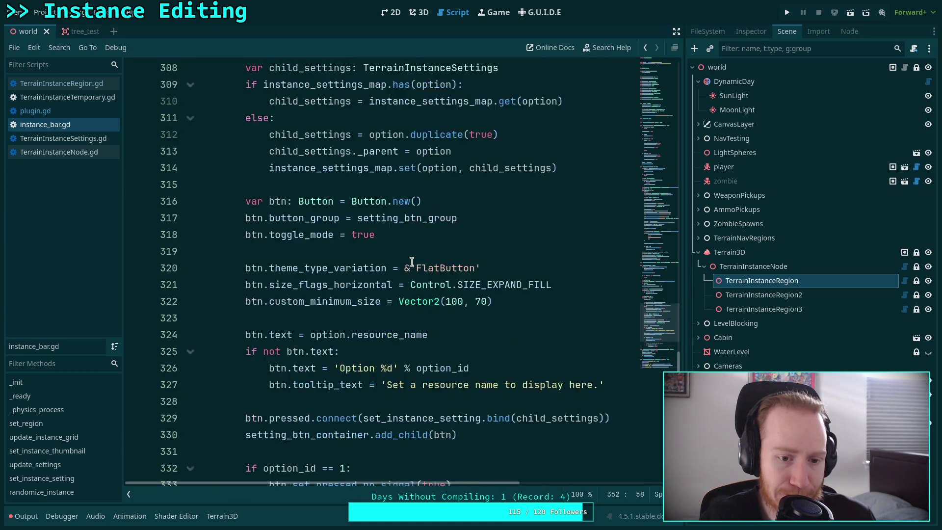
scroll(411, 262, "up", 11)
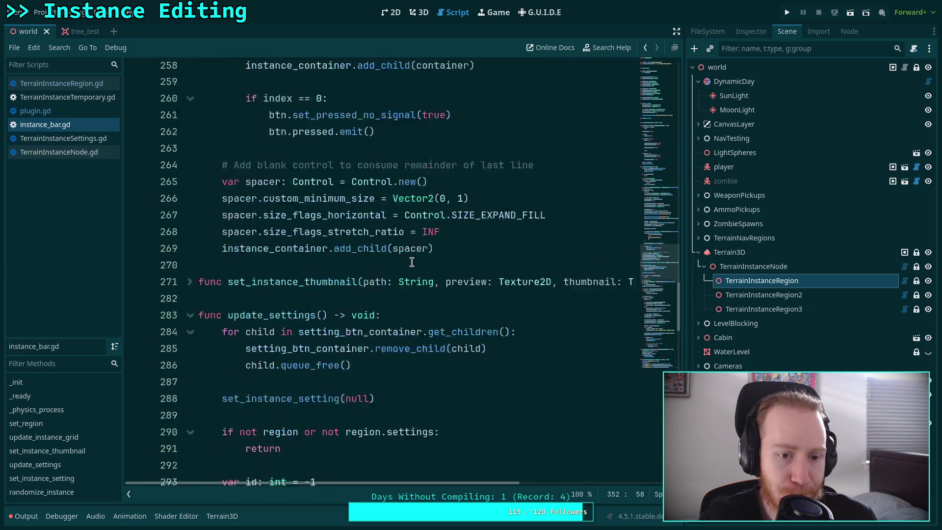
Step: Show the Output panel with the randomize stack trace and clear it
left_click(24, 516)
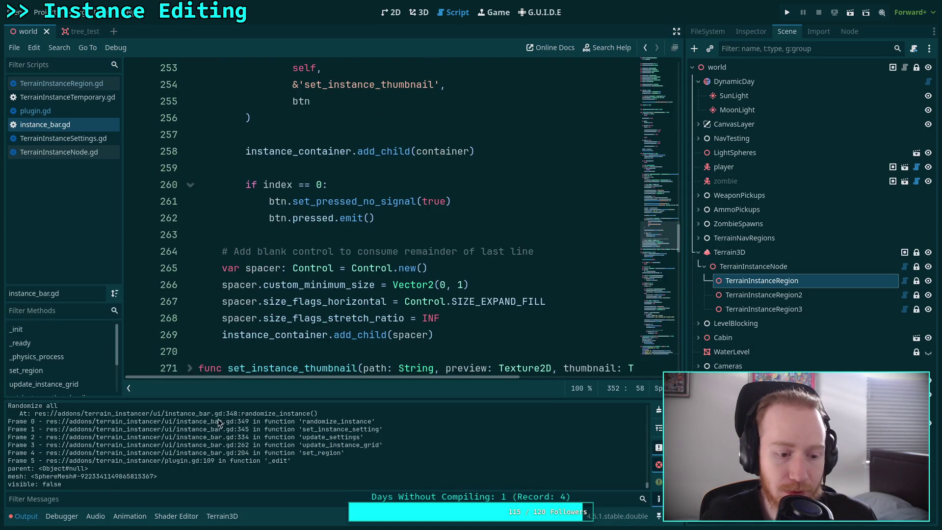
scroll(393, 220, "down", 20)
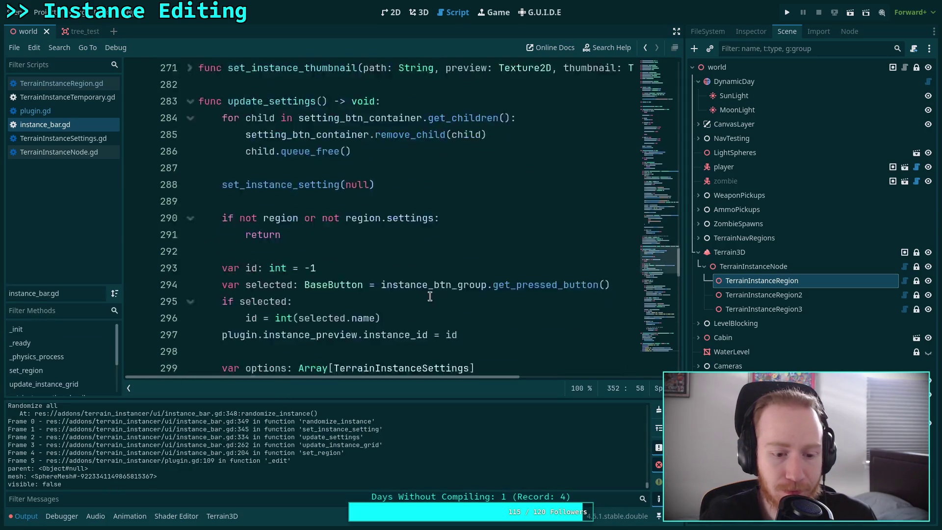
left_click(659, 410)
scroll(619, 262, "down", 6)
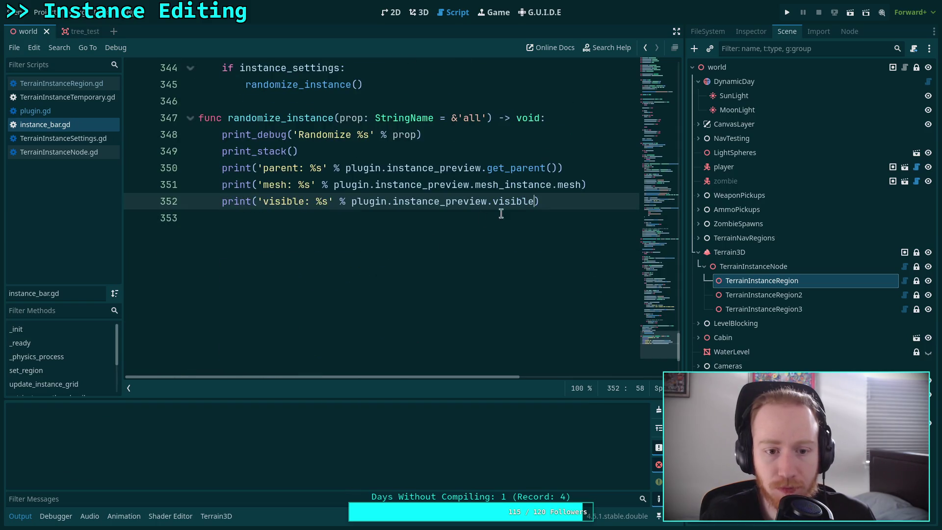
Step: Fix line 352's debug print to read instance_preview.visible and save instance_bar.gd
left_click_drag(561, 196, 541, 153)
left_click_drag(227, 168, 256, 202)
left_click(535, 201)
key("BackSpace")
key("BackSpace")
key("BackSpace")
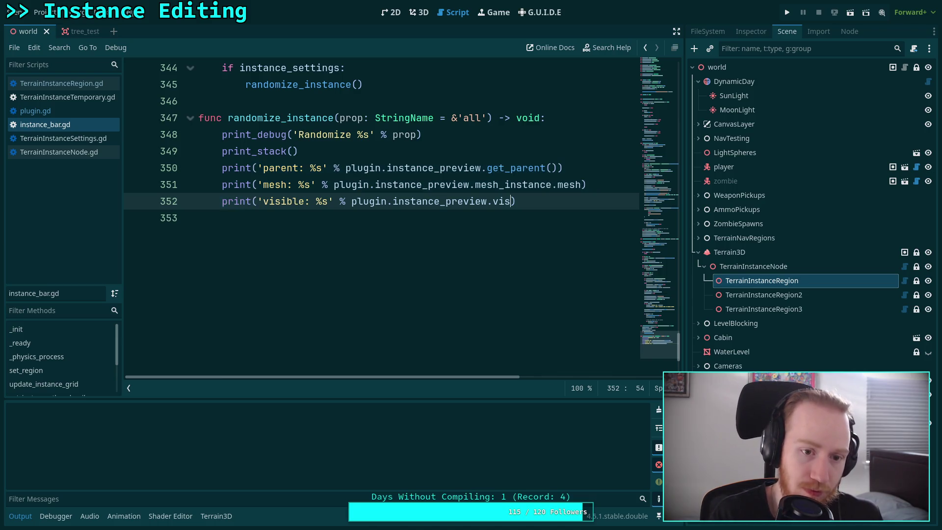
key("BackSpace")
key("BackSpace")
key("BackSpace")
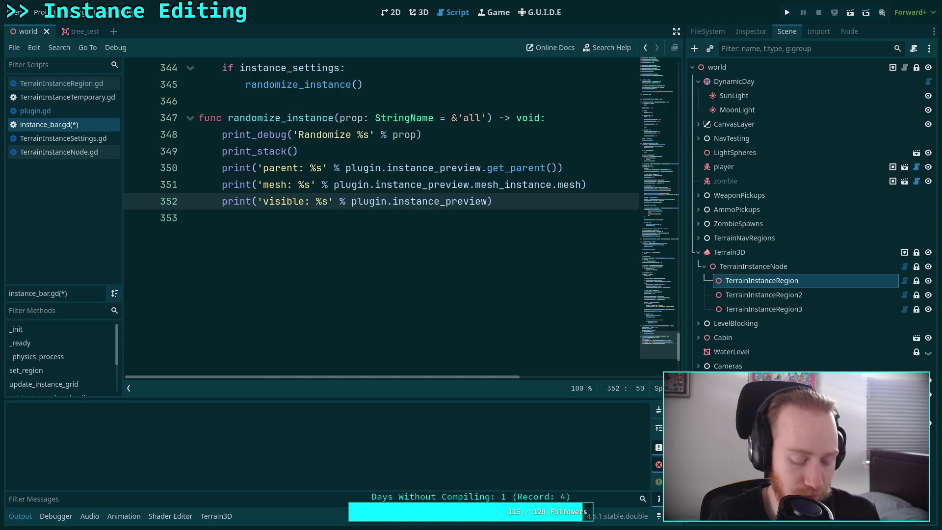
key("ctrl+f")
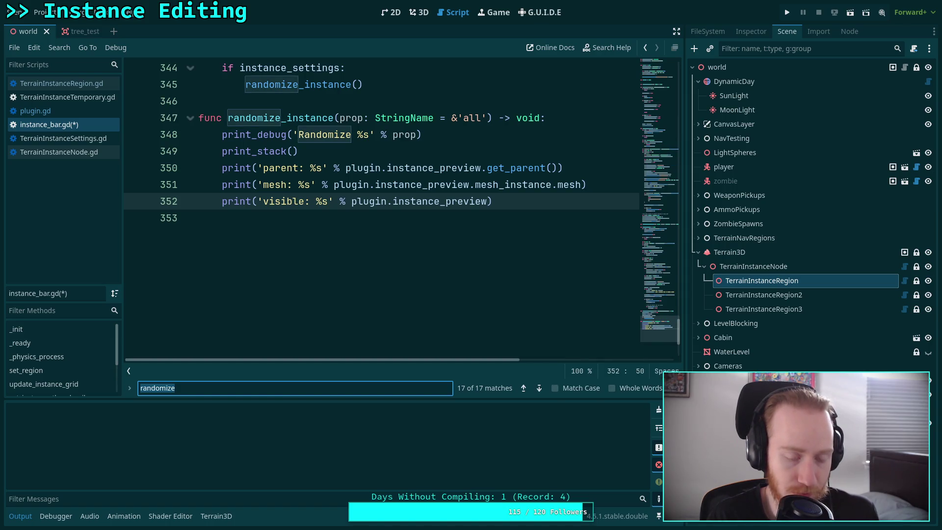
key("Escape")
type("uuu")
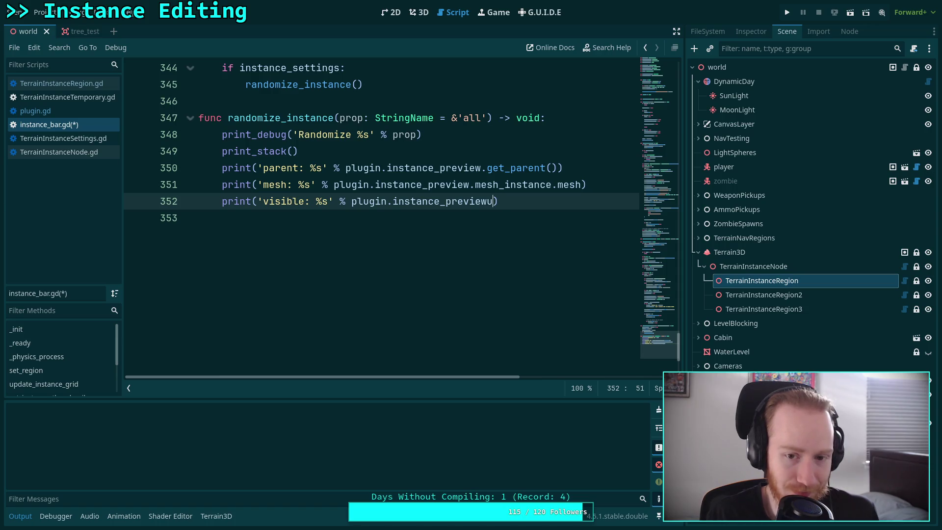
key("BackSpace")
key("BackSpace")
key("BackSpace")
type("U")
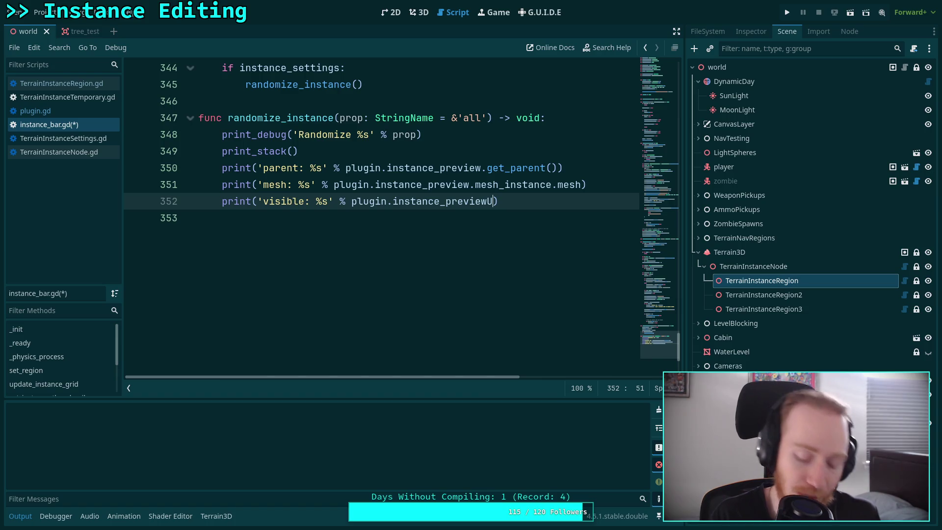
key("BackSpace")
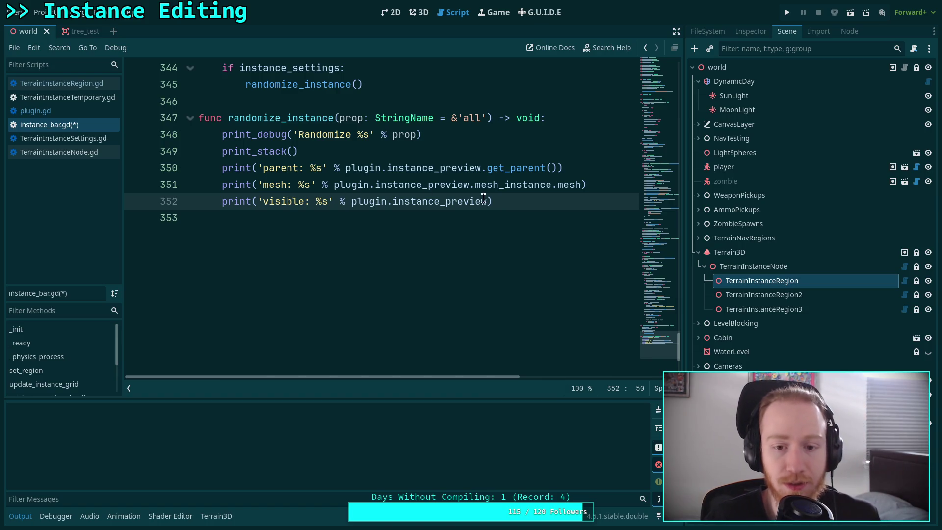
type(".")
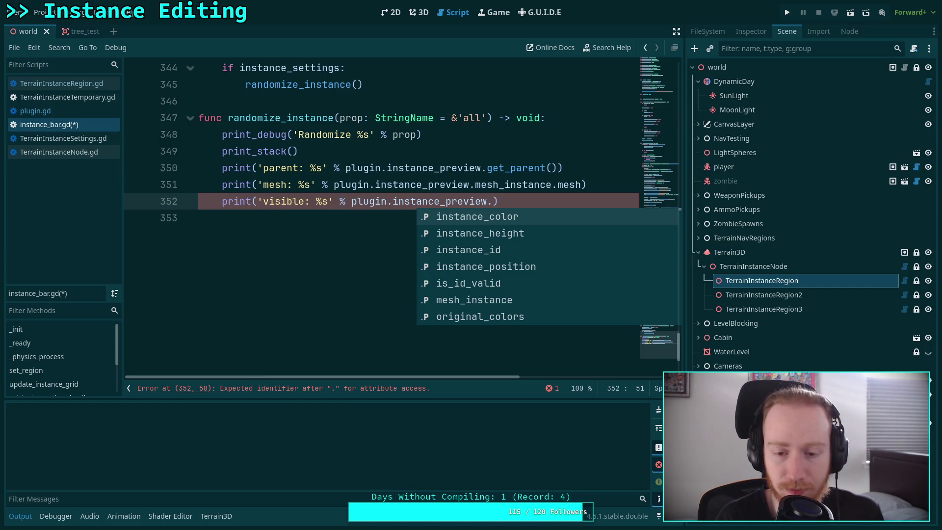
type("visible")
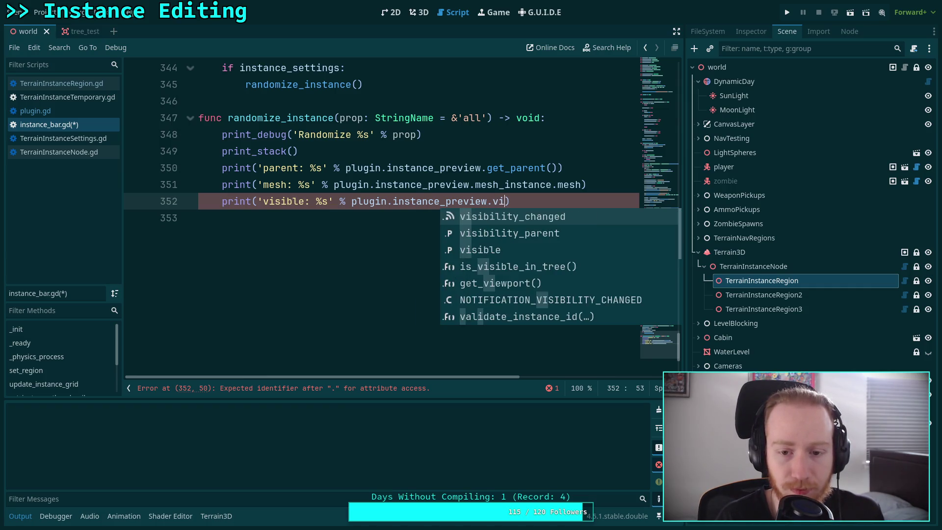
key("ctrl+s")
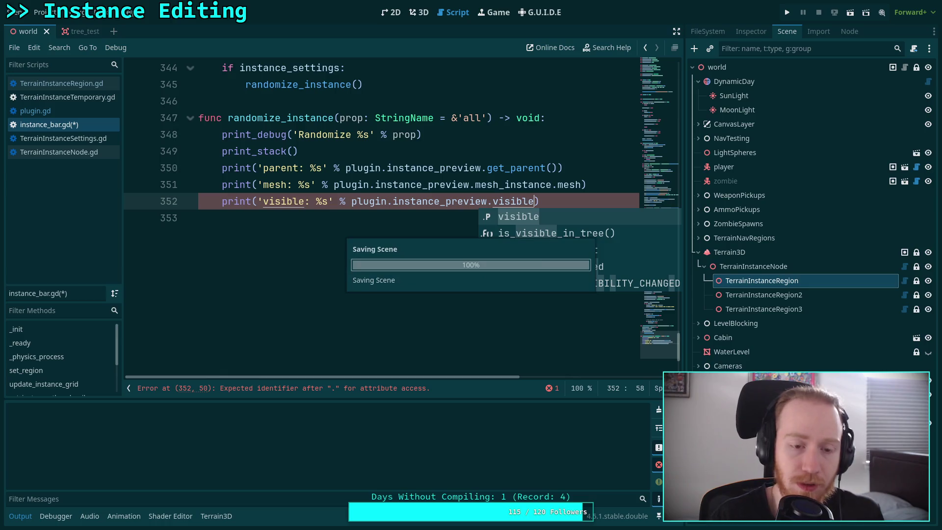
Step: Comment out the parent, mesh and visible prints on lines 350–352 and save
mouse_move(369, 167)
left_mouse_down()
mouse_move(350, 201)
mouse_move(378, 205)
left_mouse_up()
key("ctrl+k")
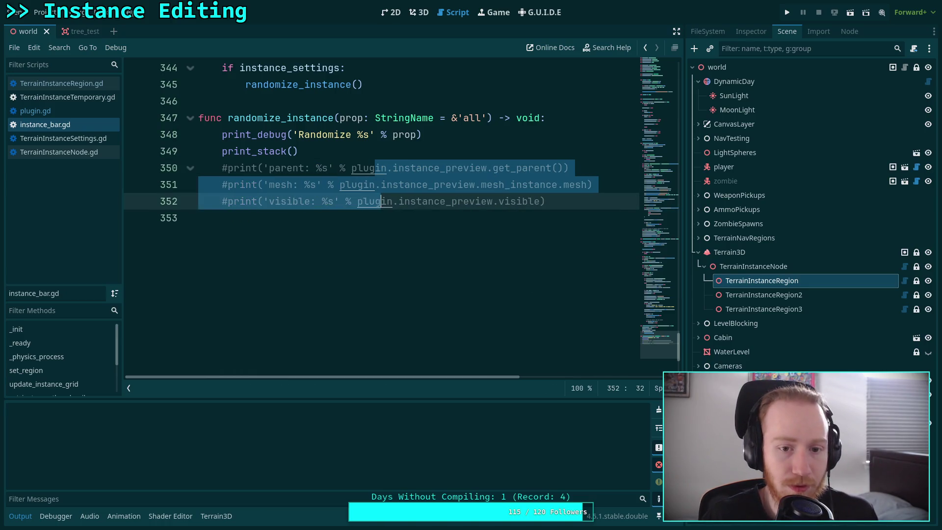
key("ctrl+s")
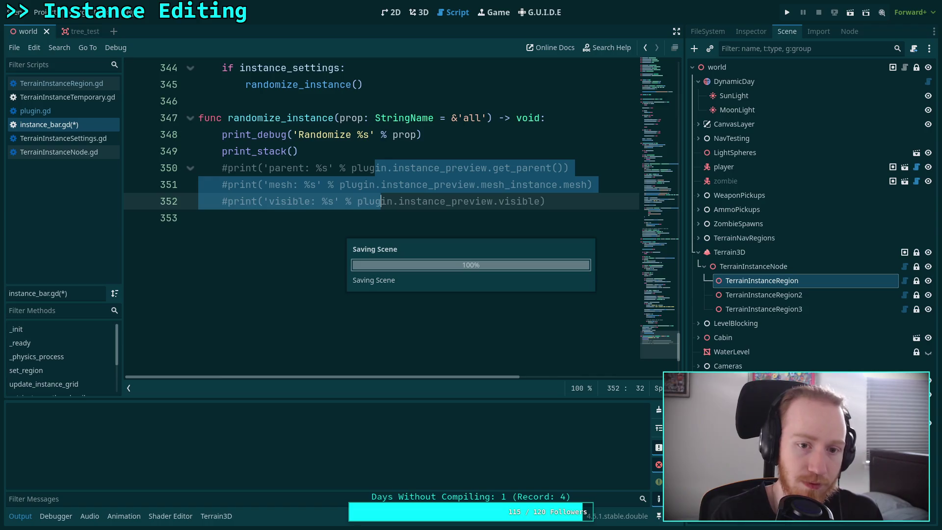
left_click(426, 135)
Step: In the 3D view, select TerrainInstanceRegion3 then TerrainInstanceRegion and enlarge the viewport
left_click(417, 14)
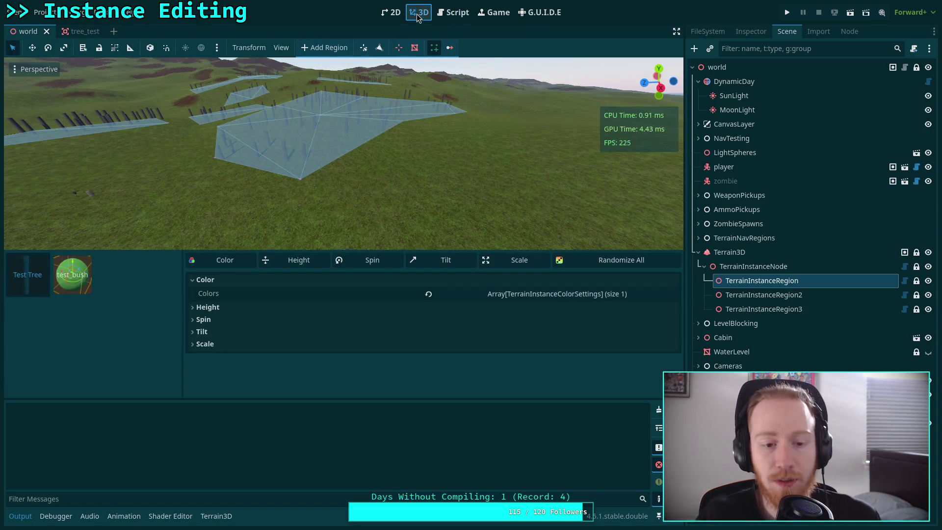
left_click(773, 312)
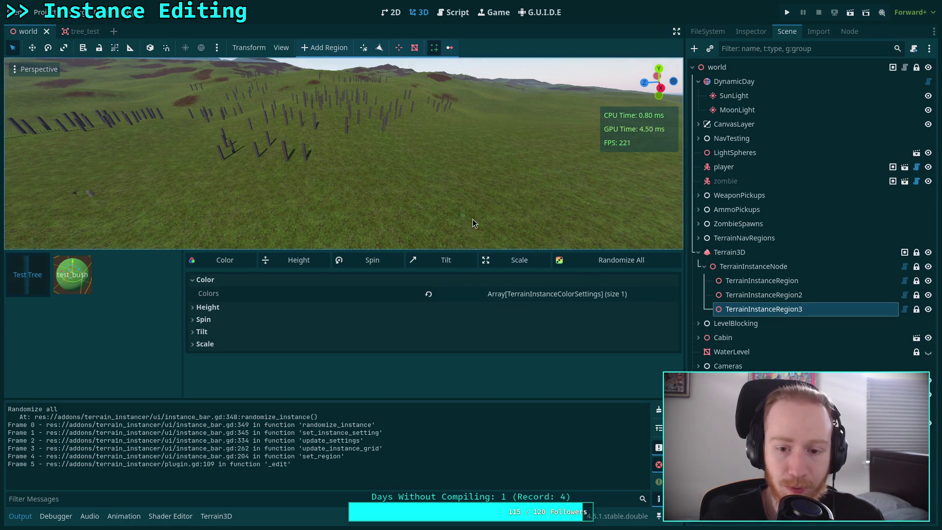
left_click(740, 281)
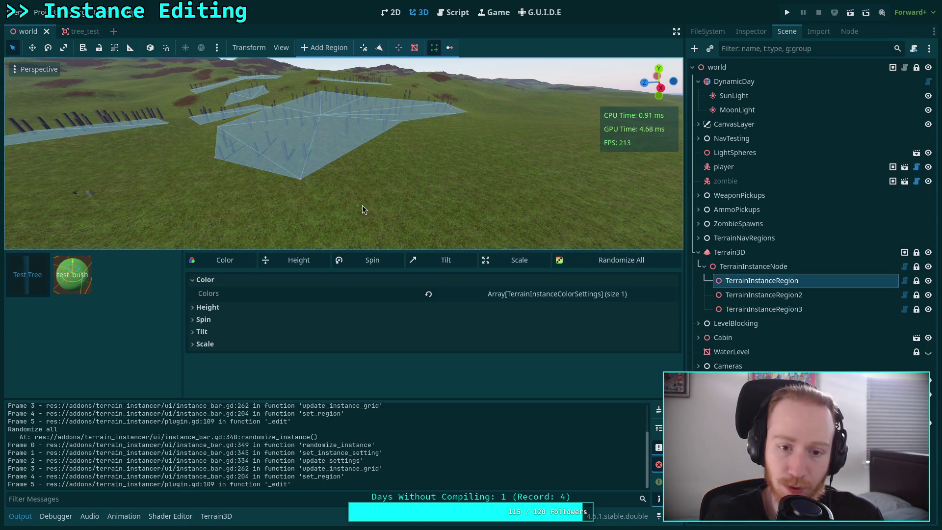
scroll(362, 210, "up", 3)
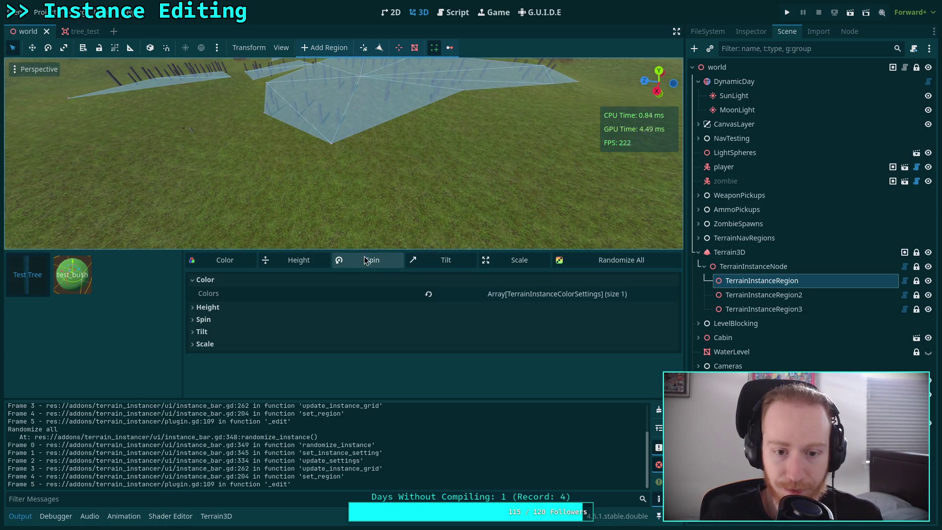
left_click_drag(364, 257, 364, 309)
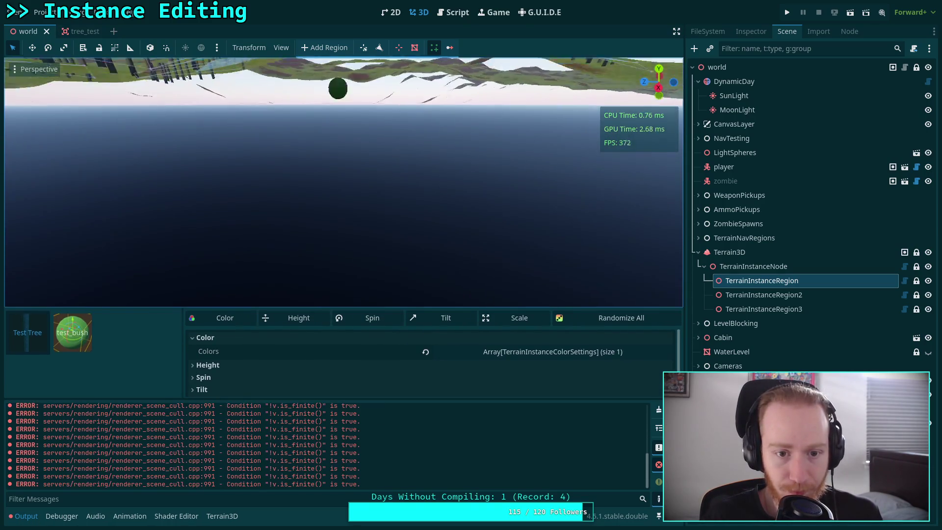
scroll(387, 252, "down", 5)
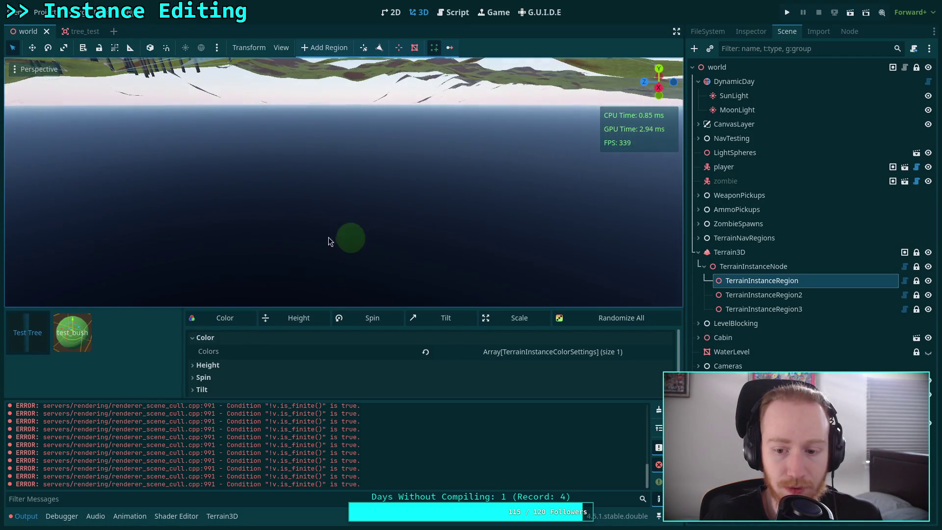
scroll(379, 253, "up", 5)
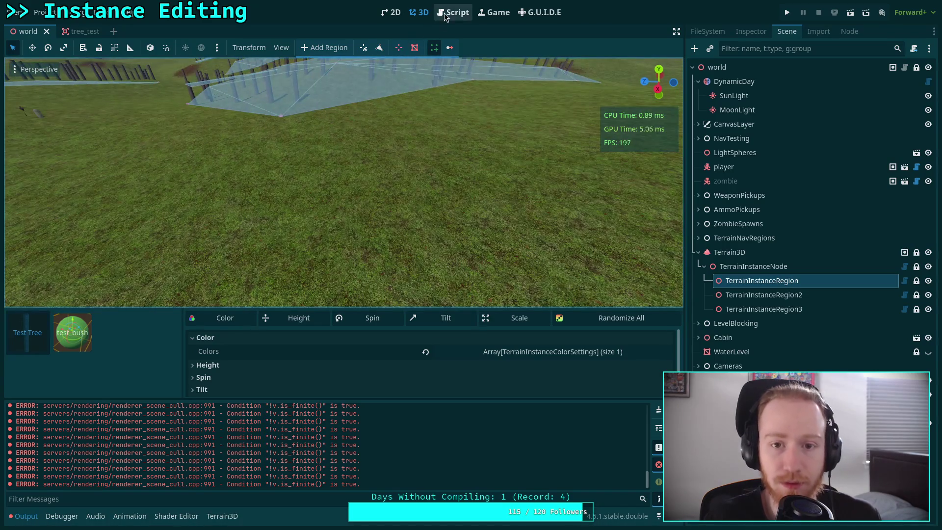
left_click(452, 13)
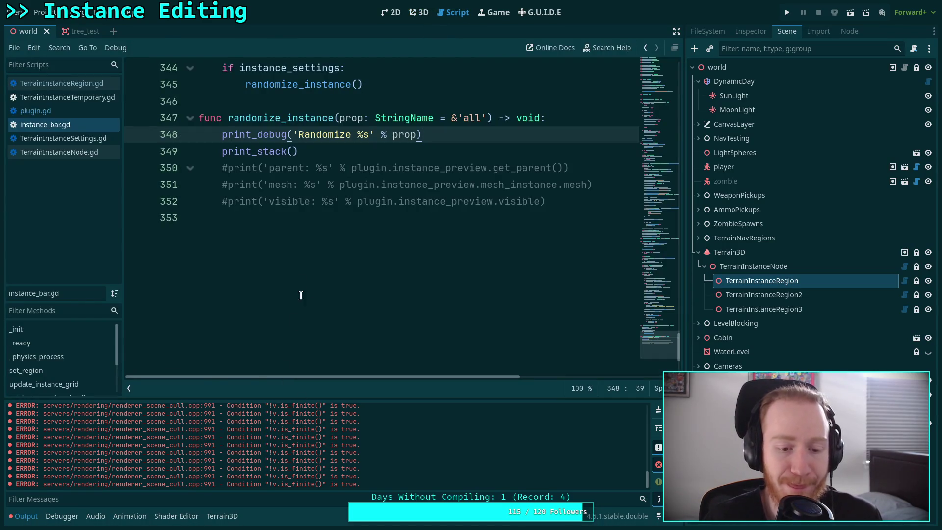
Step: Open plugin.gd and scroll to the instance preview position code near line 159
scroll(302, 295, "up", 3)
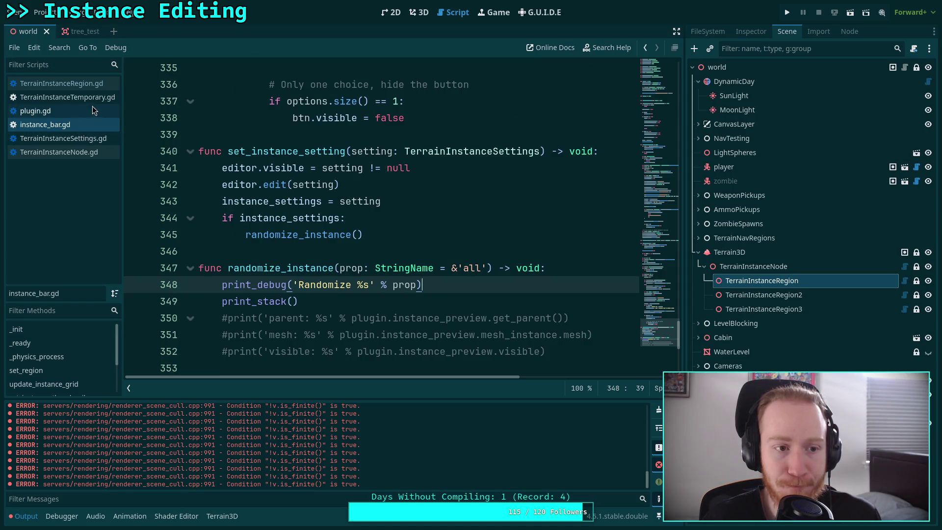
left_click(85, 111)
scroll(368, 245, "up", 7)
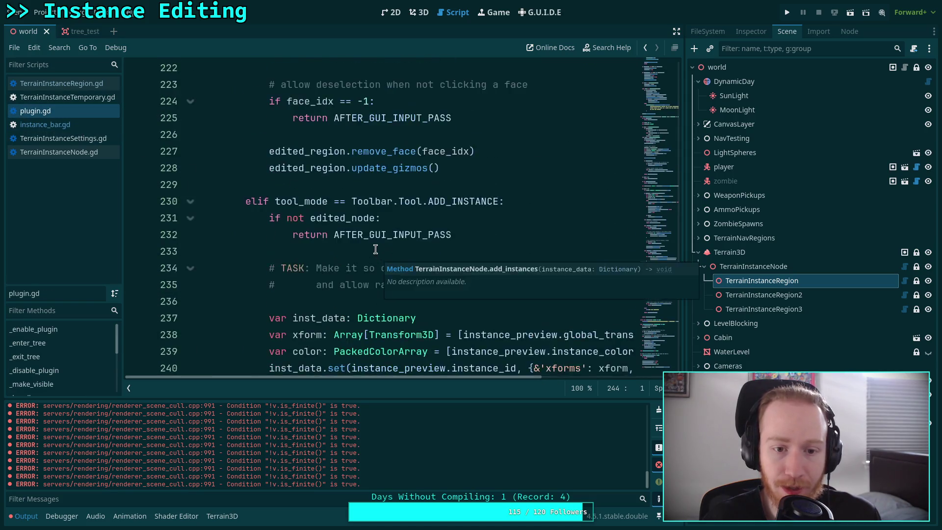
scroll(365, 243, "up", 4)
scroll(344, 240, "up", 9)
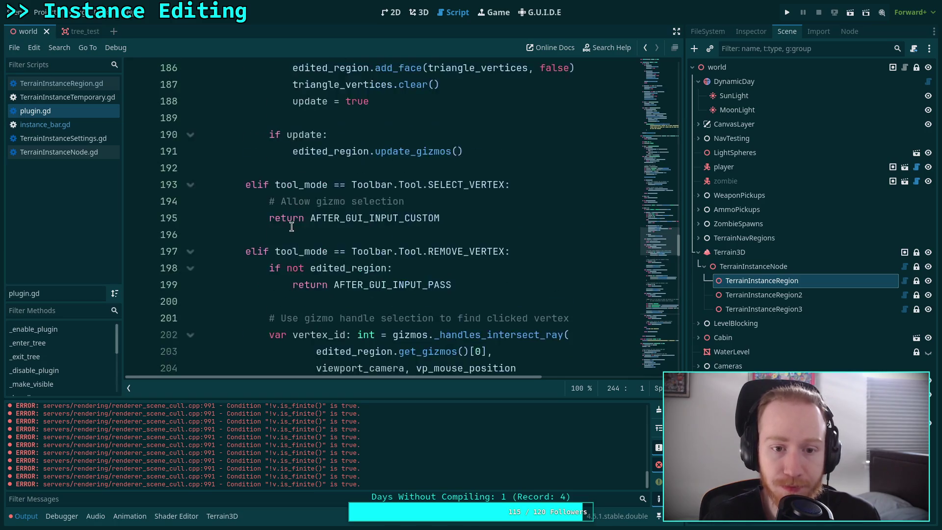
scroll(299, 230, "up", 8)
scroll(497, 222, "down", 1)
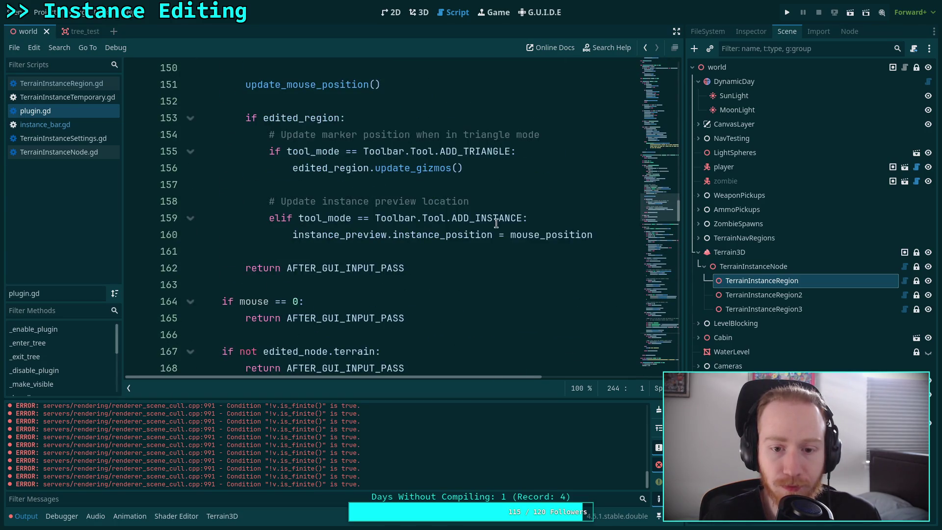
Step: Wrap the instance_preview position update in 'if mouse_position.is_finite():' and save plugin.gd
left_click(559, 219)
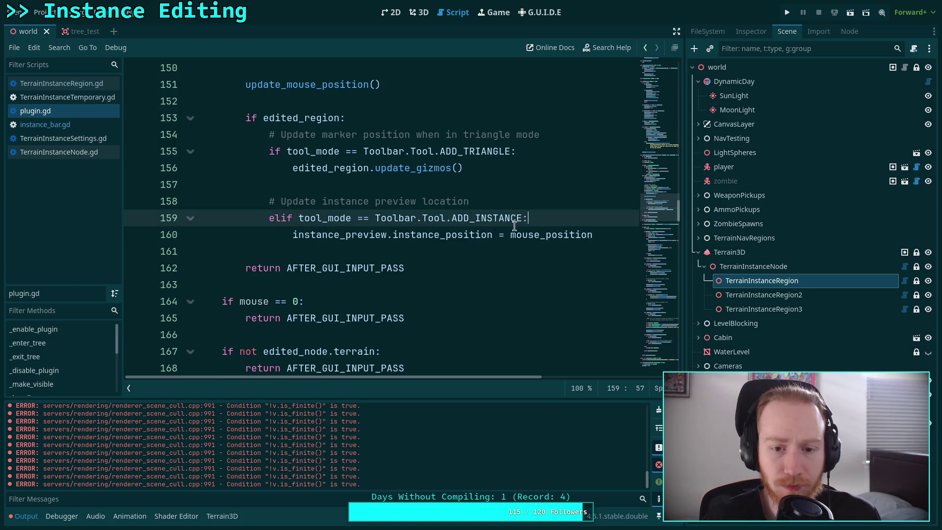
key("Return")
type("if mous")
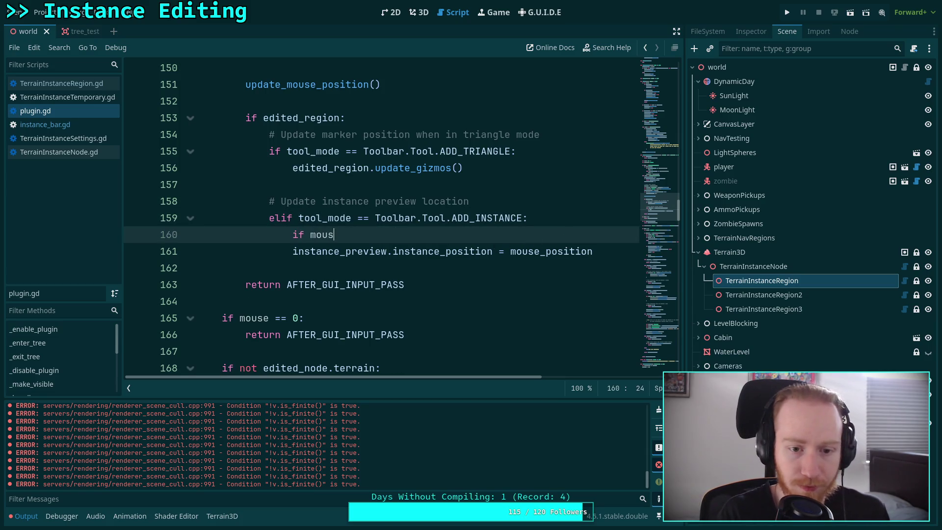
key("Return")
type(".is")
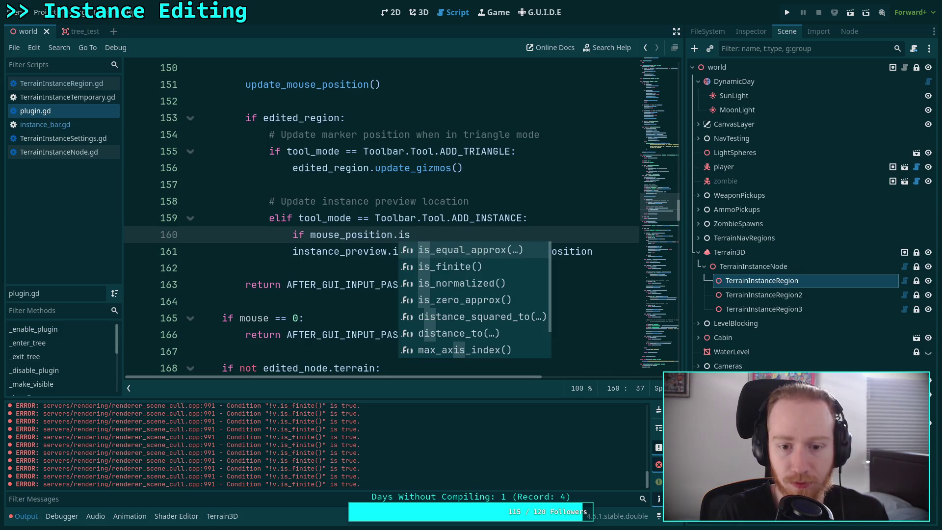
key("Down")
key("Return")
type(":")
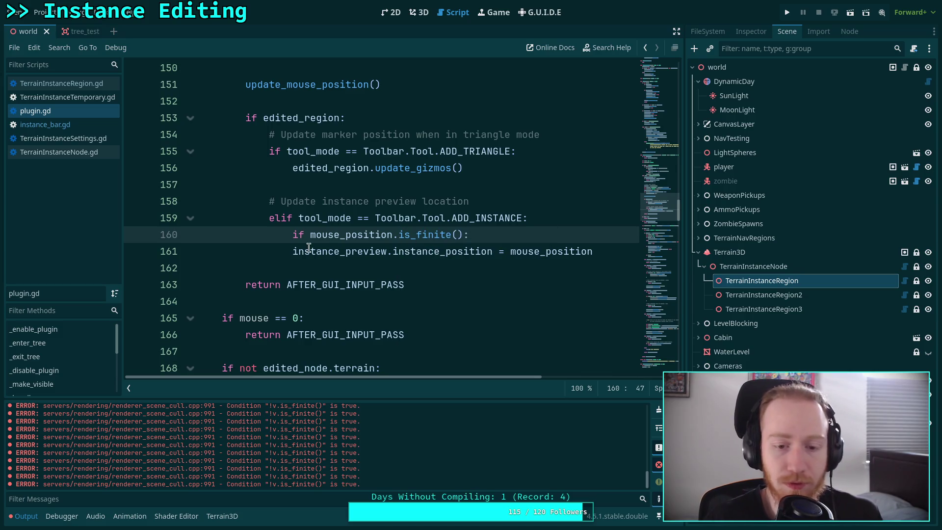
left_click(298, 253)
key("Tab")
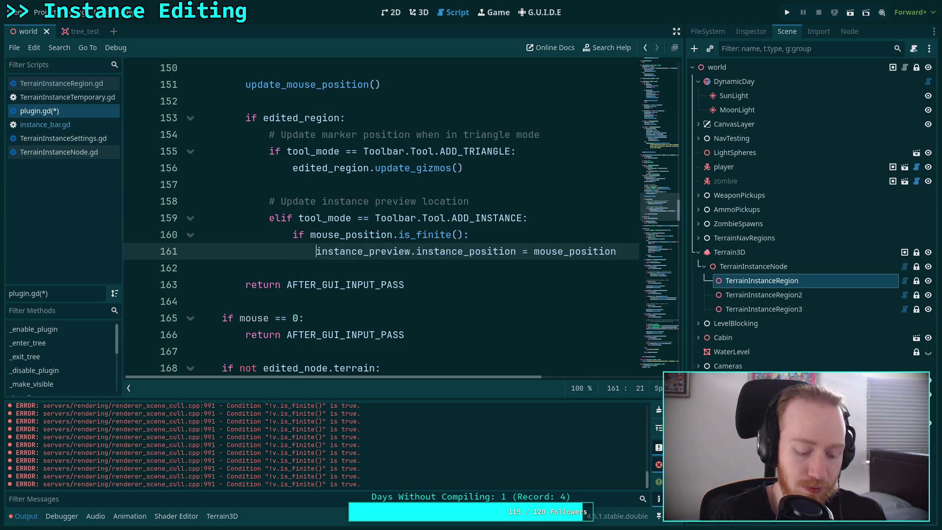
key("ctrl+s")
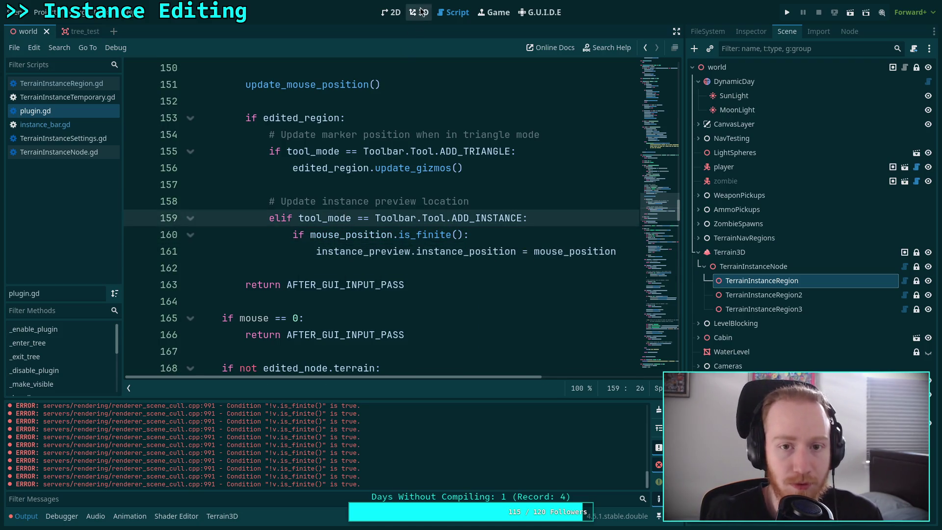
left_click(419, 13)
Step: Clear the old output errors, orbit over the grass and pick the Test Tree instance
left_click_drag(407, 251, 337, 234)
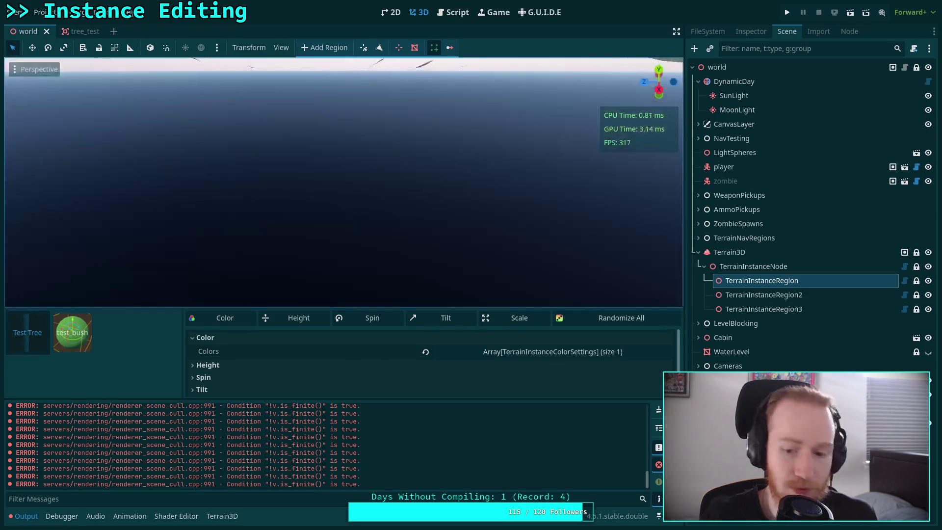
left_click(659, 410)
mouse_move(378, 177)
left_mouse_down()
mouse_move(374, 199)
mouse_move(442, 236)
mouse_move(405, 237)
left_mouse_up()
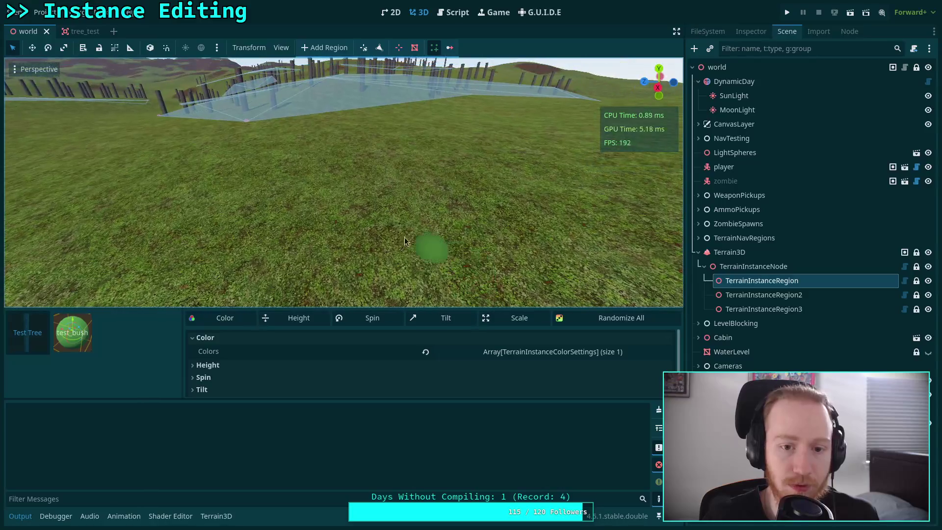
mouse_move(330, 158)
left_mouse_down()
mouse_move(437, 239)
mouse_move(394, 228)
left_mouse_up()
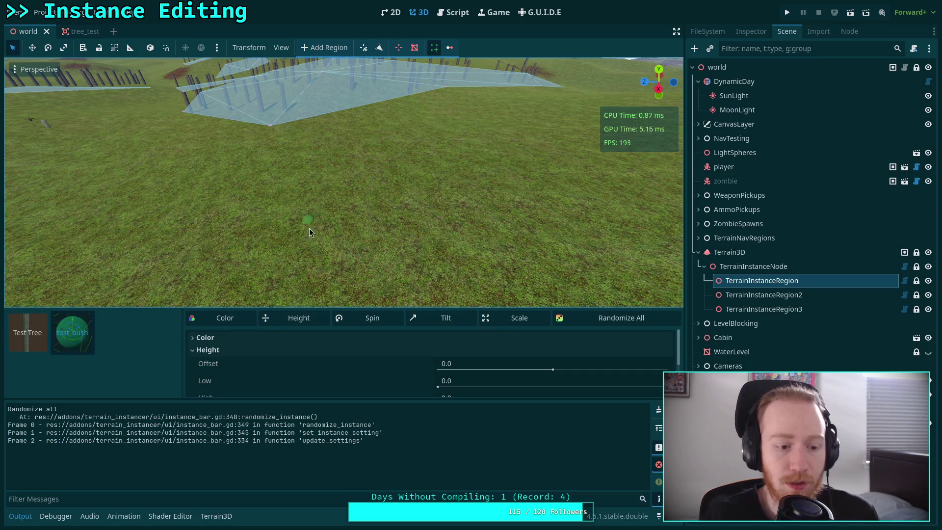
left_click(27, 333)
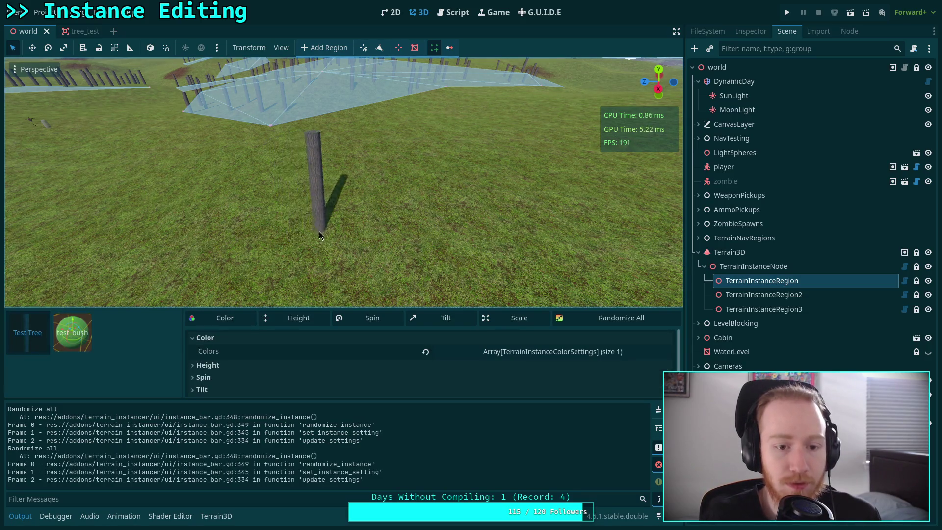
left_click(453, 12)
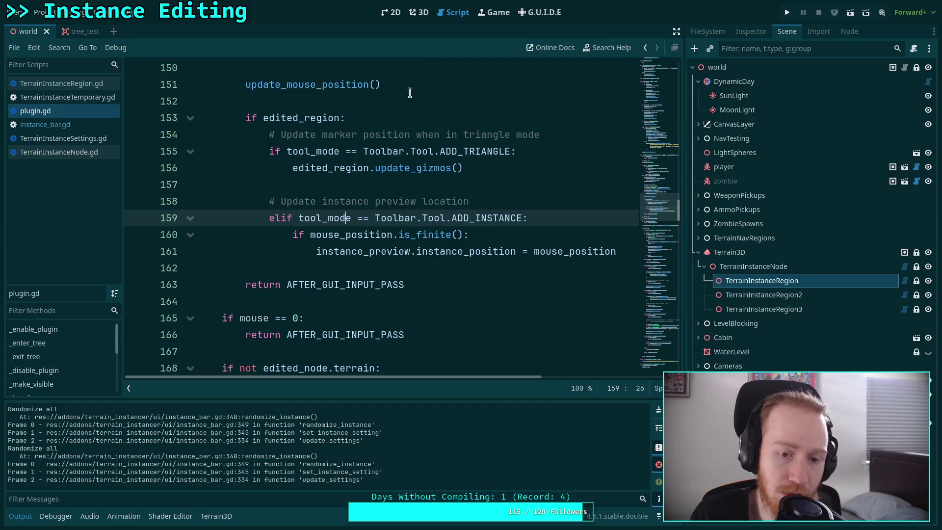
Step: Open instance_bar.gd and inspect instance_id on line 297 and set_pressed_no_signal on line 261
mouse_move(376, 152)
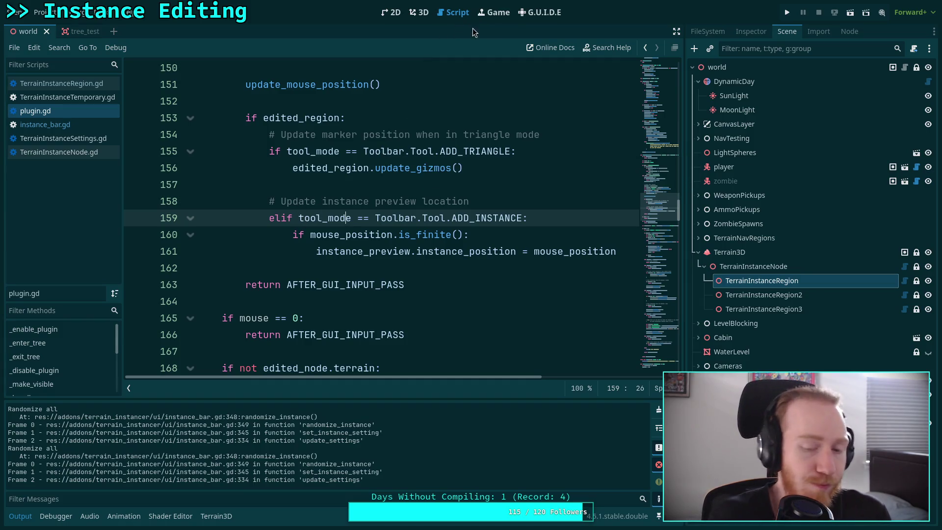
left_click(96, 125)
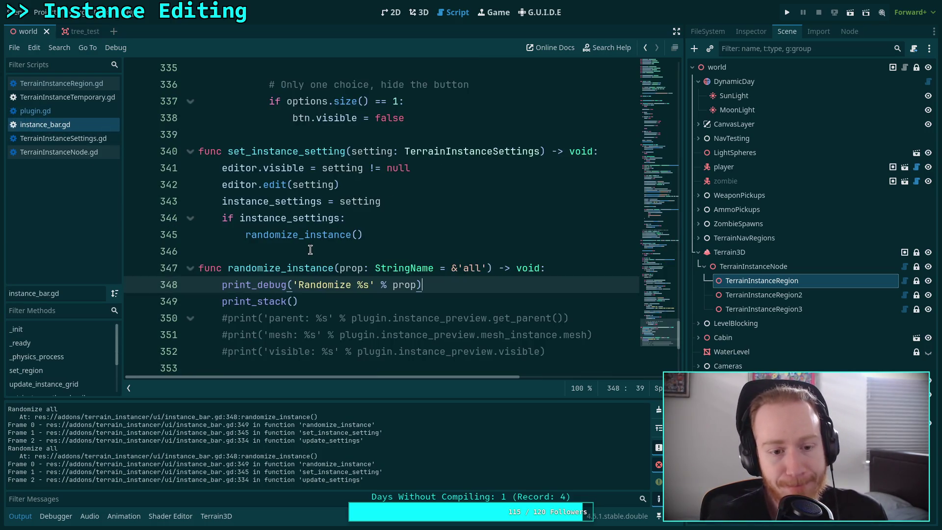
scroll(319, 250, "up", 3)
scroll(319, 250, "up", 13)
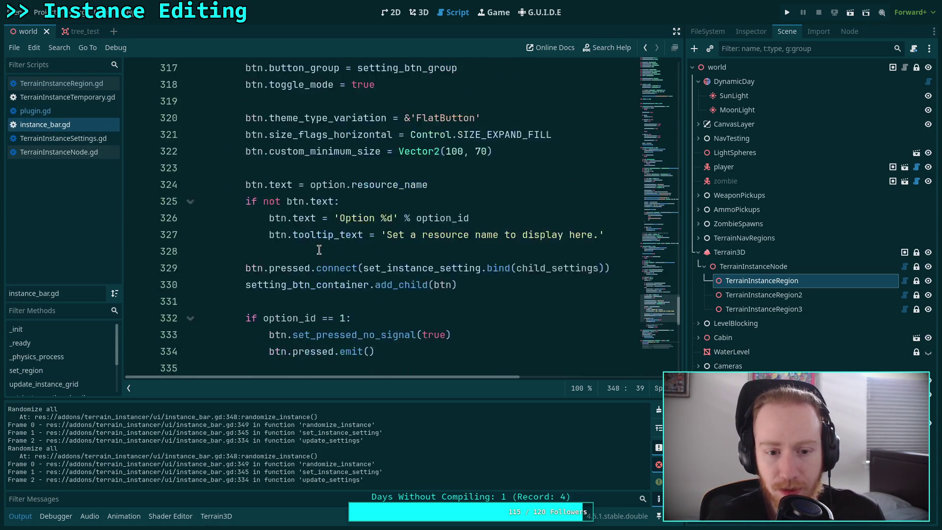
double_click(366, 236)
scroll(274, 234, "up", 2)
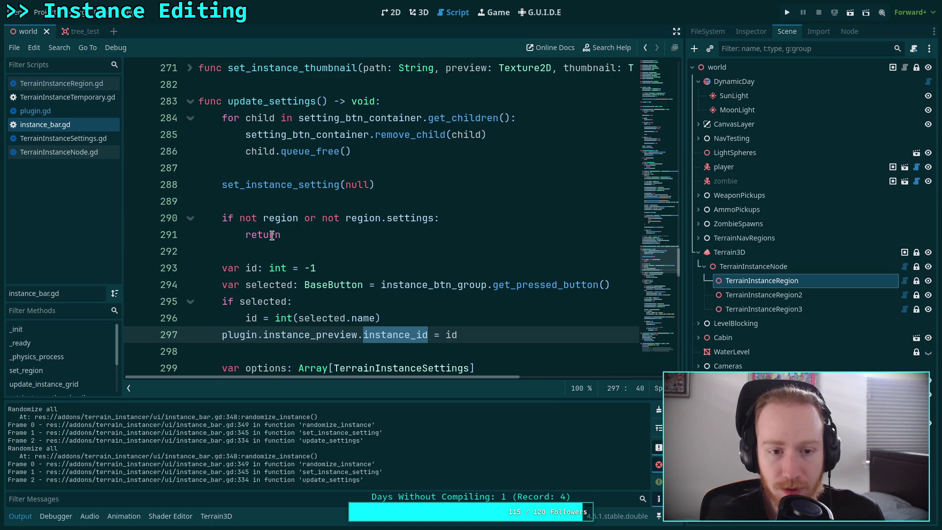
scroll(273, 236, "up", 7)
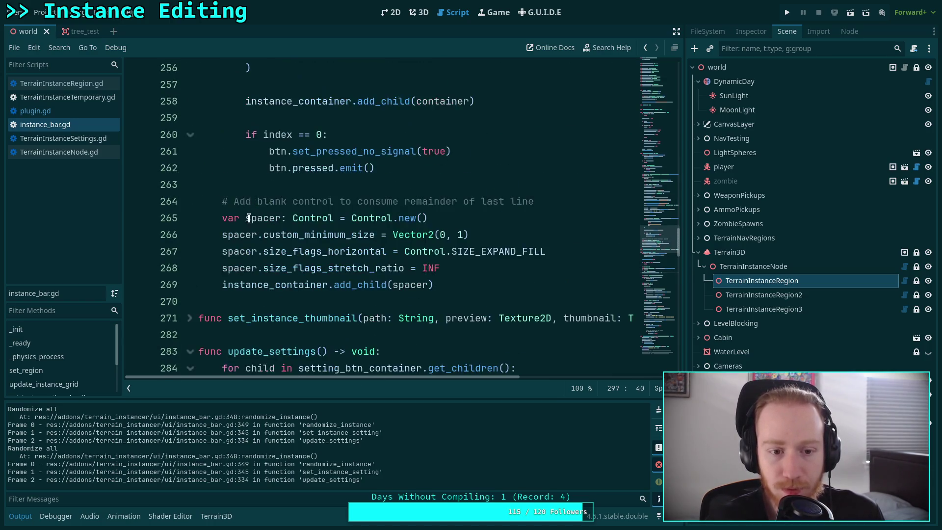
scroll(249, 218, "down", 2)
scroll(249, 220, "up", 2)
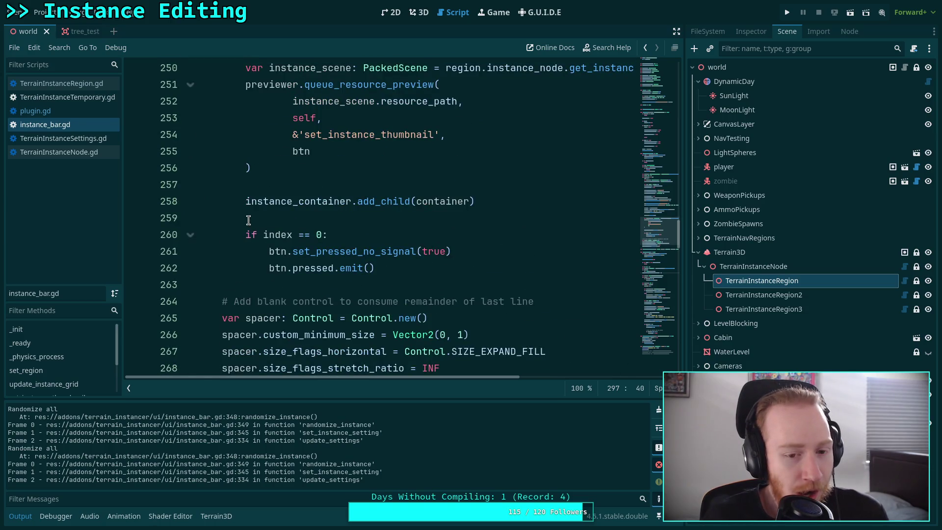
double_click(361, 252)
Step: Scroll through the button-creation code around line 307, then open TerrainInstanceTemporary.gd
scroll(324, 267, "up", 2)
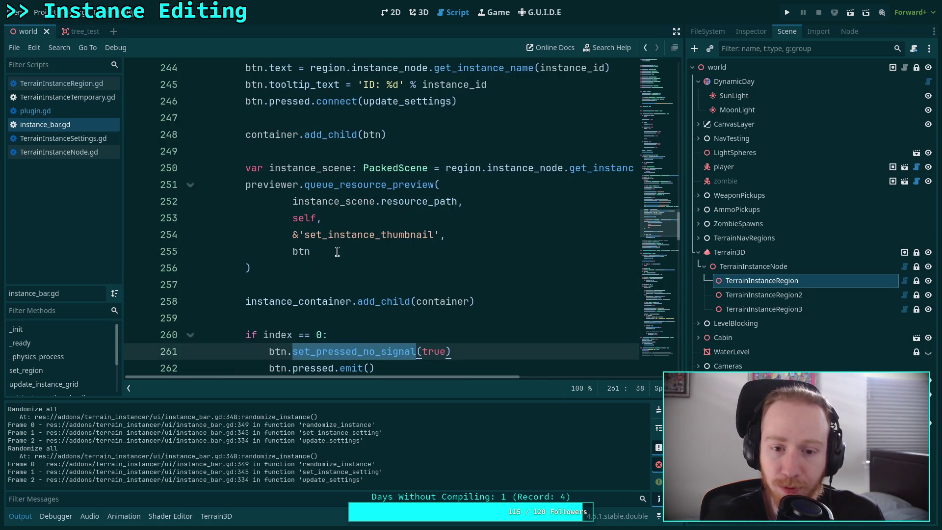
scroll(338, 251, "up", 2)
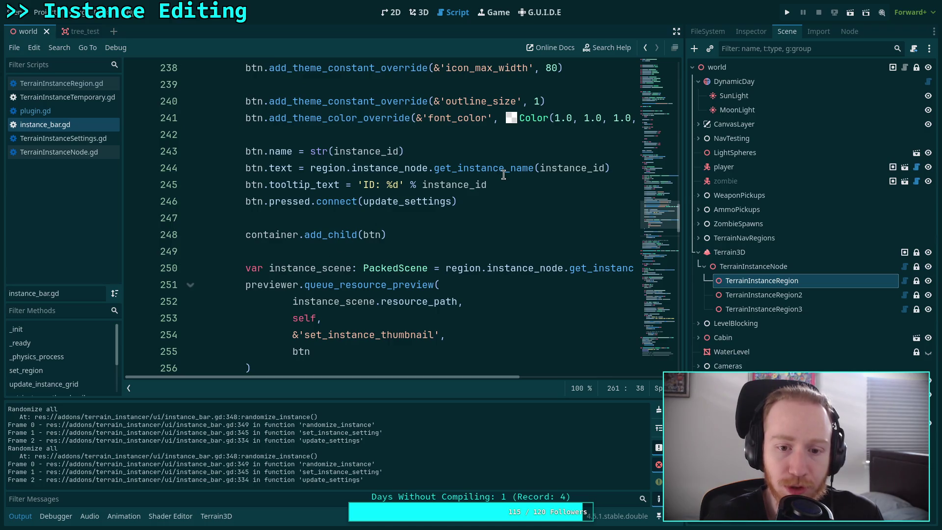
mouse_move(503, 175)
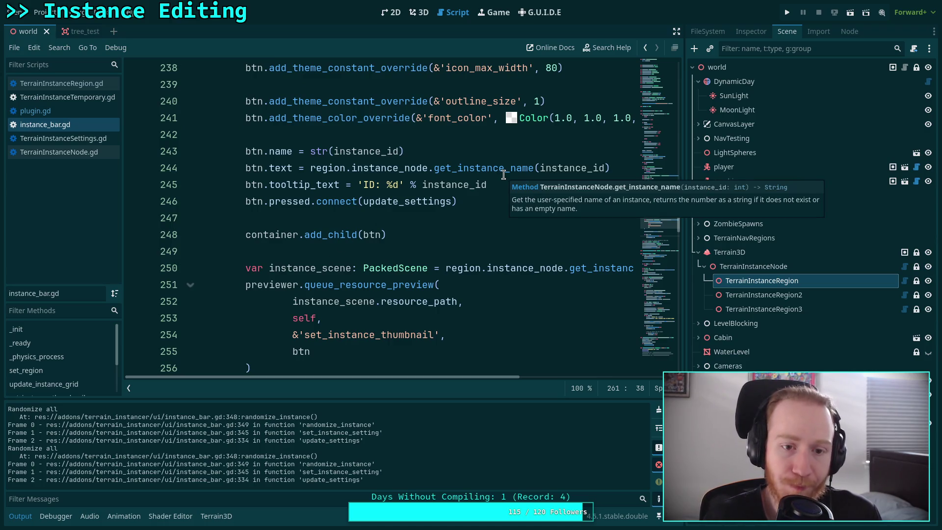
scroll(426, 238, "down", 10)
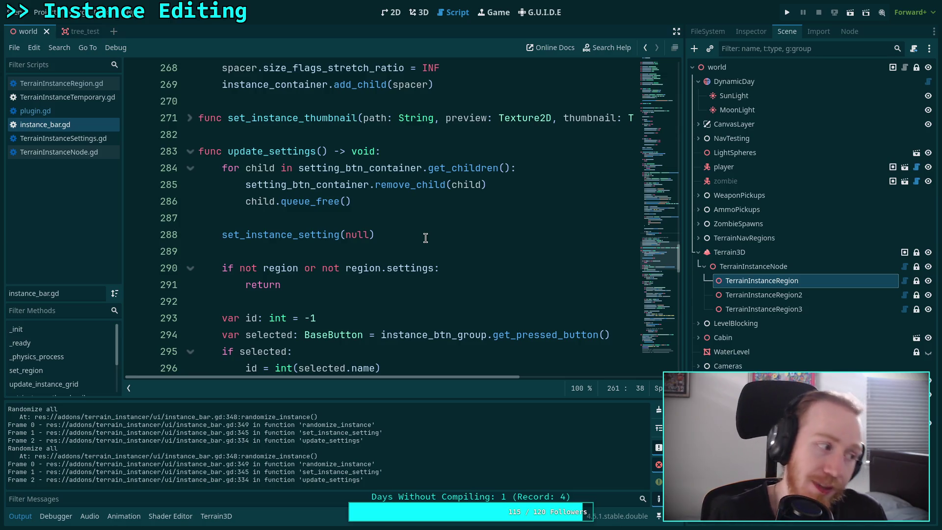
scroll(426, 238, "down", 7)
scroll(426, 238, "down", 2)
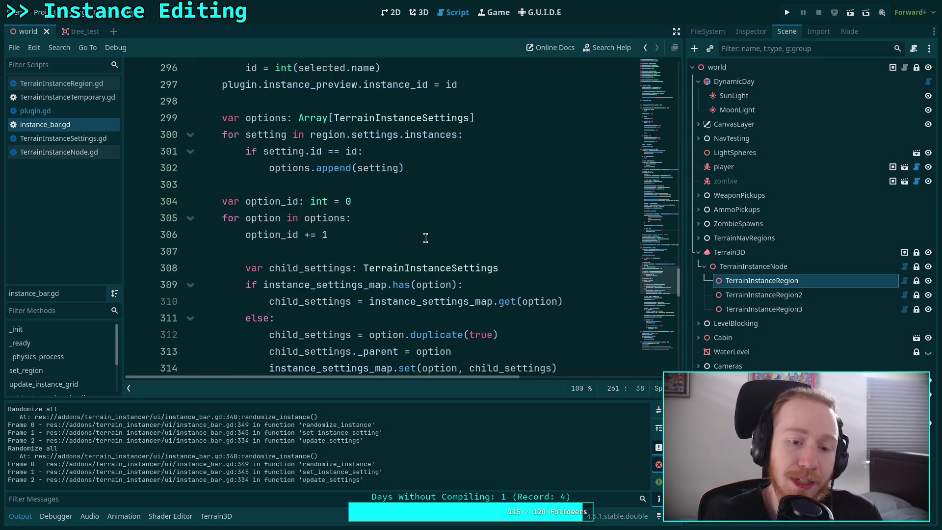
left_click(386, 254)
scroll(386, 255, "down", 7)
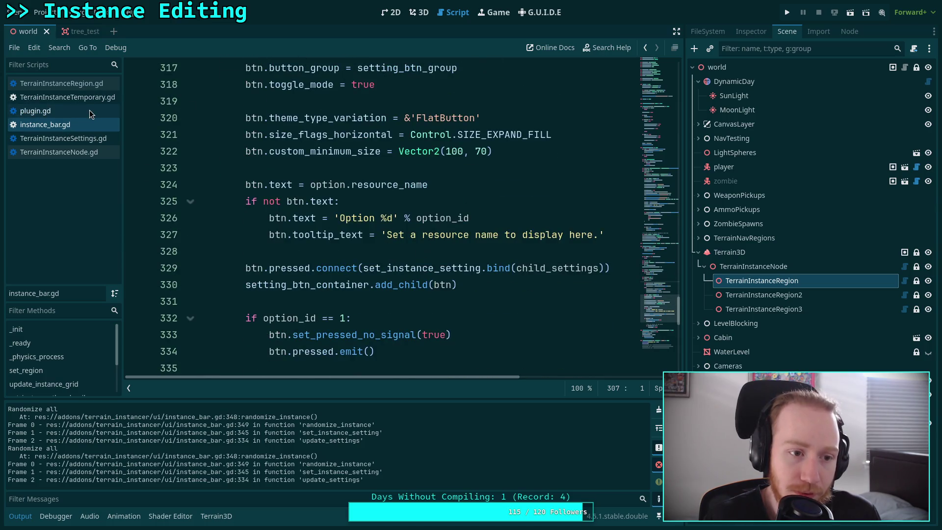
left_click(73, 97)
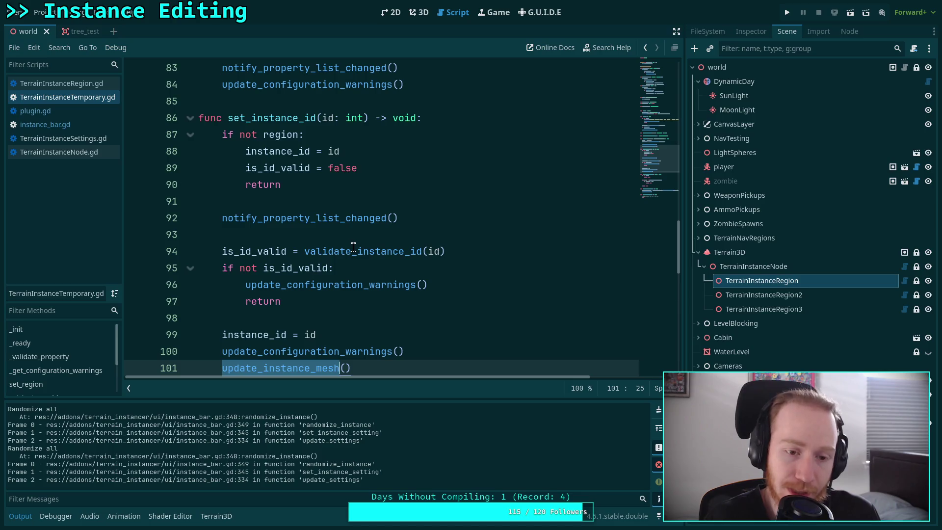
Step: Review update_instance_mesh in TerrainInstanceTemporary.gd down to its update_mesh_colors() call on line 115
scroll(354, 247, "down", 8)
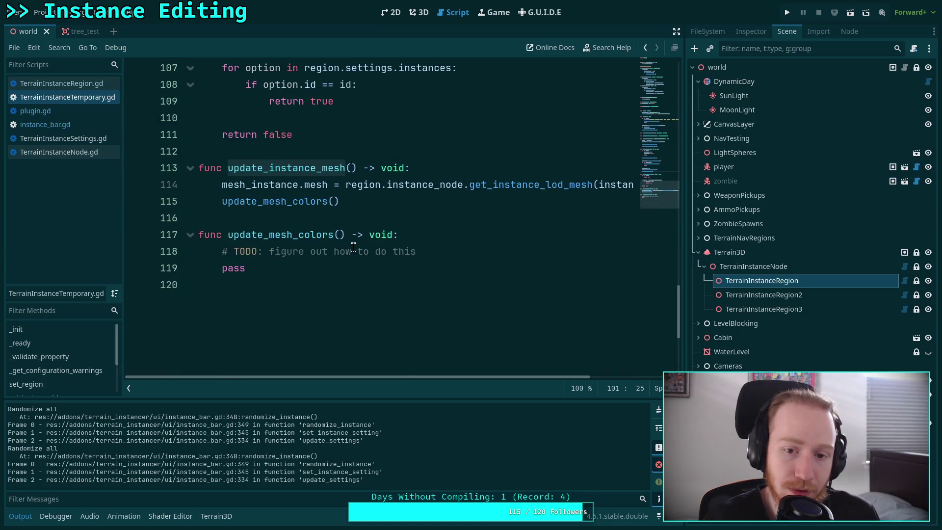
left_click(416, 169)
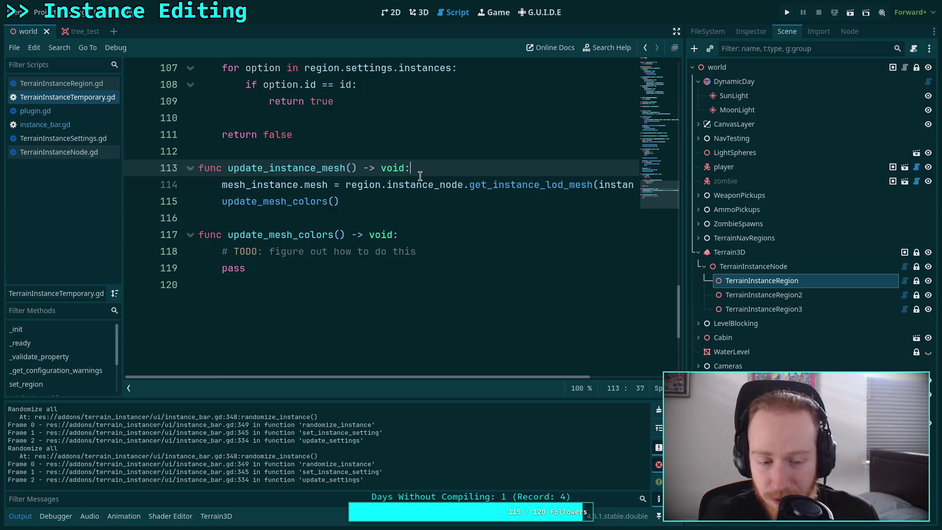
double_click(273, 168)
scroll(364, 244, "up", 7)
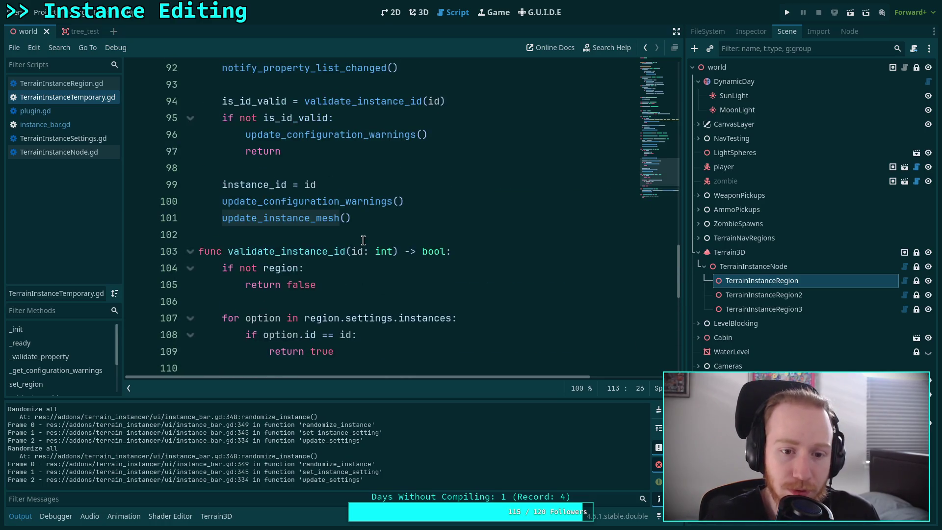
scroll(363, 241, "up", 18)
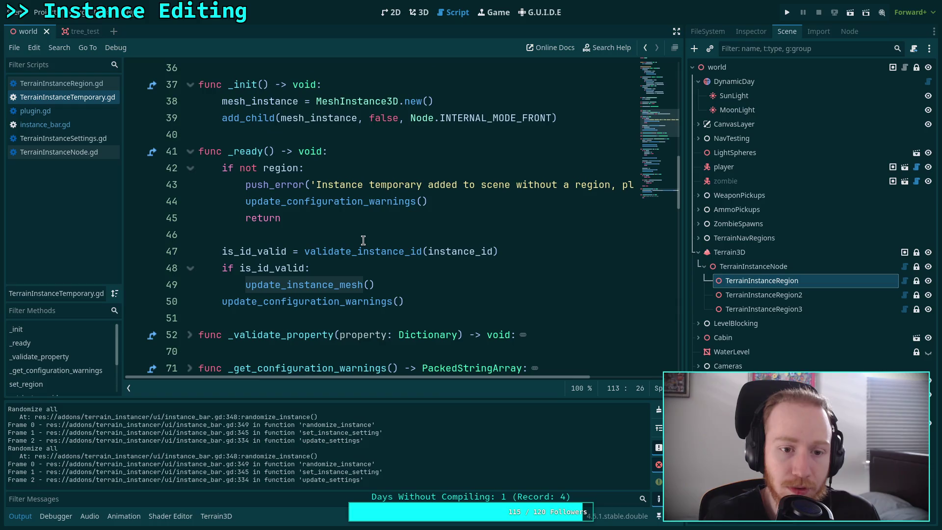
scroll(363, 241, "down", 16)
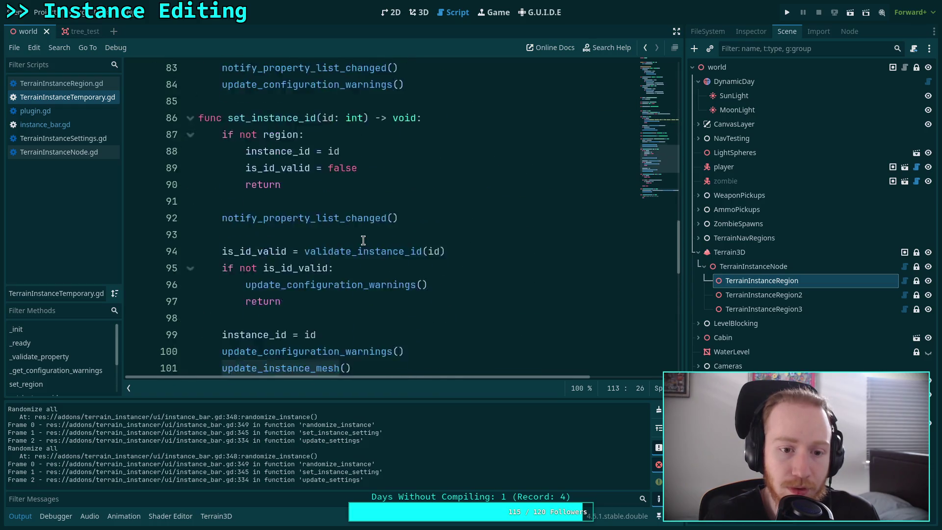
scroll(363, 241, "up", 2)
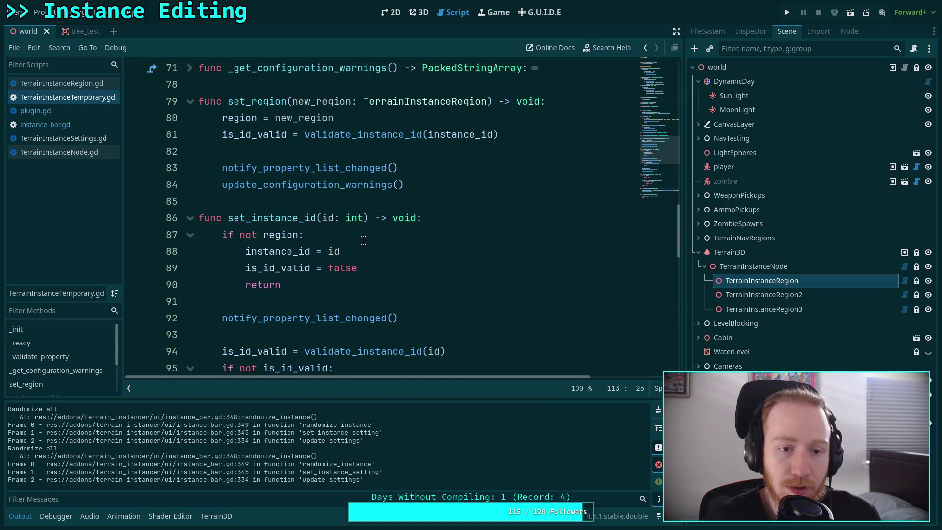
scroll(363, 241, "down", 3)
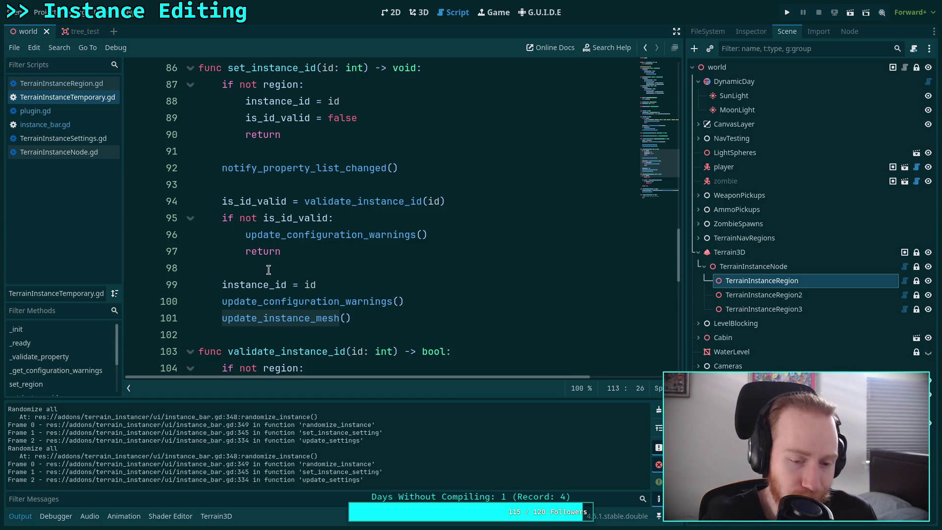
scroll(268, 269, "down", 7)
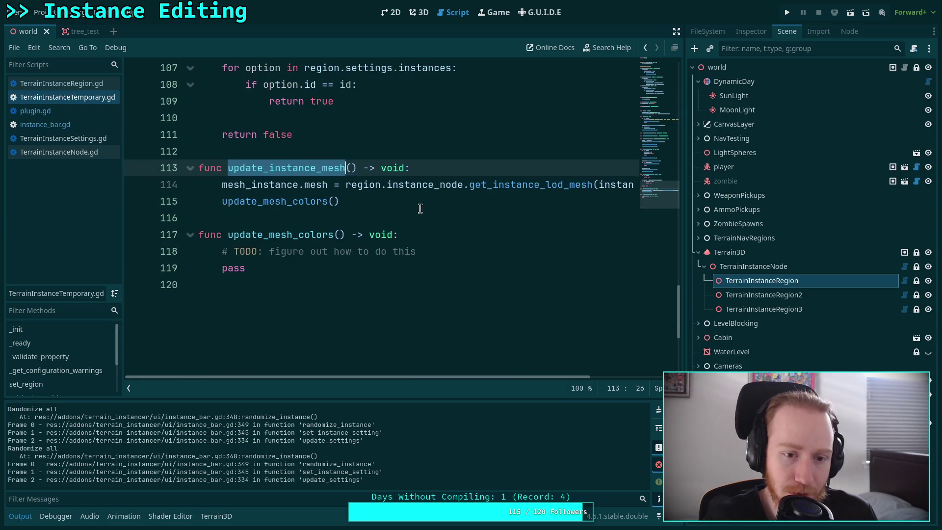
left_click(422, 205)
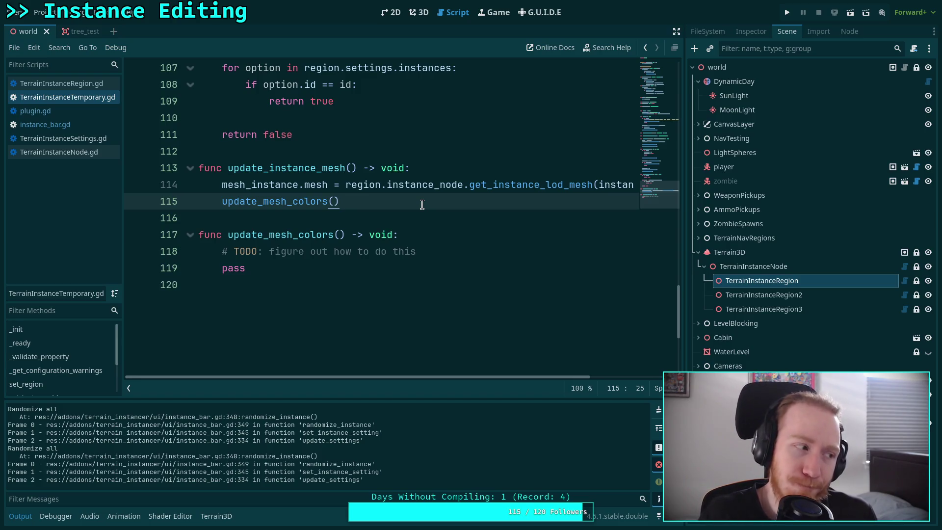
left_click(418, 11)
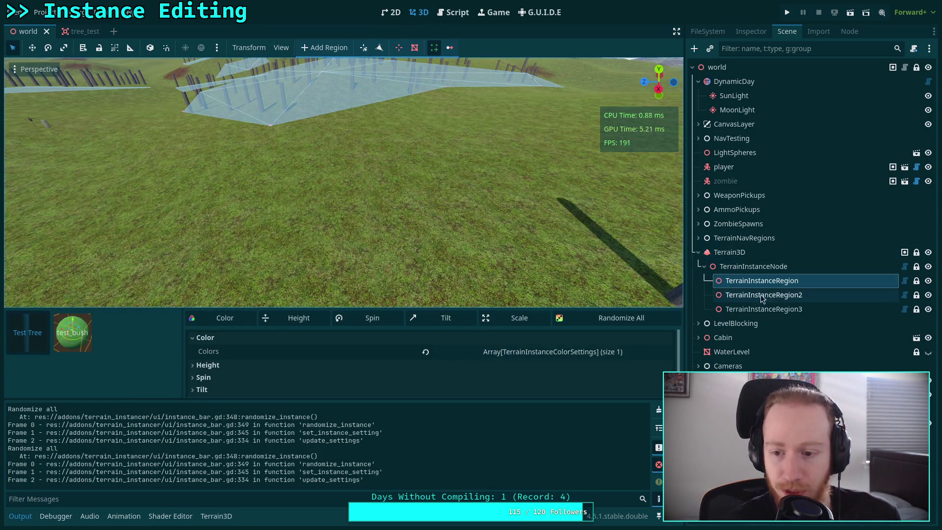
Step: Choose test_bush and check its preview while switching between TerrainInstanceRegion and TerrainInstanceRegion3
left_click(73, 333)
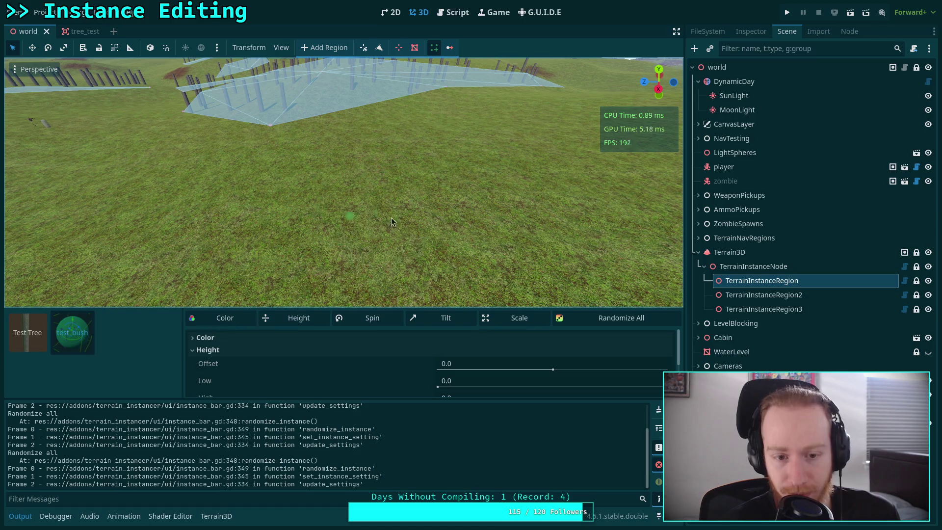
left_click(758, 309)
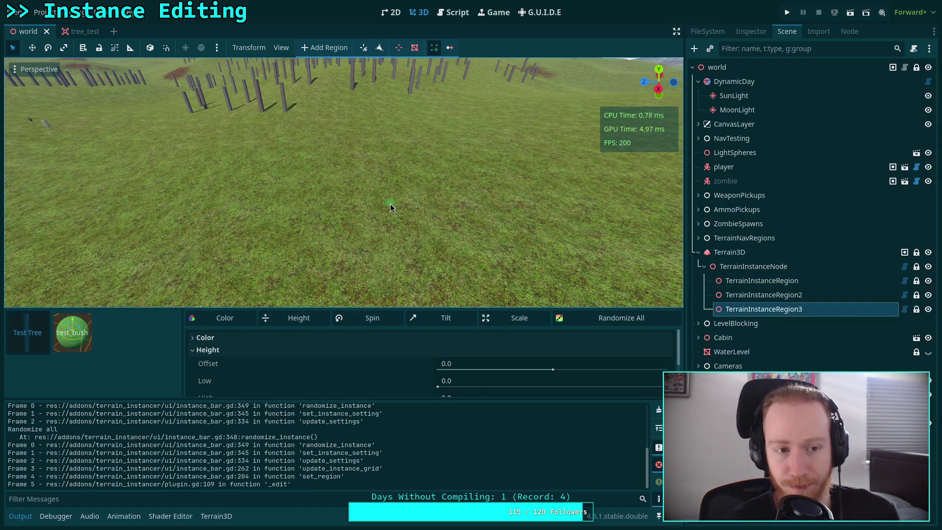
mouse_move(370, 202)
left_mouse_down()
mouse_move(272, 182)
mouse_move(265, 198)
left_mouse_up()
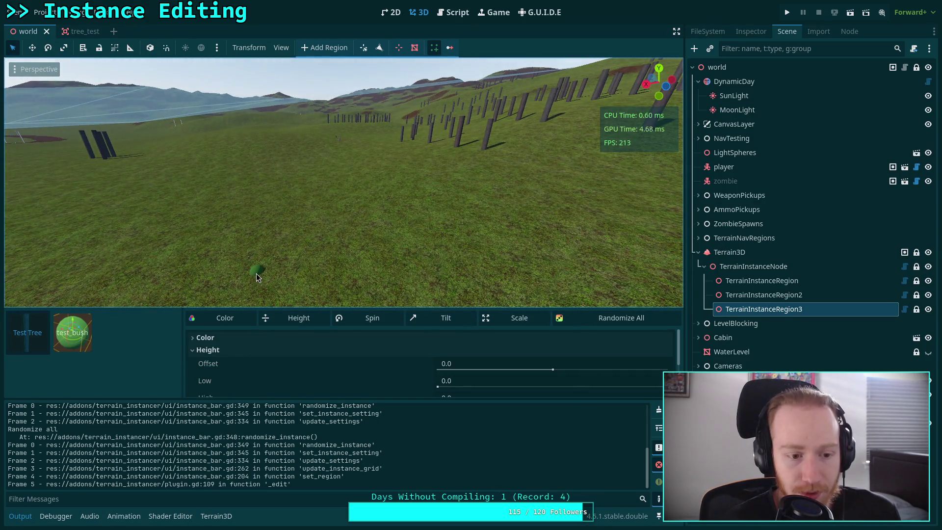
left_click(776, 280)
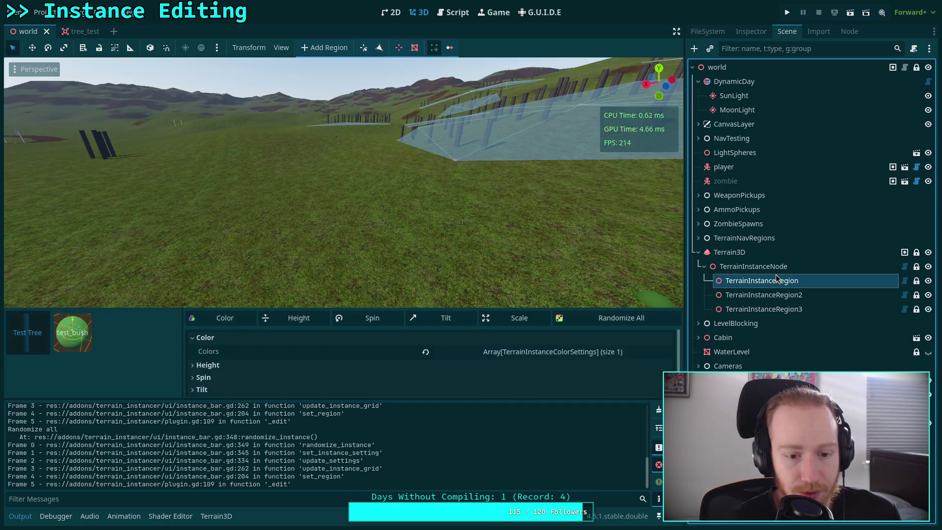
left_click(768, 310)
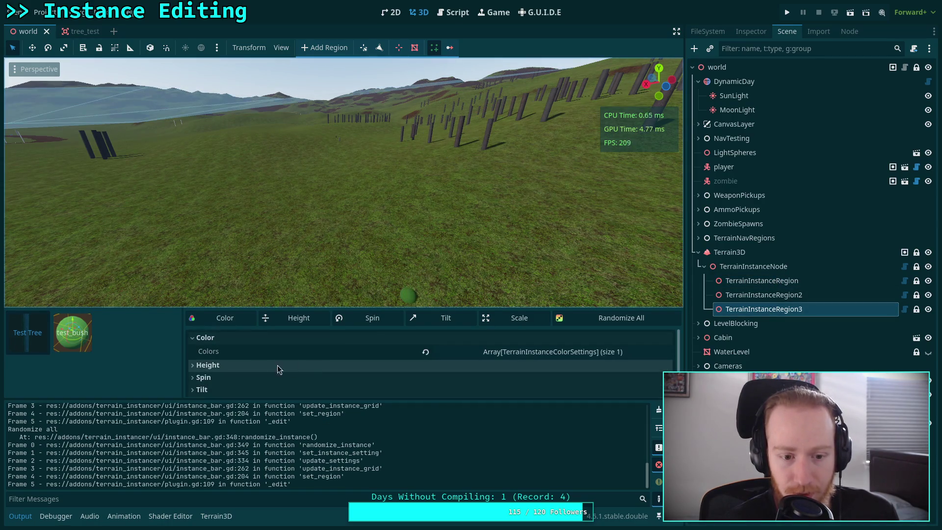
Step: Reselect test_bush, make the instance settings panel taller, and return to TerrainInstanceRegion
left_click(72, 333)
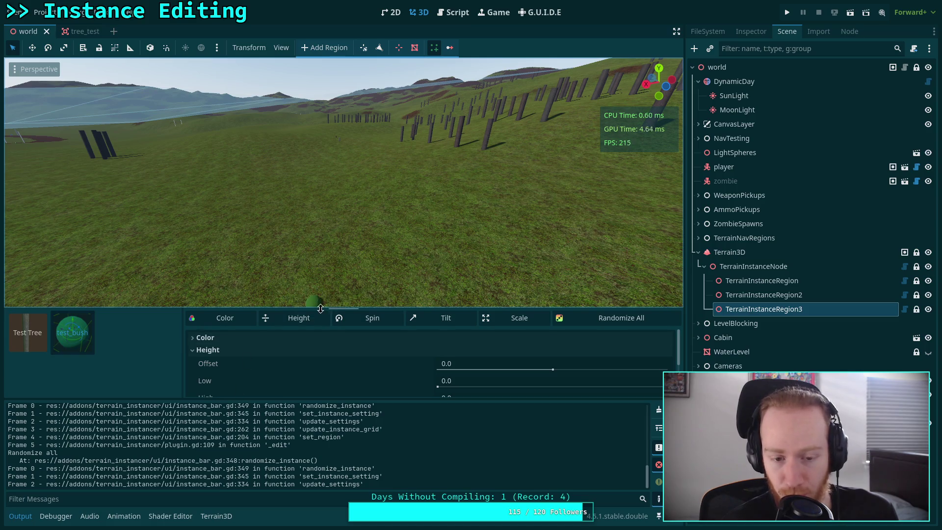
left_click_drag(320, 308, 337, 278)
left_click(763, 280)
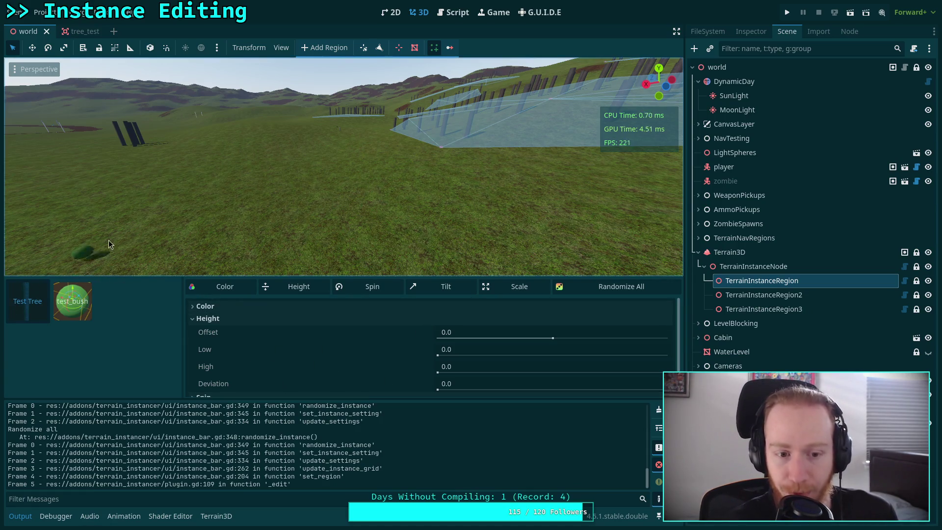
scroll(310, 239, "up", 3)
scroll(309, 239, "down", 3)
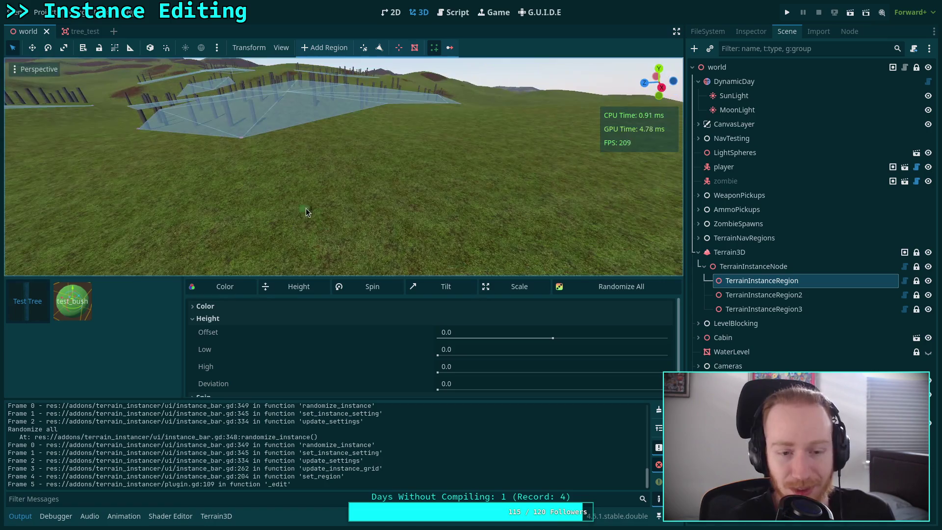
left_click(461, 19)
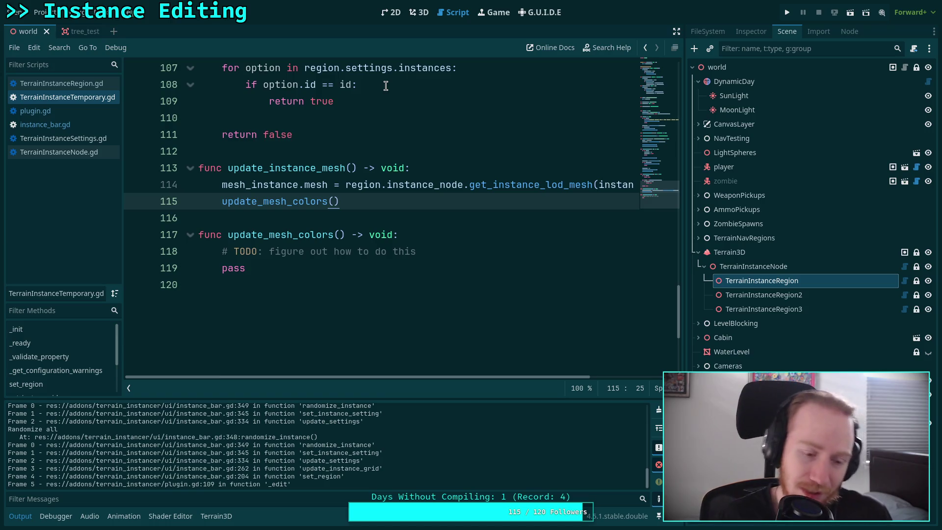
Step: Scroll through TerrainInstanceTemporary.gd in the script editor
scroll(380, 148, "up", 10)
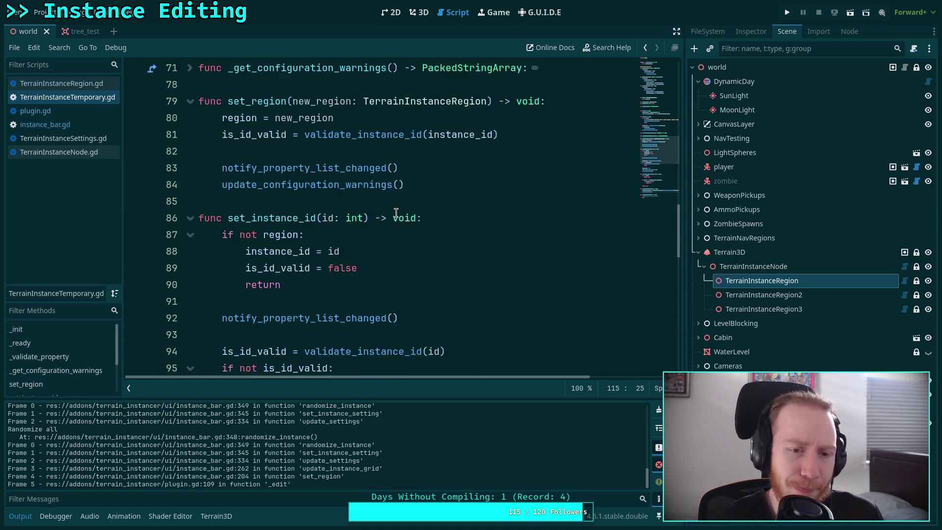
scroll(396, 213, "up", 3)
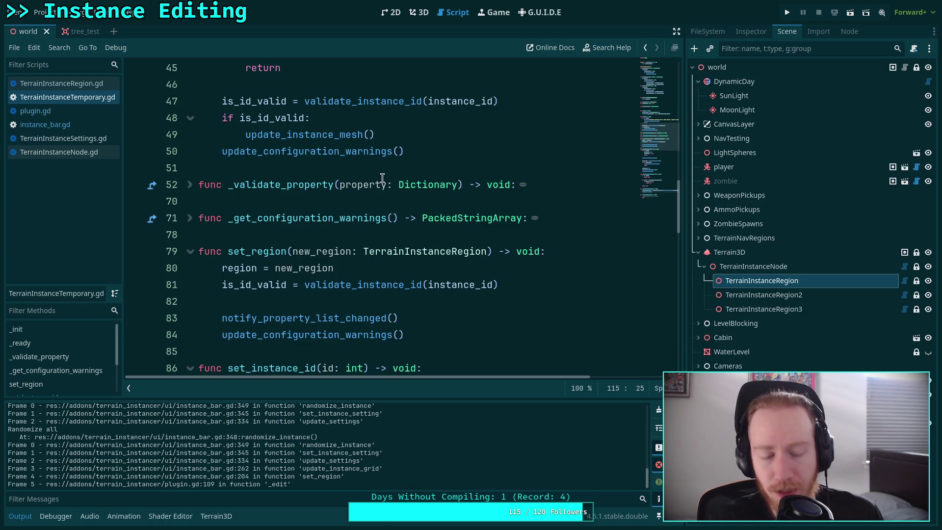
scroll(303, 153, "down", 15)
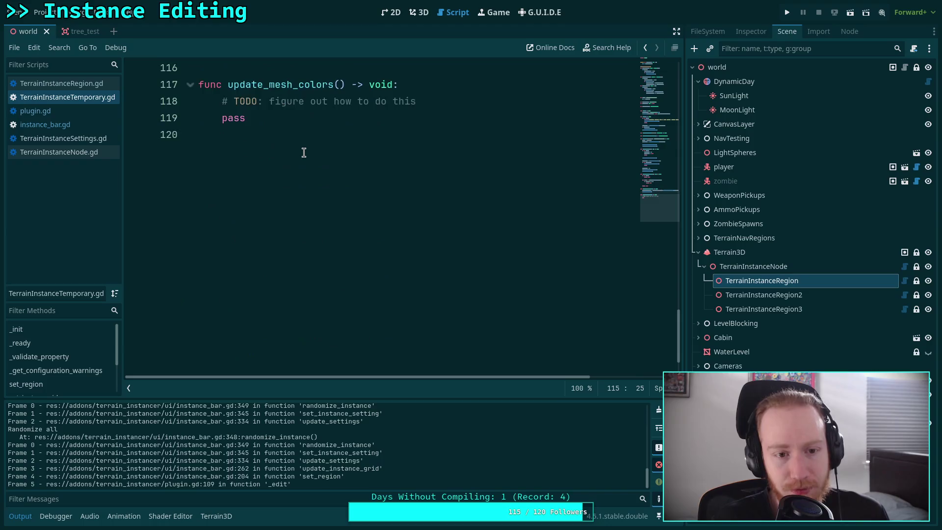
scroll(304, 153, "up", 4)
Step: Open instance_bar.gd at randomize_instance with the caret on its print_debug line
left_click(46, 124)
scroll(293, 244, "down", 5)
scroll(293, 244, "down", 6)
scroll(288, 231, "up", 3)
left_click(218, 185)
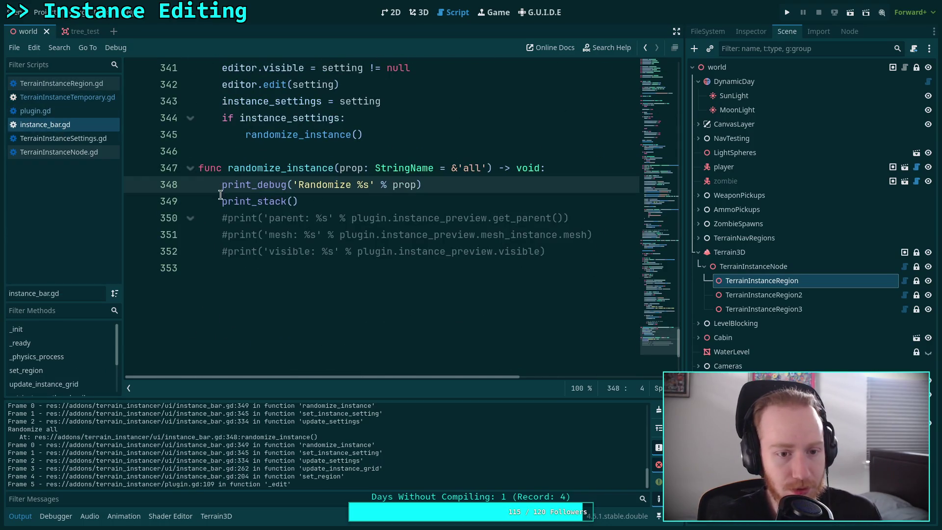
Step: Comment out the print_stack and print_debug calls in randomize_instance
left_click(221, 196)
key("ctrl+k")
key("Up")
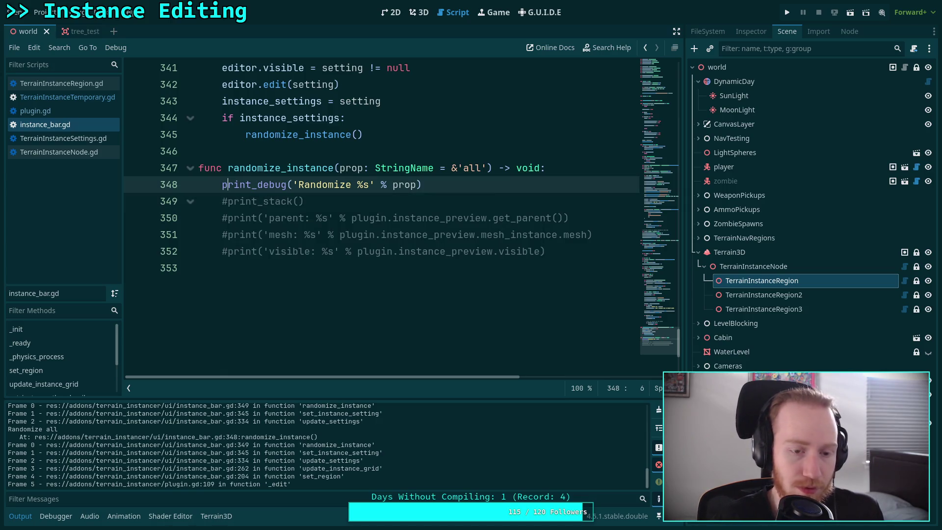
key("Up")
key("Down")
key("ctrl+k")
Step: Add a 'pass' line under the randomize_instance header, save instance_bar.gd, and clear the Output log
key("Up")
key("End")
key("Return")
type("pass")
key("ctrl+s")
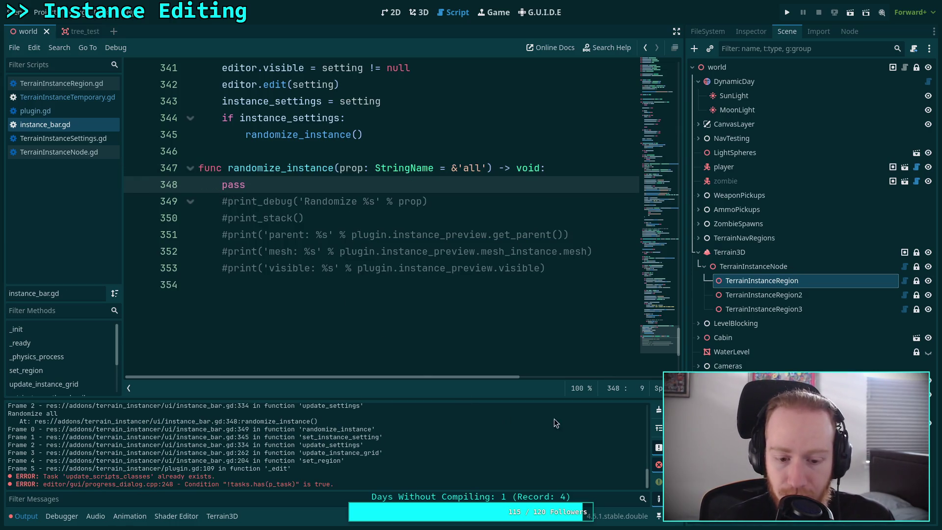
left_click(659, 409)
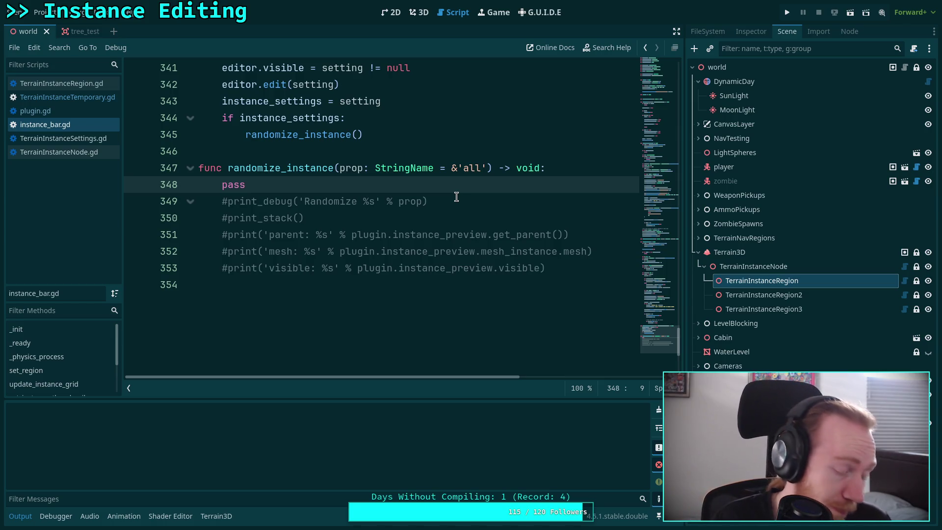
left_click(68, 111)
scroll(355, 253, "up", 8)
scroll(354, 253, "up", 6)
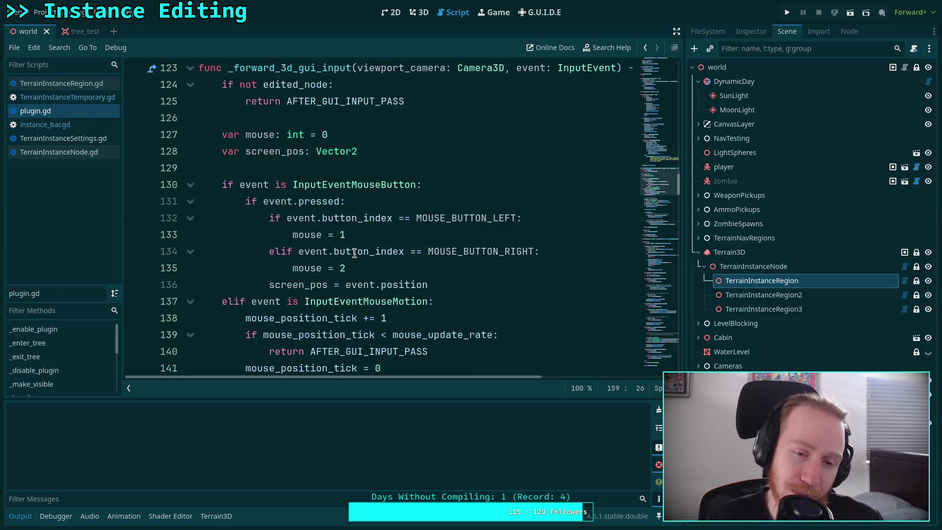
scroll(295, 229, "up", 11)
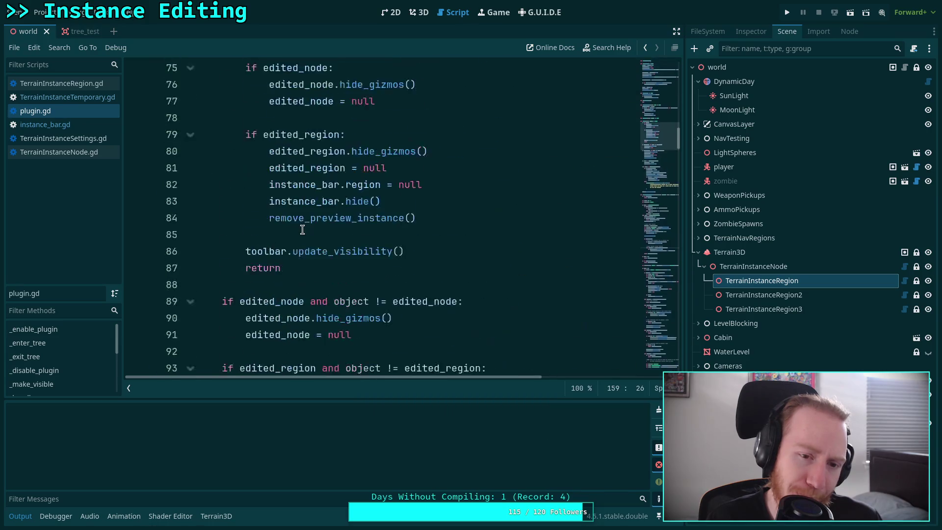
scroll(304, 226, "up", 6)
scroll(302, 225, "up", 4)
scroll(303, 219, "down", 10)
scroll(315, 210, "down", 4)
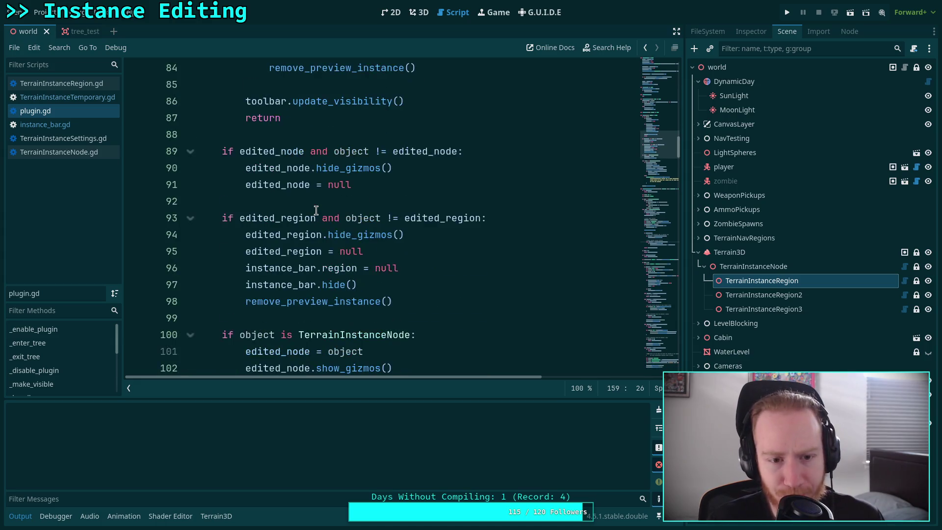
double_click(289, 167)
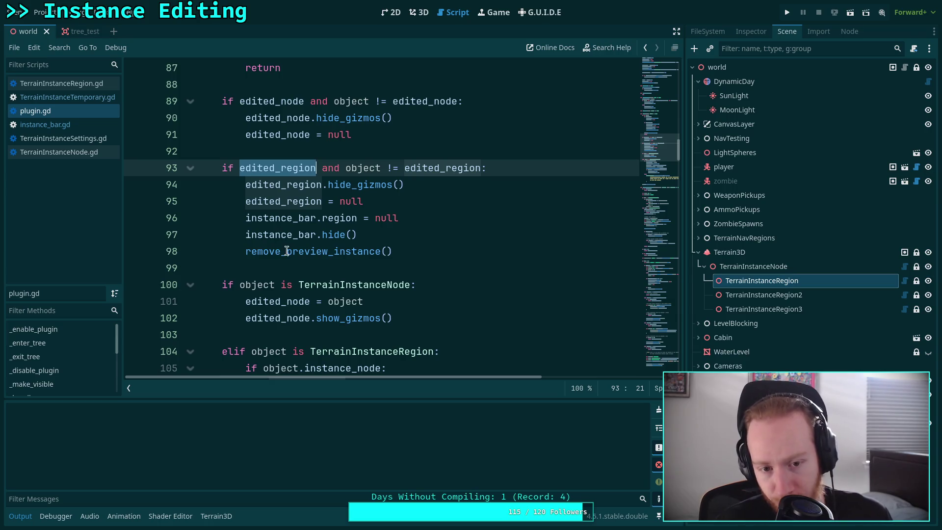
left_click_drag(245, 185, 428, 259)
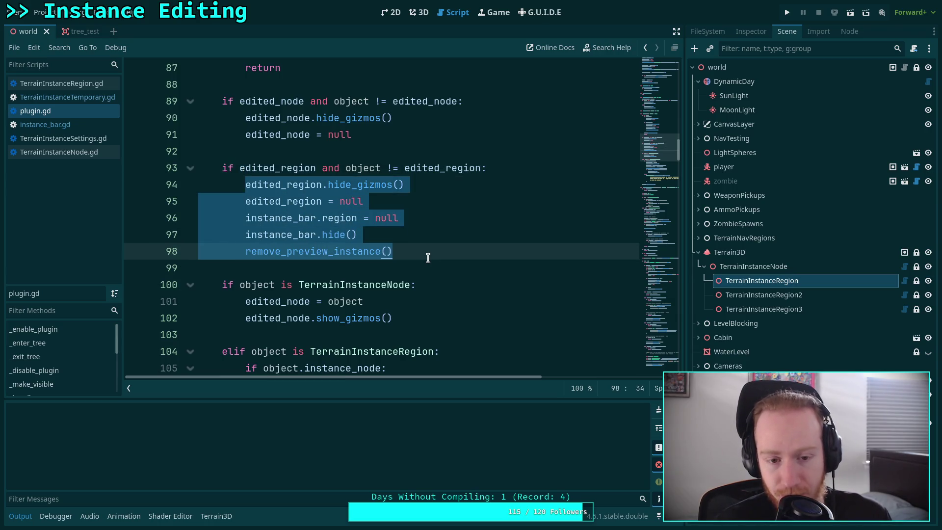
scroll(428, 258, "down", 4)
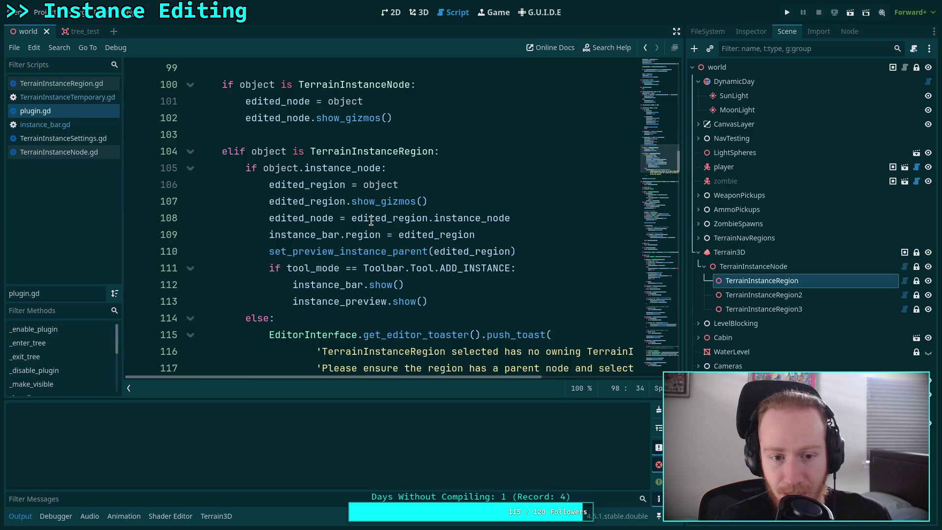
left_click(371, 218)
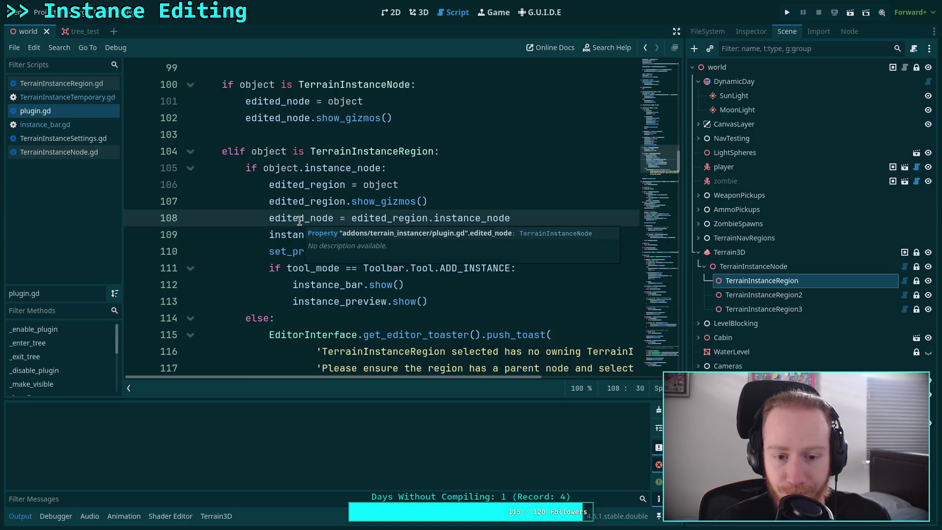
scroll(311, 218, "up", 3)
double_click(301, 202)
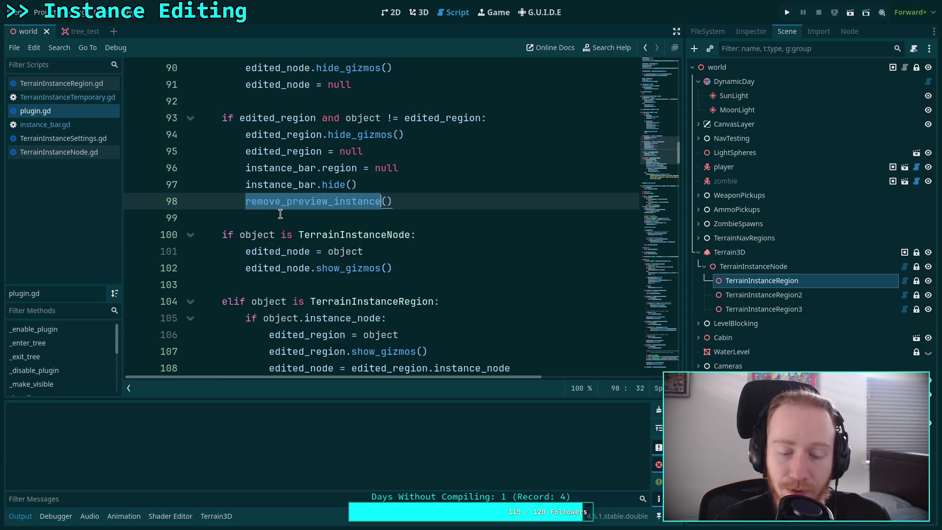
mouse_move(660, 150)
left_mouse_down()
mouse_move(664, 347)
mouse_move(678, 155)
left_mouse_up()
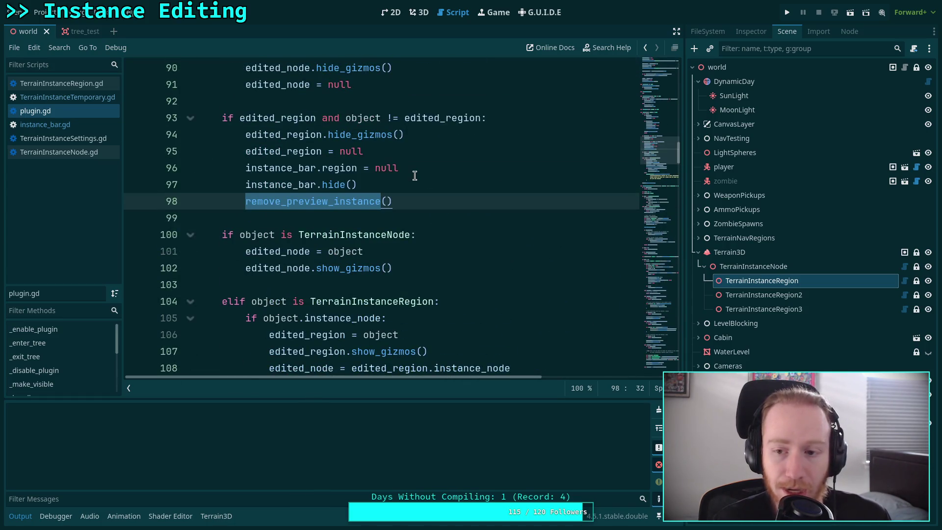
scroll(422, 198, "down", 3)
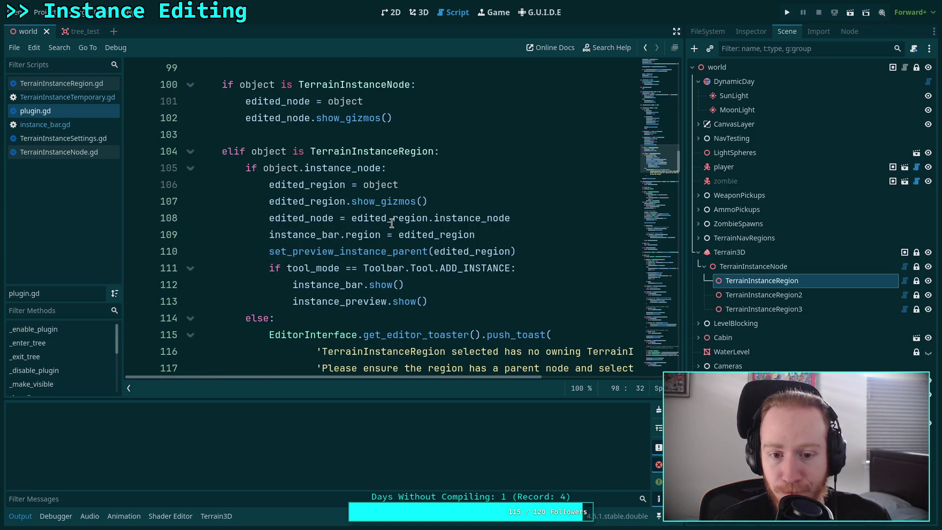
mouse_move(321, 231)
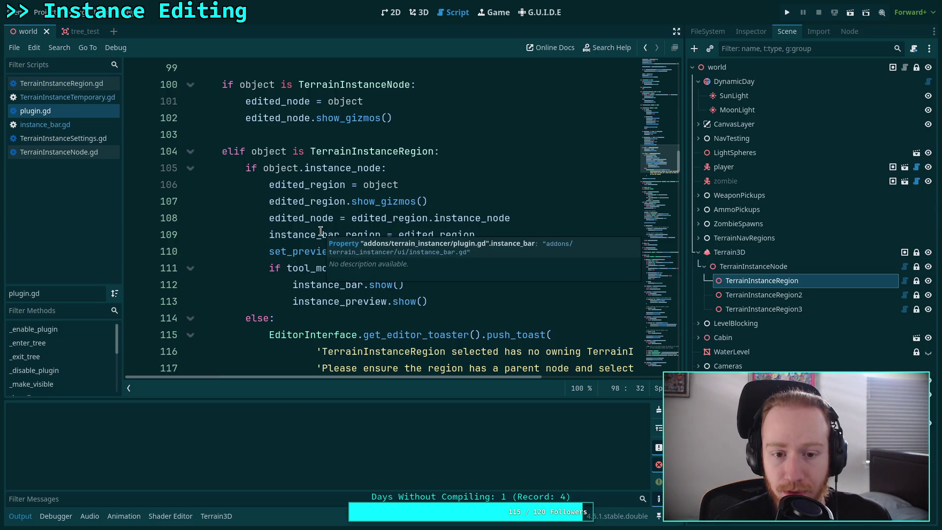
left_click(321, 234)
left_click_drag(510, 235, 271, 236)
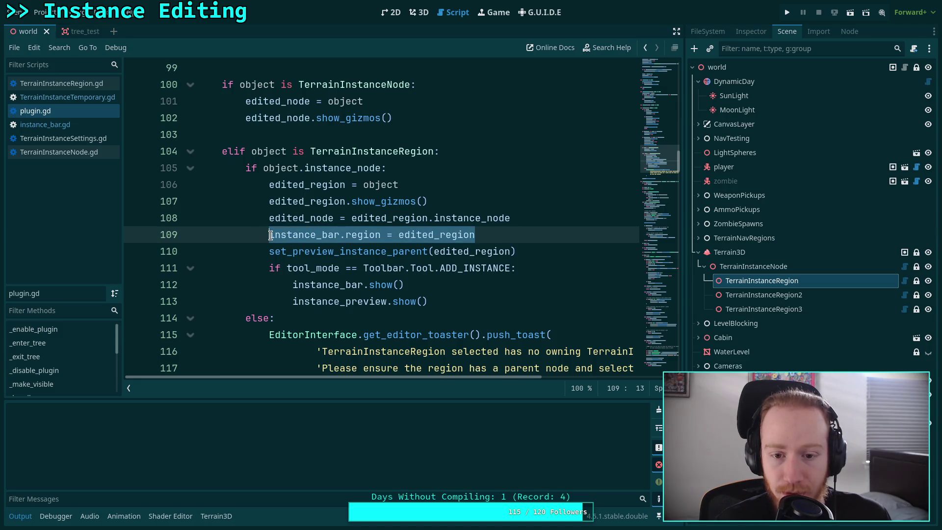
mouse_move(507, 249)
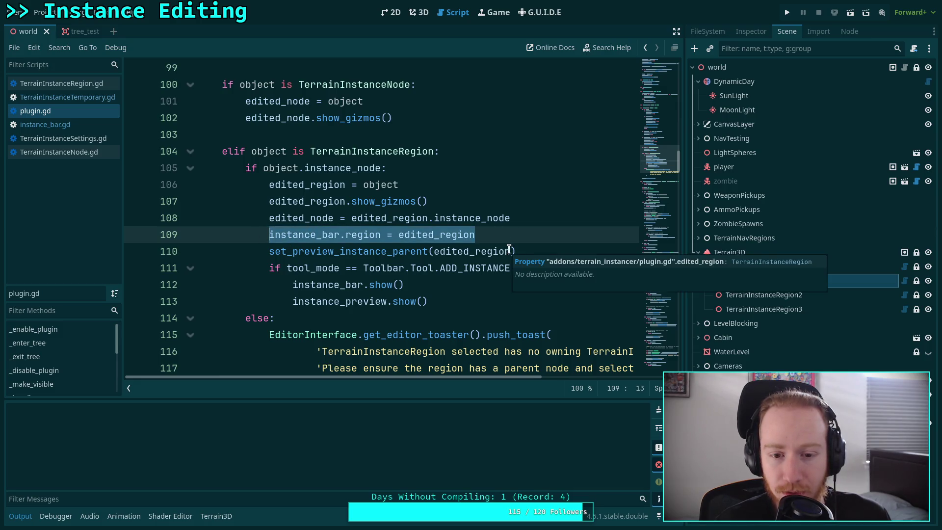
left_click(526, 251)
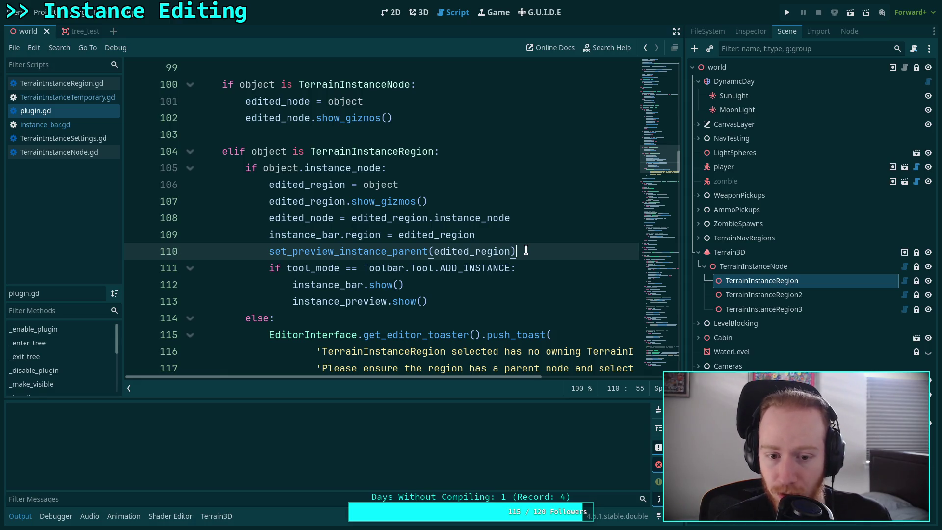
left_click(45, 124)
scroll(355, 220, "up", 4)
scroll(354, 219, "up", 20)
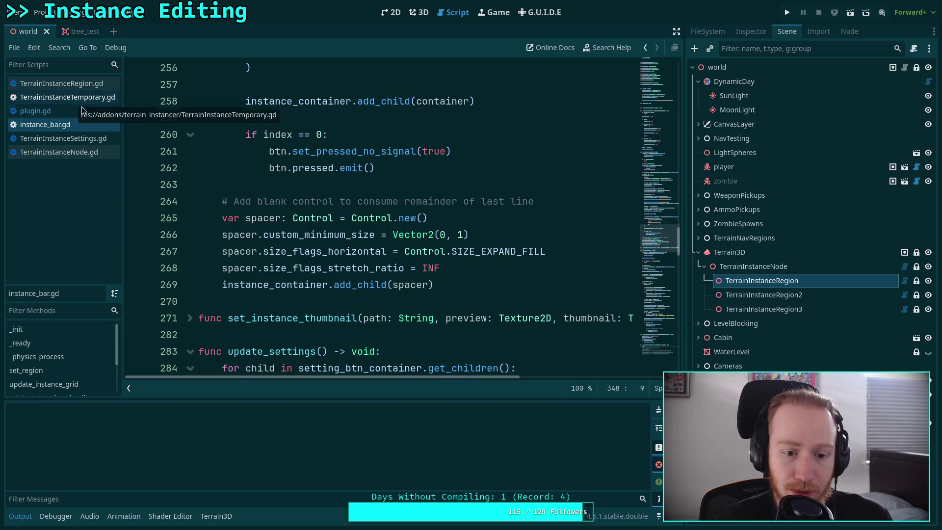
scroll(304, 193, "down", 11)
left_click(469, 190)
left_click_drag(456, 187, 220, 187)
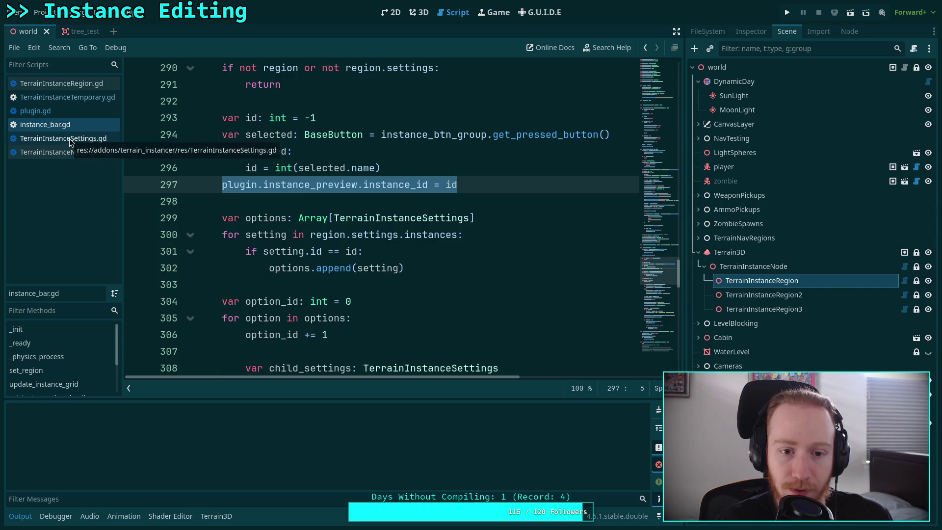
left_click(74, 111)
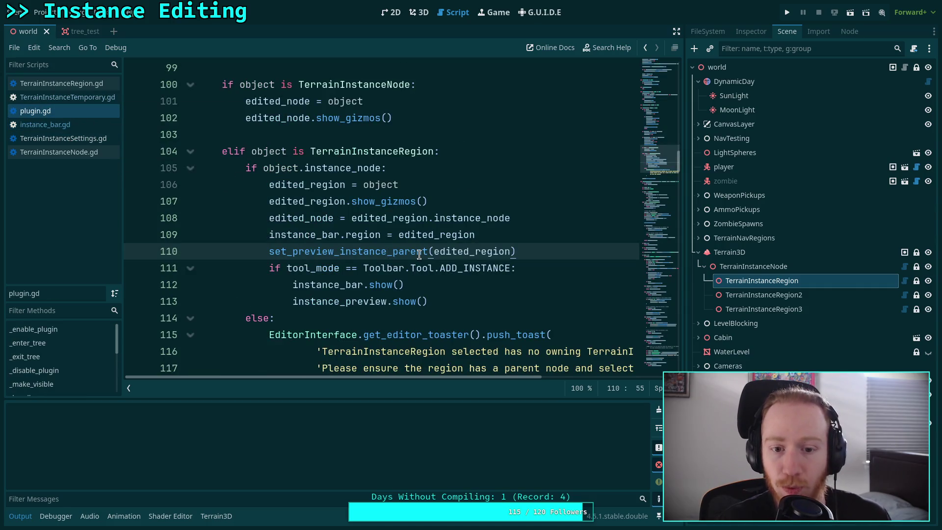
Step: Move the set_preview_instance_parent call above the instance_bar.region assignment in plugin.gd
key("alt+Up")
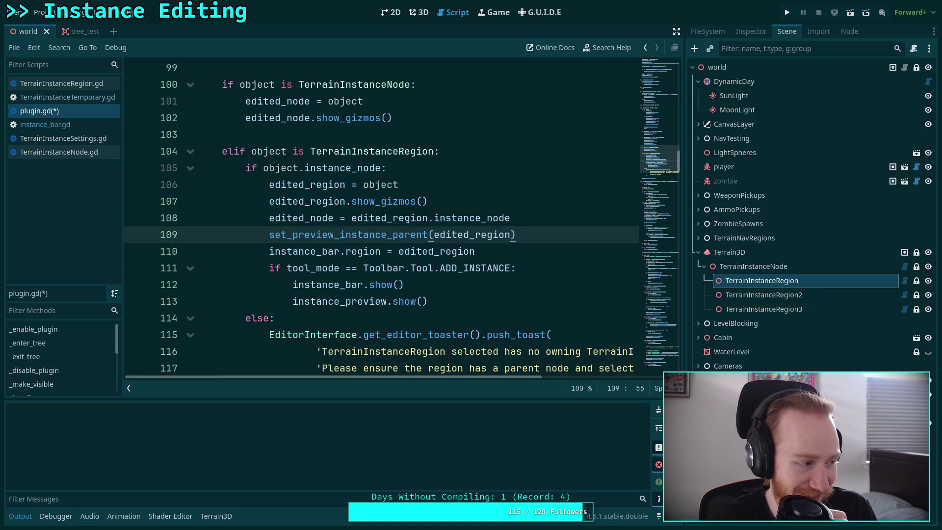
scroll(418, 251, "down", 4)
scroll(418, 251, "up", 4)
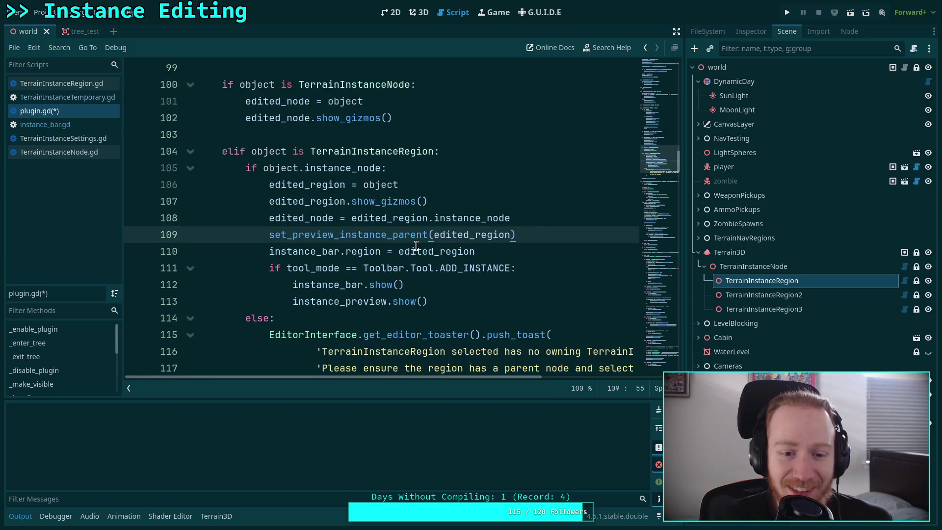
mouse_move(492, 250)
left_mouse_down()
mouse_move(346, 251)
mouse_move(269, 235)
left_mouse_up()
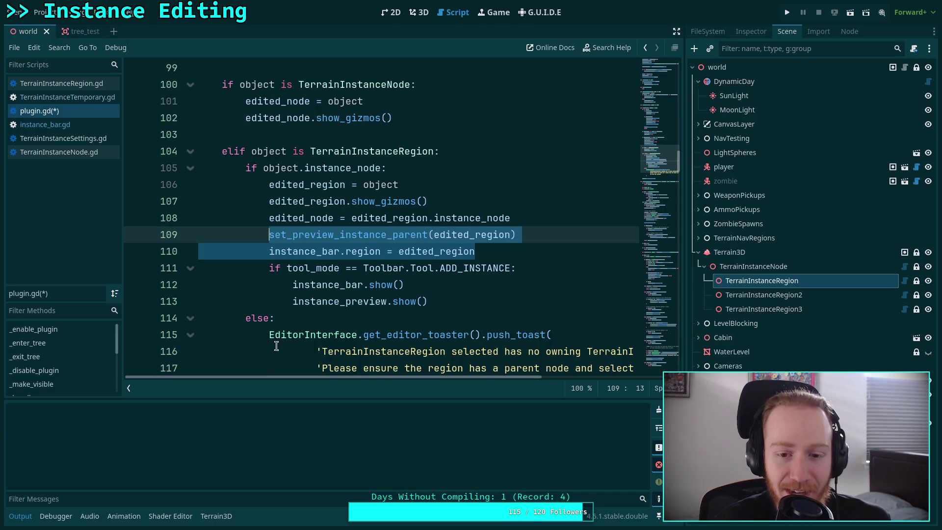
mouse_move(511, 250)
left_mouse_down()
mouse_move(375, 251)
mouse_move(268, 235)
left_mouse_up()
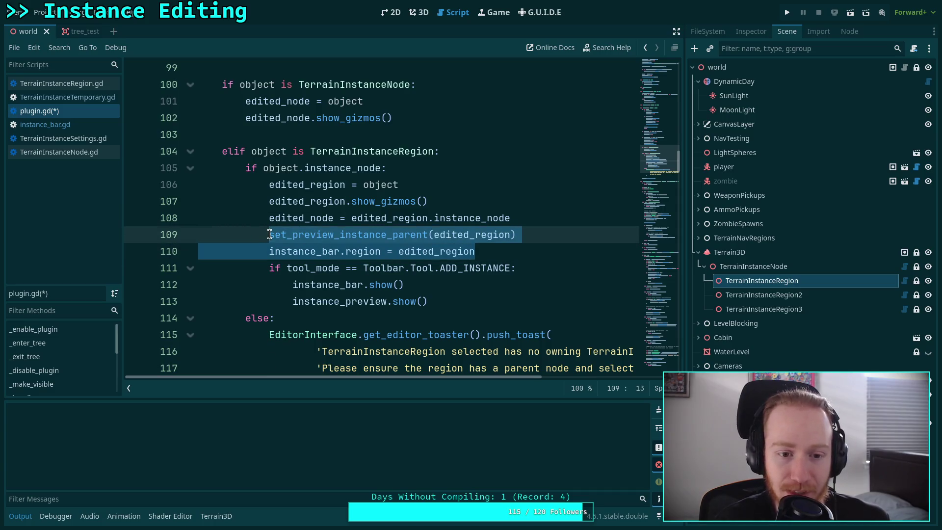
left_click(300, 236)
Step: Inspect the set_preview_instance_parent call and the edited_node assignment on line 108
double_click(300, 236)
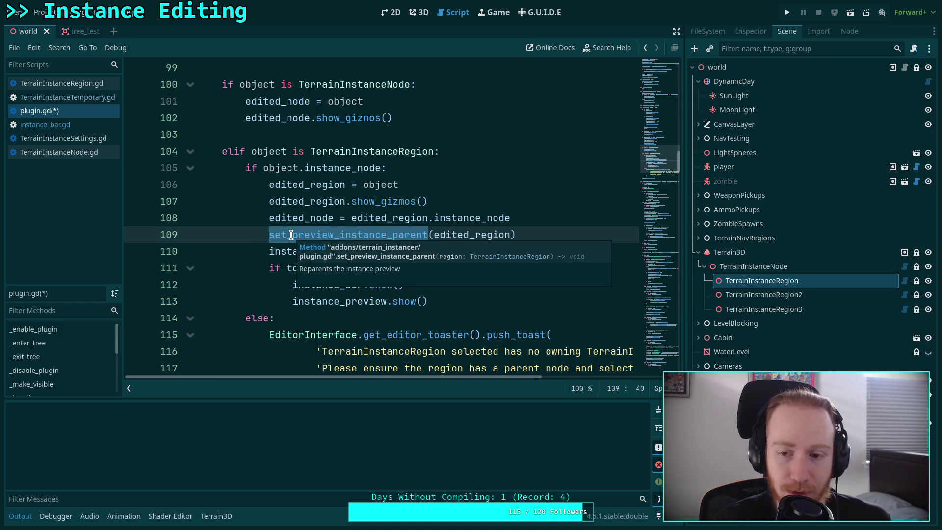
left_click(297, 235)
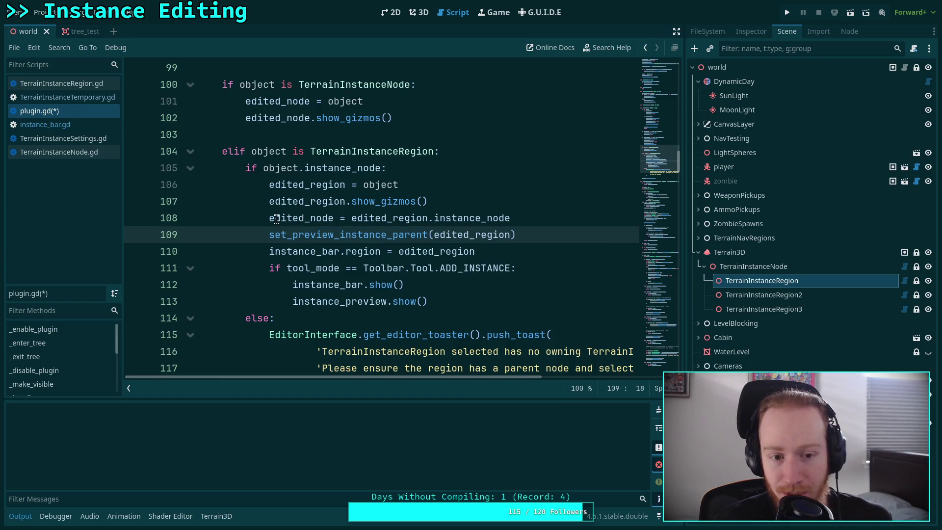
left_click_drag(266, 219, 523, 217)
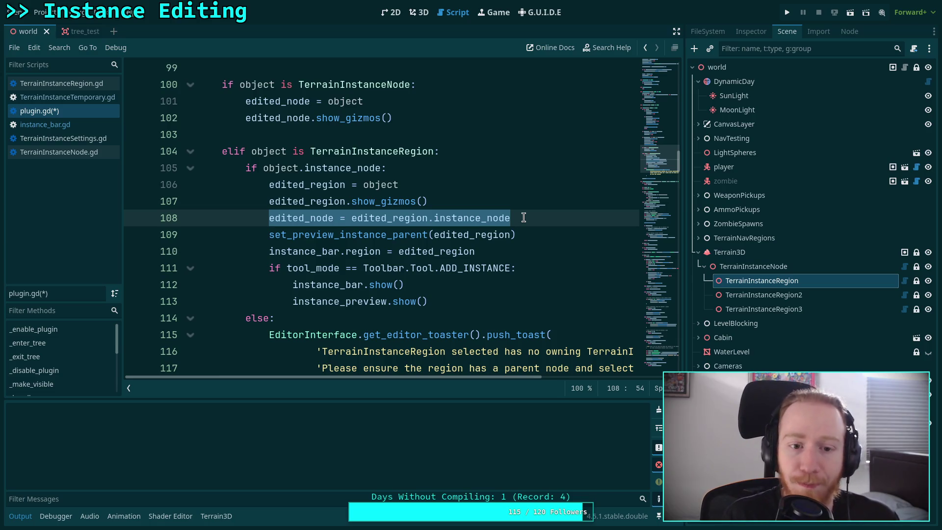
left_click(513, 218)
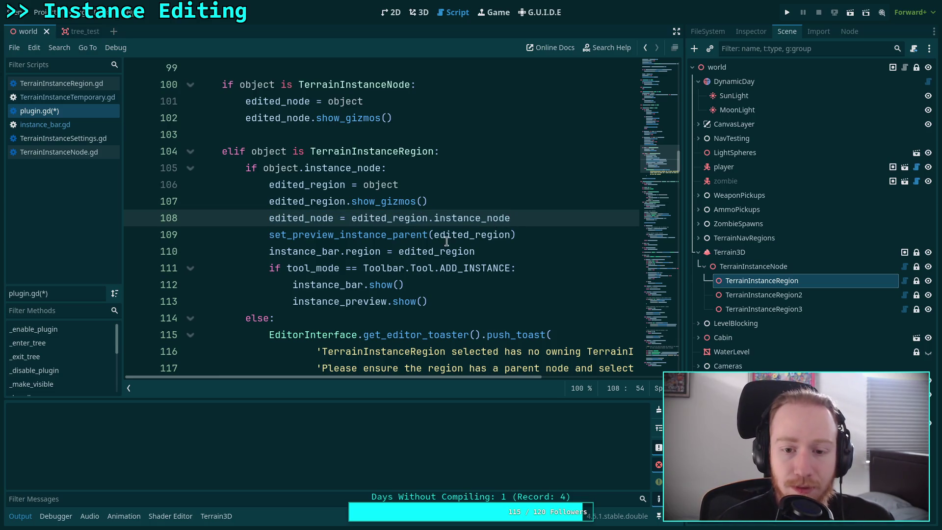
double_click(355, 235)
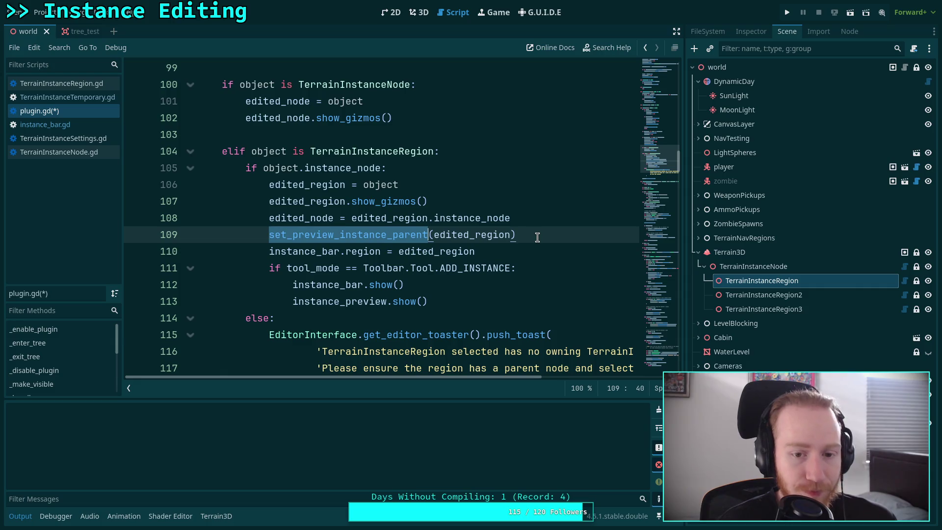
Step: Add a '# NOTE:' comment saying this function must be called before setting the instance bar
left_click(544, 223)
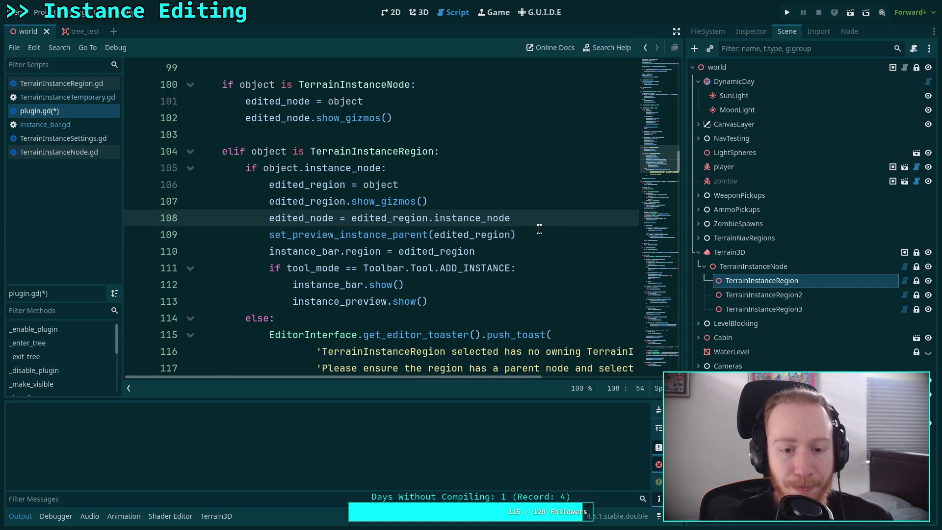
key("Return")
key("Return")
type("# NOTE:this")
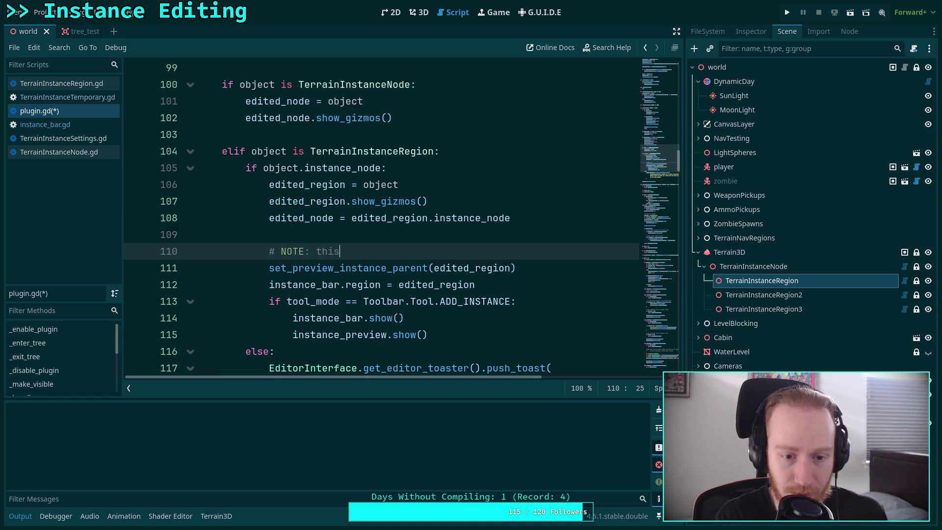
type("functi")
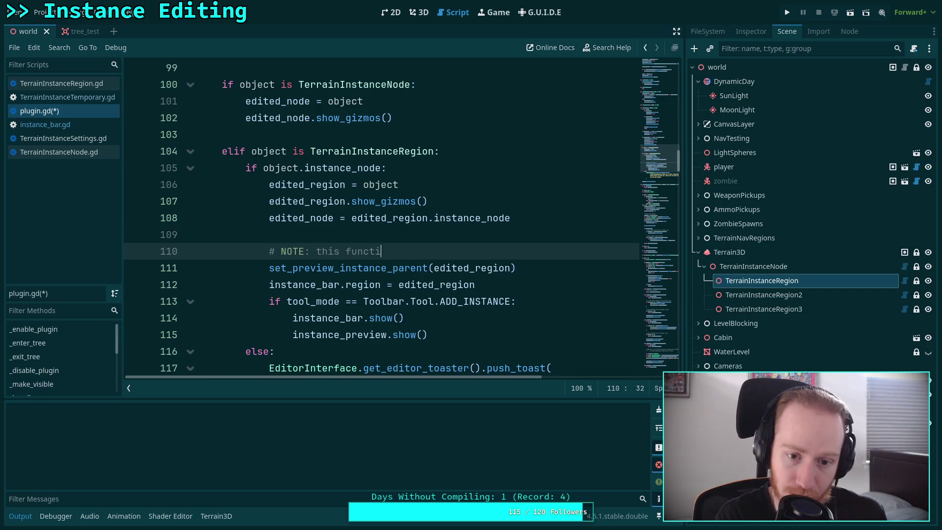
type("on ust call before")
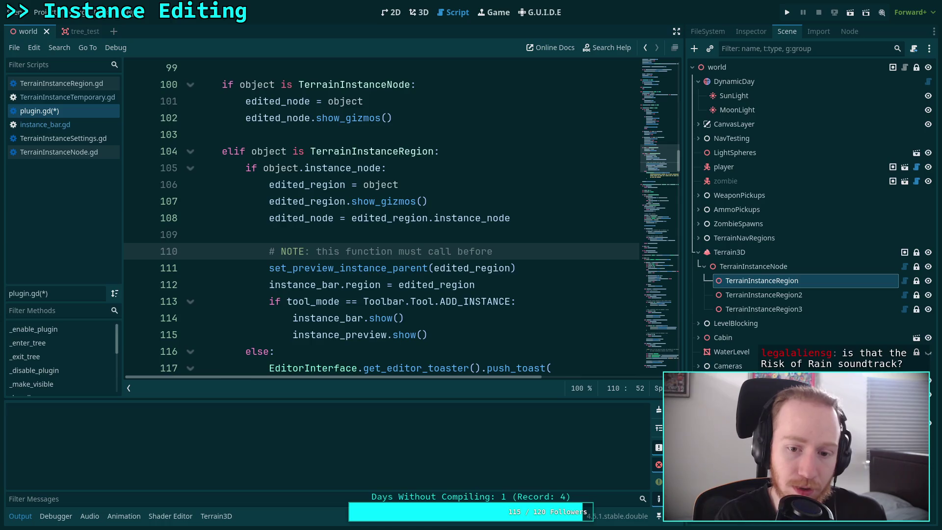
type("tting theinstancea")
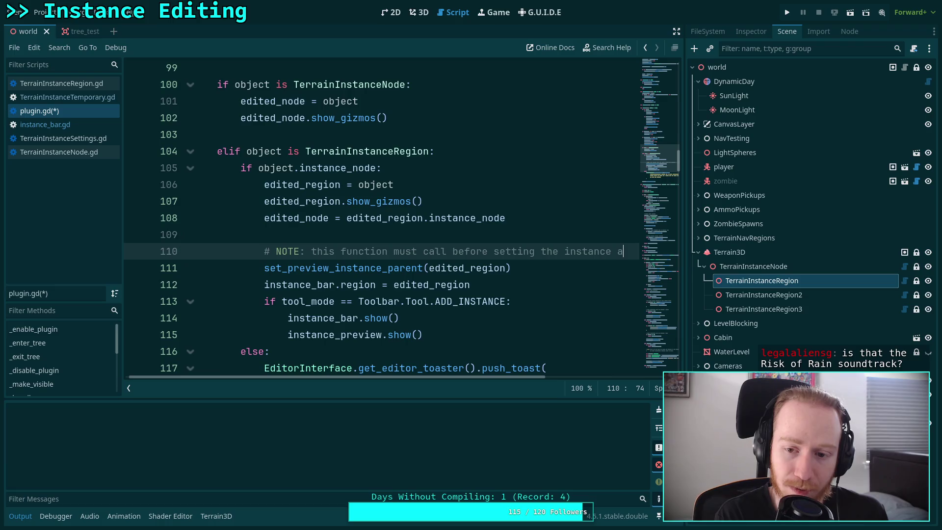
key("BackSpace")
type("bar")
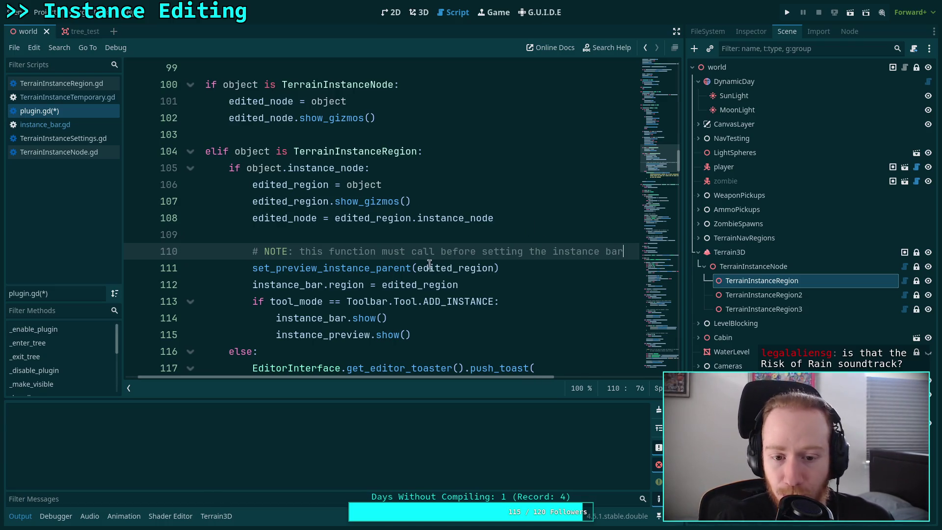
double_click(271, 284)
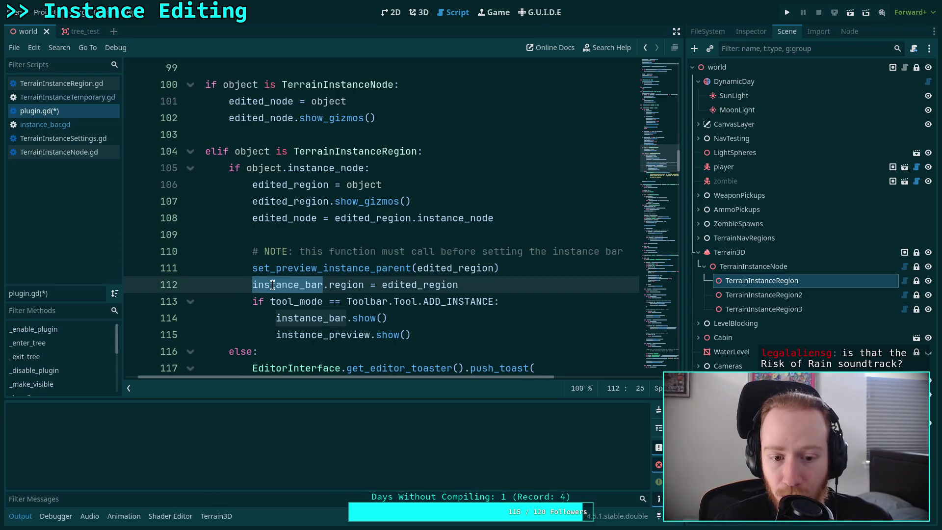
left_click_drag(251, 285, 424, 329)
Step: Search for set_preview_instance_parent and jump to its definition
double_click(321, 268)
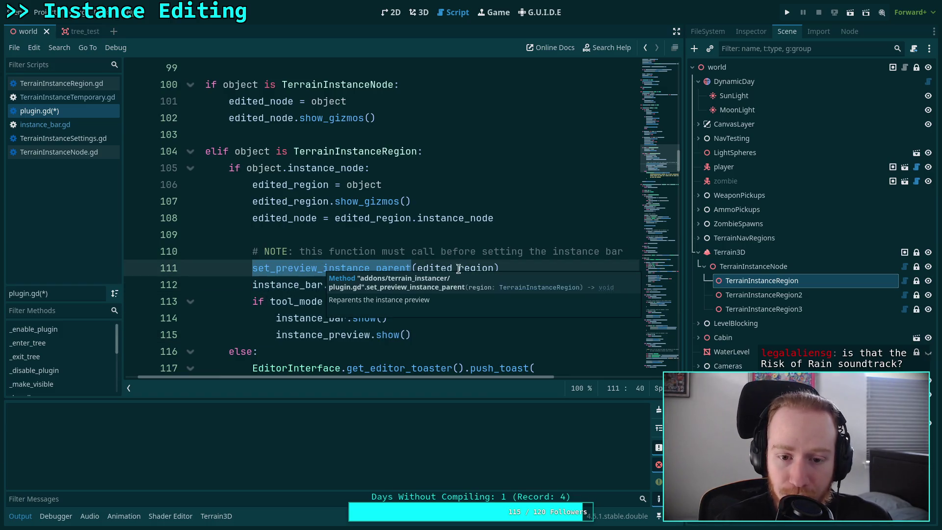
mouse_move(275, 268)
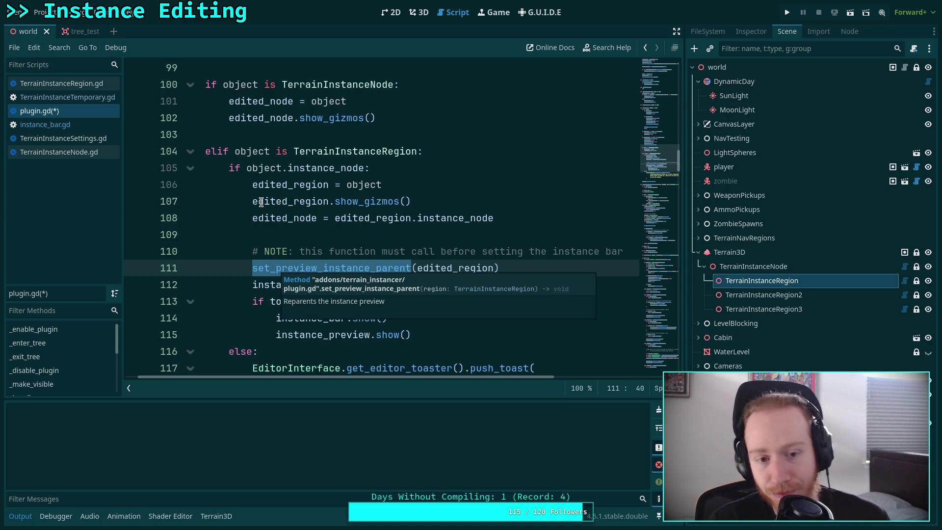
left_click(296, 235)
double_click(344, 269)
double_click(323, 268)
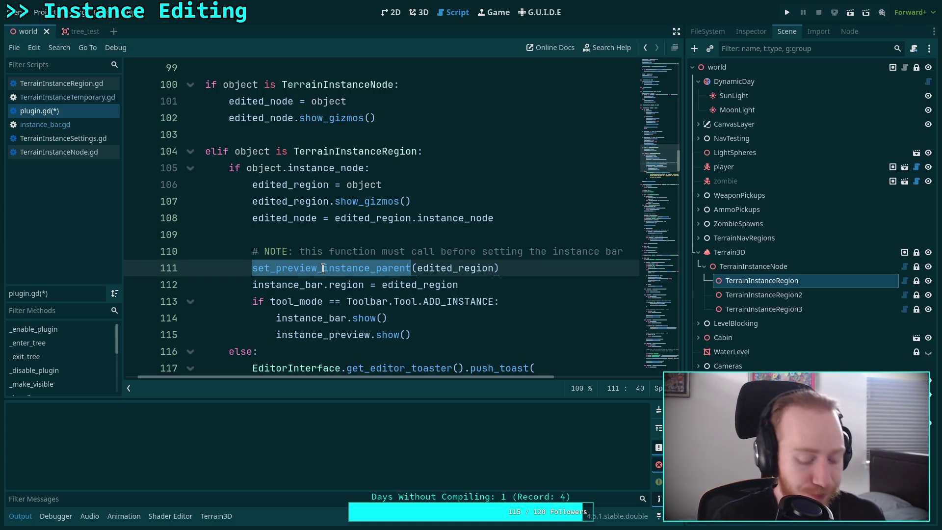
key("ctrl+f")
left_click(540, 389)
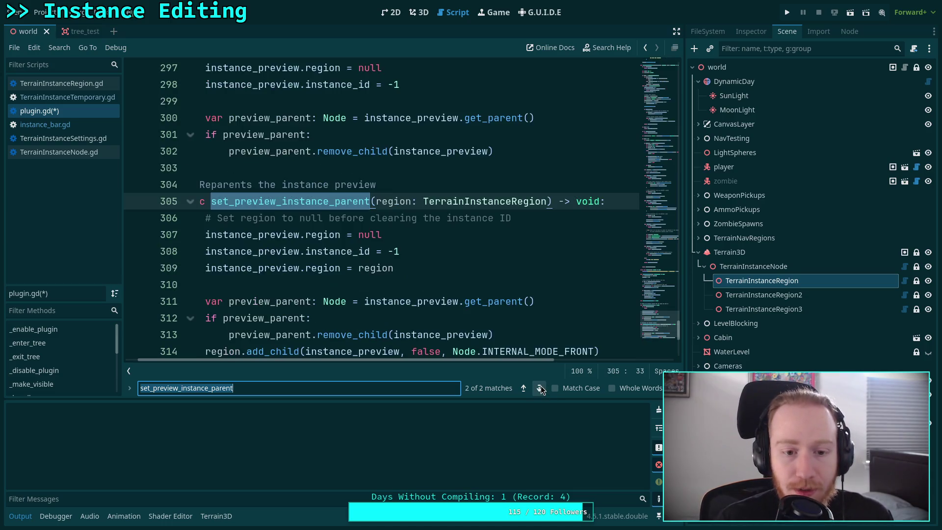
Step: Cut the instance bar setup lines from _edit and remove the NOTE comment and blank line
left_click(540, 388)
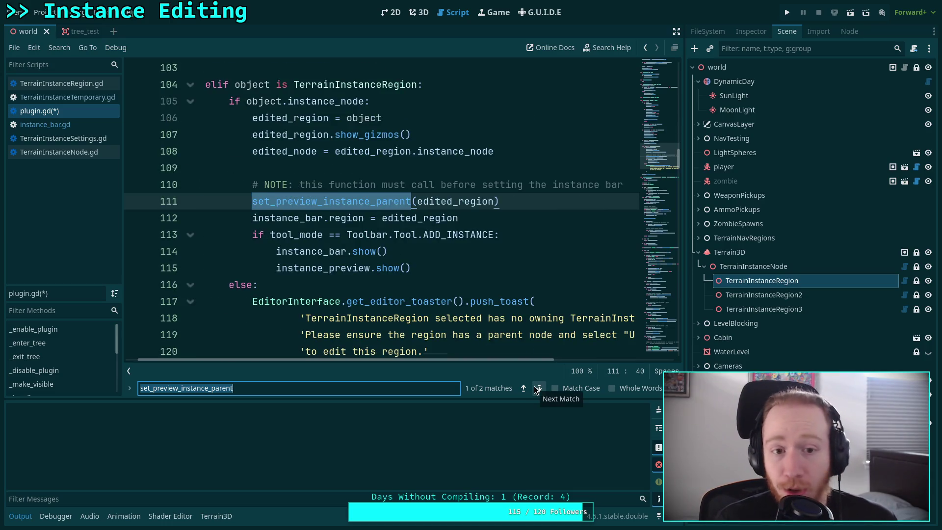
left_click(32, 515)
scroll(414, 338, "up", 1)
left_click_drag(439, 315, 252, 265)
key("ctrl+c")
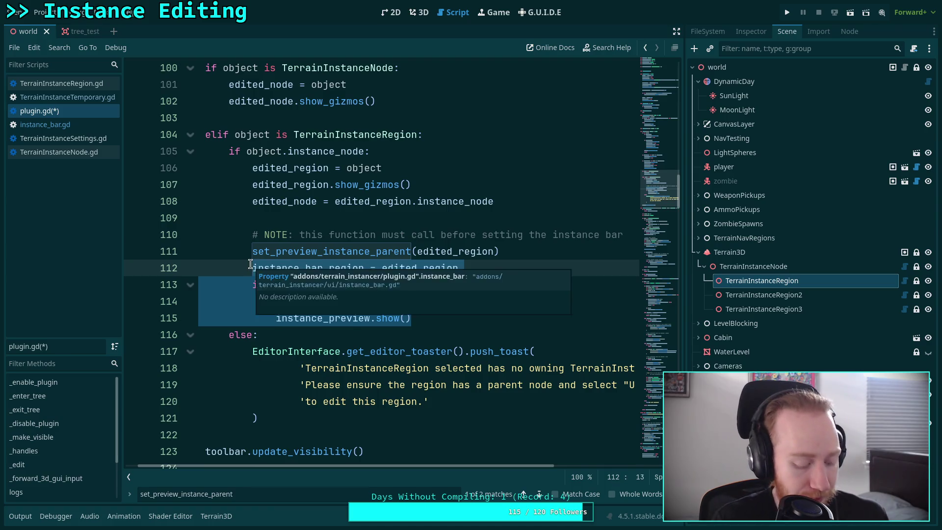
key("BackSpace")
key("BackSpace")
key("BackSpace")
key("BackSpace")
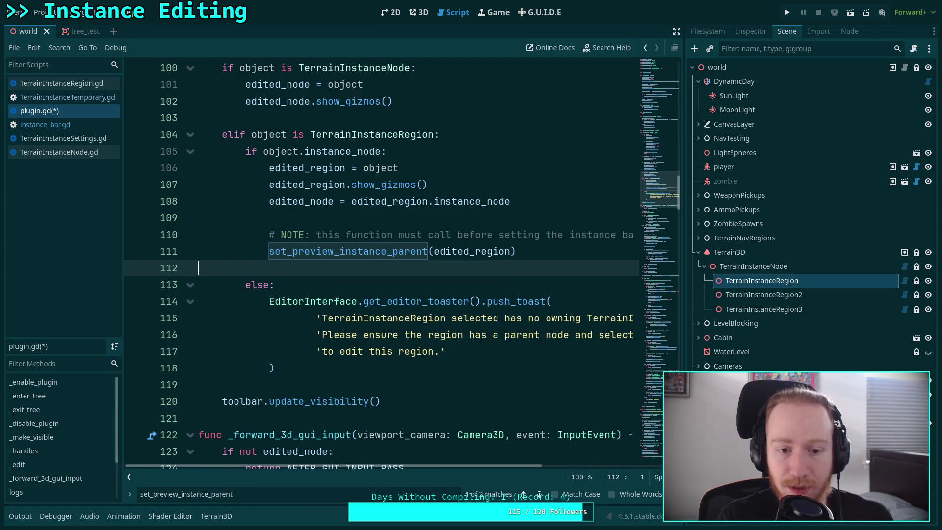
left_click(270, 234)
key("shift+Down")
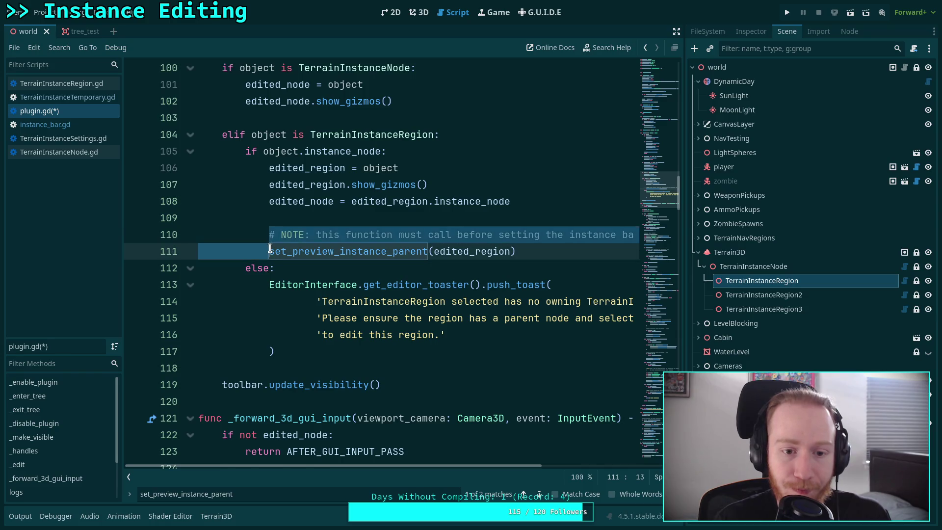
key("BackSpace")
left_click(498, 225)
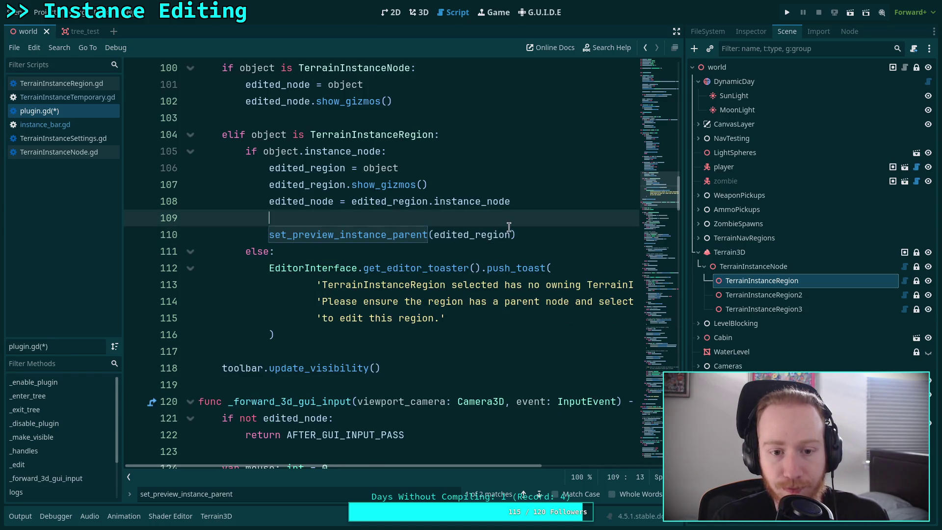
key("BackSpace")
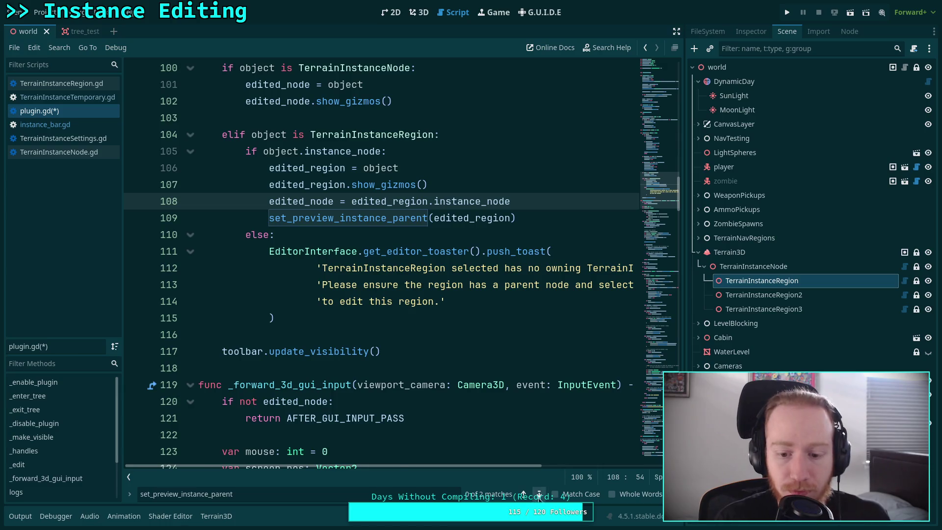
Step: Paste the instance bar lines at the end of set_preview_instance_parent, fix indentation, and add a blank line
left_click(538, 494)
left_click(538, 493)
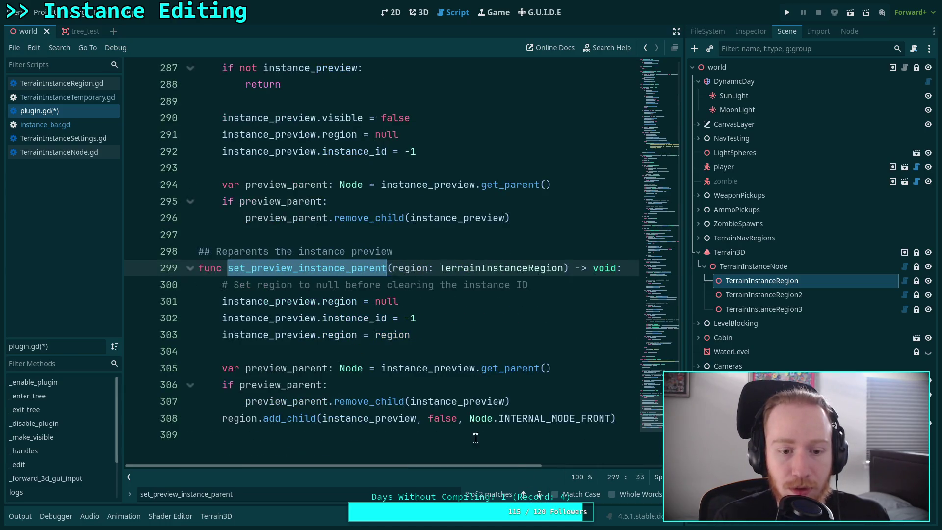
left_click(449, 339)
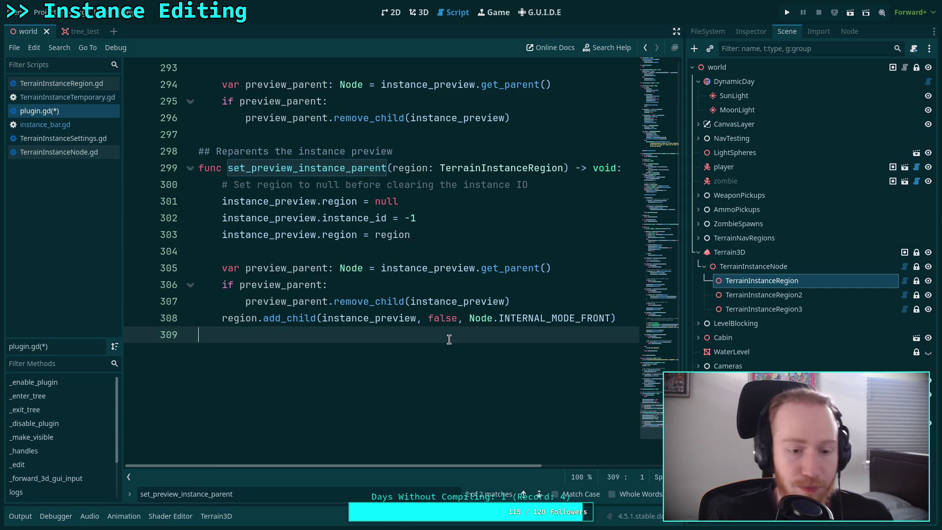
key("ctrl+v")
key("Up")
key("Up")
key("Up")
key("Home")
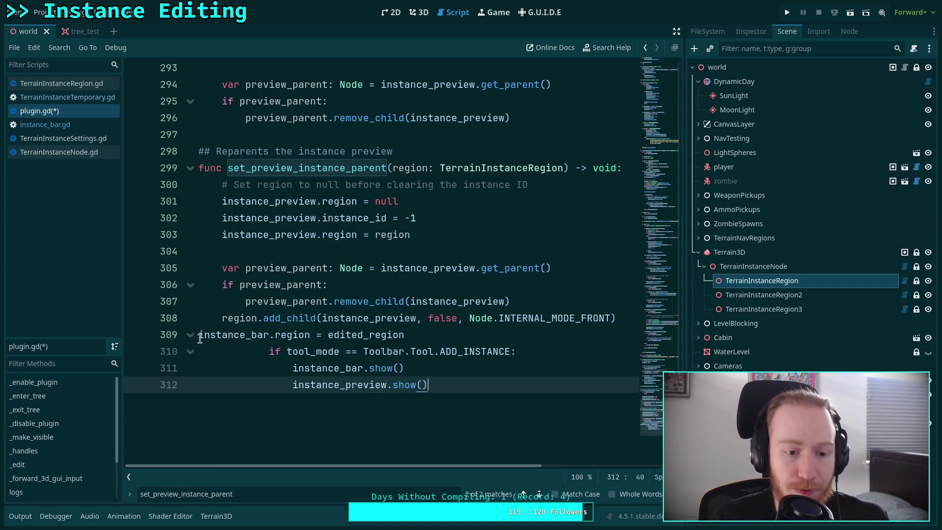
key("Tab")
key("Tab")
key("shift+Tab")
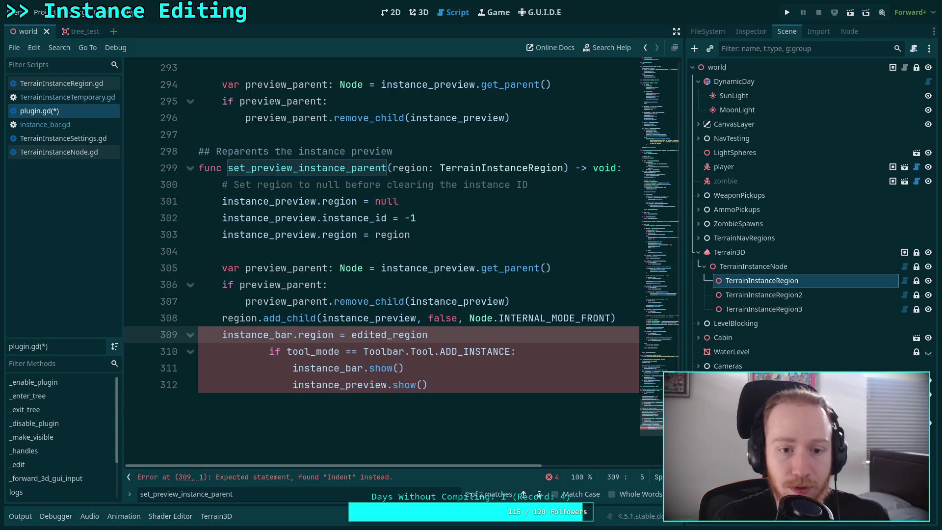
left_click_drag(356, 352, 358, 385)
key("shift+Tab")
key("shift+Tab")
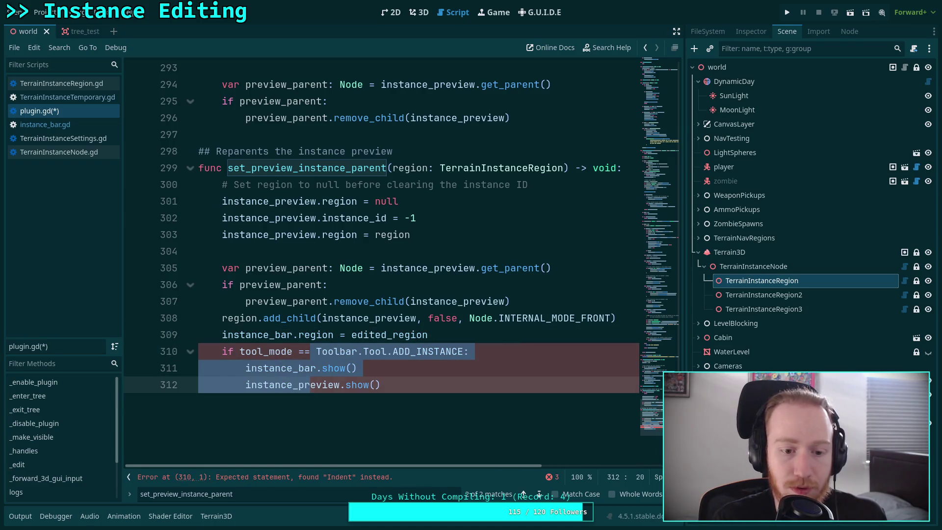
left_click(618, 319)
key("Return")
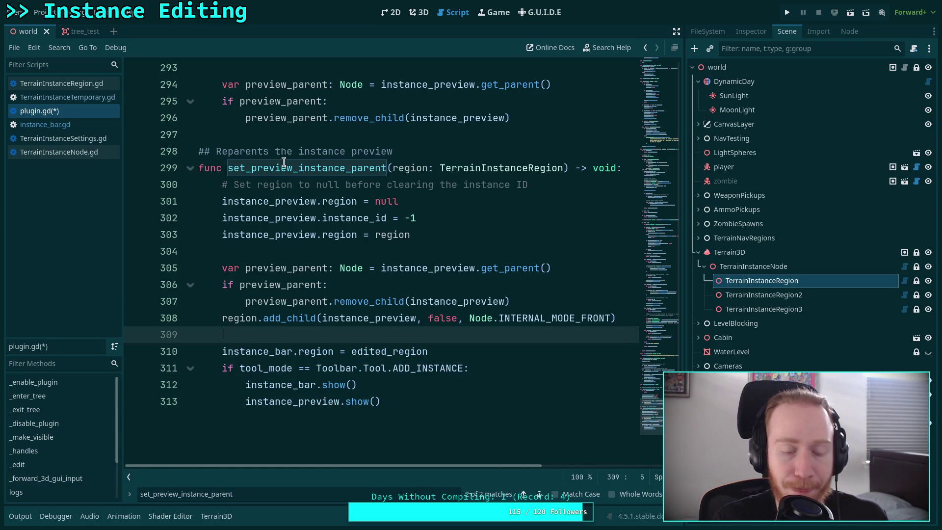
left_click(288, 168)
Step: Rename the function to set_preview_region and add 'and updates the instance bar' to its comment
left_click_drag(302, 168, 388, 169)
type("region")
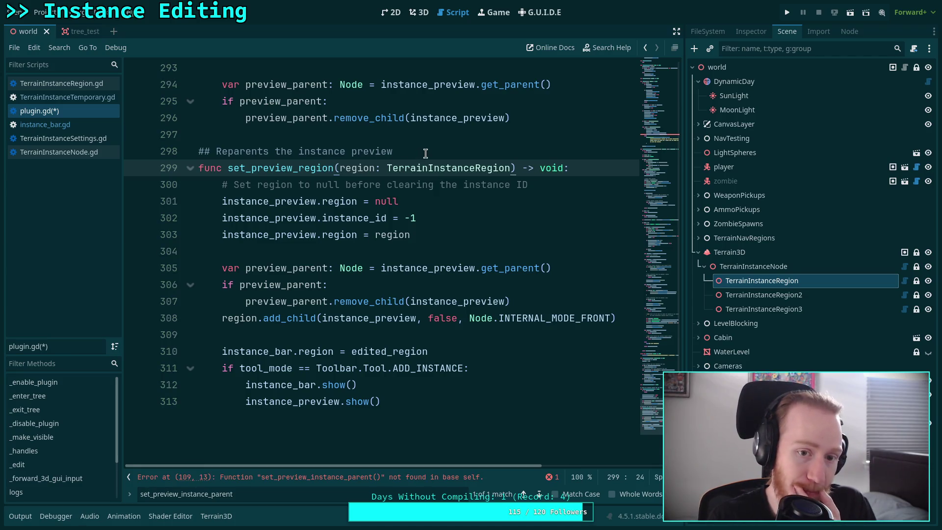
left_click(418, 152)
type("and updates the instanc")
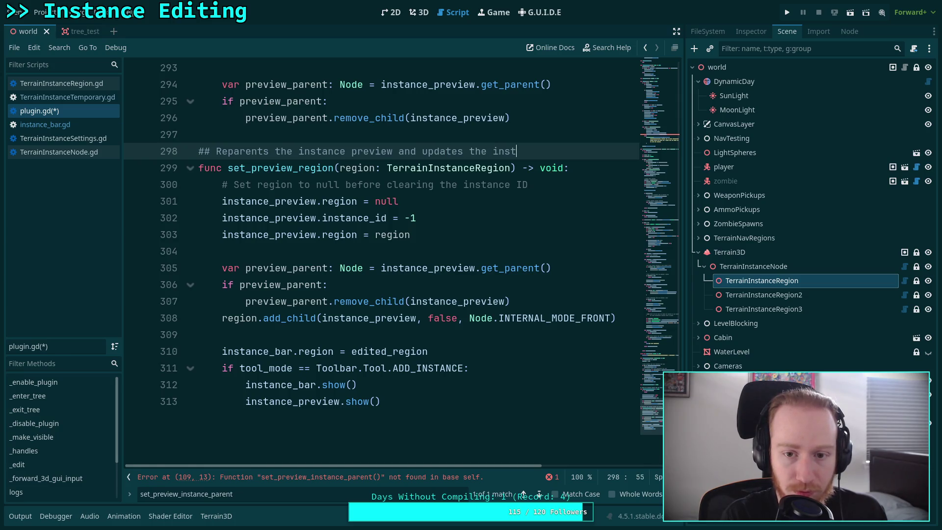
type("e bar")
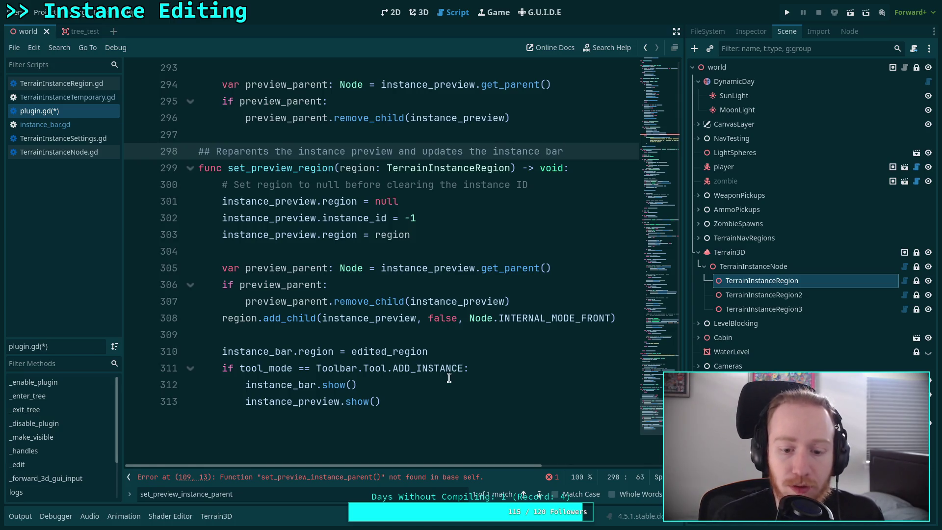
Step: Change the line 109 call to set_preview_region and save plugin.gd
left_click(538, 494)
left_click_drag(339, 272, 425, 272)
type("region")
key("ctrl+s")
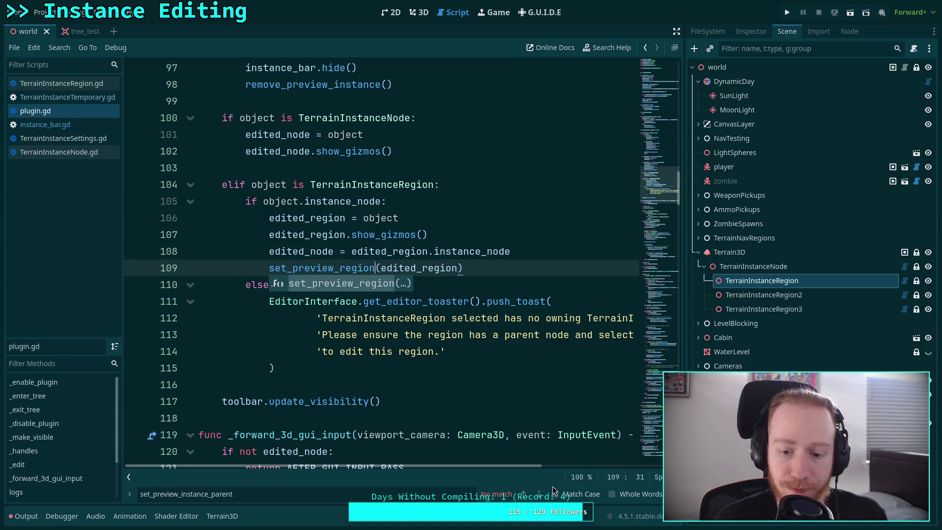
Step: Update the search text to set_preview_region, review instance_preview and edited_region uses, and close the find bar
left_click_drag(181, 494, 336, 498)
type("region")
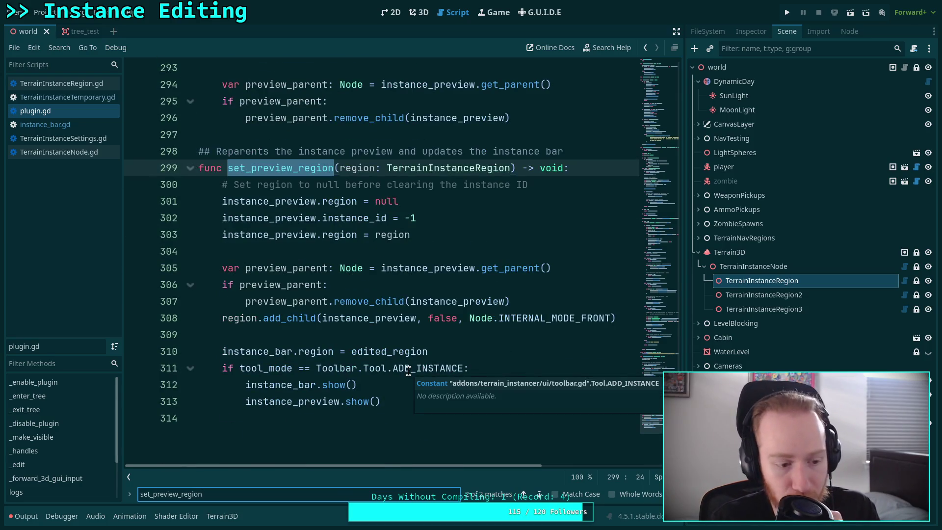
left_click(366, 253)
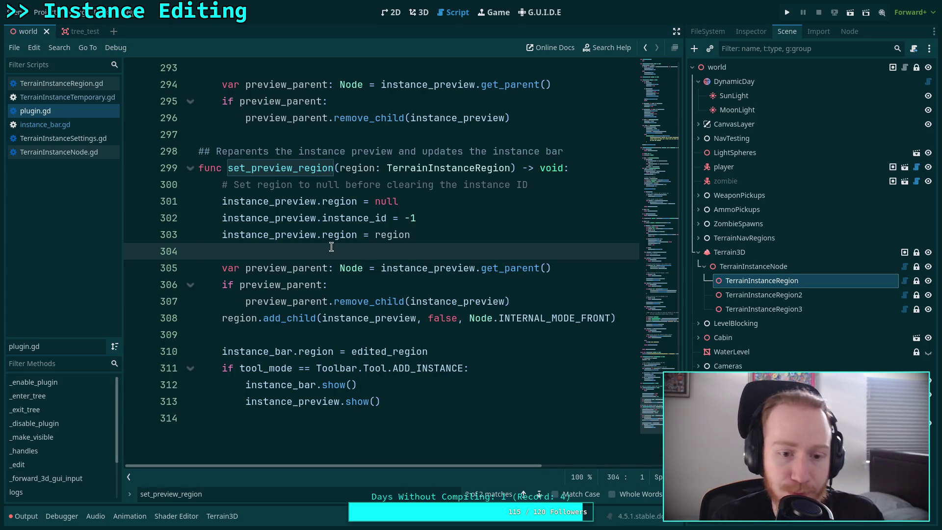
double_click(297, 202)
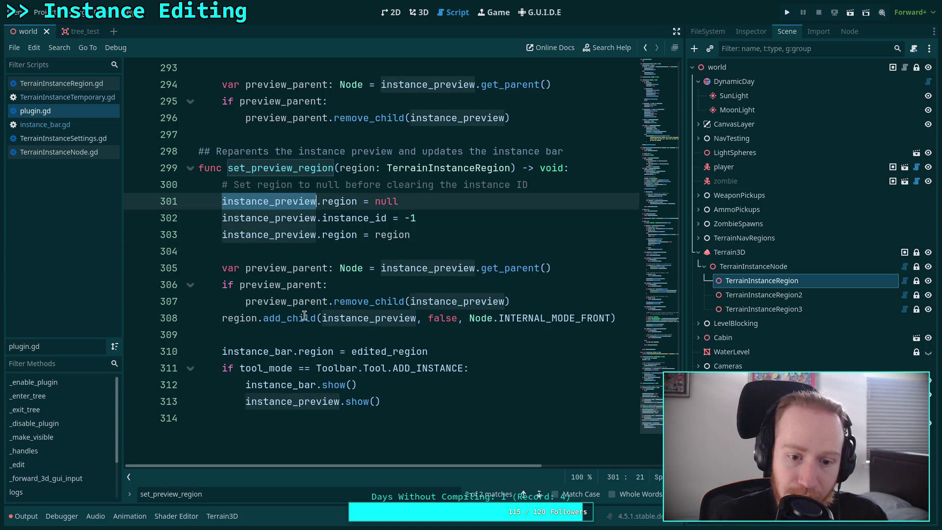
double_click(371, 351)
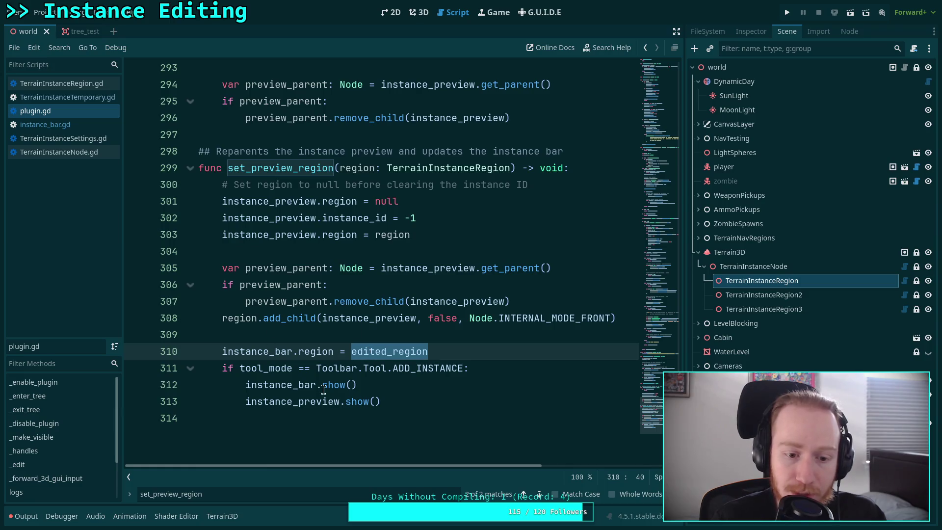
left_click(430, 363)
left_click(428, 401)
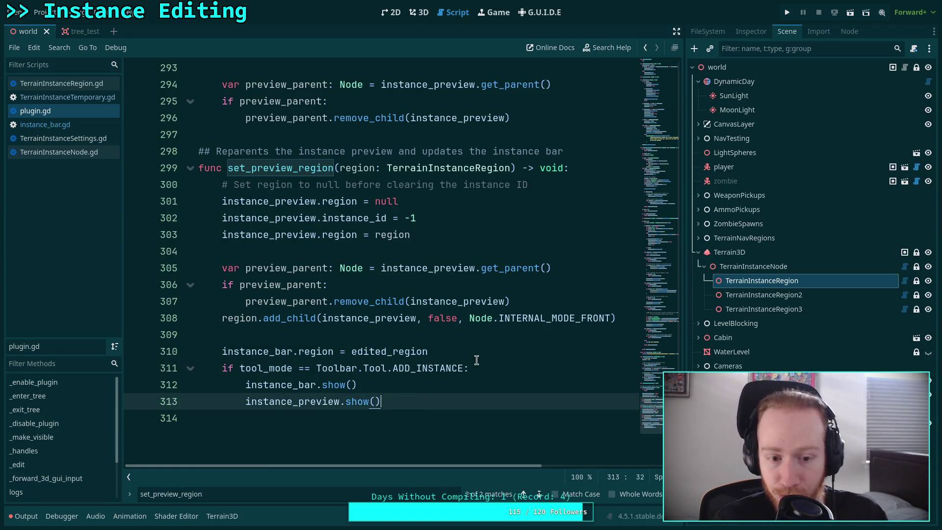
left_click(484, 353)
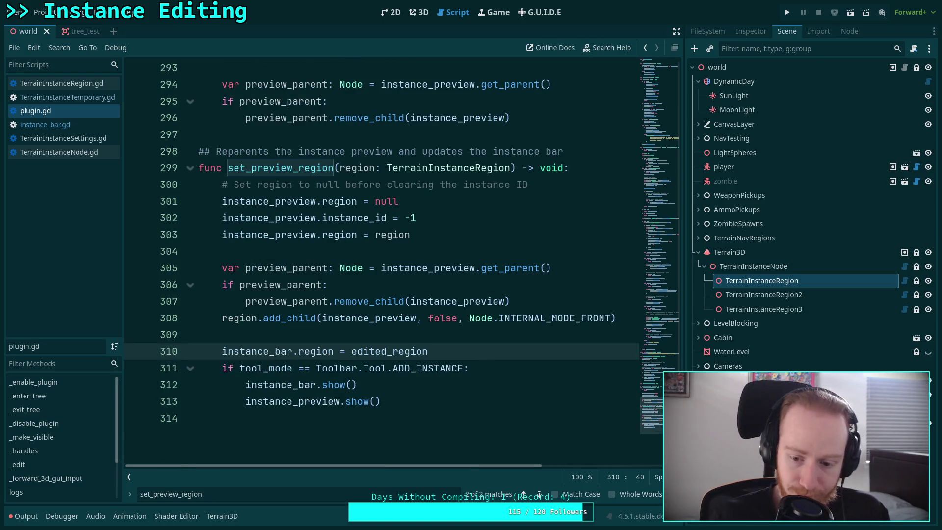
key("Escape")
left_click(417, 13)
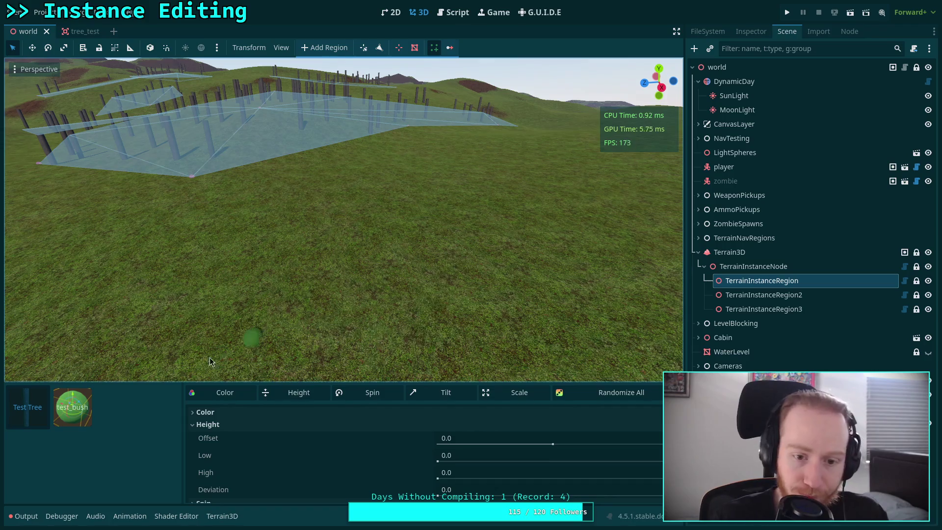
key("Down")
key("Down")
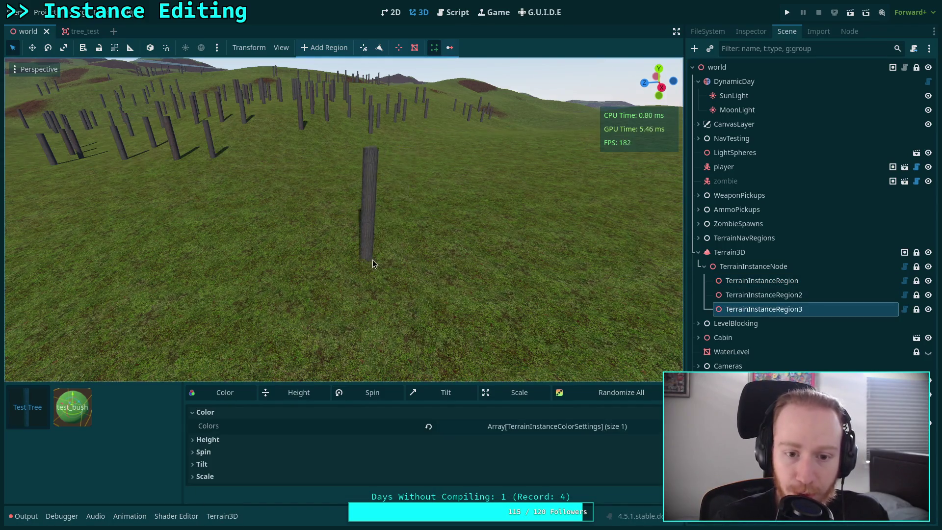
key("Up")
key("Up")
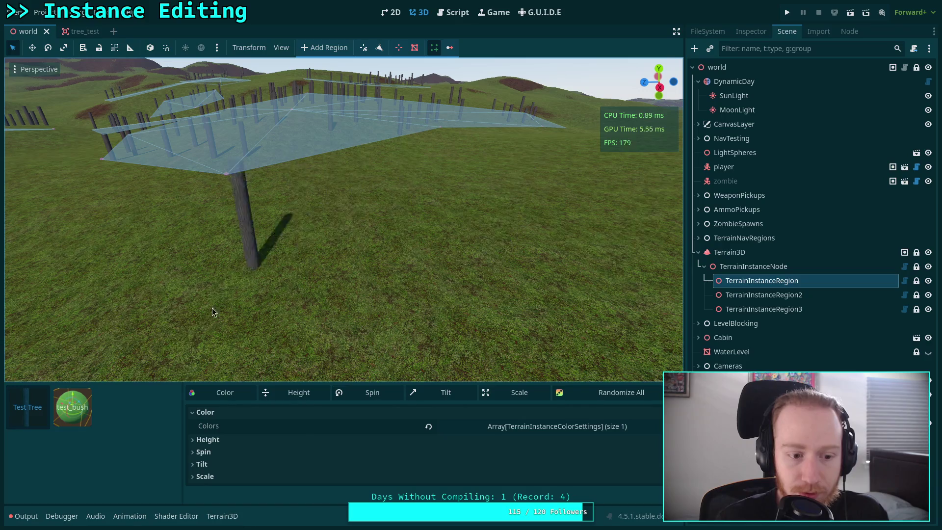
left_click(763, 309)
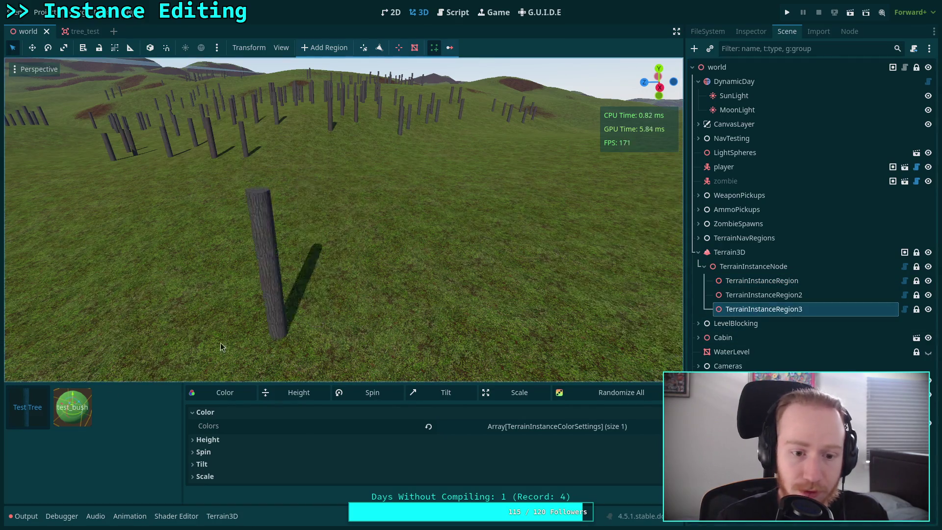
left_click(77, 412)
left_click(710, 281)
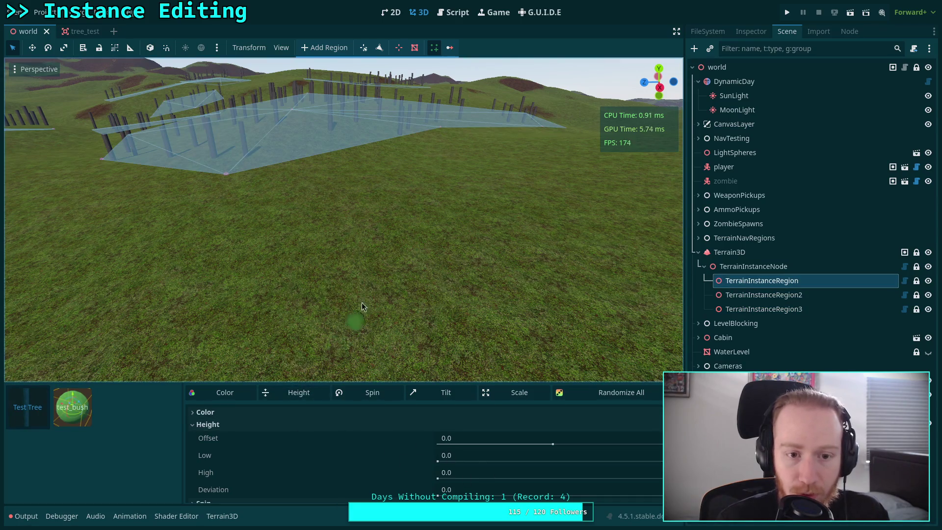
left_click(453, 14)
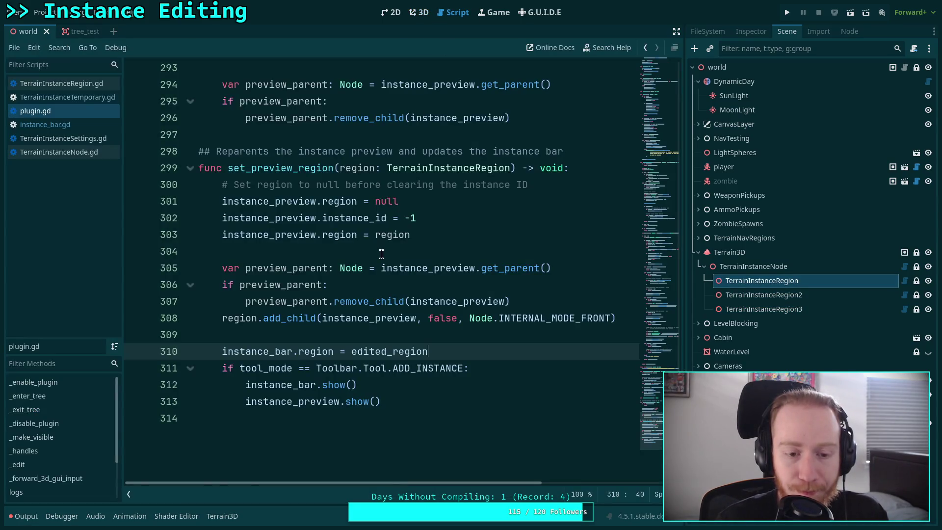
Step: Open instance_bar.gd and scroll through its update_settings code
mouse_move(381, 274)
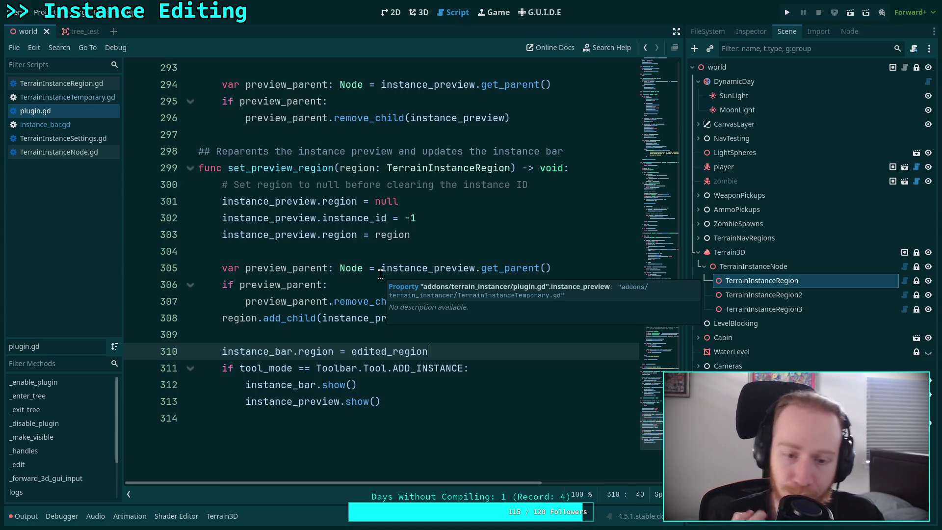
scroll(310, 282, "up", 1)
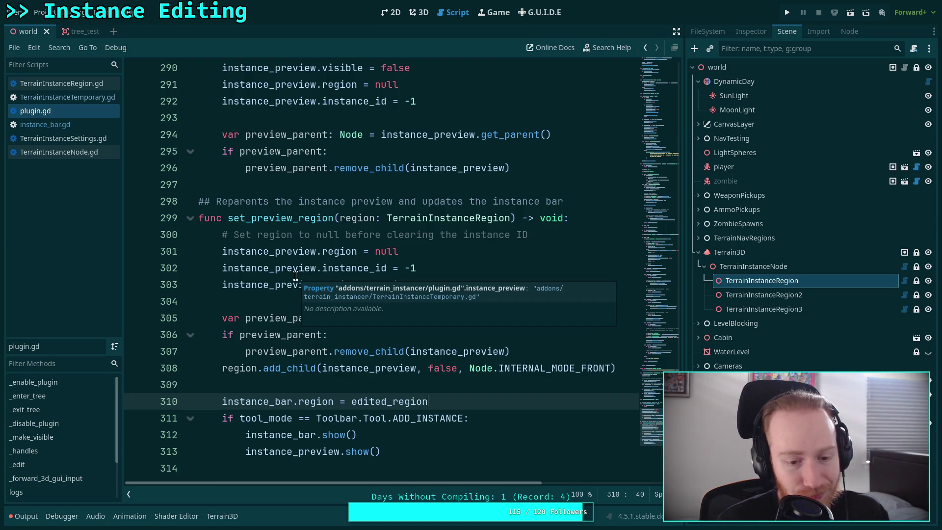
left_click(63, 124)
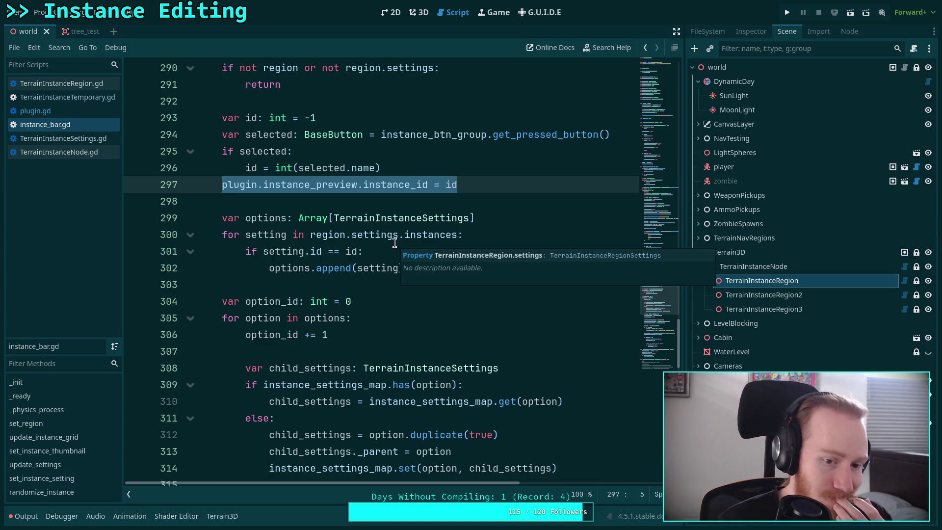
scroll(392, 246, "down", 4)
scroll(394, 243, "down", 4)
scroll(395, 242, "down", 5)
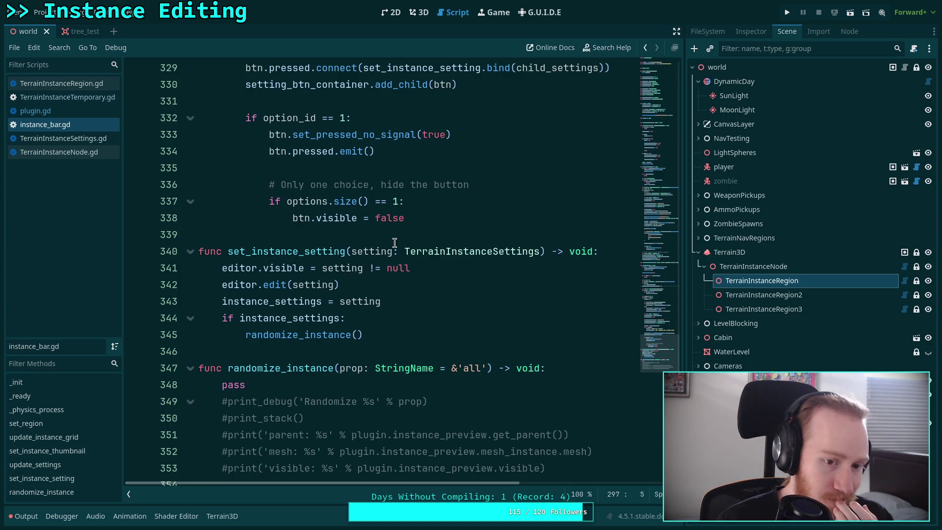
scroll(395, 242, "up", 13)
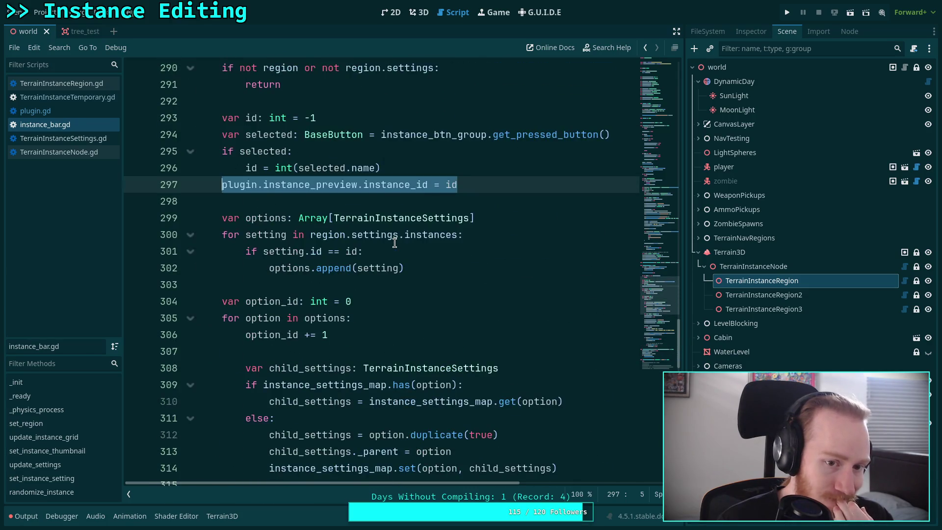
scroll(394, 243, "up", 4)
scroll(394, 242, "down", 12)
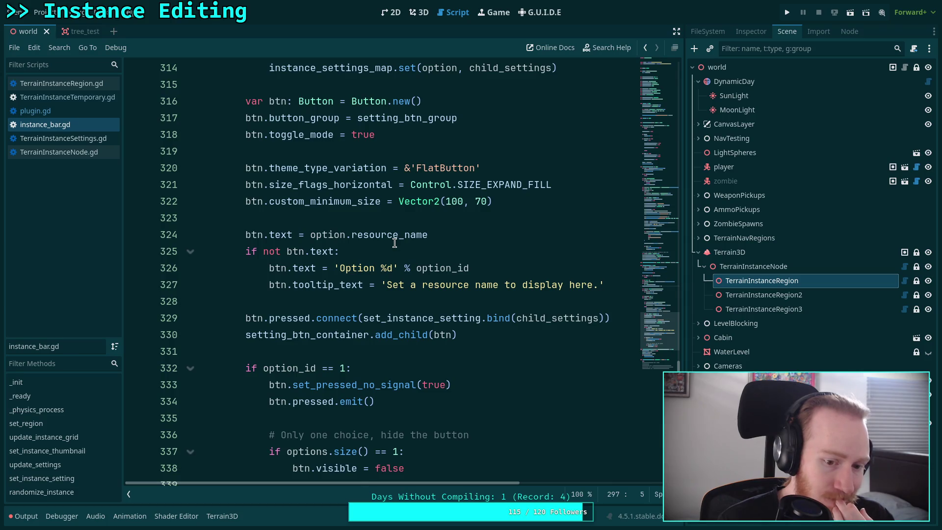
scroll(395, 243, "down", 2)
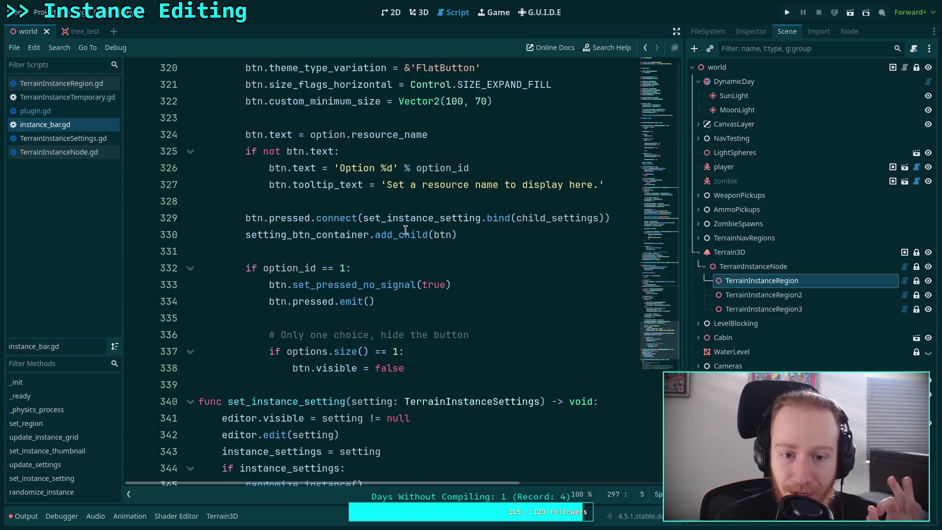
scroll(344, 196, "up", 7)
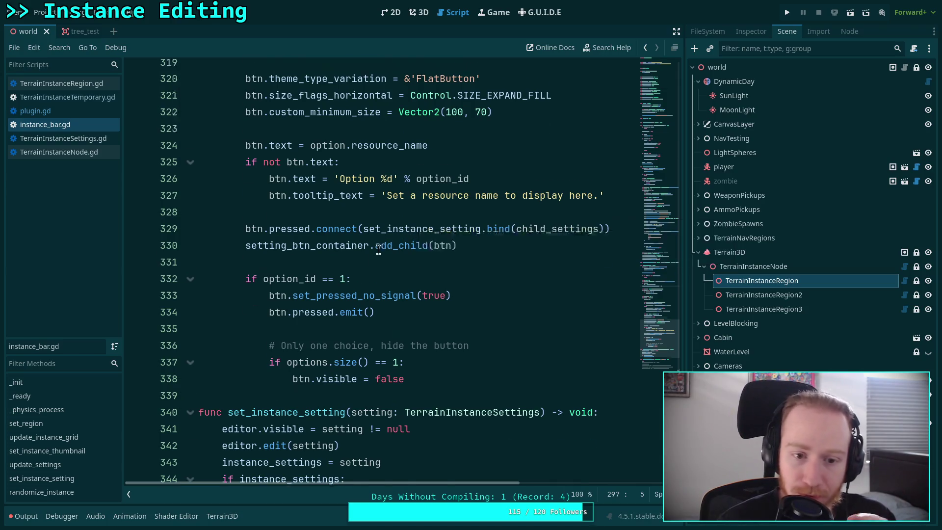
Step: Highlight every use of option_id in the options loop and read on through set_instance_setting
left_click(267, 182)
double_click(265, 177)
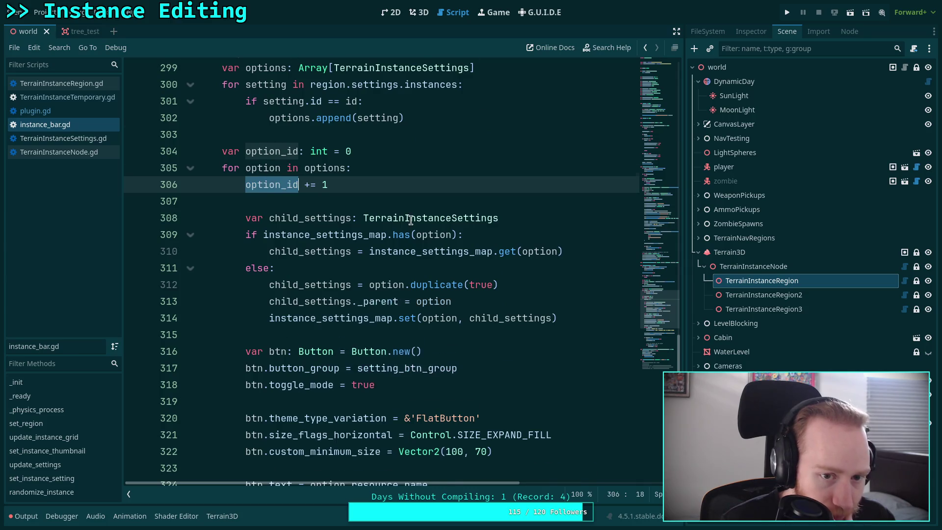
scroll(411, 220, "down", 4)
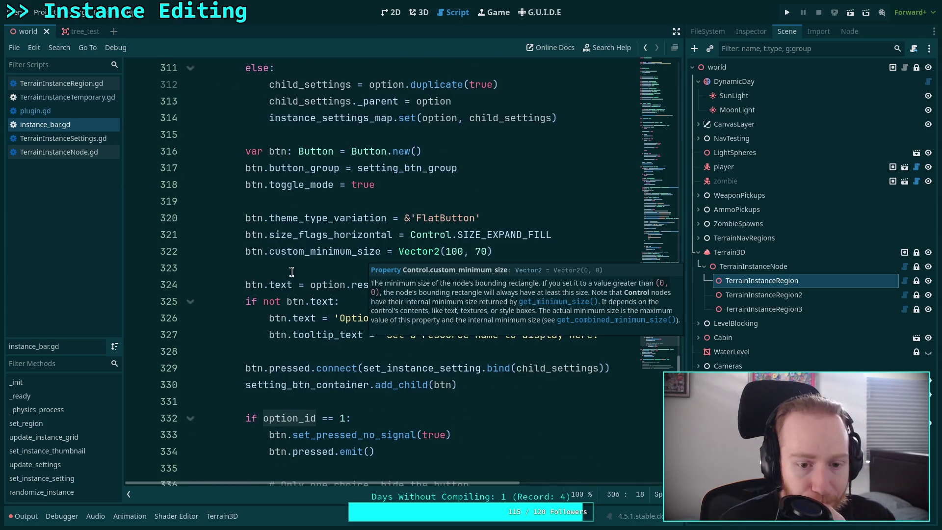
scroll(291, 269, "down", 2)
scroll(280, 262, "down", 3)
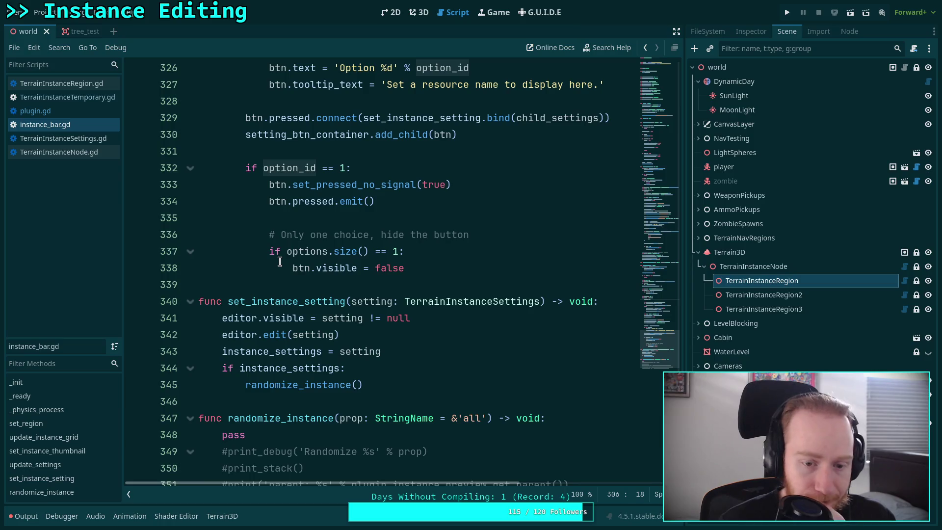
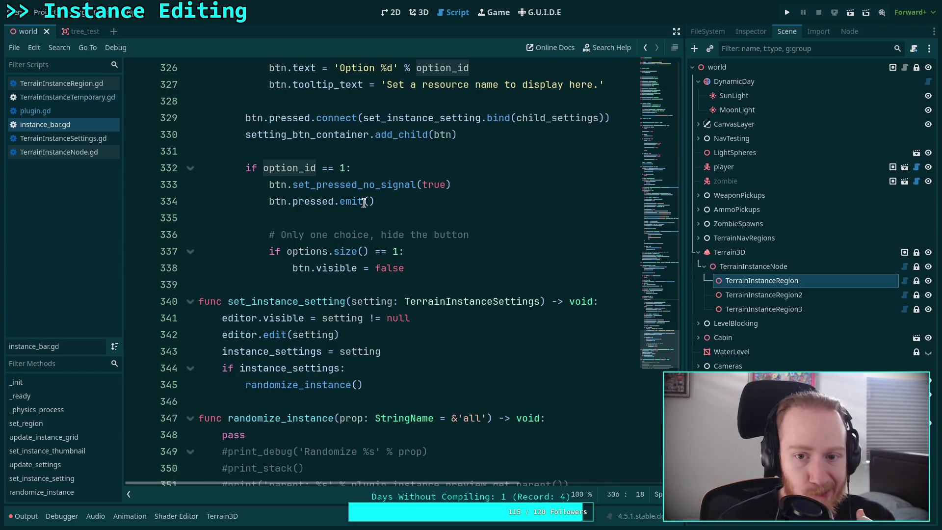
Step: In the 3D scene, click through the region nodes and select TerrainInstanceRegion
mouse_move(453, 120)
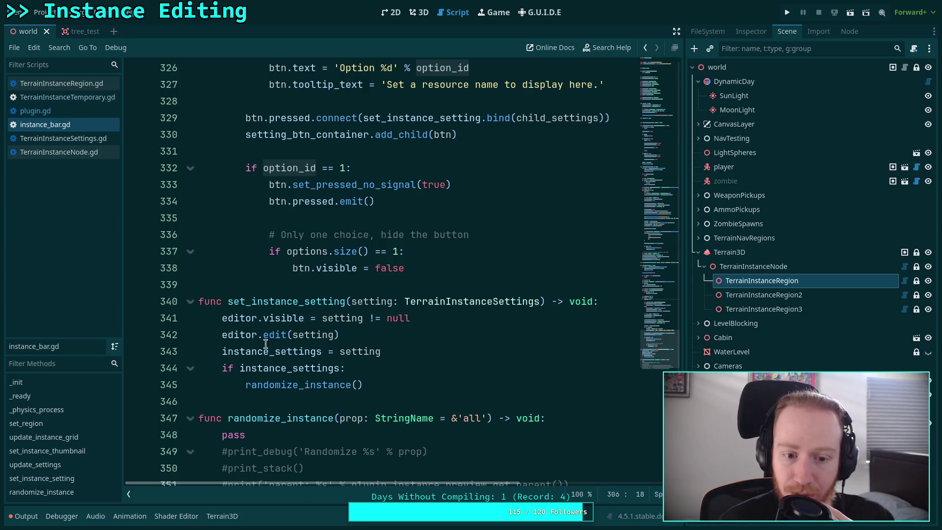
mouse_move(265, 344)
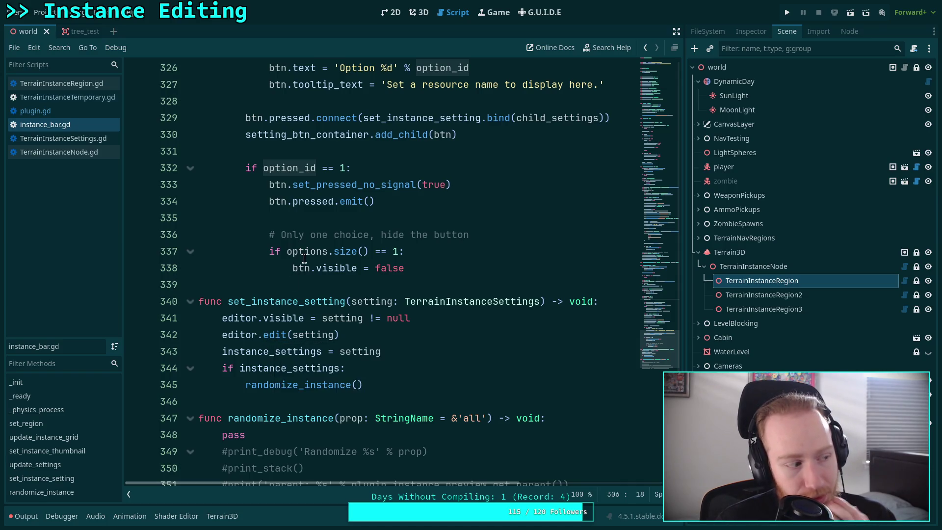
mouse_move(304, 258)
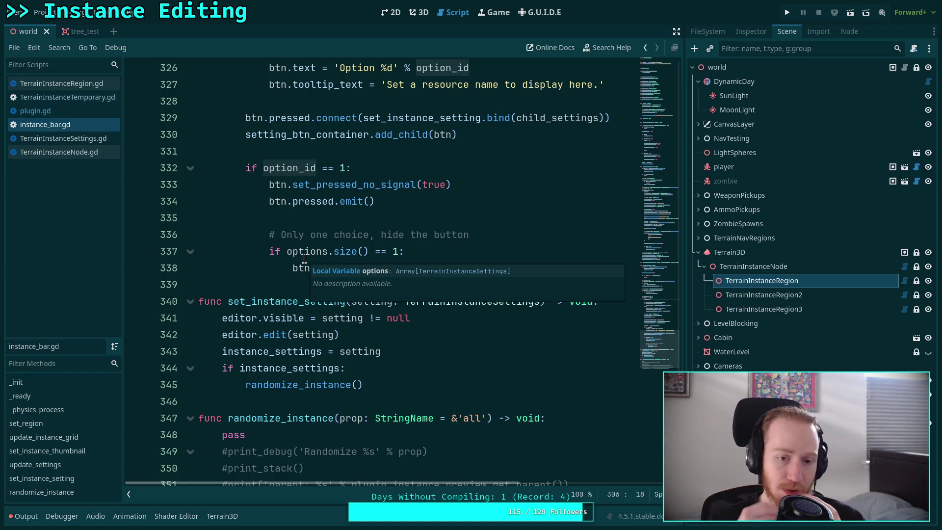
left_click(423, 11)
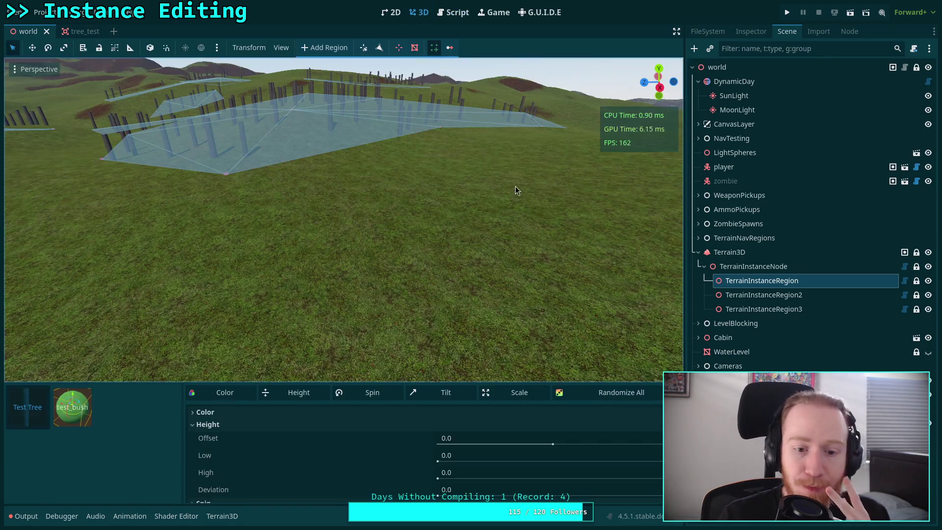
left_click(744, 309)
left_click(747, 295)
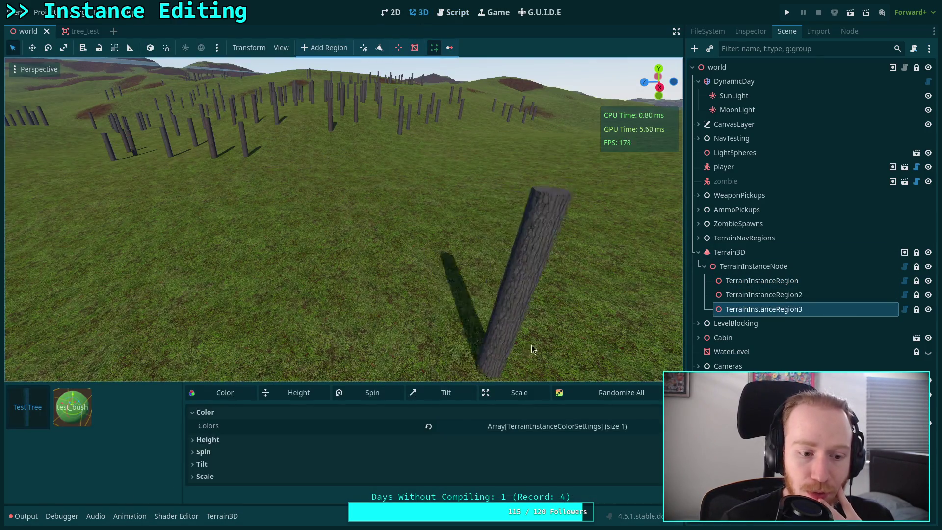
left_click(749, 281)
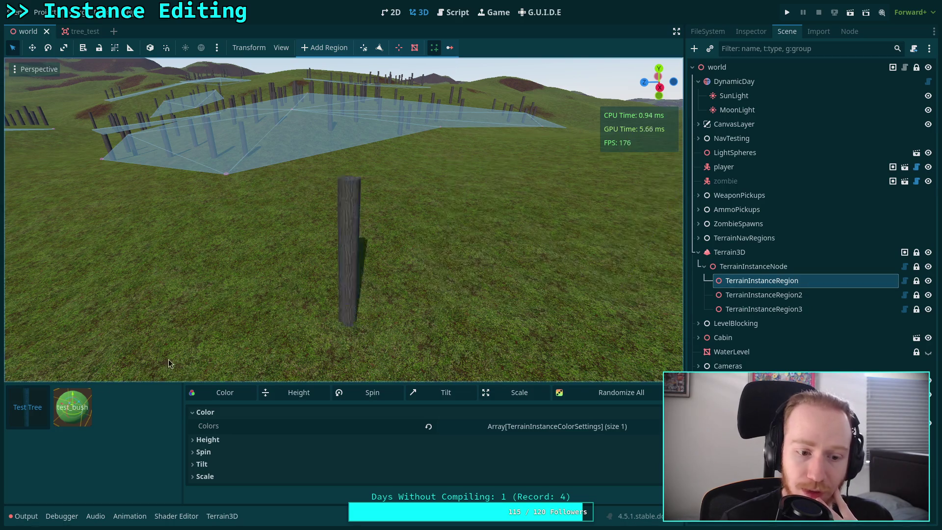
Step: Lower test_bush's Height Offset to -0.53, comparing against TerrainInstanceRegion3's settings
left_click(71, 409)
left_click(305, 425)
left_click_drag(328, 382, 330, 327)
left_click_drag(556, 390, 495, 389)
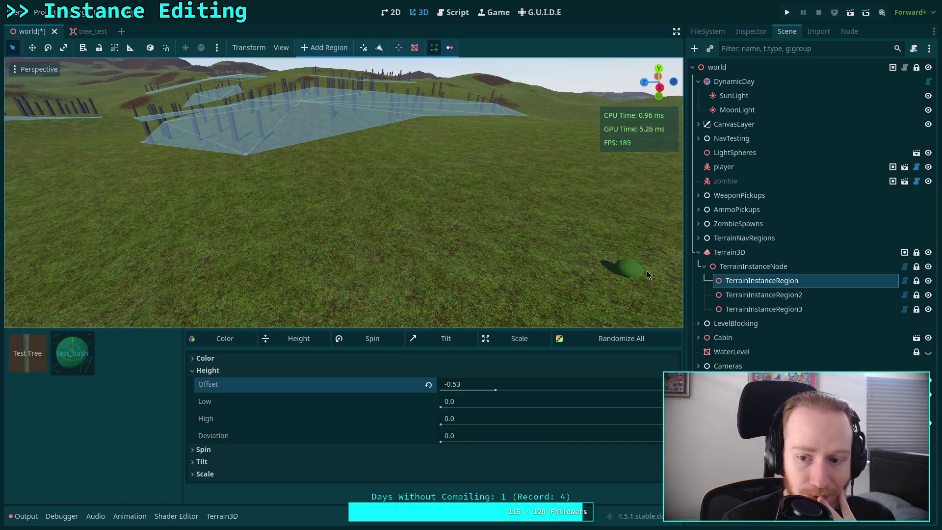
left_click(724, 309)
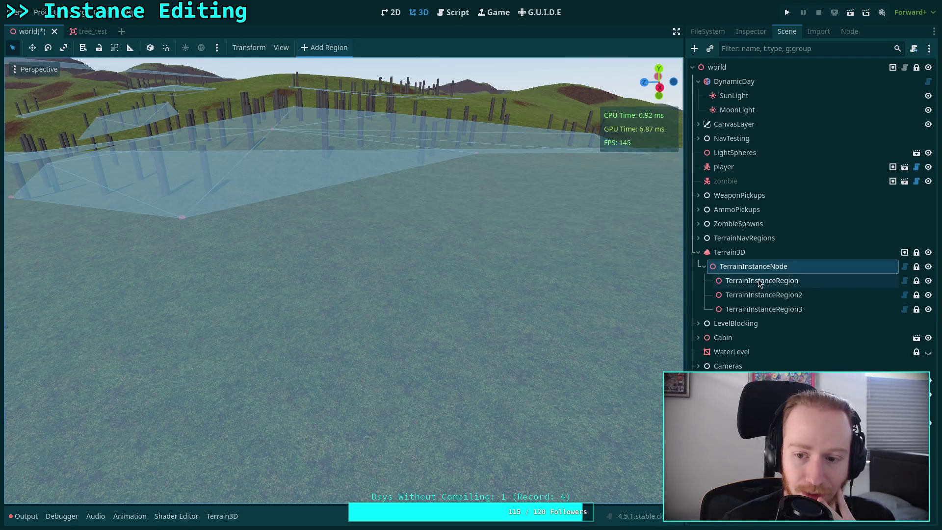
left_click(414, 244)
Step: Return to instance_bar.gd and save with Ctrl+S
left_click(453, 13)
left_click(445, 150)
key("ctrl+s")
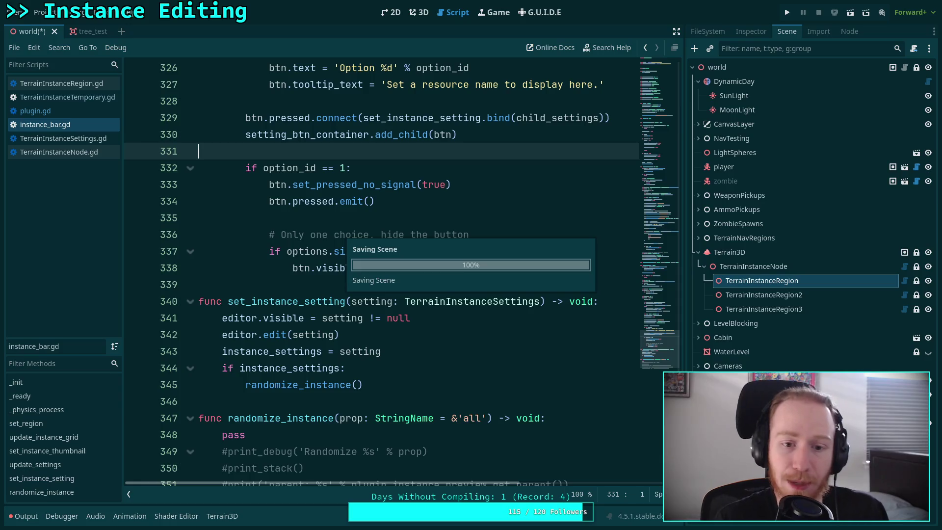
Step: From the 3D view, use Project > Reload Current Project to restart the project
left_click(419, 12)
left_click(41, 13)
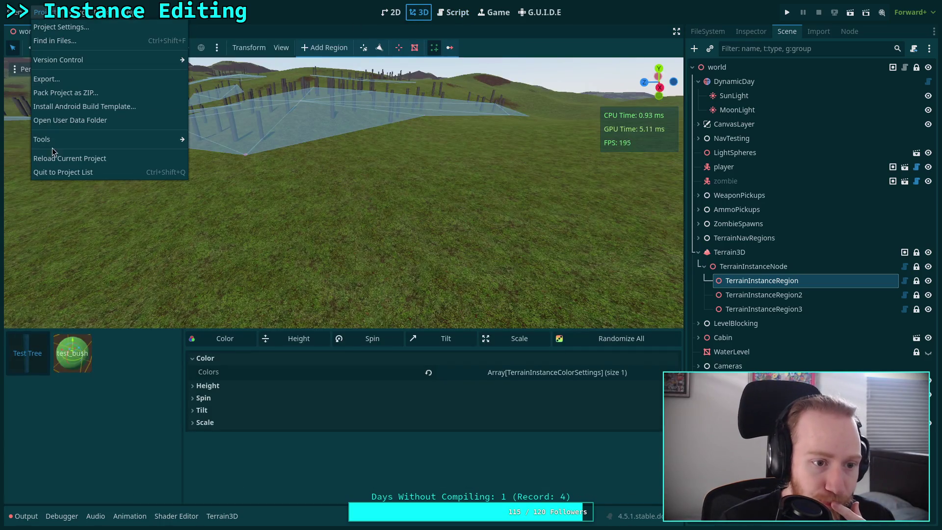
left_click(57, 161)
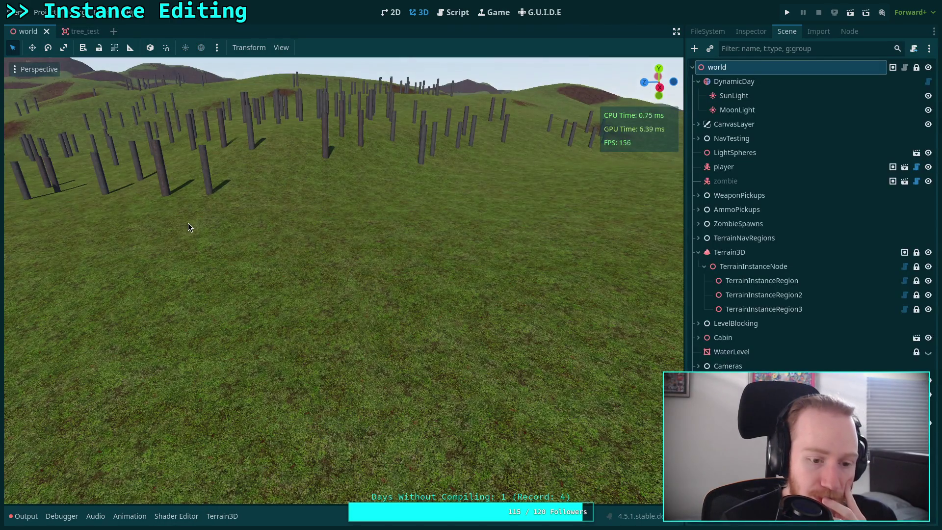
Step: Clear the Output log, select TerrainInstanceRegion and enable instance painting
left_click(26, 515)
left_click(659, 410)
left_click(727, 280)
left_click(434, 47)
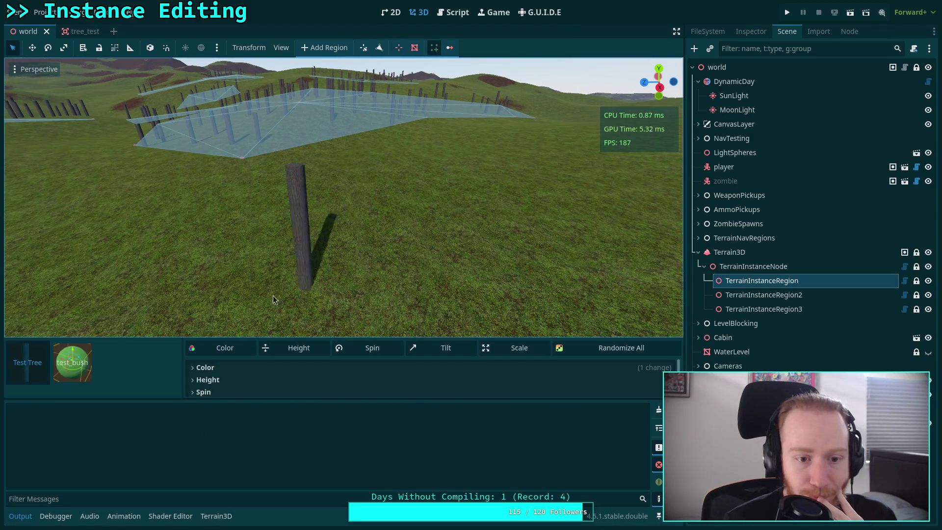
Step: Browse the Spin, Color and Height groups, then set Test Tree's Scale High to 0.4
left_click_drag(265, 342, 280, 264)
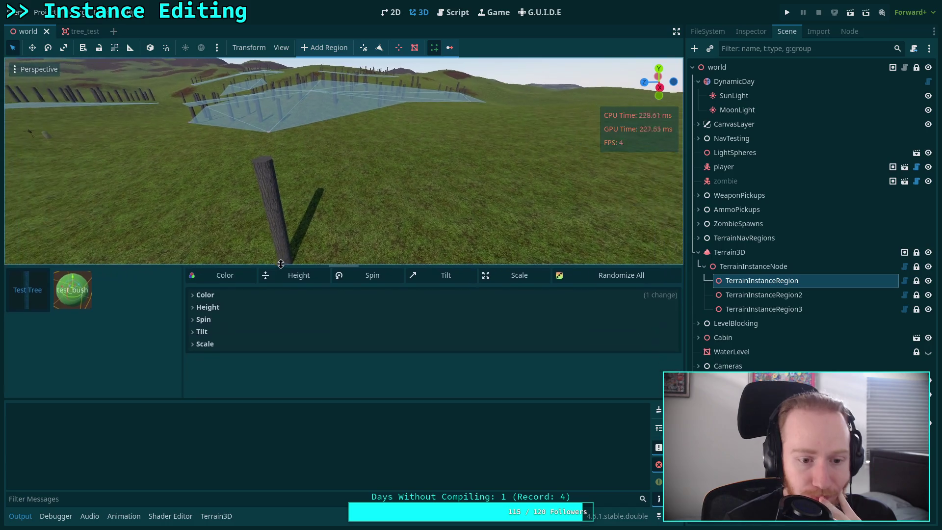
left_click(215, 319)
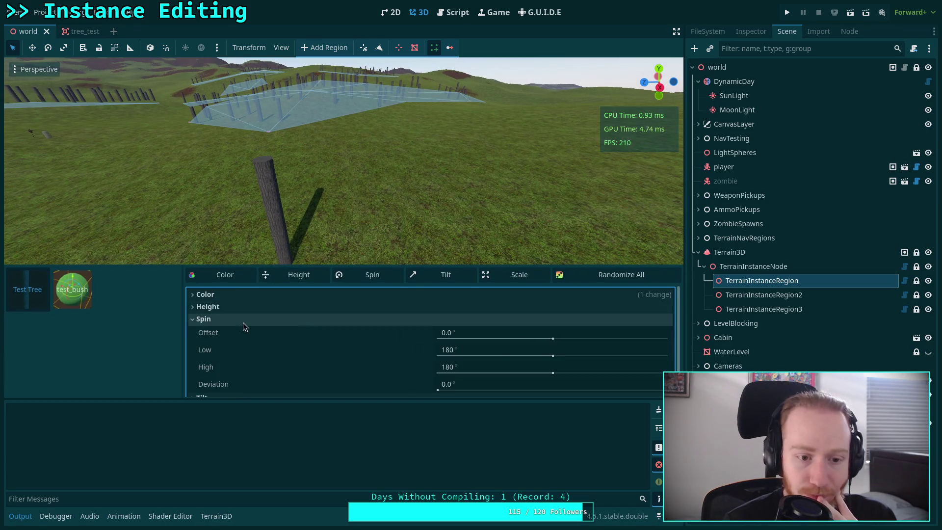
left_click(242, 307)
left_click(231, 297)
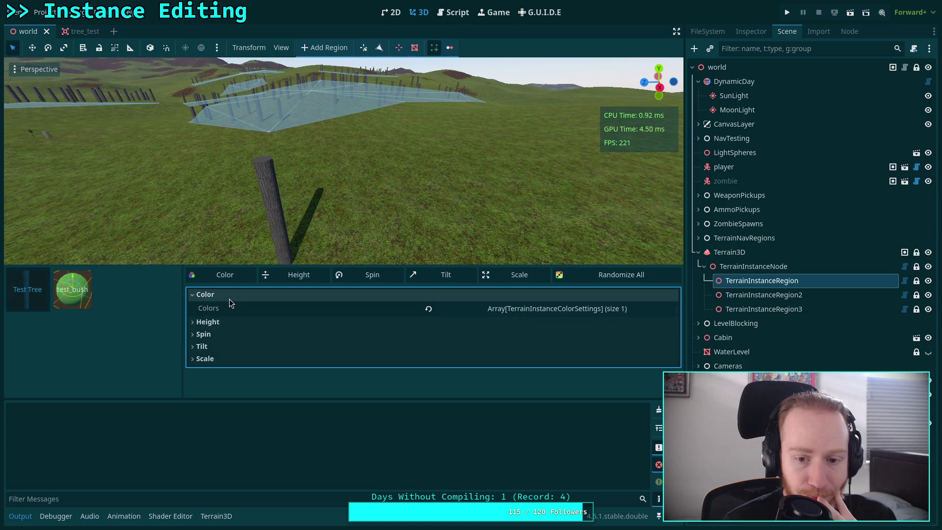
left_click(229, 297)
left_click(214, 306)
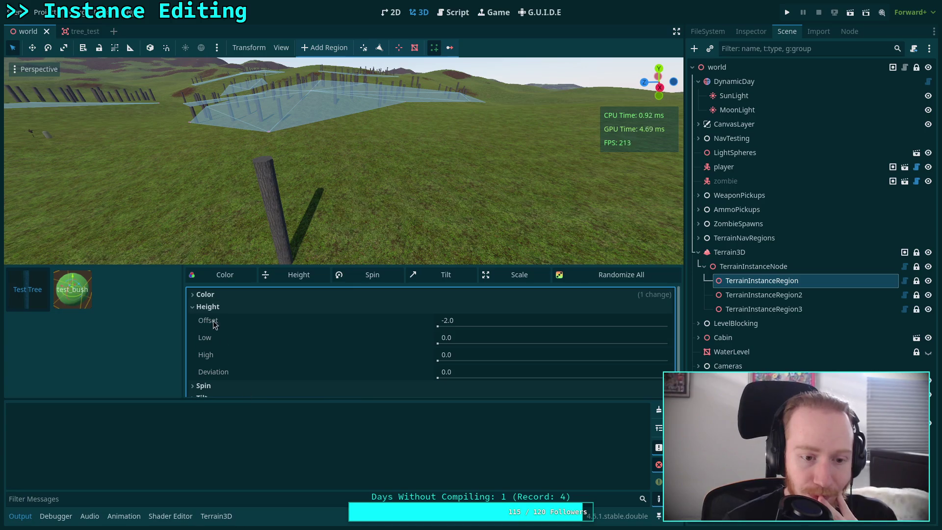
left_click(202, 308)
left_click(192, 345)
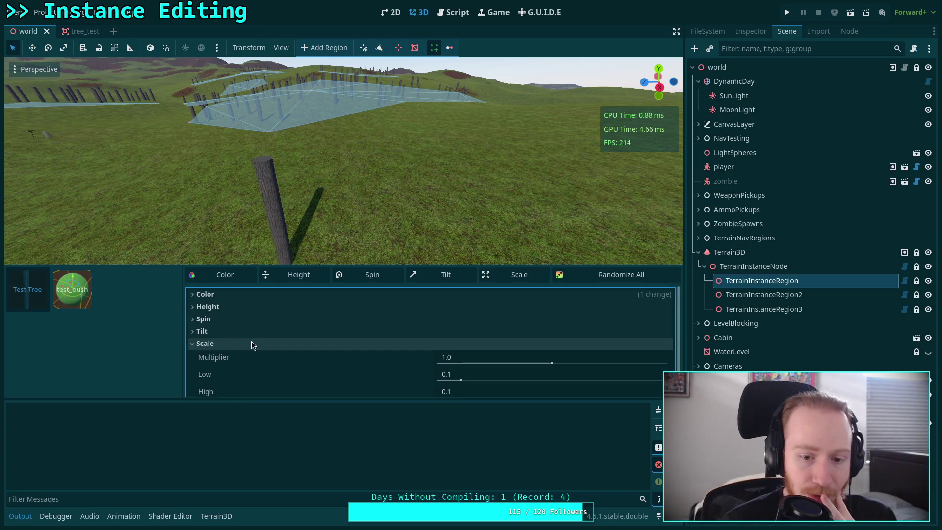
left_click_drag(462, 374, 518, 376)
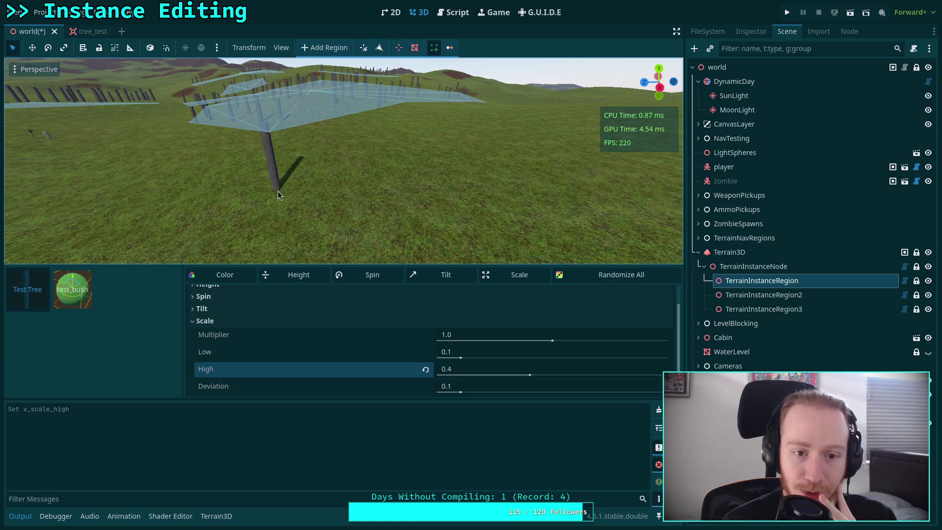
Step: Set test_bush's Height Offset to -0.8
left_click(74, 293)
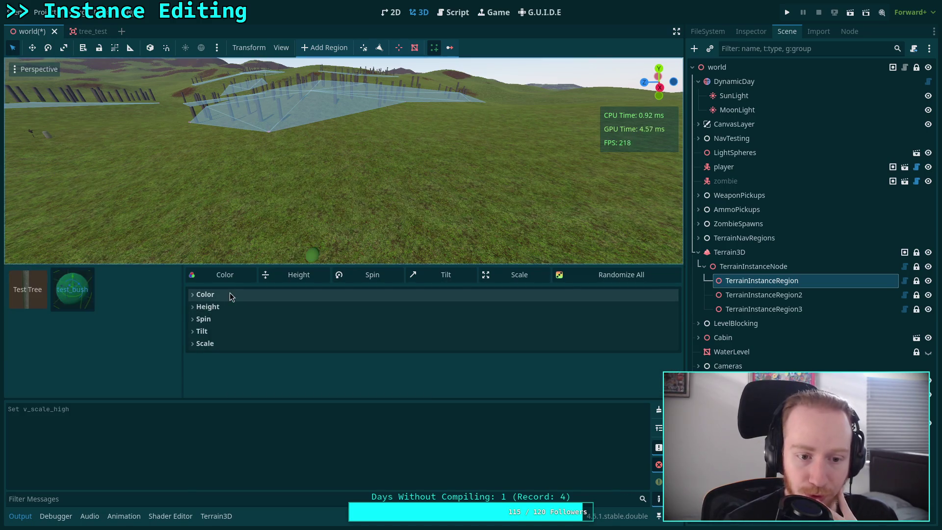
left_click(222, 305)
left_click_drag(540, 332, 461, 328)
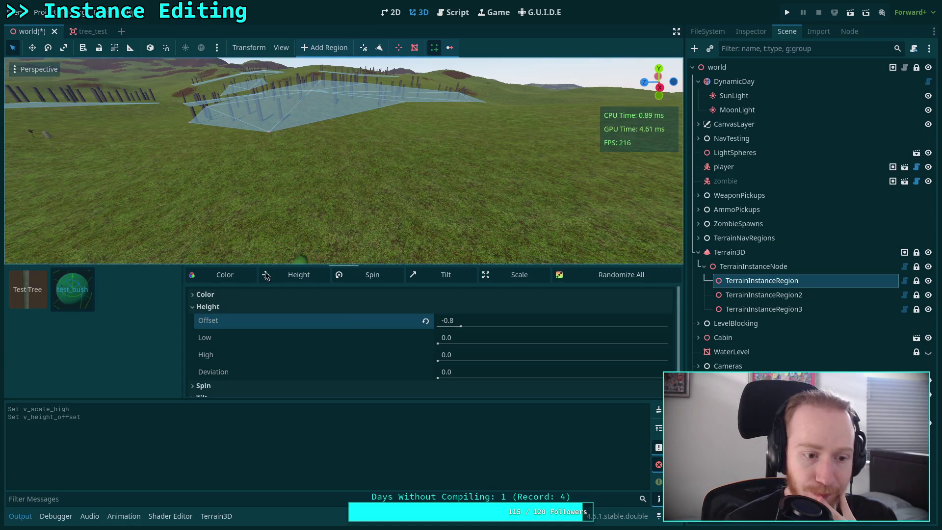
left_click(27, 289)
left_click(72, 289)
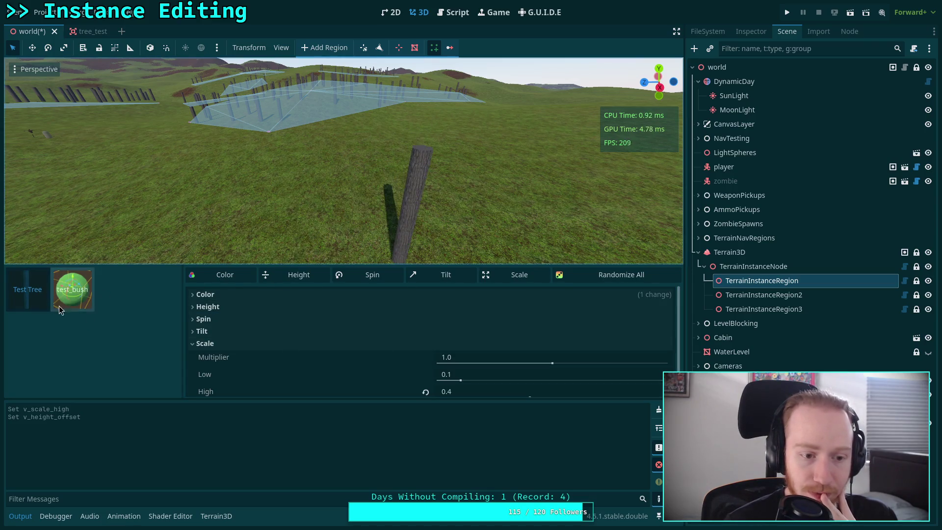
Step: Check TerrainInstanceRegion3, reselect TerrainInstanceRegion, and return to instance_bar.gd
left_click(395, 193)
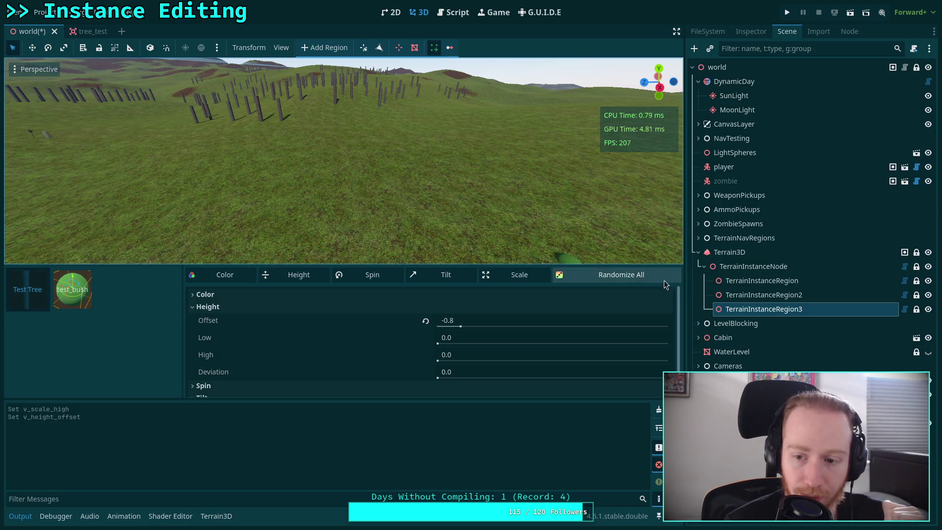
left_click(756, 280)
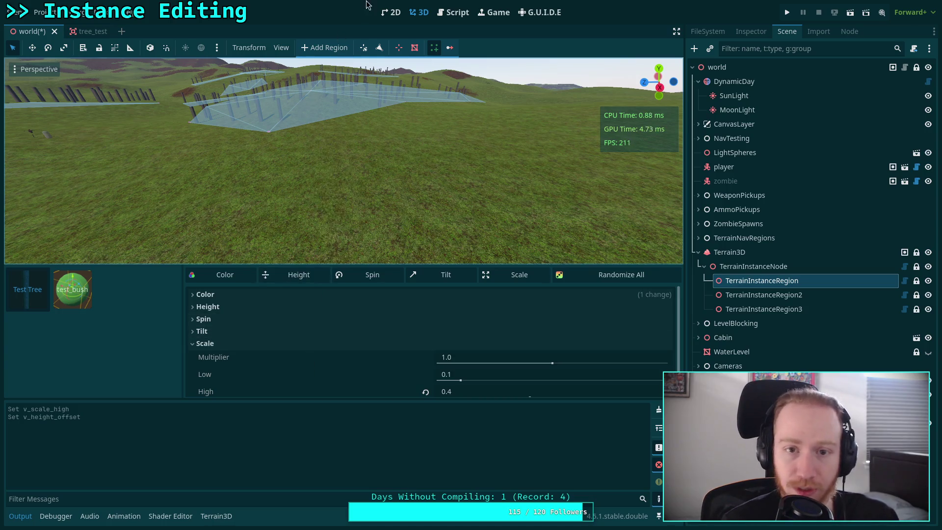
left_click(453, 12)
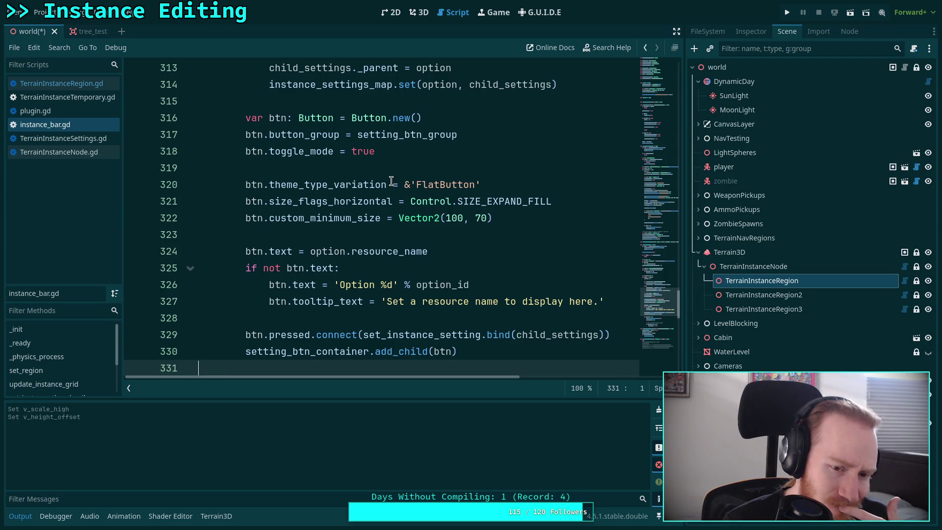
scroll(352, 217, "up", 15)
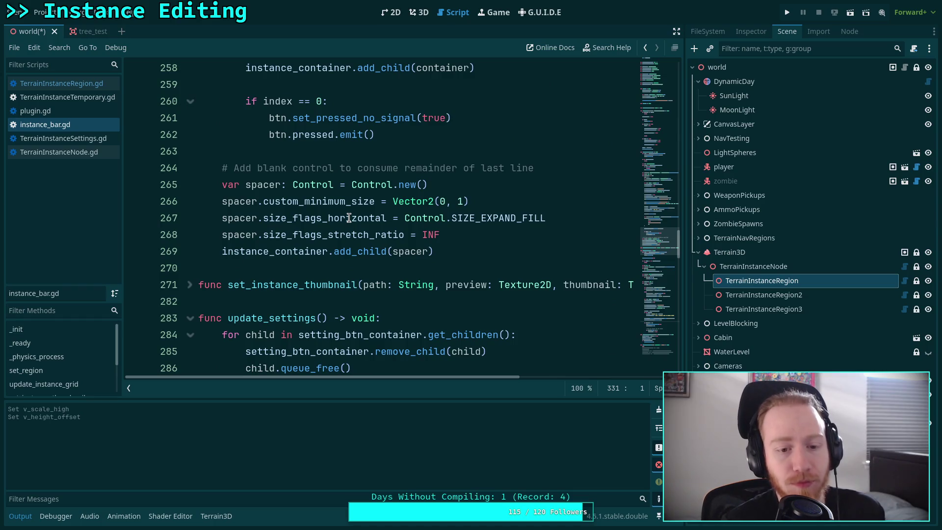
scroll(349, 218, "up", 9)
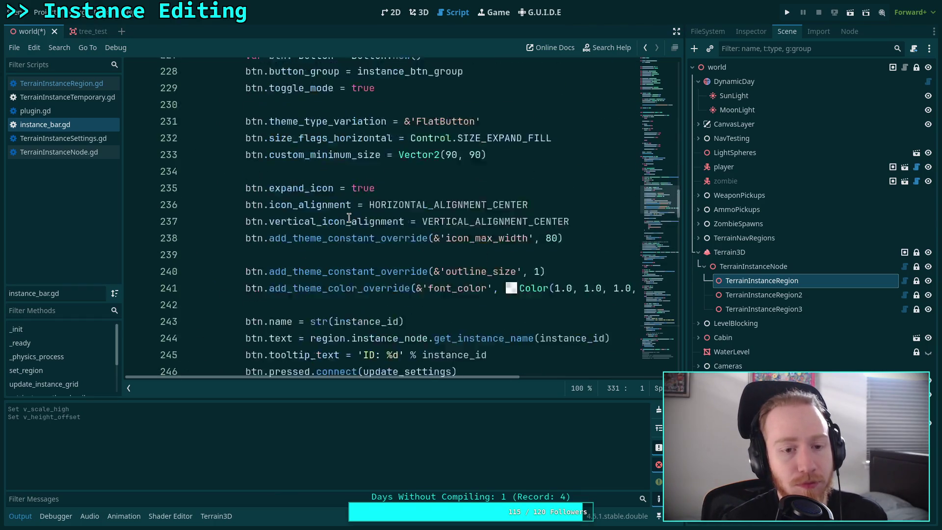
scroll(349, 218, "up", 8)
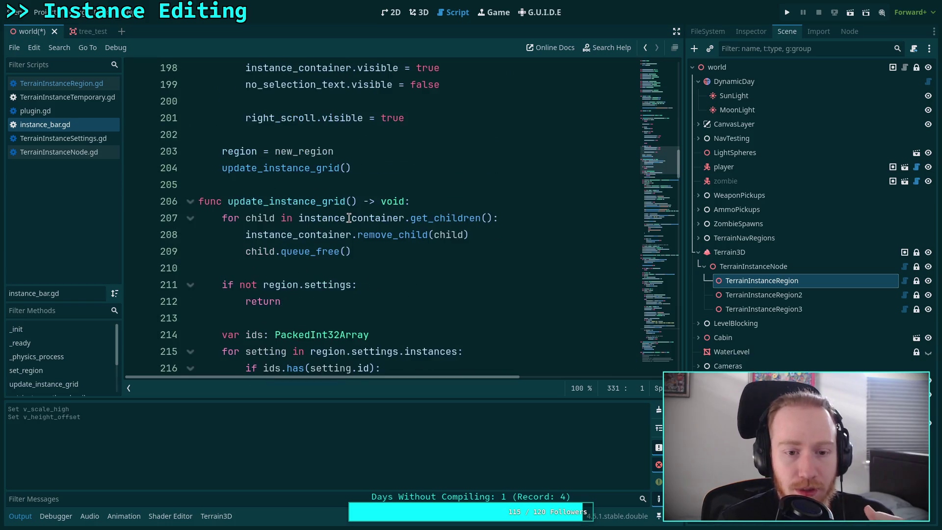
scroll(349, 218, "up", 7)
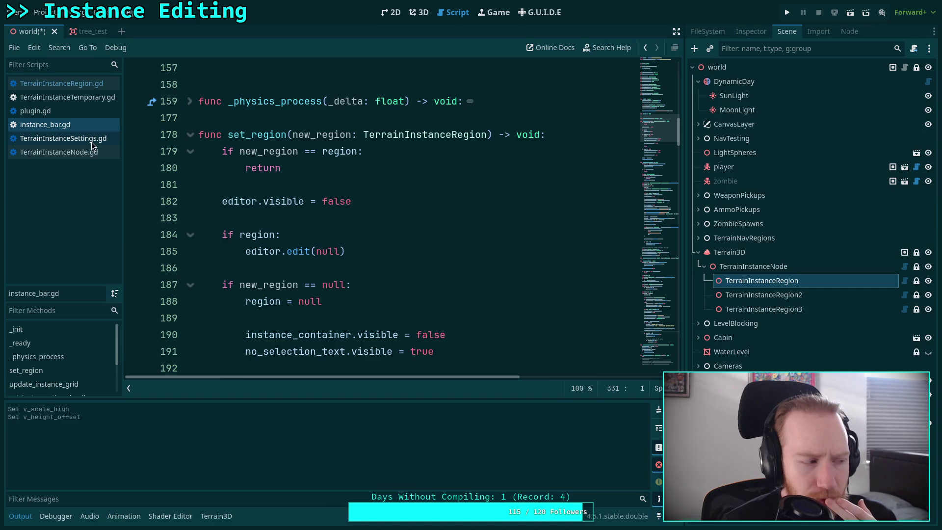
left_click(84, 111)
Step: Replace edited_region with region on line 310 of plugin.gd and save
scroll(323, 202, "down", 2)
double_click(387, 273)
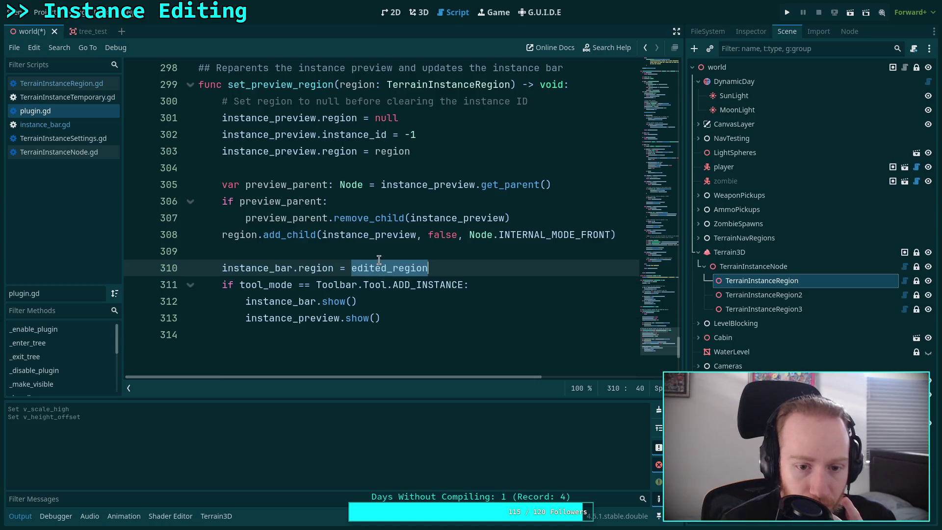
type("region")
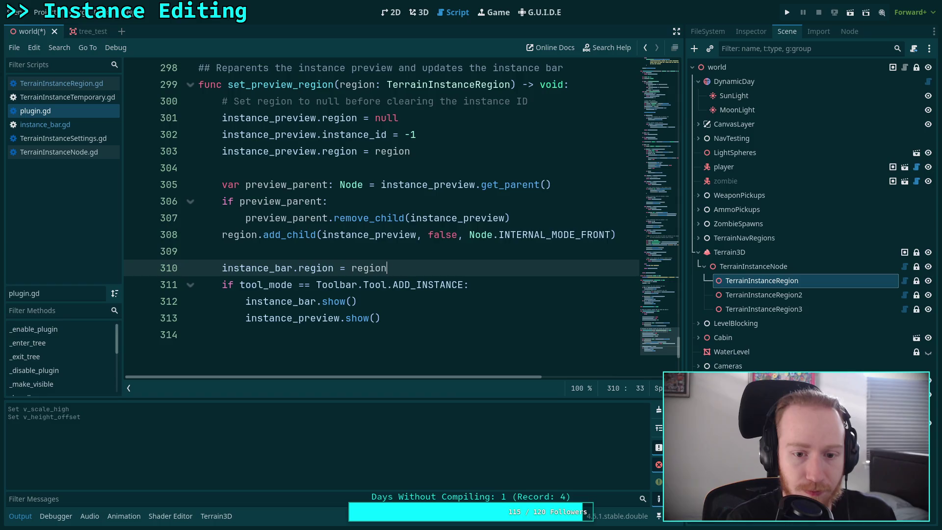
key("ctrl+s")
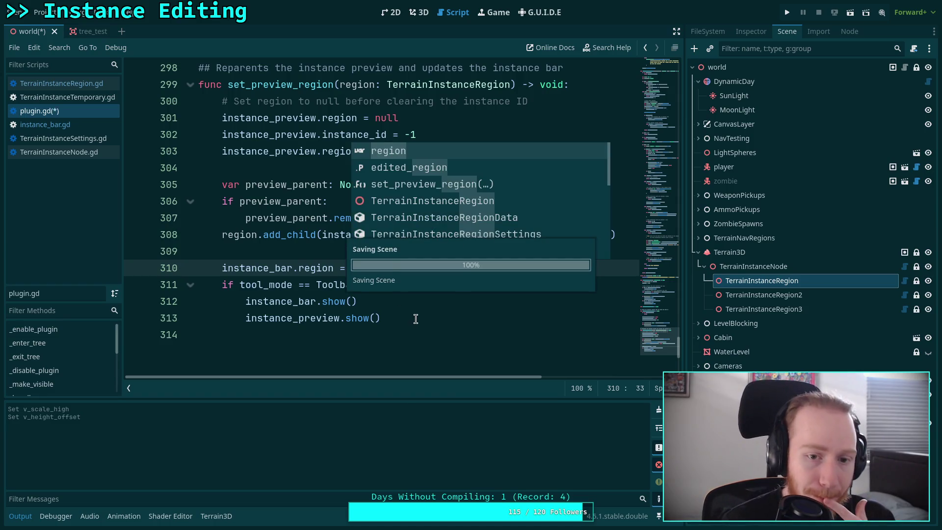
left_click(415, 319)
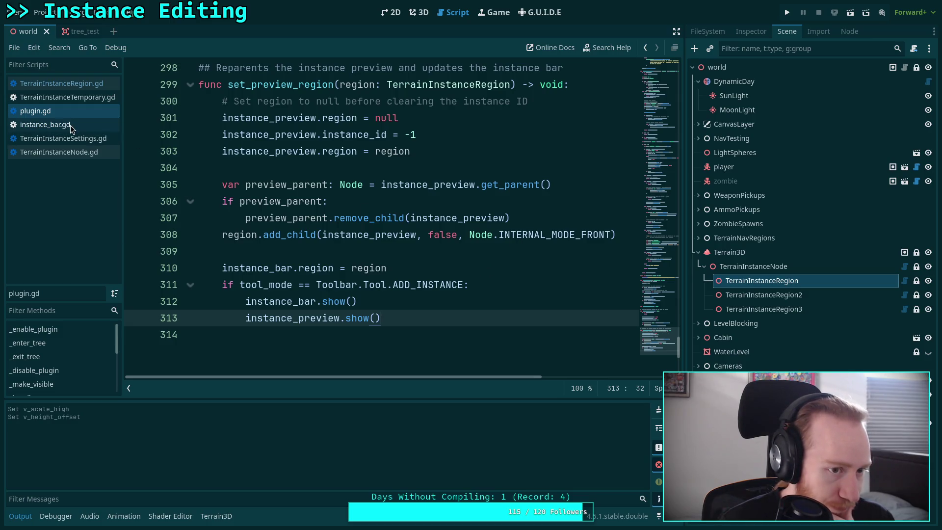
Step: Review every use of edited_region in plugin.gd, then return to the end of the file
mouse_move(664, 338)
left_mouse_down()
mouse_move(661, 174)
mouse_move(679, 119)
mouse_move(667, 151)
left_mouse_up()
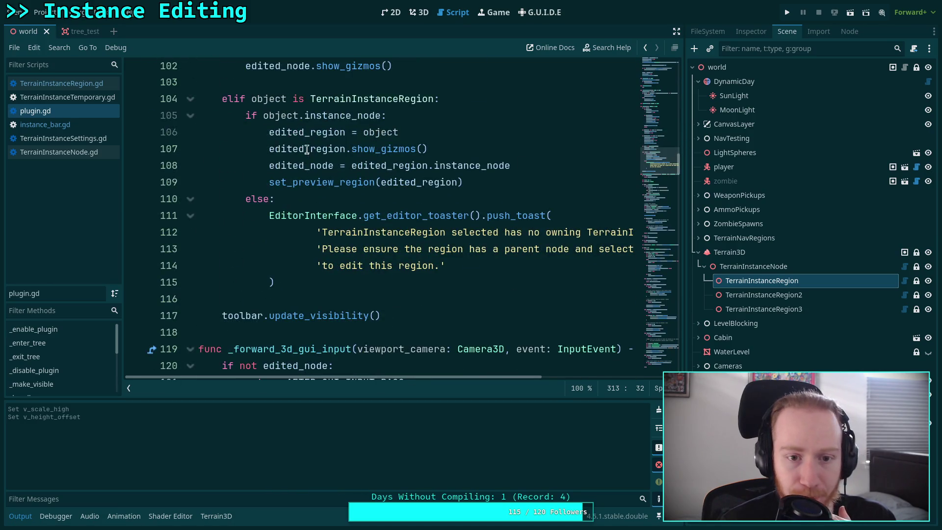
double_click(312, 134)
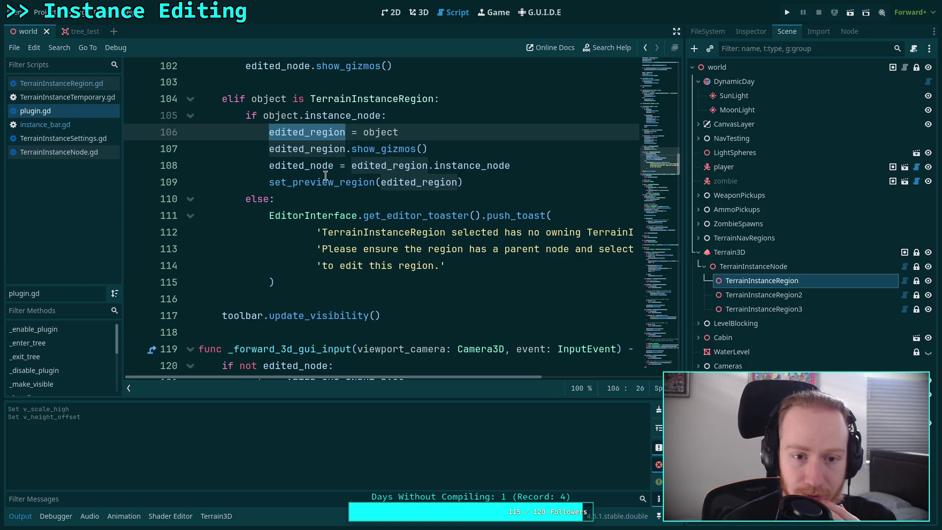
mouse_move(655, 147)
left_mouse_down()
mouse_move(670, 363)
mouse_move(668, 351)
left_mouse_up()
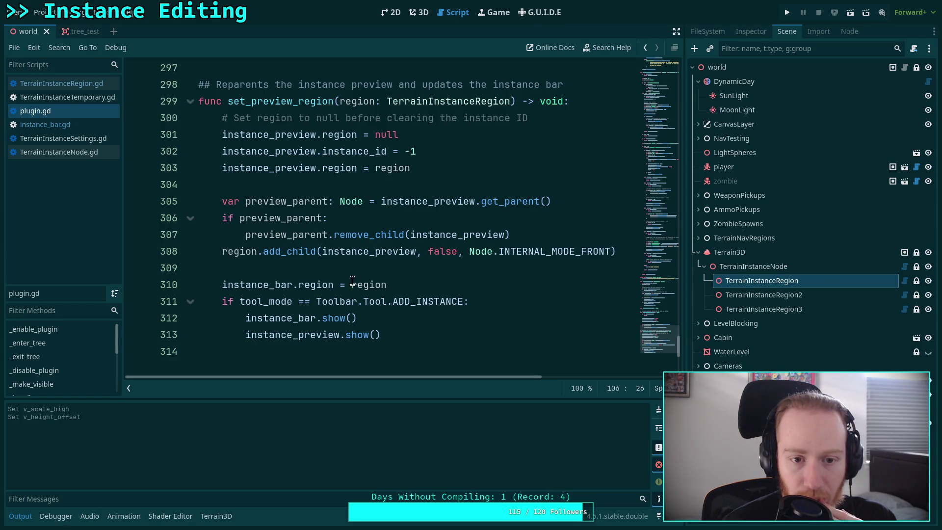
left_click(280, 264)
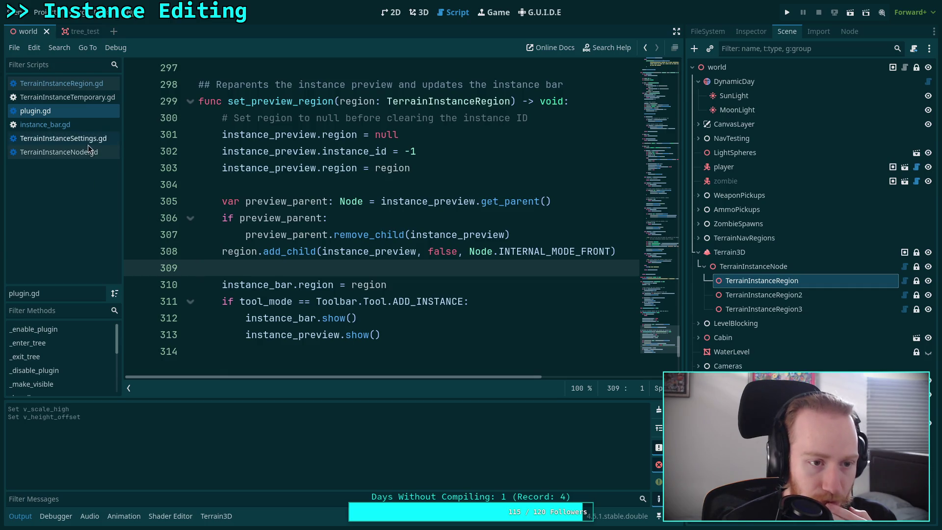
Step: In instance_bar.gd, inspect set_region's editor hiding, editor.edit(null) and new_region == null check
left_click(63, 130)
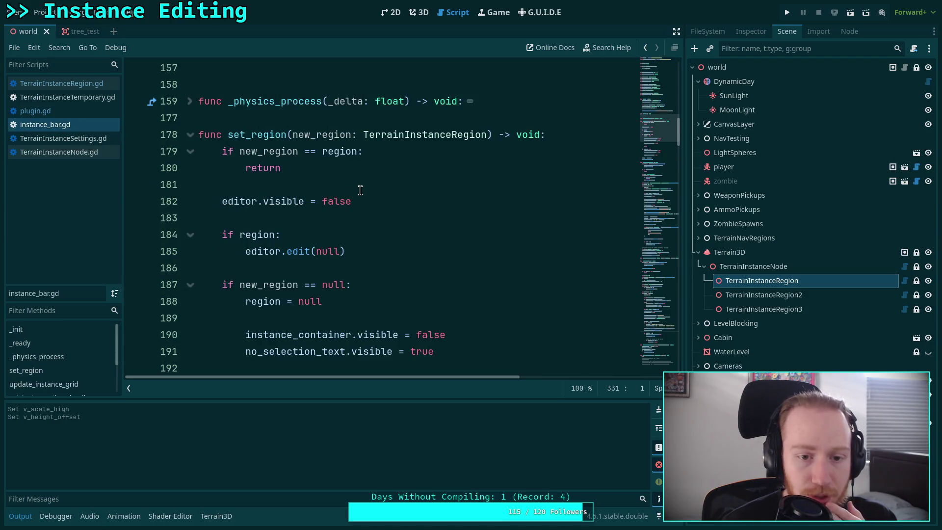
left_click_drag(223, 202, 365, 202)
scroll(364, 203, "down", 1)
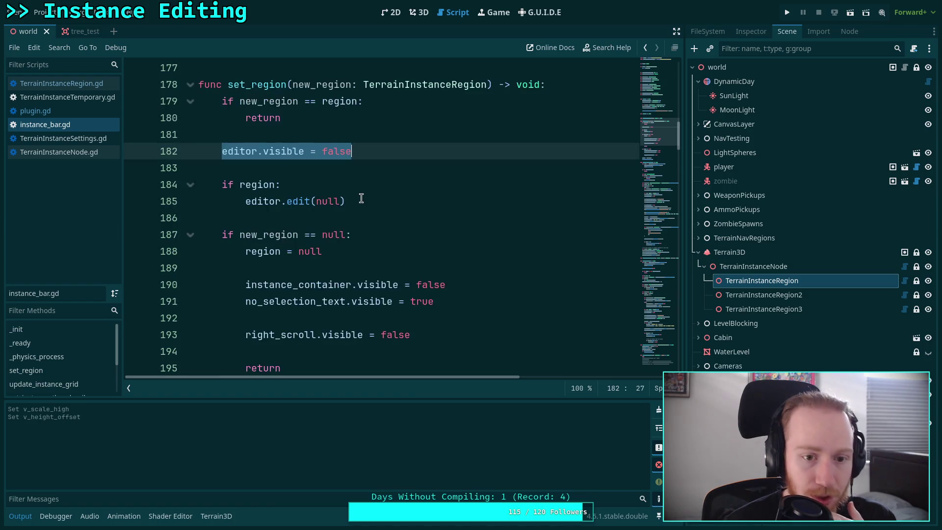
left_click_drag(245, 201, 380, 195)
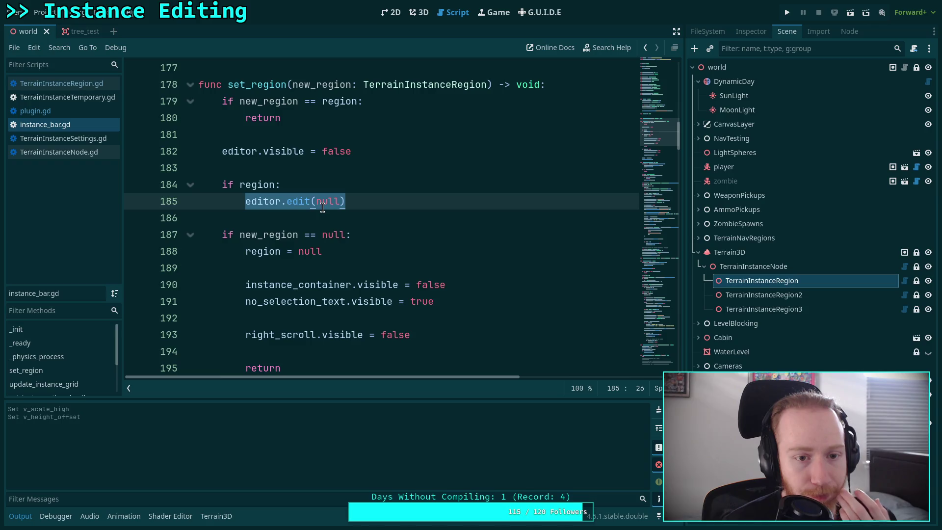
left_click_drag(234, 234, 364, 237)
scroll(363, 237, "down", 3)
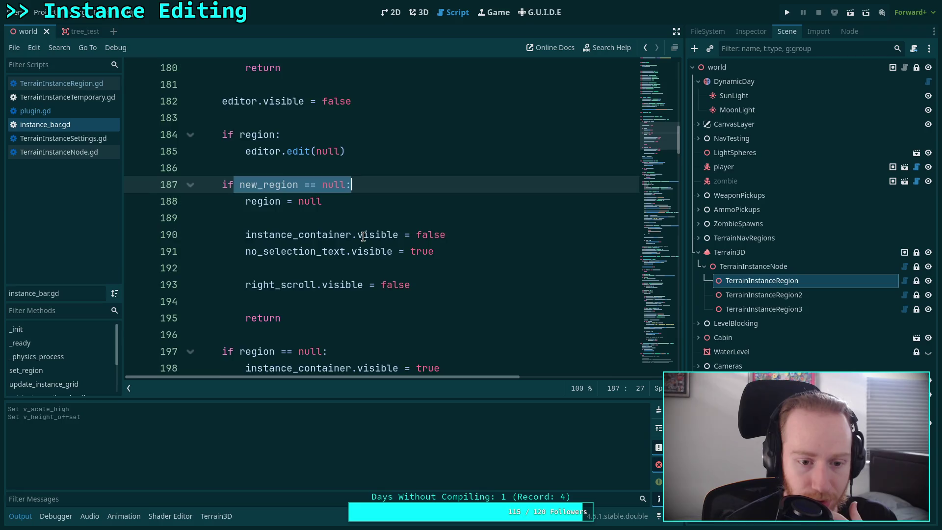
scroll(354, 235, "down", 1)
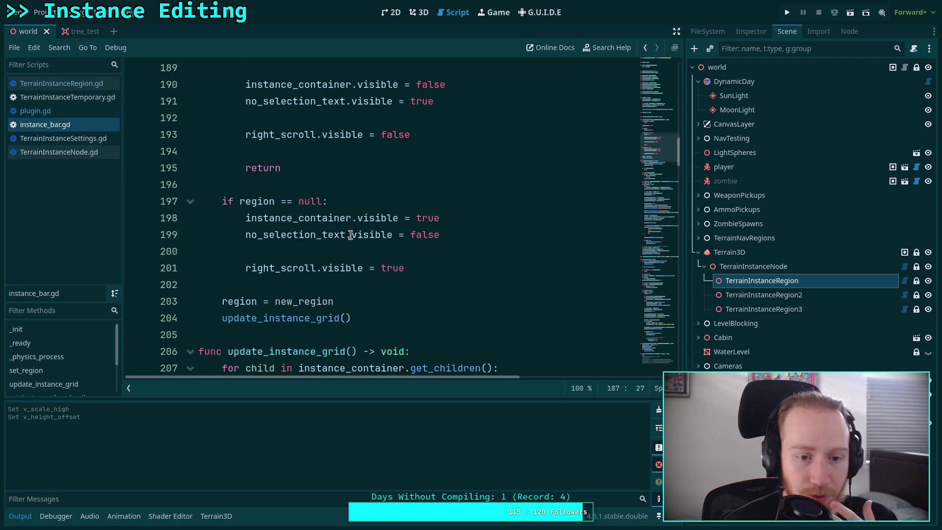
left_click_drag(227, 202, 343, 204)
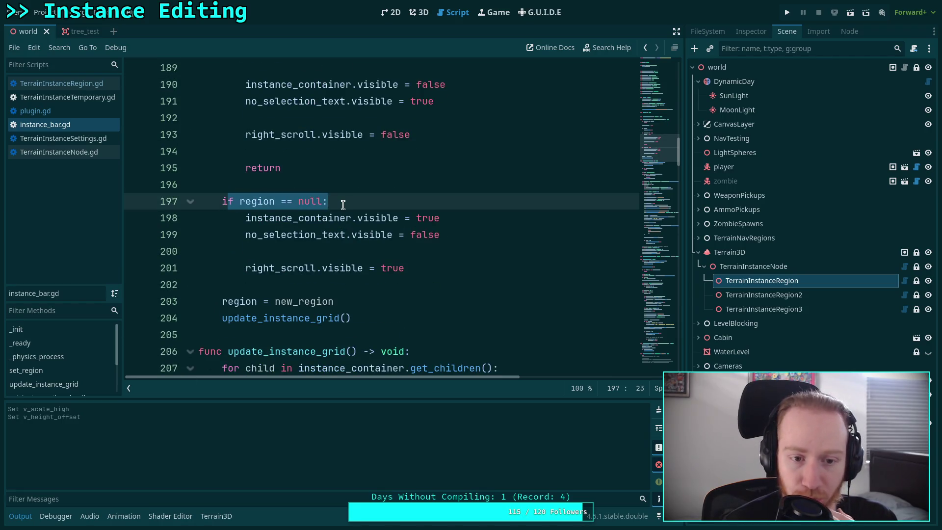
double_click(266, 317)
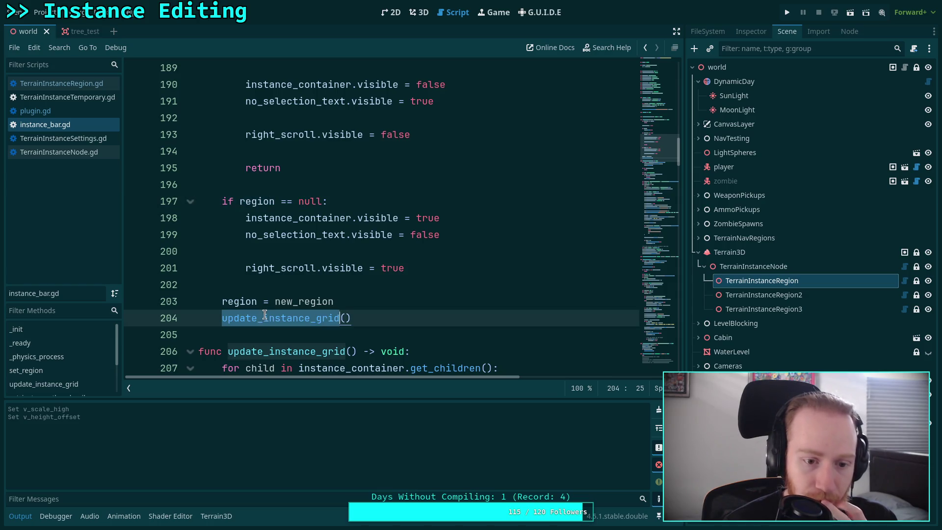
Step: Review the loop that clears the instance container
scroll(342, 290, "down", 2)
scroll(342, 290, "down", 3)
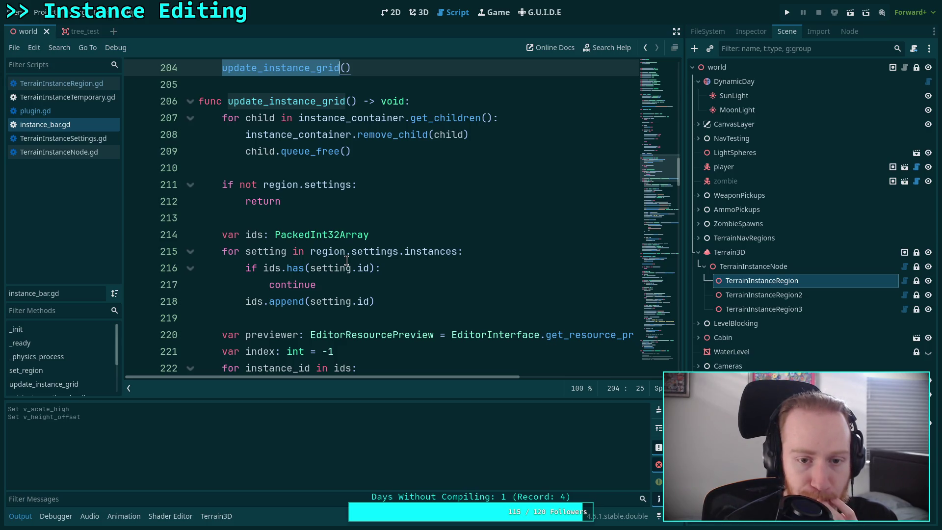
mouse_move(245, 118)
left_mouse_down()
mouse_move(295, 145)
mouse_move(405, 154)
left_mouse_up()
left_click(405, 154)
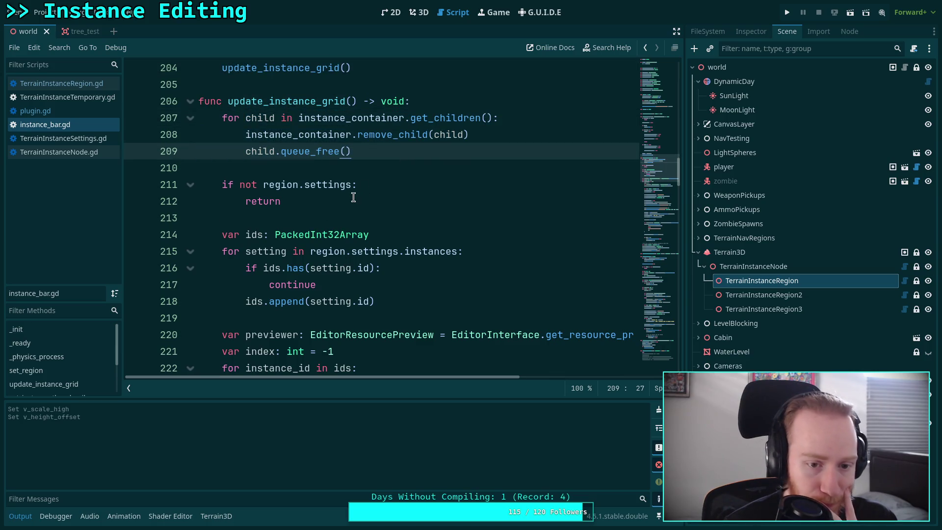
scroll(353, 197, "down", 2)
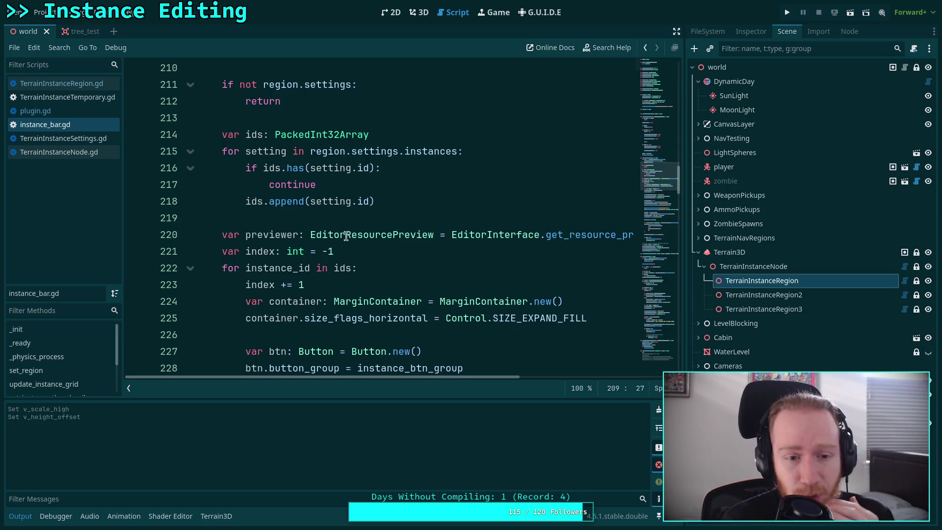
scroll(351, 179, "up", 6)
scroll(345, 235, "up", 4)
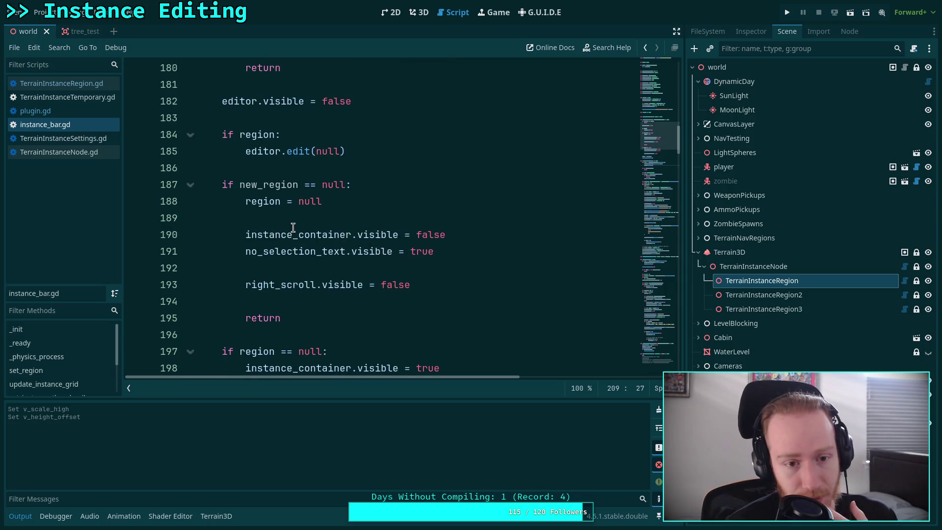
scroll(292, 232, "up", 2)
Step: Highlight all uses of editor and select the if region block on lines 183–185
double_click(254, 251)
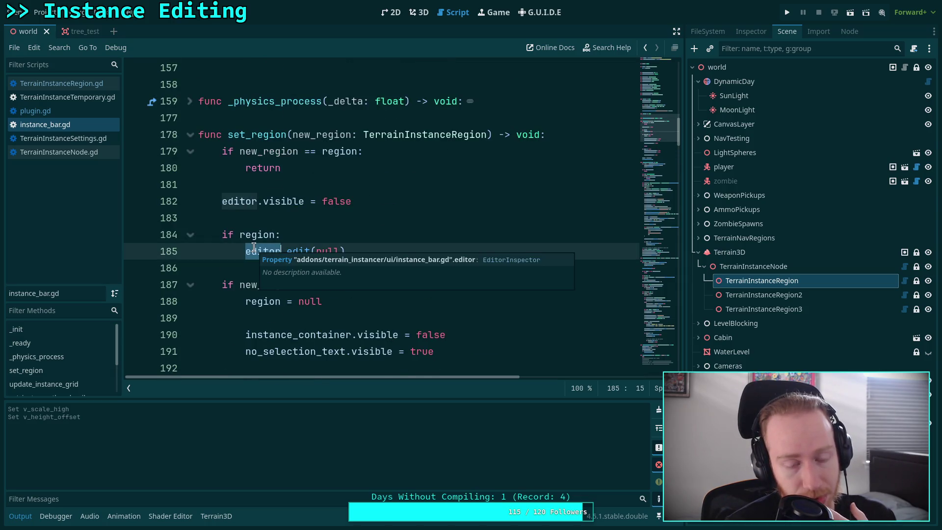
scroll(260, 219, "up", 3)
scroll(260, 219, "up", 2)
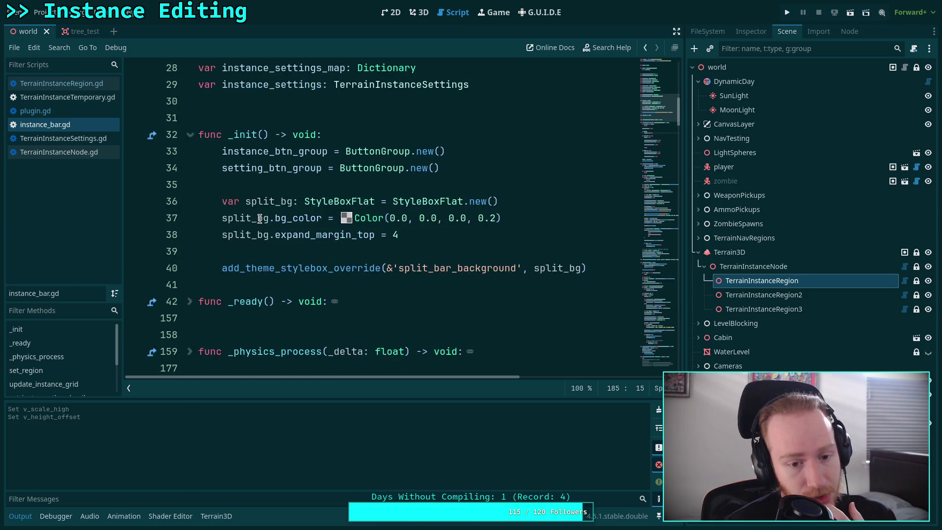
scroll(259, 219, "down", 4)
scroll(260, 219, "down", 3)
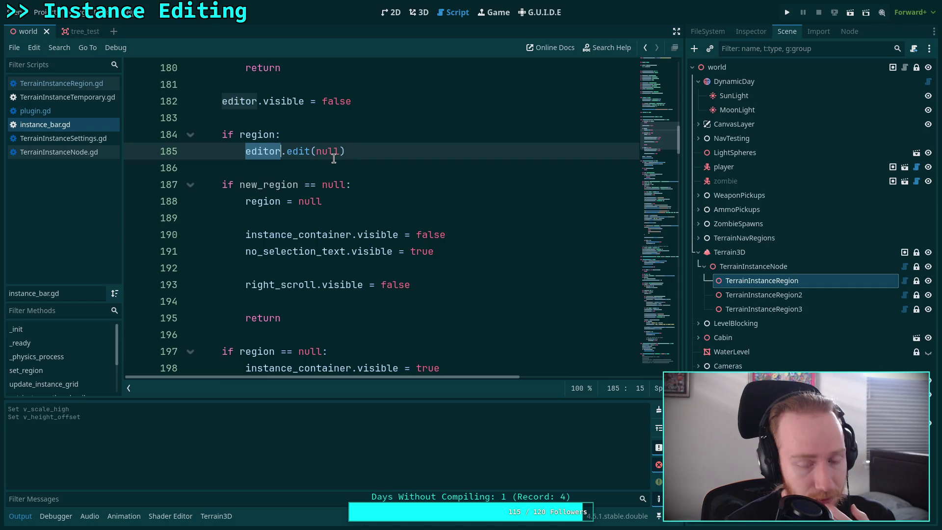
left_click_drag(353, 151, 355, 121)
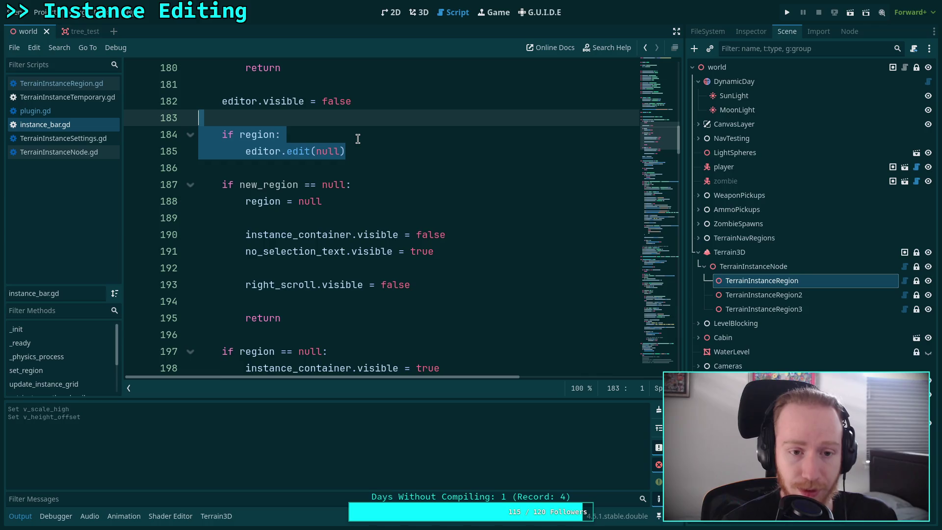
Step: Delete the if region block that calls editor.edit(null) from set_region
key("BackSpace")
key("BackSpace")
left_click(283, 285)
scroll(283, 289, "down", 2)
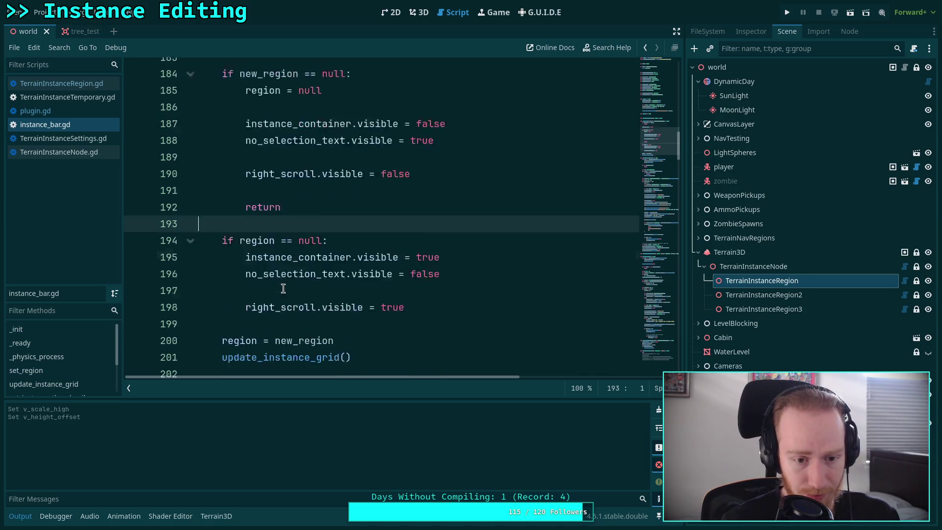
scroll(283, 289, "down", 3)
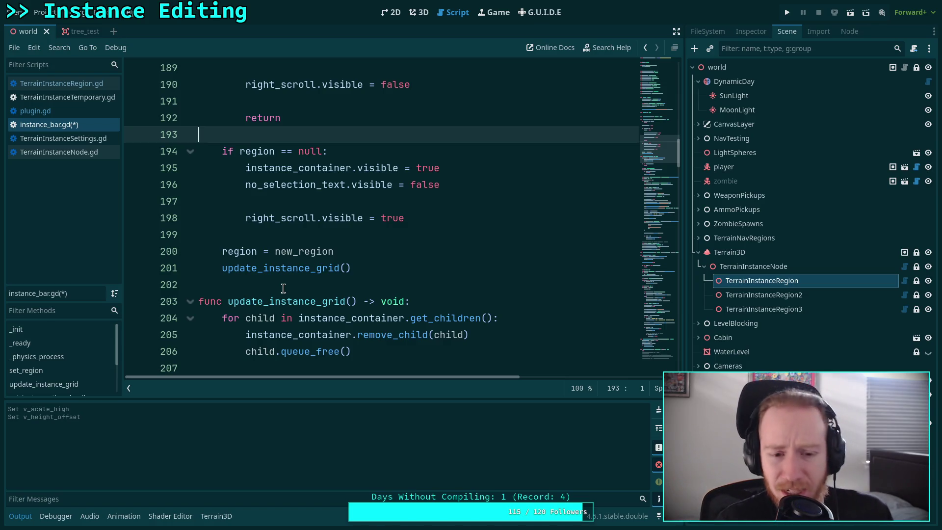
left_click(283, 288)
Step: Scroll through the rest of instance_bar.gd, save it, and go to the 3D view
scroll(300, 287, "down", 4)
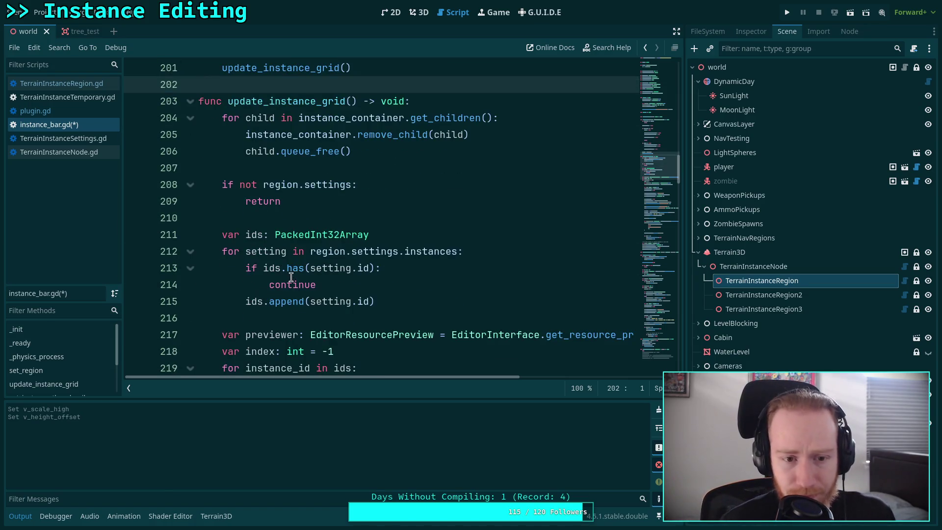
scroll(234, 223, "down", 7)
scroll(236, 224, "down", 7)
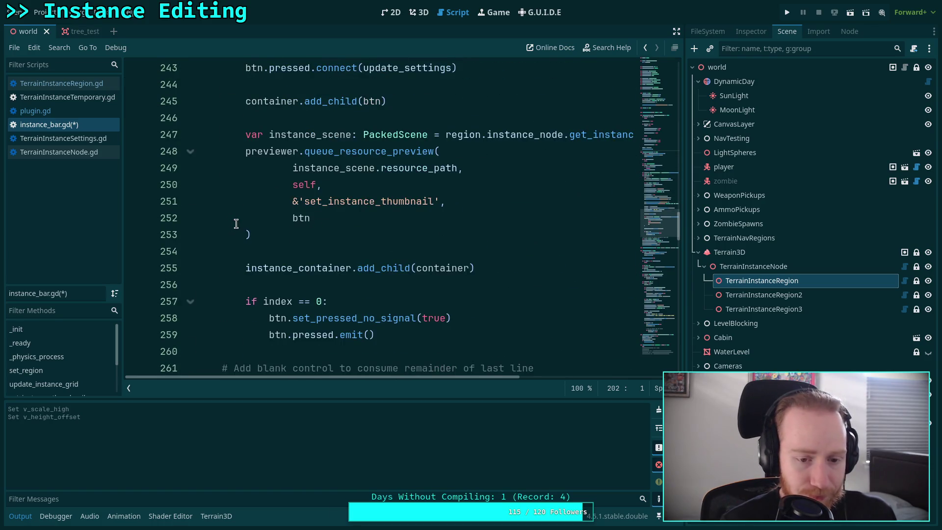
scroll(236, 224, "down", 3)
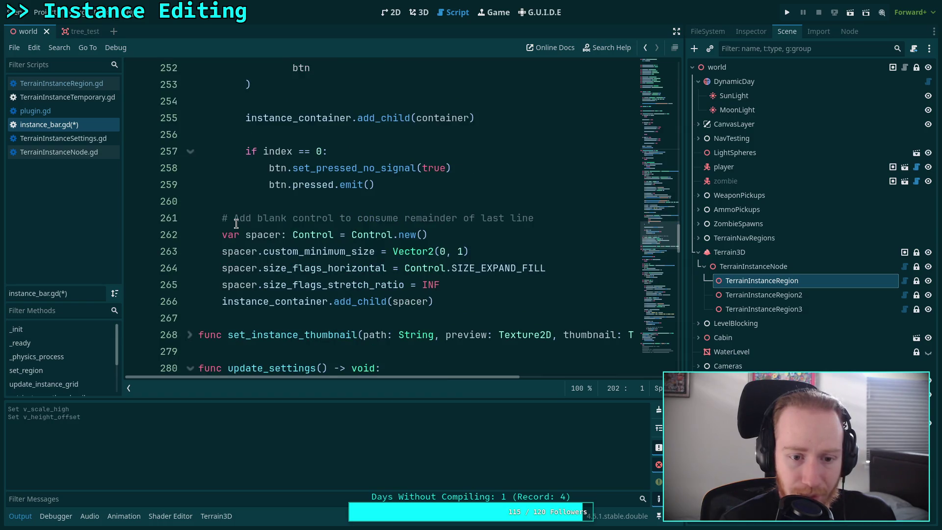
scroll(236, 223, "down", 4)
scroll(248, 216, "down", 8)
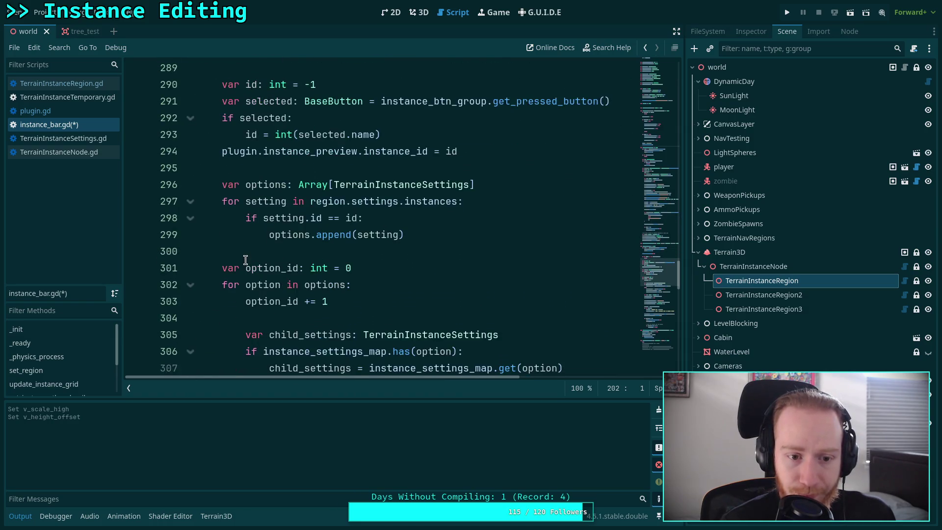
scroll(250, 251, "down", 13)
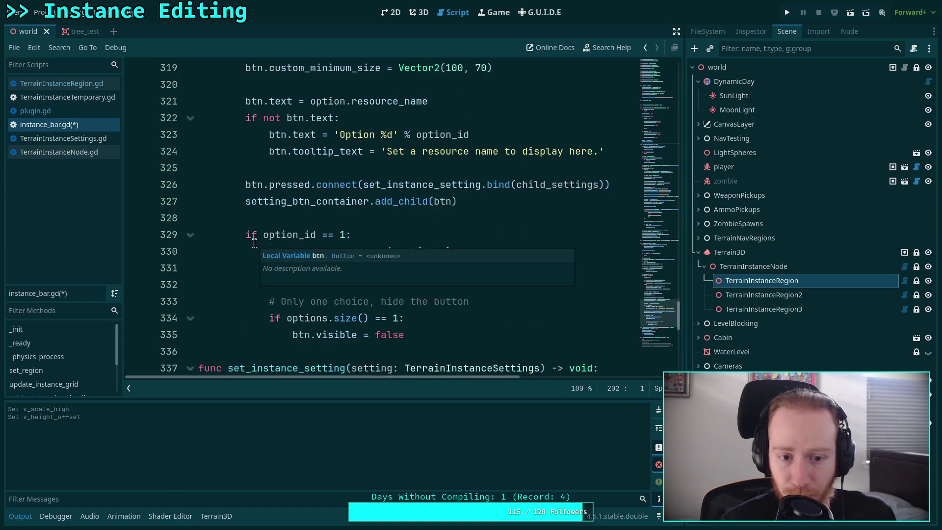
scroll(255, 241, "down", 2)
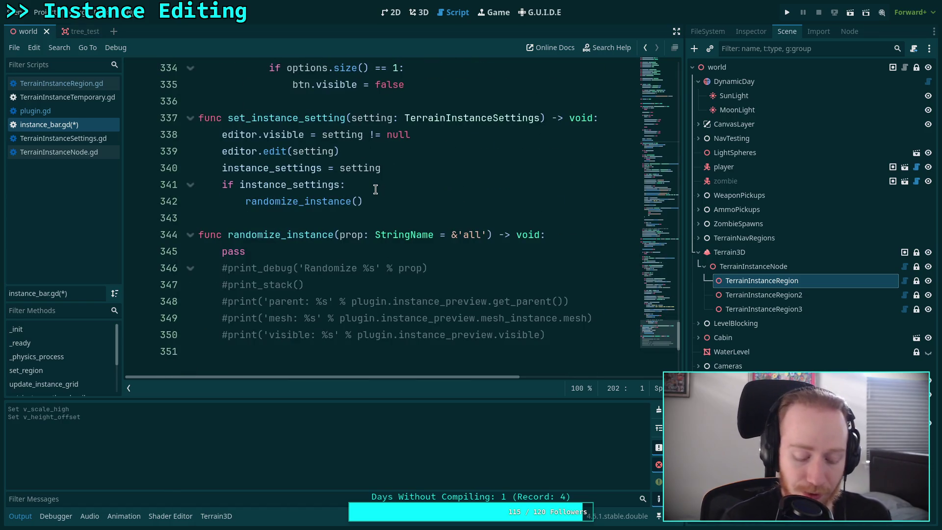
key("ctrl+s")
left_click(418, 12)
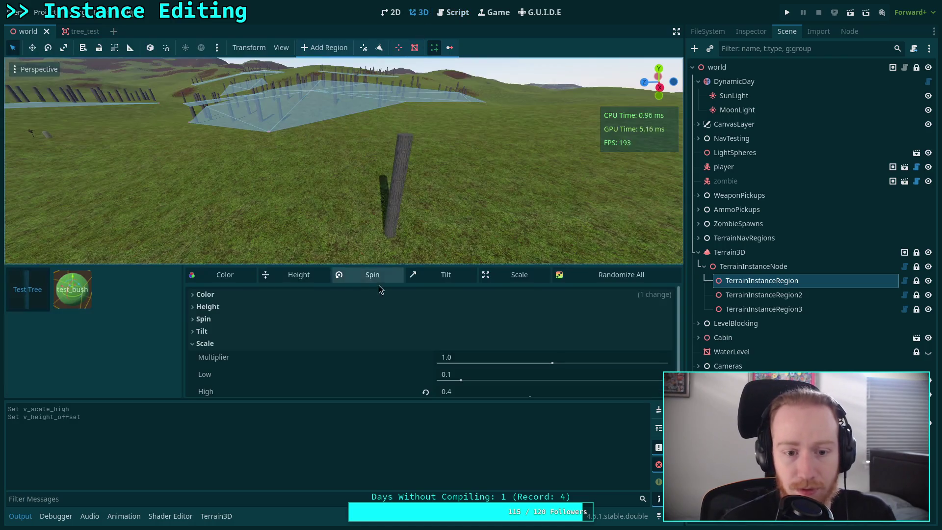
Step: With test_bush picked, switch among TerrainInstanceRegion3 and TerrainInstanceRegion to confirm the bar updates
left_click(77, 307)
left_click(721, 310)
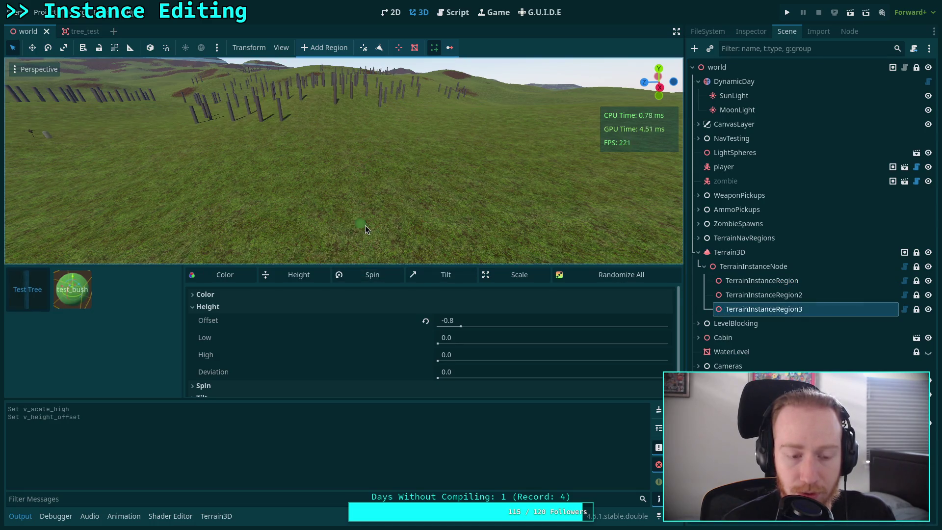
left_click(746, 281)
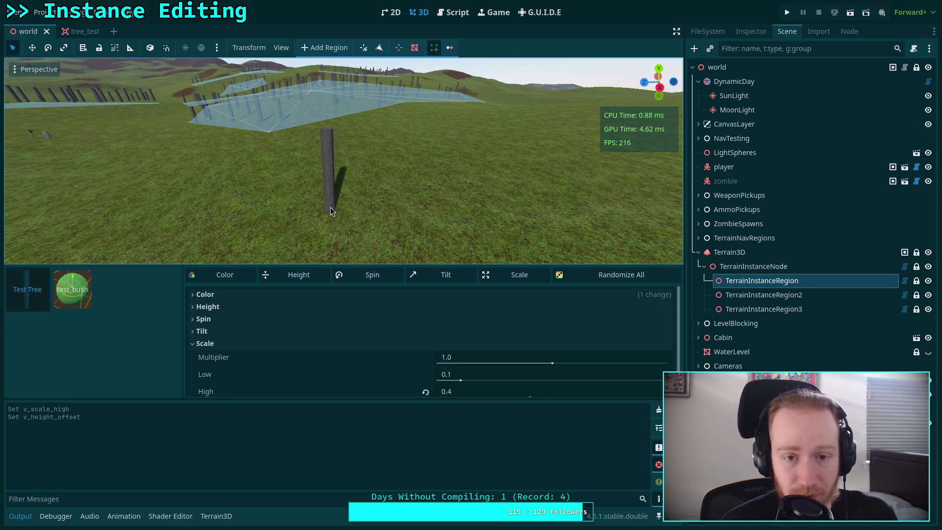
key("Down")
key("Down")
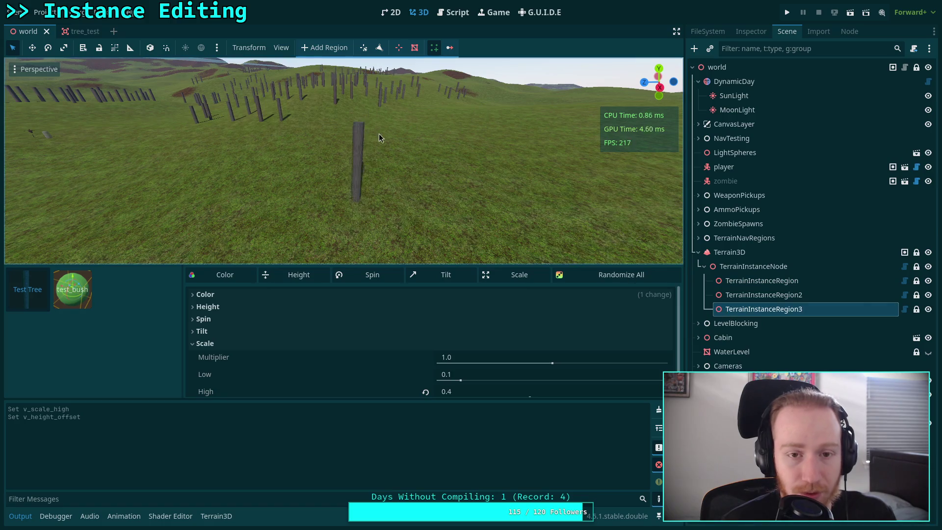
left_click(457, 13)
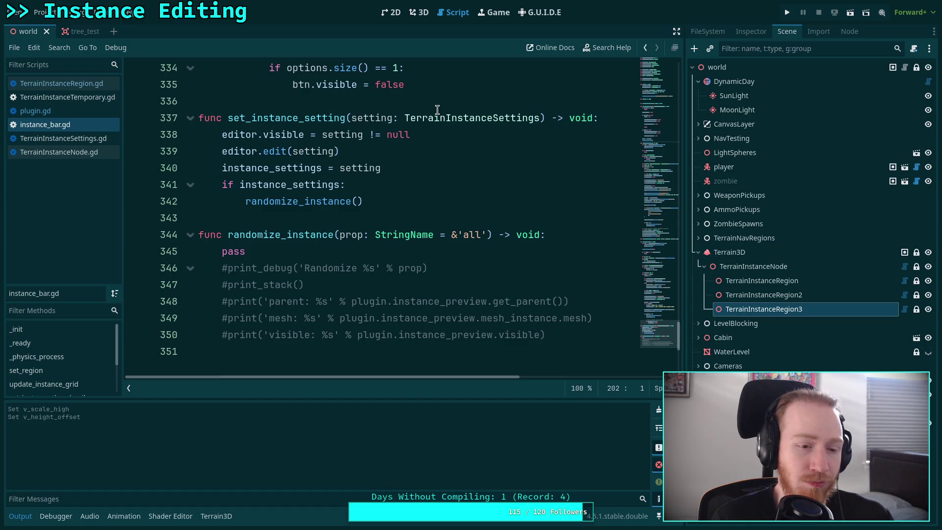
Step: Search for editor.edit and insert an empty line after editor.edit(setting) on line 339
key("ctrl+f")
type("ed")
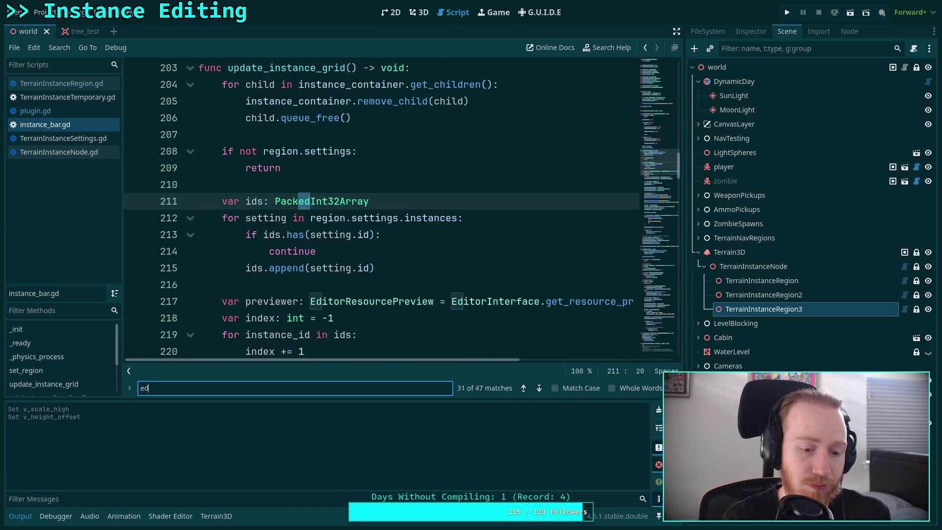
type("itor.o")
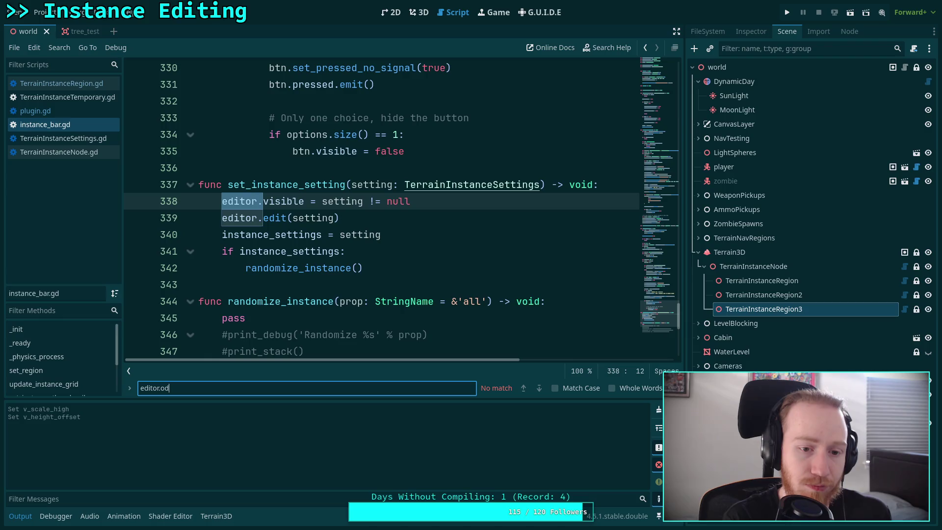
key("BackSpace")
type("edit")
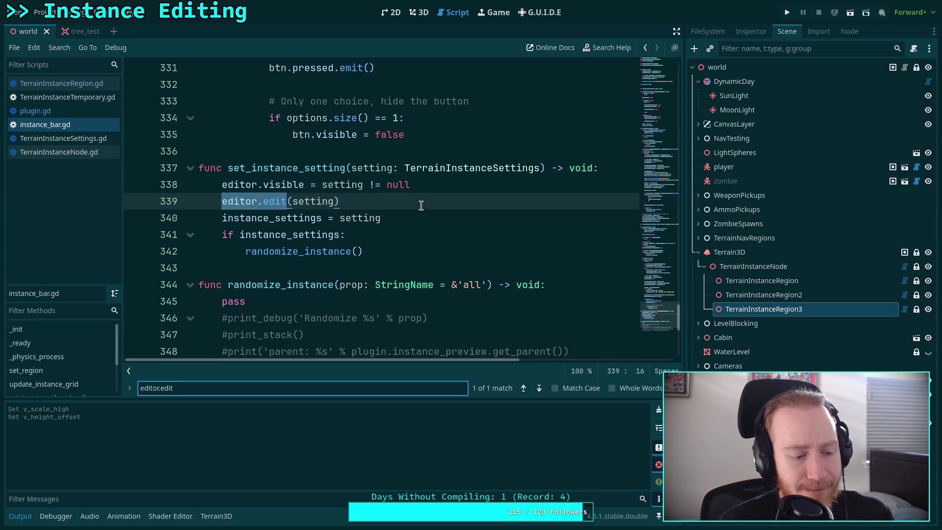
key("Escape")
left_click(453, 268)
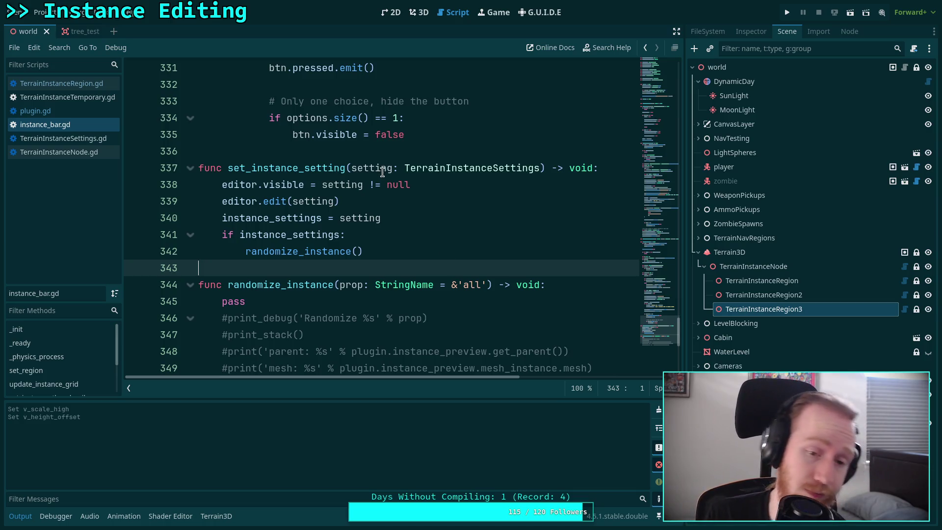
left_click(468, 208)
key("Return")
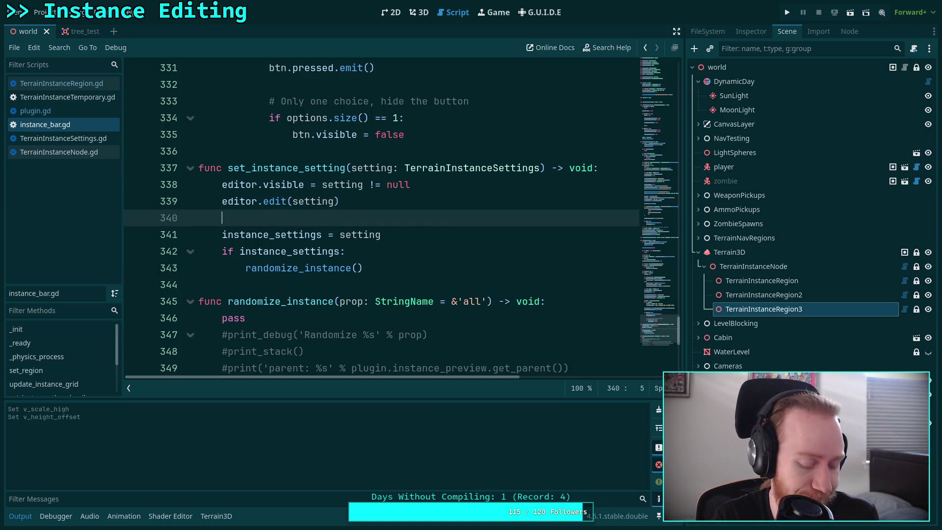